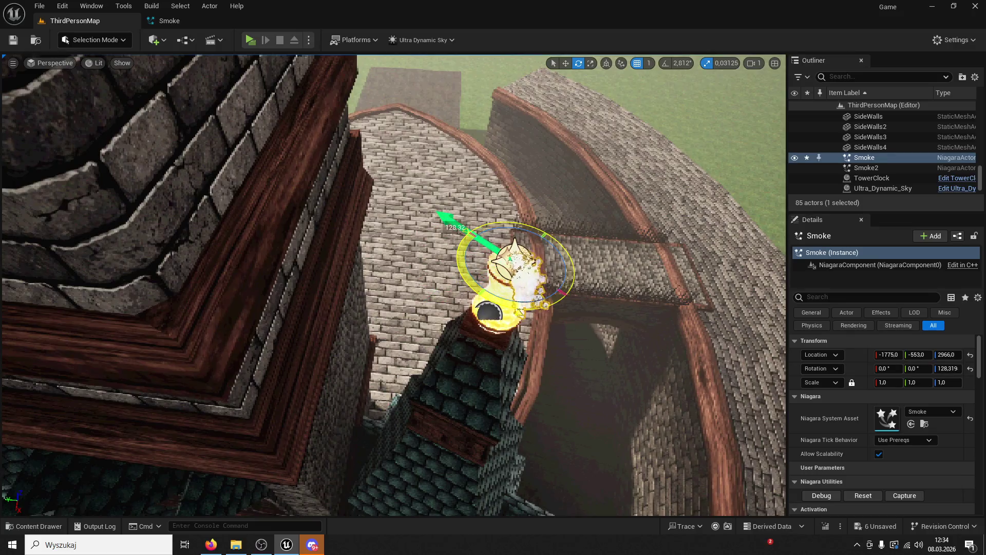
# Undo the lamp selection and the Smoke actor deletion, then bring up the Smoke Niagara editor.
pyautogui.press('f')
pyautogui.moveTo(493, 359)
pyautogui.mouseDown()
pyautogui.moveTo(506, 379)
pyautogui.moveTo(600, 369)
pyautogui.moveTo(422, 325)
pyautogui.mouseUp()
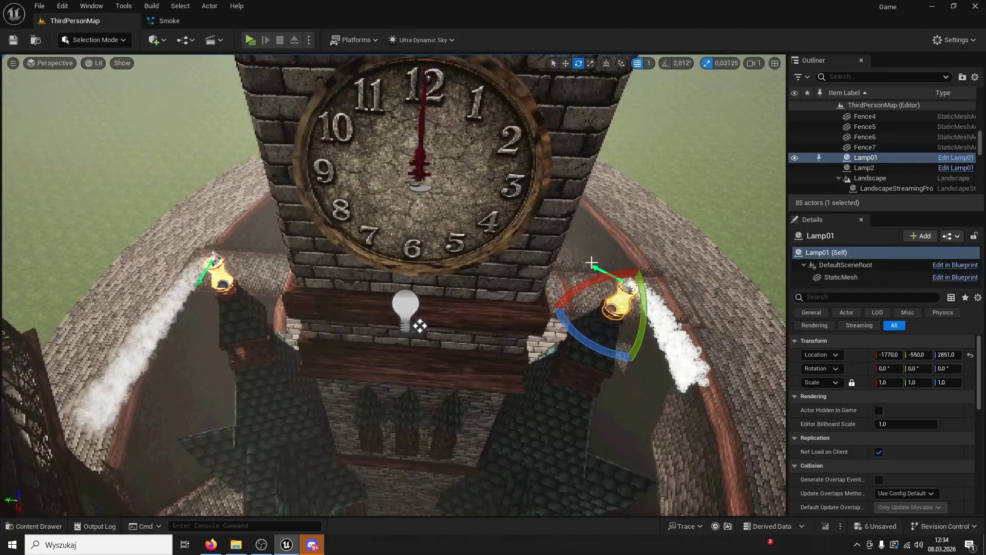
pyautogui.hotkey('ctrl', 'z')
pyautogui.hotkey('ctrl', 'z')
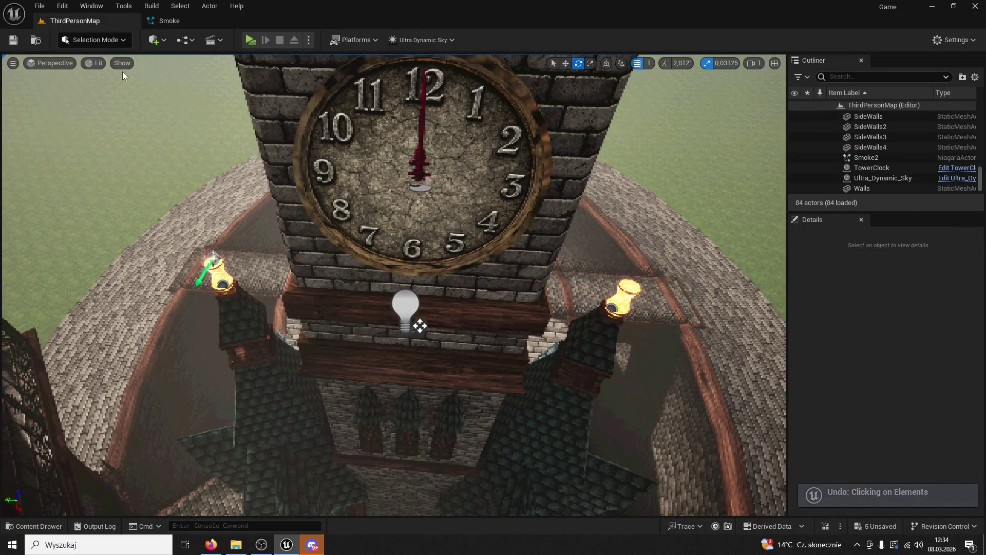
pyautogui.click(186, 23)
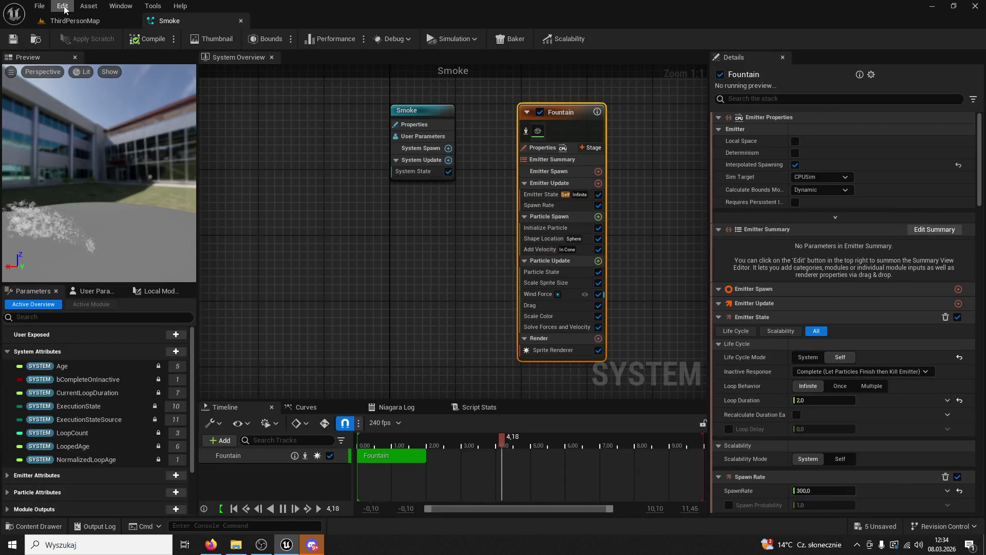
pyautogui.click(77, 21)
pyautogui.hotkey('ctrl', 'z')
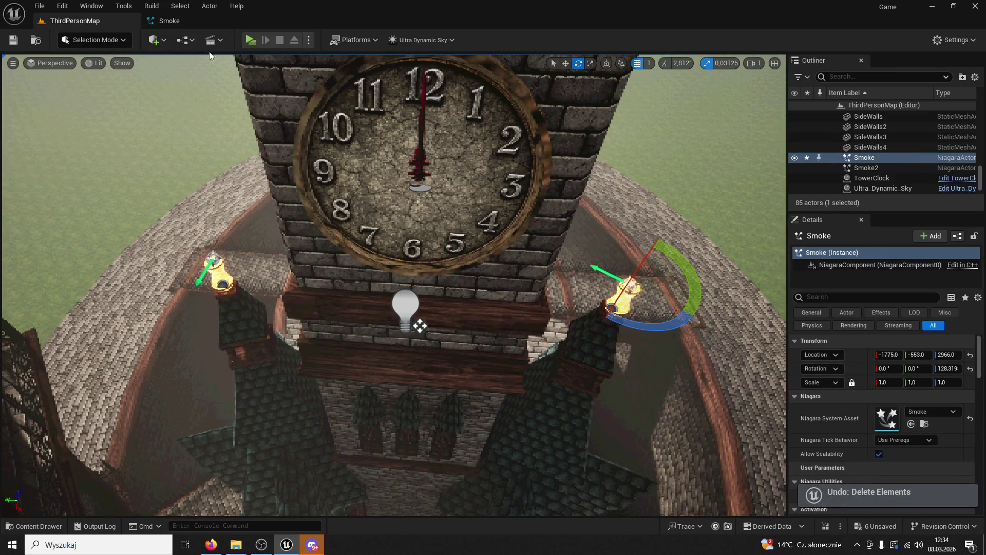
pyautogui.click(177, 25)
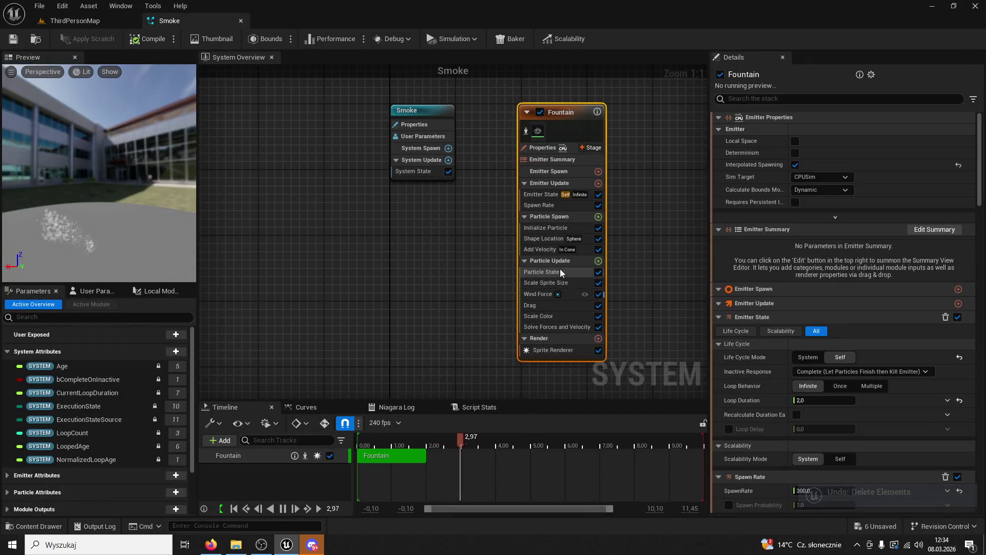
# Set Wind Force's Wind Speed X to -100, save, and focus on the plume in the level.
pyautogui.click(538, 294)
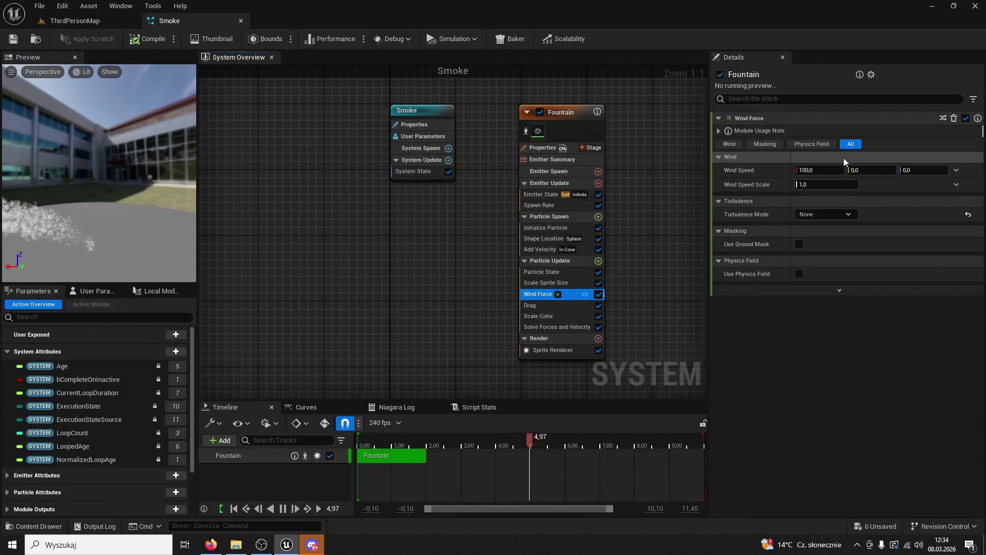
pyautogui.click(732, 147)
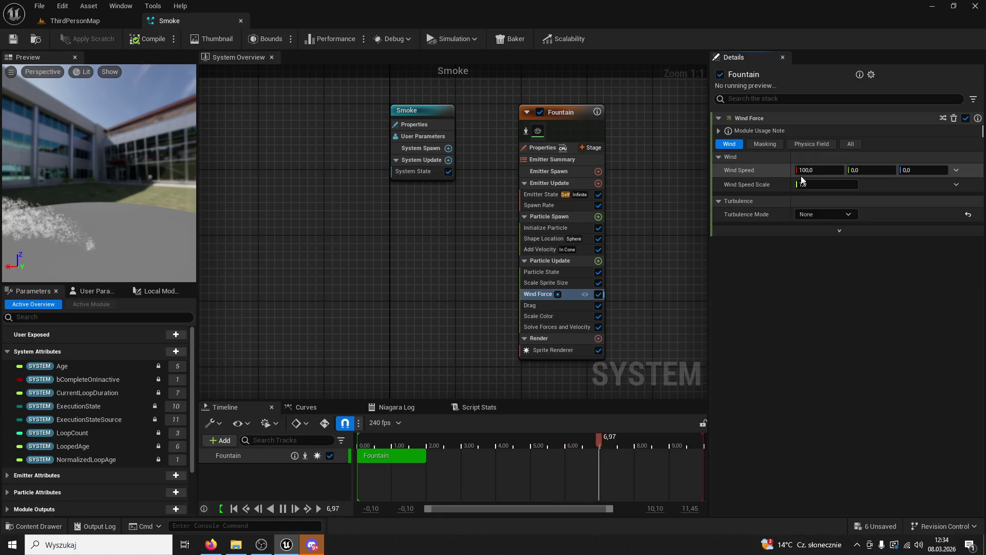
pyautogui.click(812, 170)
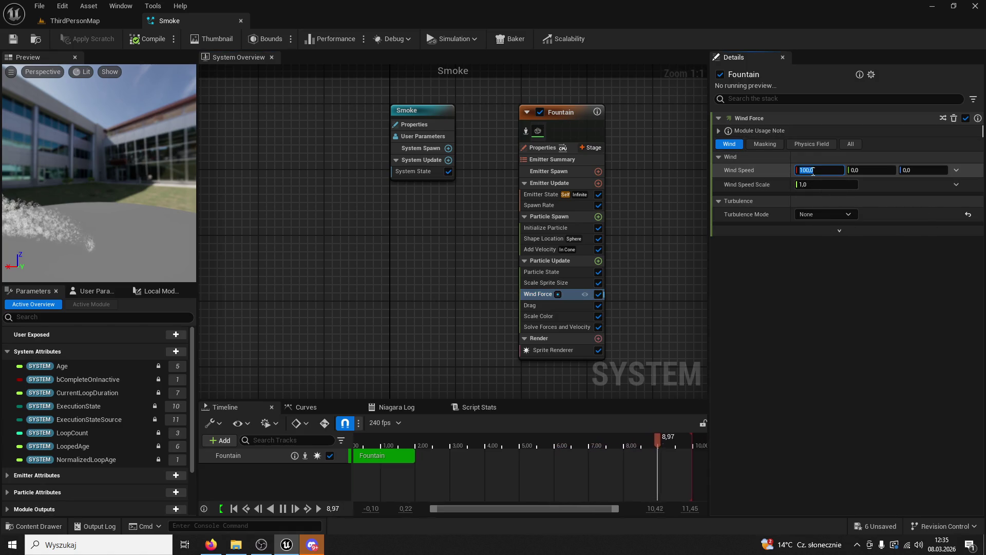
pyautogui.write('-100')
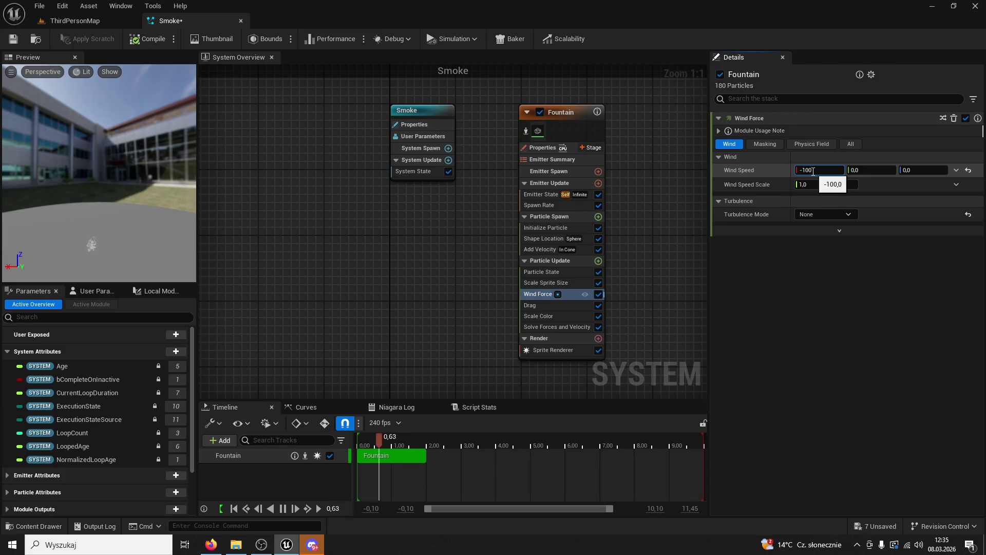
pyautogui.click(14, 39)
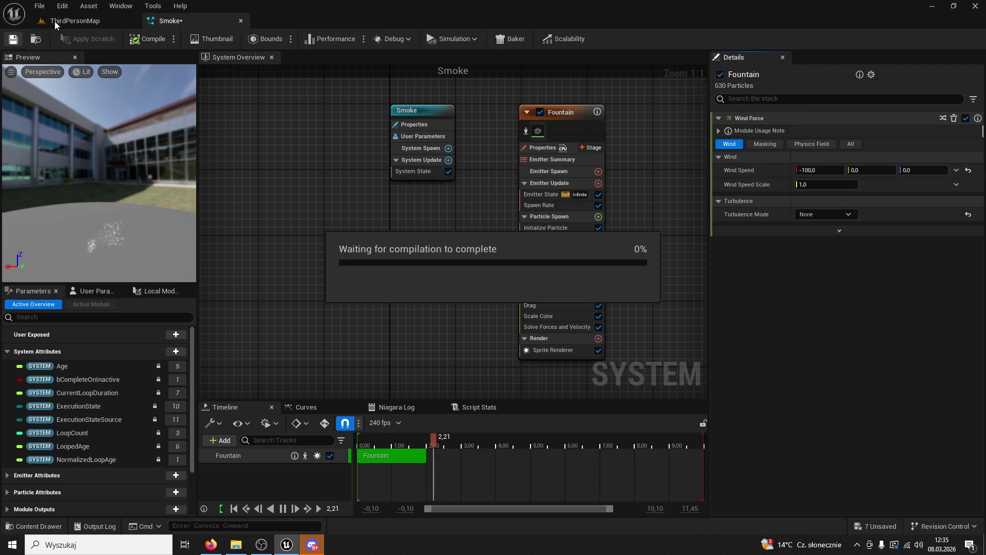
pyautogui.click(54, 20)
pyautogui.press('f')
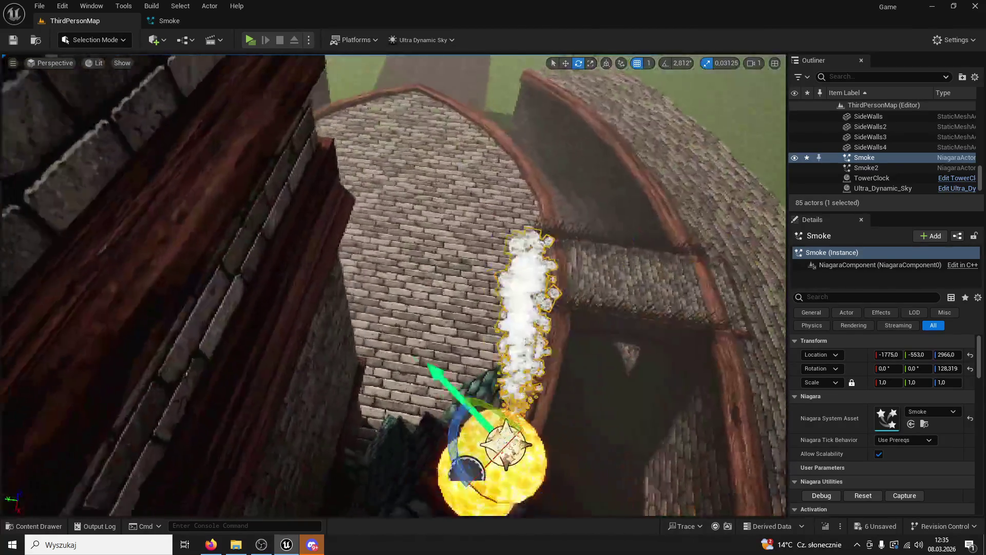
# Set Wind Speed Y to 100 and save, viewing the plume beside the clock tower.
pyautogui.click(170, 21)
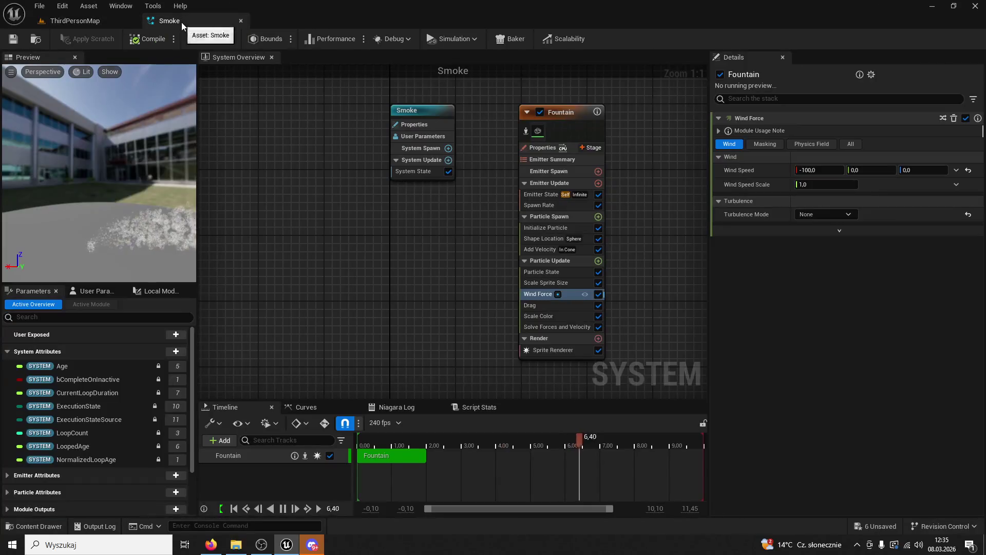
pyautogui.click(869, 168)
pyautogui.write('-100')
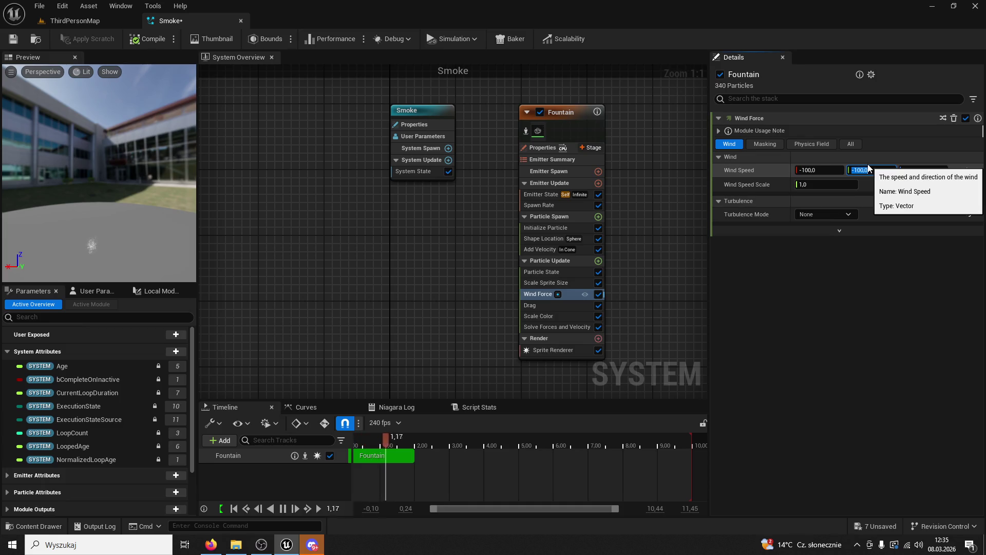
pyautogui.click(13, 38)
pyautogui.click(73, 20)
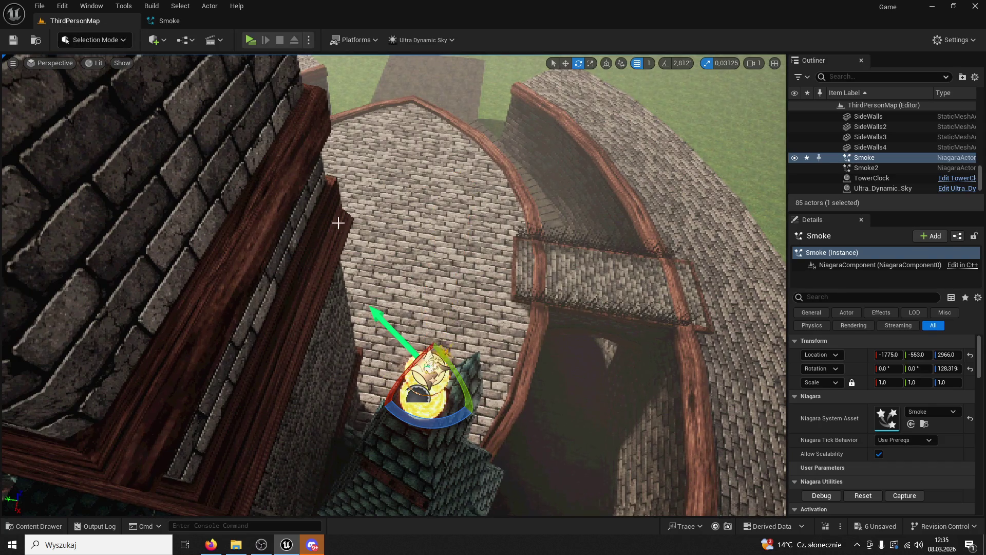
pyautogui.click(169, 21)
pyautogui.click(870, 169)
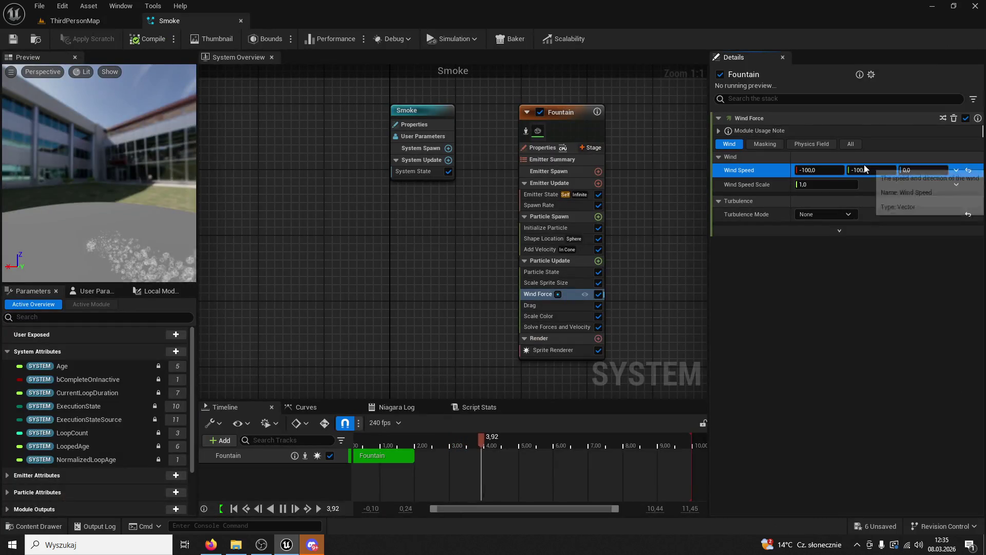
pyautogui.write('1')
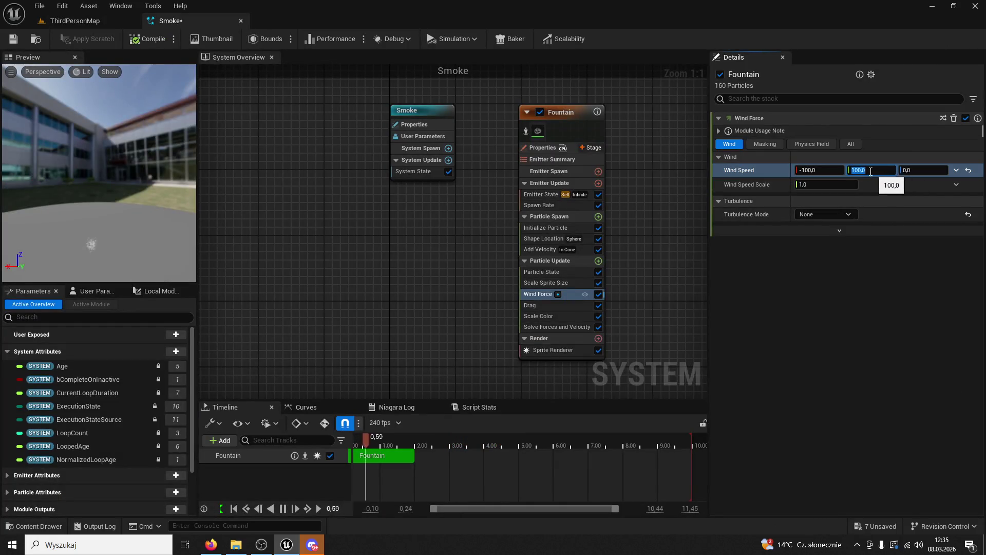
pyautogui.click(23, 38)
pyautogui.click(49, 23)
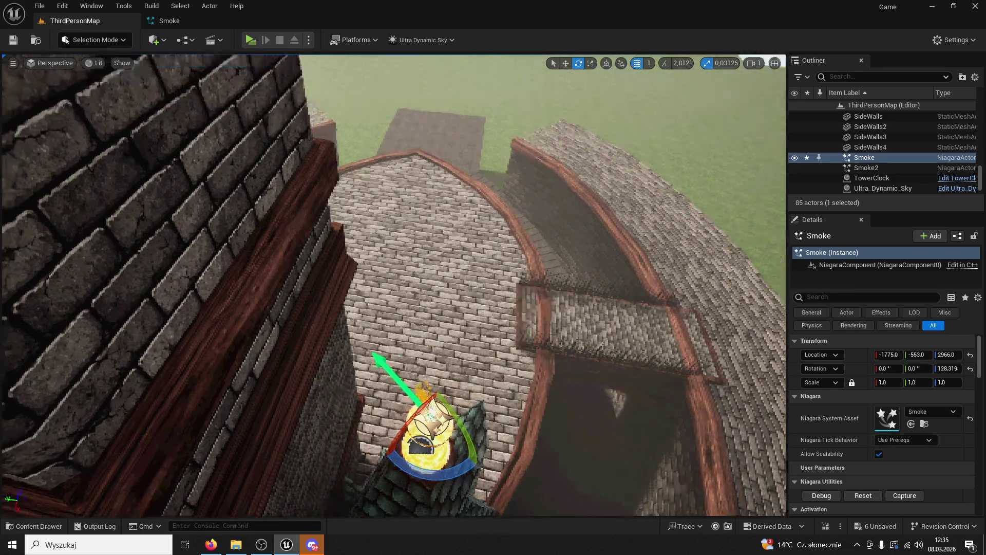
pyautogui.moveTo(615, 206); pyautogui.dragTo(281, 200)
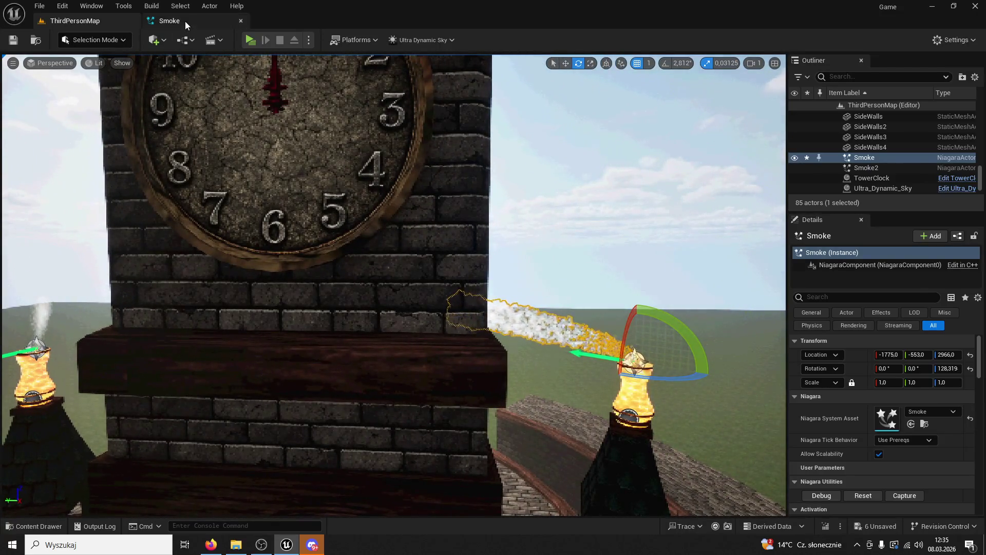
# Save the Smoke system again and fly closer to inspect the diagonally drifting plume.
pyautogui.click(185, 21)
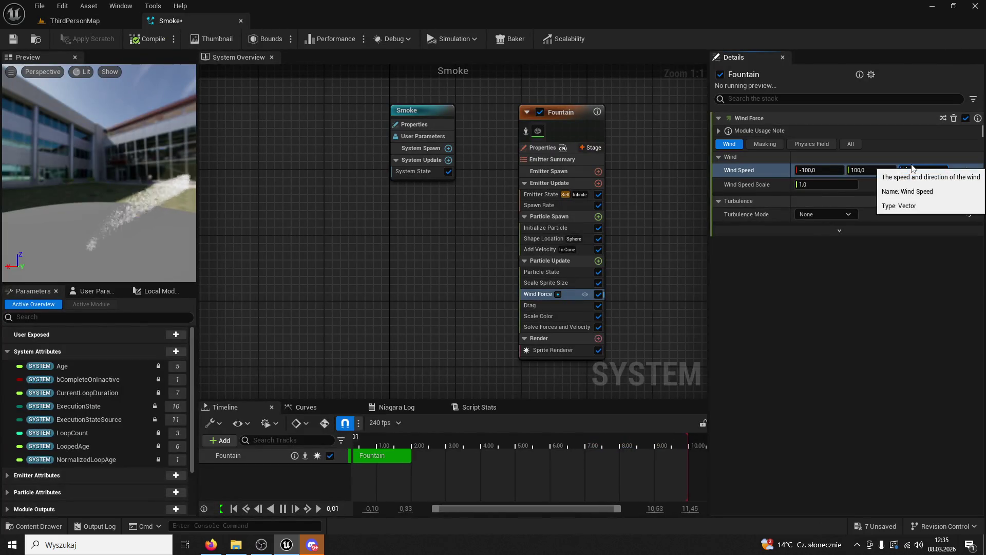
pyautogui.click(13, 44)
pyautogui.click(63, 21)
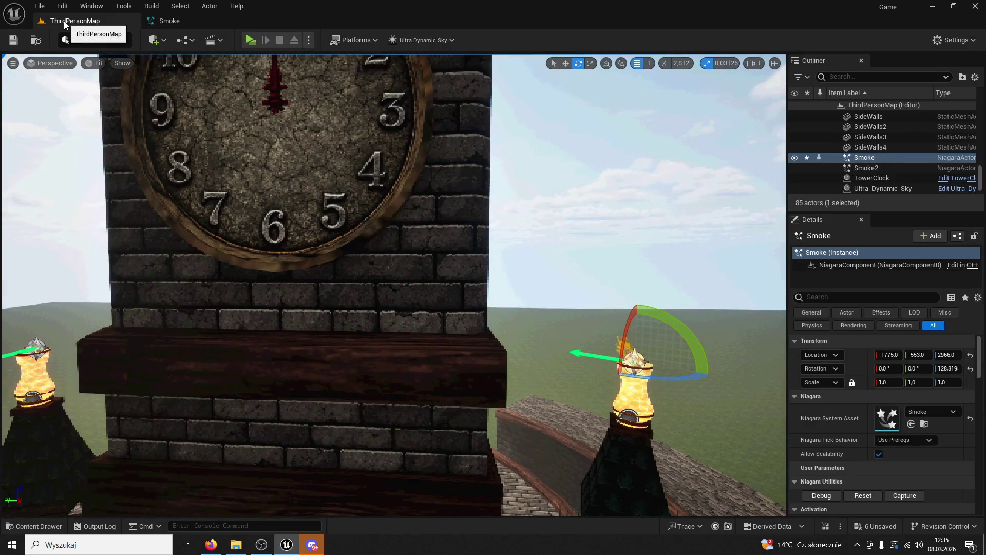
pyautogui.moveTo(172, 105)
pyautogui.mouseDown()
pyautogui.moveTo(216, 97)
pyautogui.moveTo(30, 219)
pyautogui.moveTo(70, 205)
pyautogui.mouseUp()
pyautogui.click(170, 20)
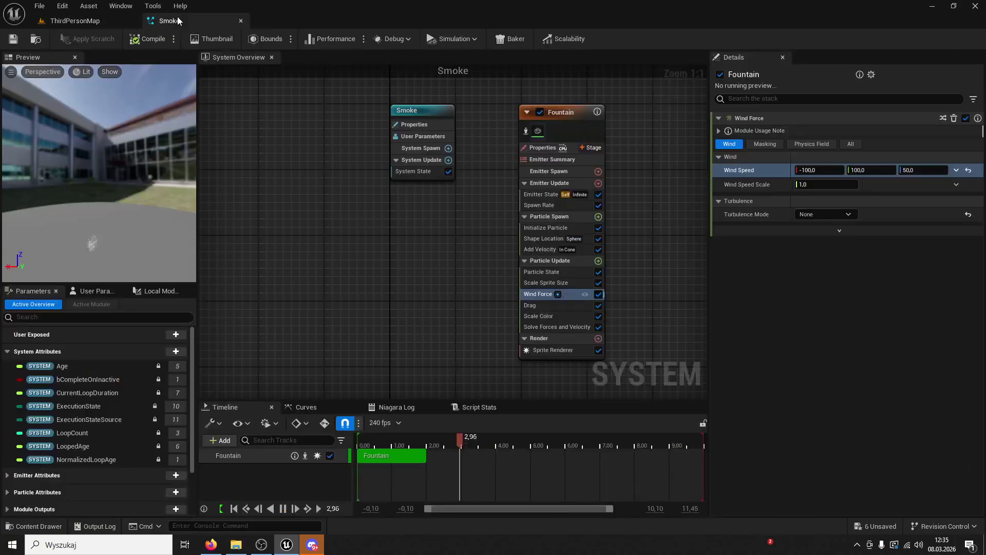
# Lower the Fountain emitter's Spawn Rate to 20.
pyautogui.click(561, 275)
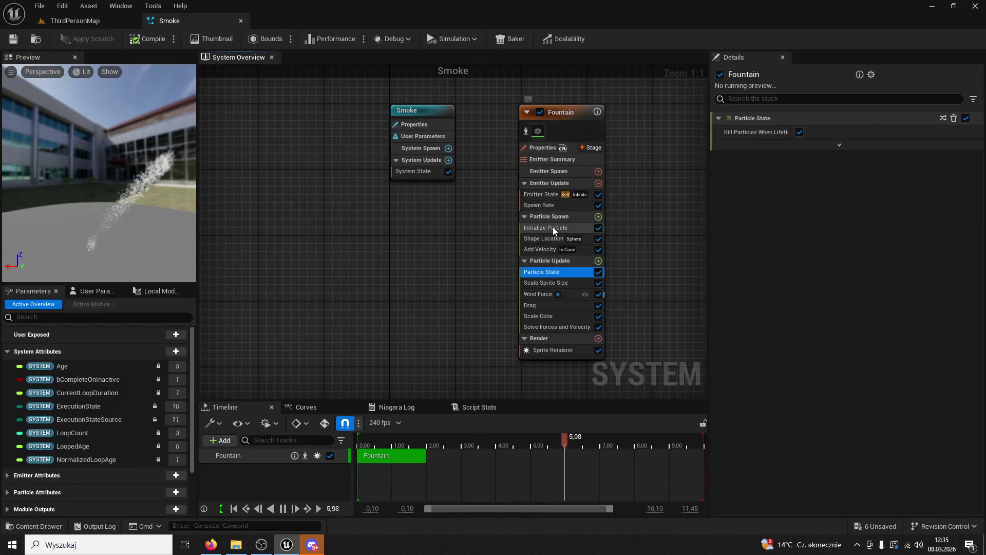
pyautogui.click(553, 227)
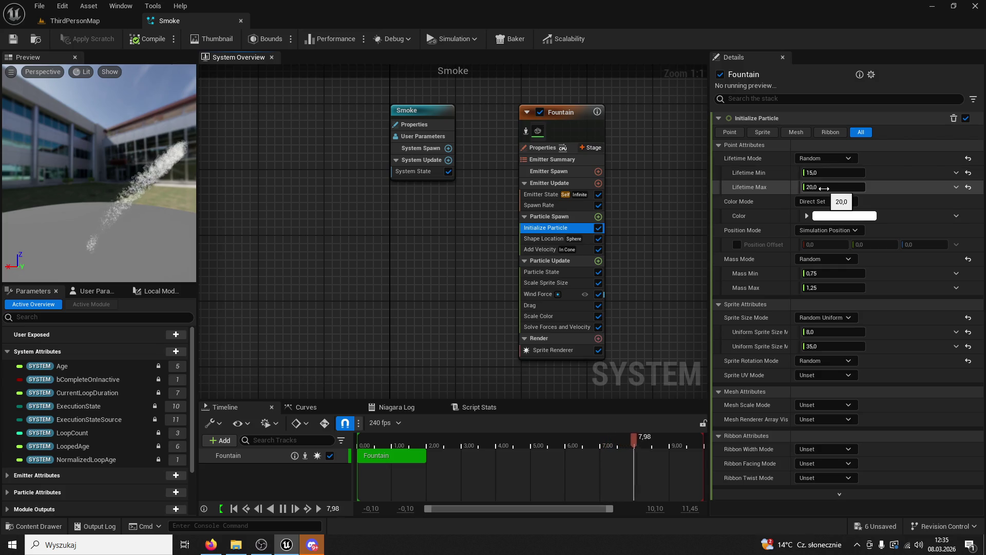
pyautogui.click(559, 207)
pyautogui.click(821, 133)
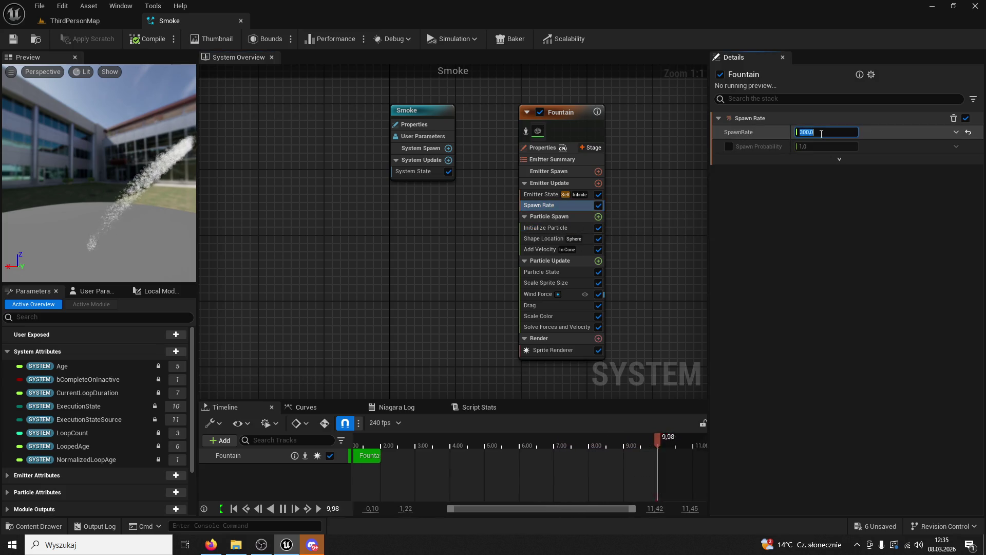
pyautogui.write('2')
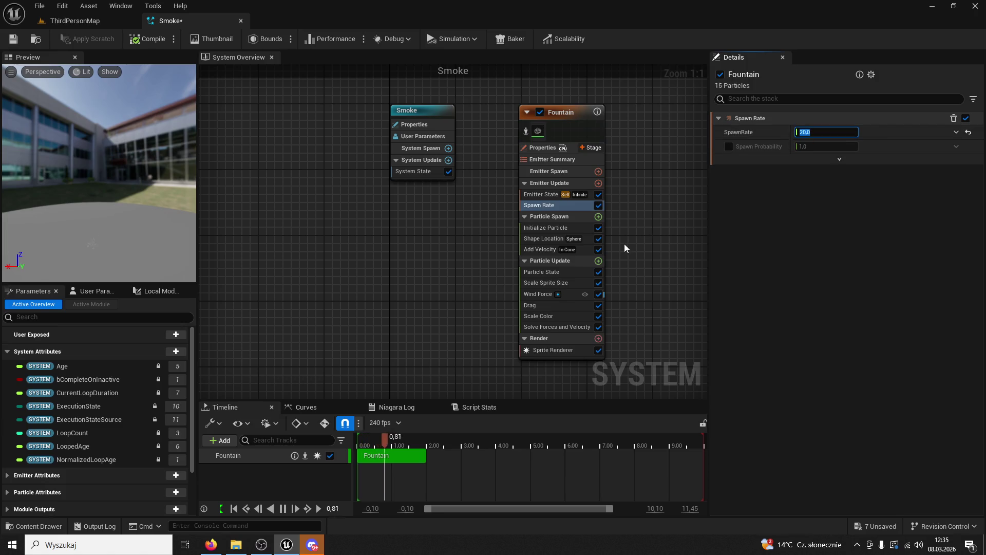
# Review the spawn modules and select the first key of the Scale Sprite Size curve.
pyautogui.click(562, 228)
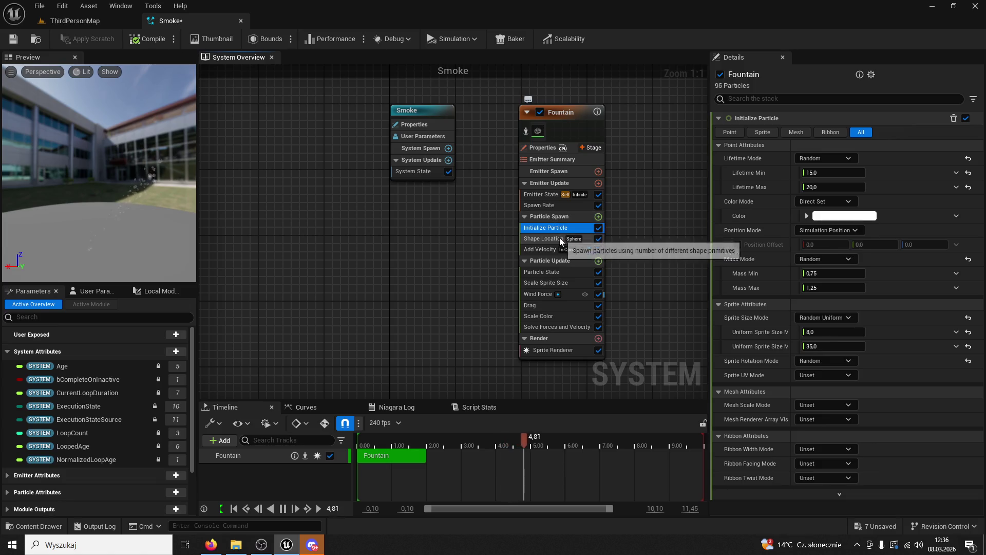
pyautogui.click(560, 239)
pyautogui.click(550, 249)
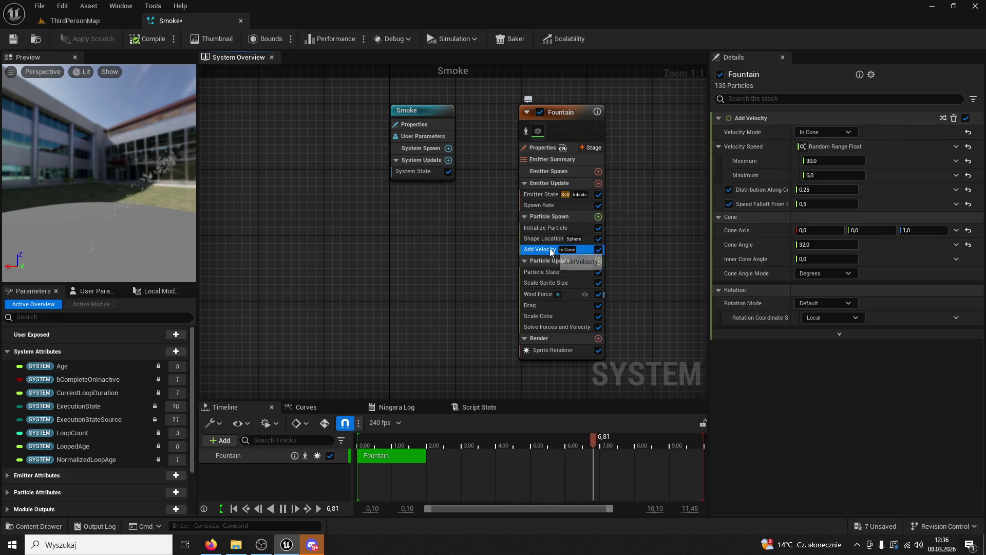
pyautogui.click(549, 282)
pyautogui.click(760, 219)
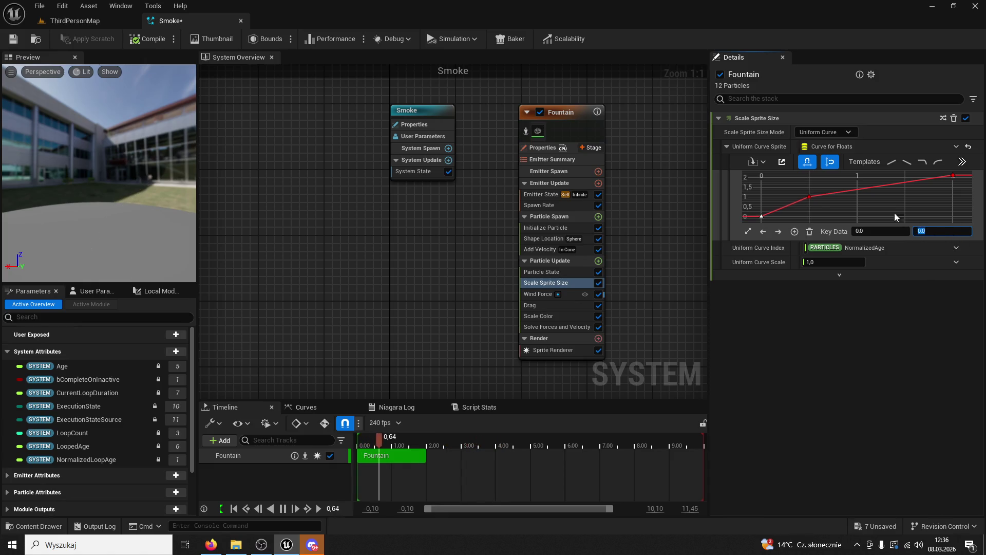
# Set the size curve's middle key to 10 and its time-2 end key to 1.0, then save.
pyautogui.click(810, 198)
pyautogui.write('10')
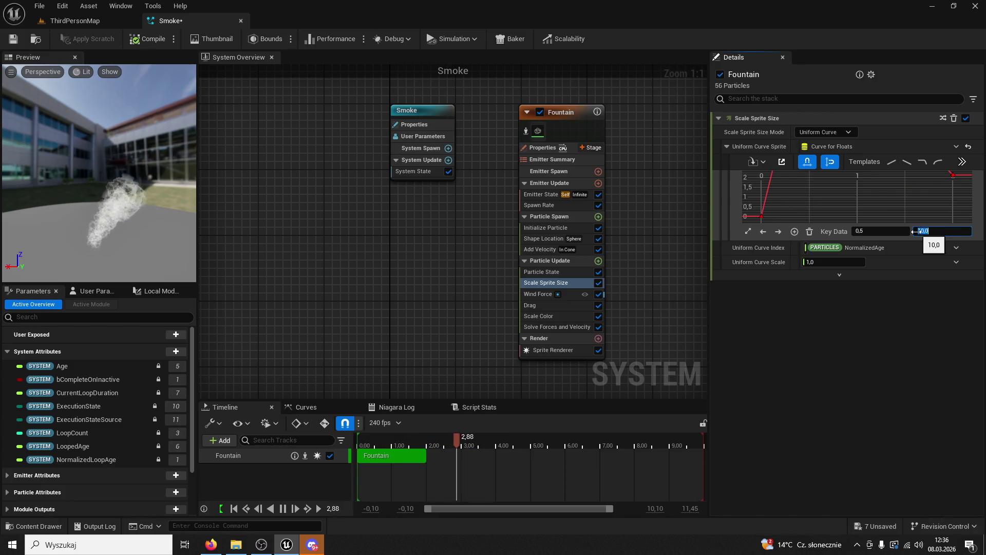
pyautogui.press('Return')
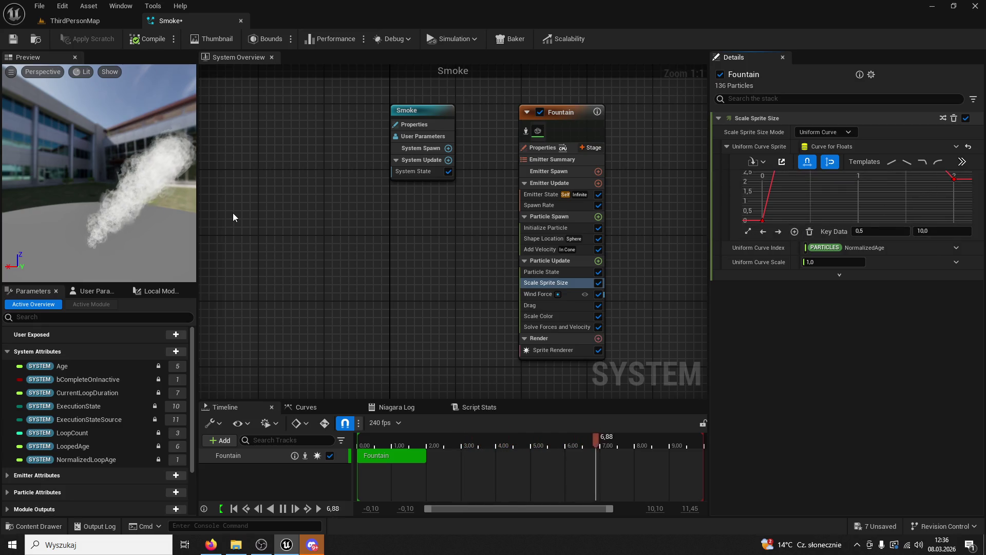
pyautogui.click(953, 178)
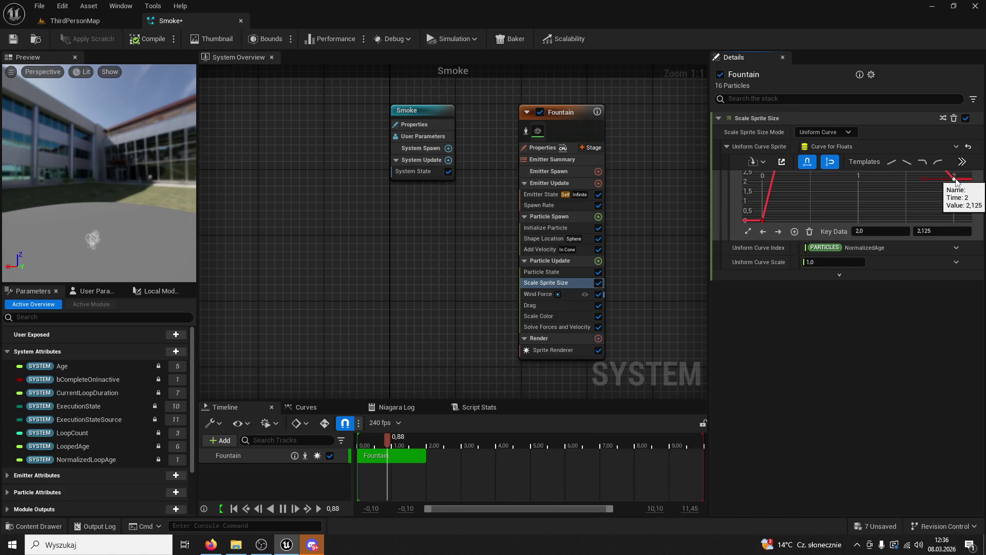
pyautogui.press('Return')
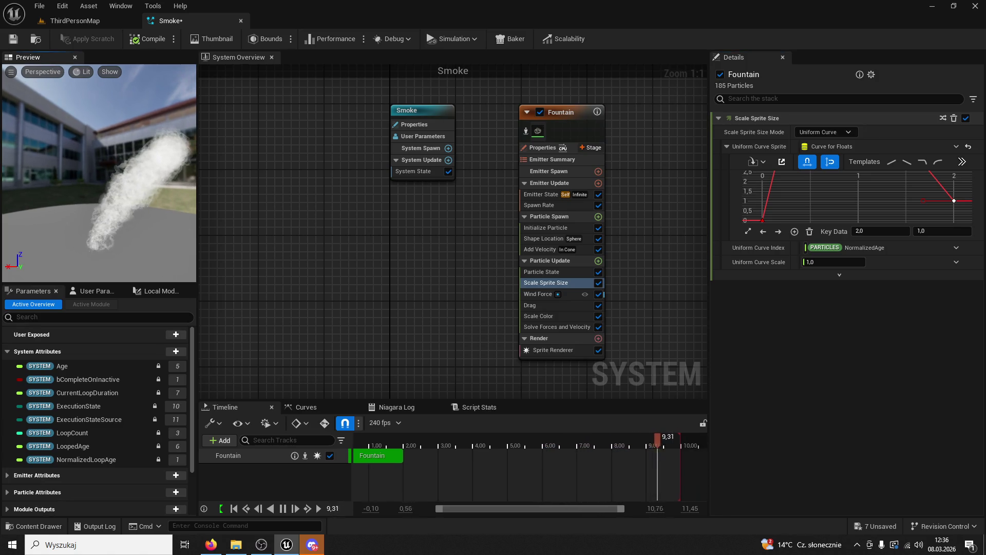
pyautogui.click(17, 37)
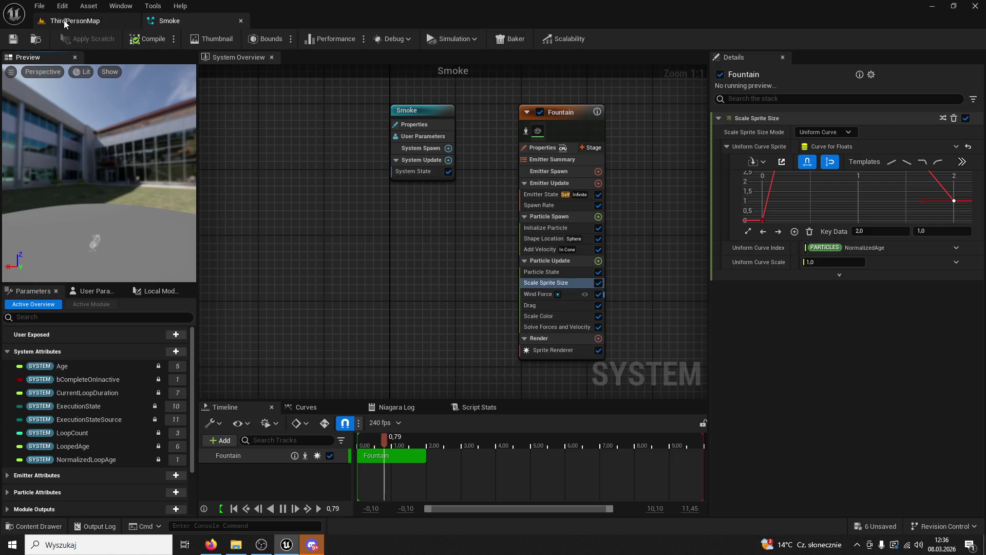
pyautogui.click(64, 20)
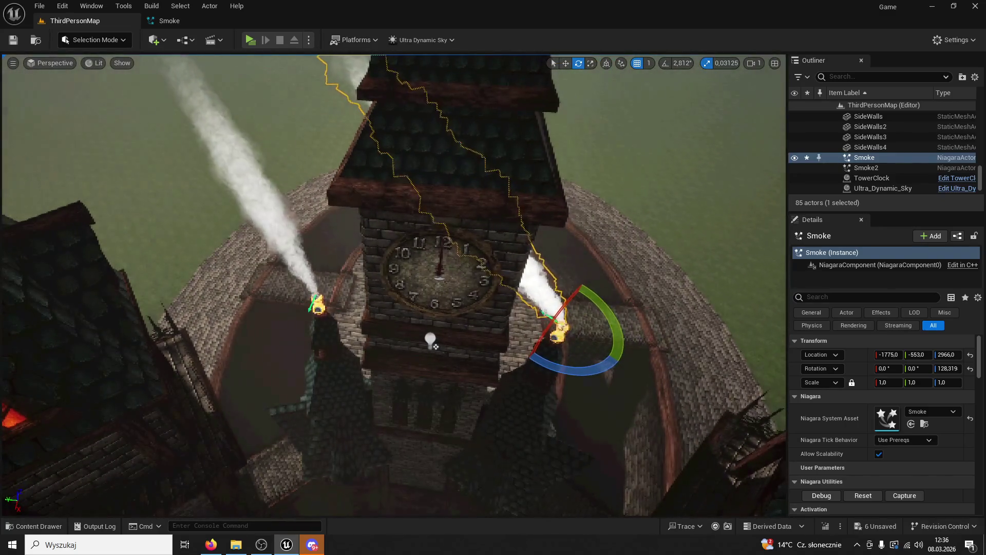
pyautogui.click(174, 23)
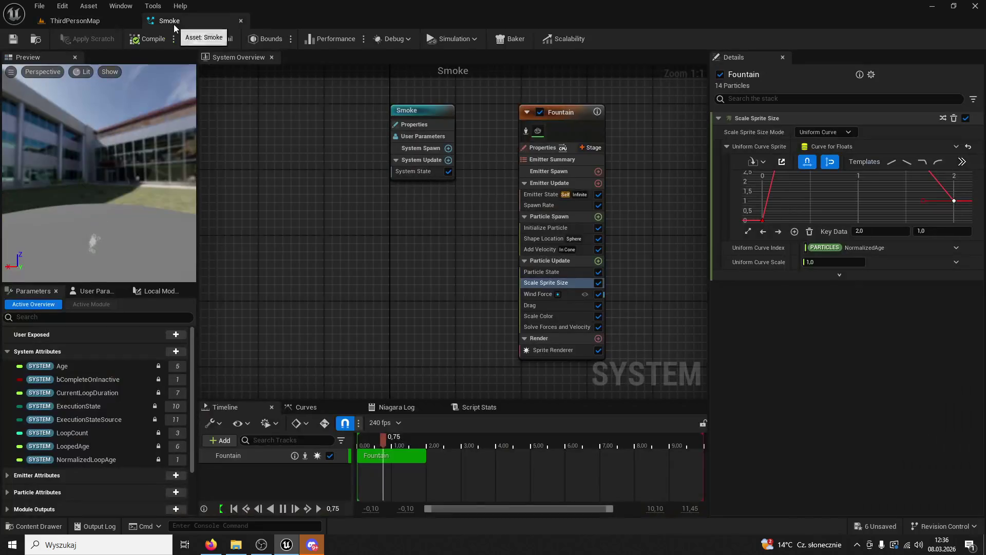
# Set Wind Force's Wind Speed Y to 50, save, and check the smoke in the level.
pyautogui.click(564, 111)
pyautogui.click(552, 295)
pyautogui.click(877, 169)
pyautogui.write('50')
pyautogui.press('Return')
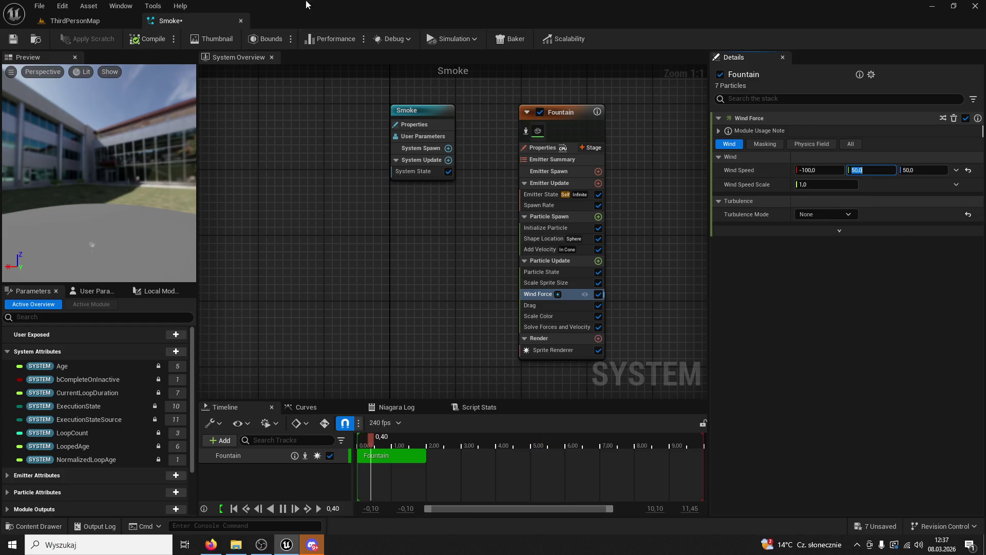
pyautogui.click(13, 37)
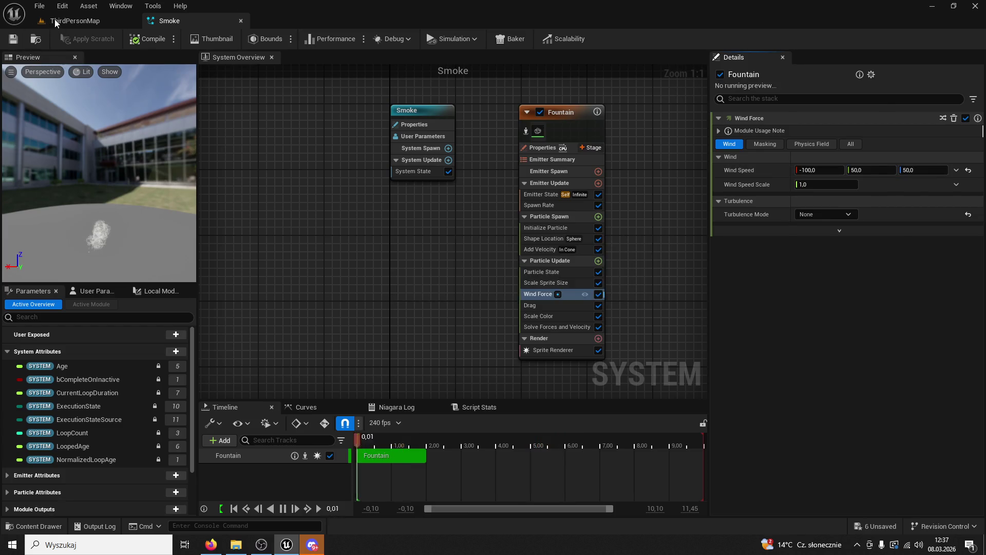
pyautogui.click(55, 20)
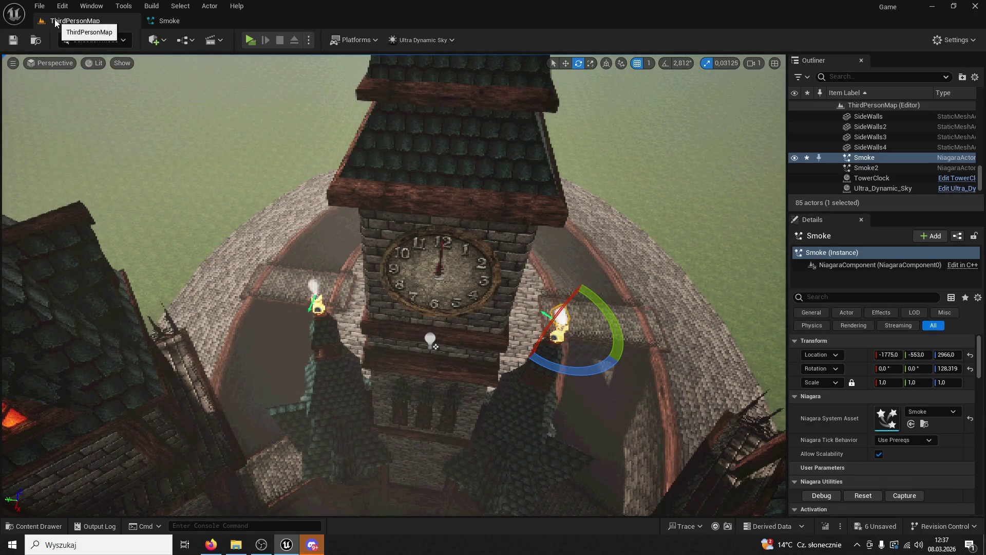
# Raise Wind Speed Y to 150, then 200, saving and checking the level each time.
pyautogui.click(192, 21)
pyautogui.click(866, 170)
pyautogui.write('1')
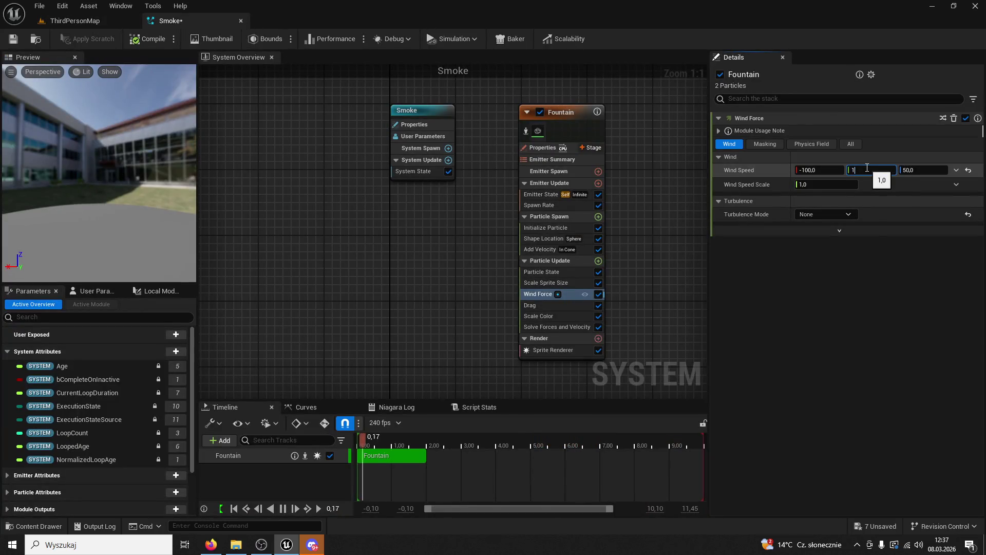
pyautogui.write('0')
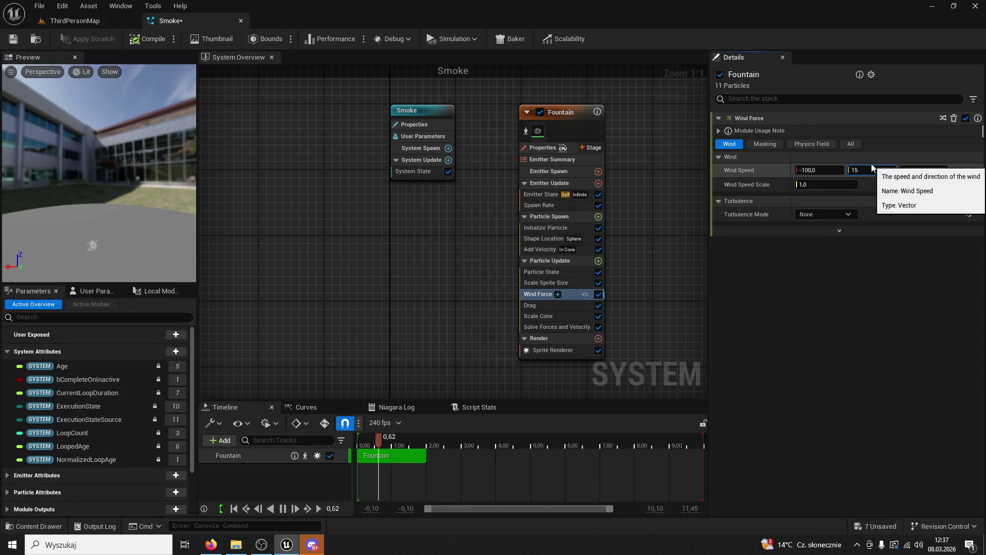
pyautogui.press('Return')
pyautogui.click(21, 39)
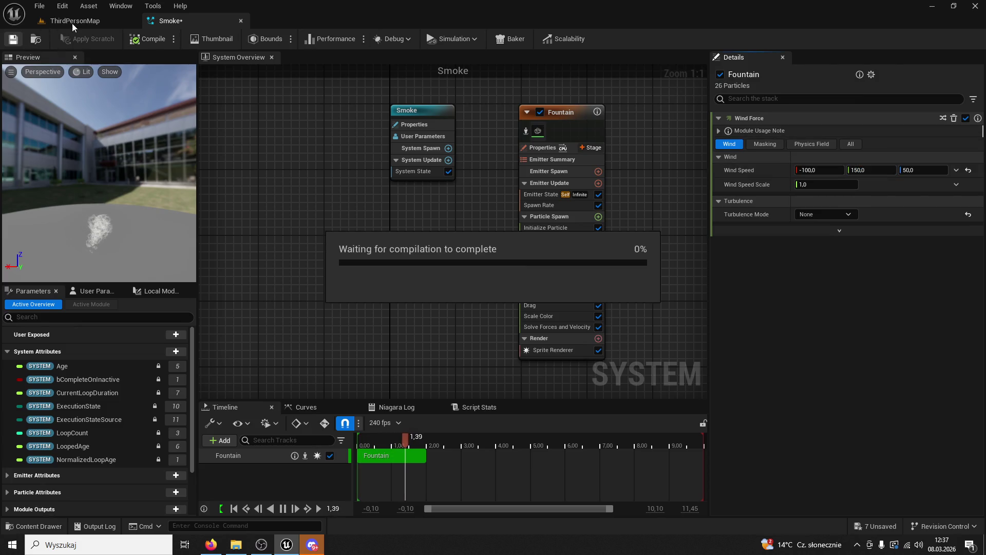
pyautogui.click(91, 26)
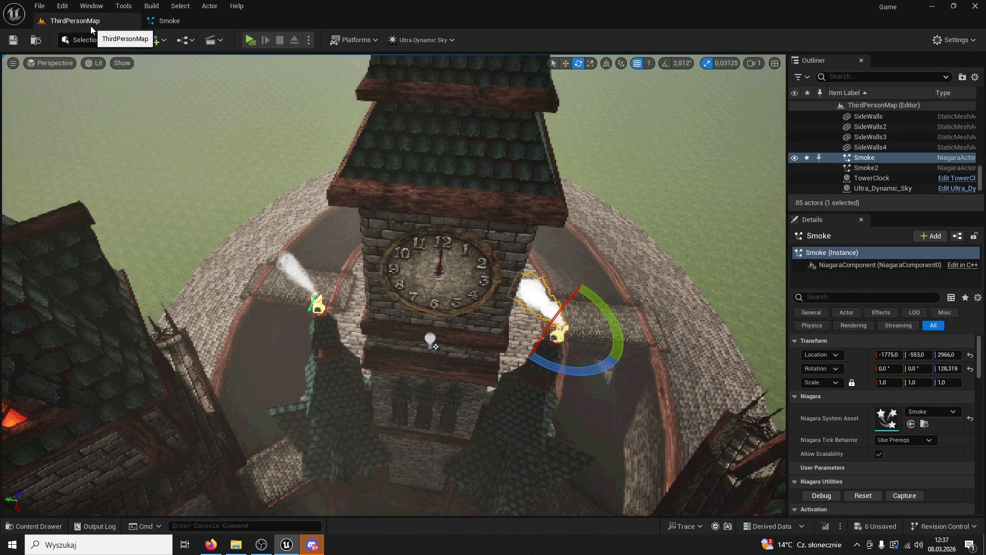
pyautogui.click(199, 20)
pyautogui.click(868, 170)
pyautogui.press('Return')
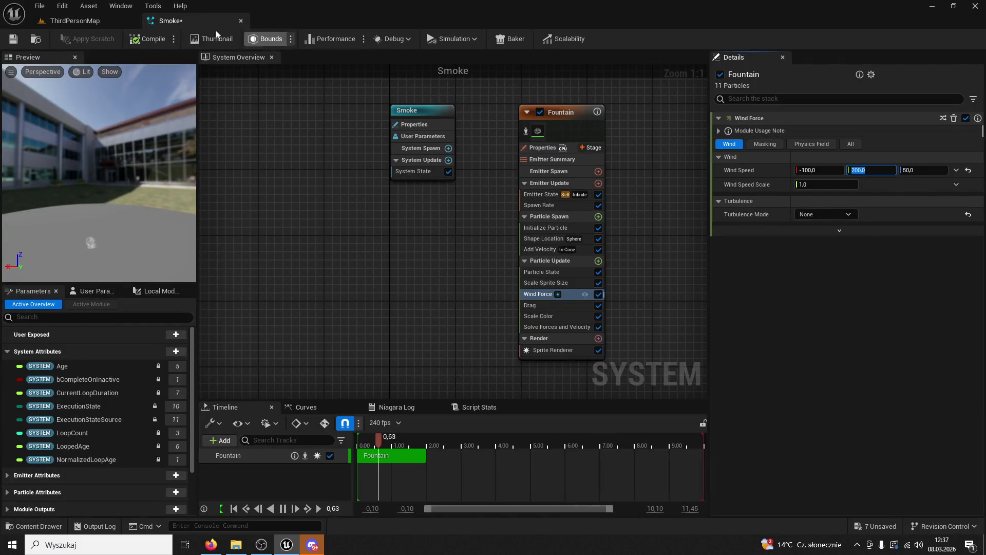
pyautogui.click(21, 39)
pyautogui.click(69, 28)
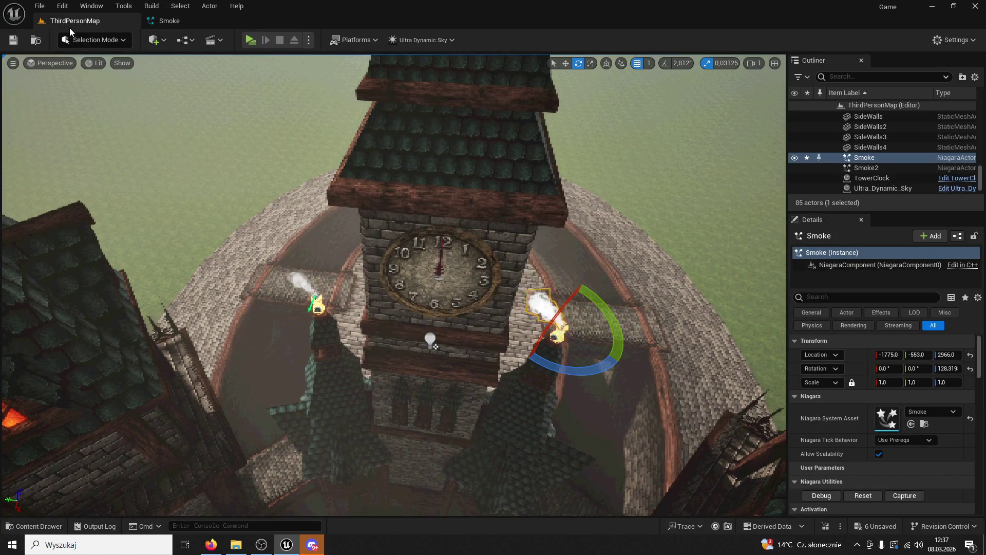
# Fly close to the clock-tower chimneys and play-test the level, then stop the session.
pyautogui.moveTo(470, 250)
pyautogui.mouseDown()
pyautogui.moveTo(379, 242)
pyautogui.moveTo(440, 252)
pyautogui.mouseUp()
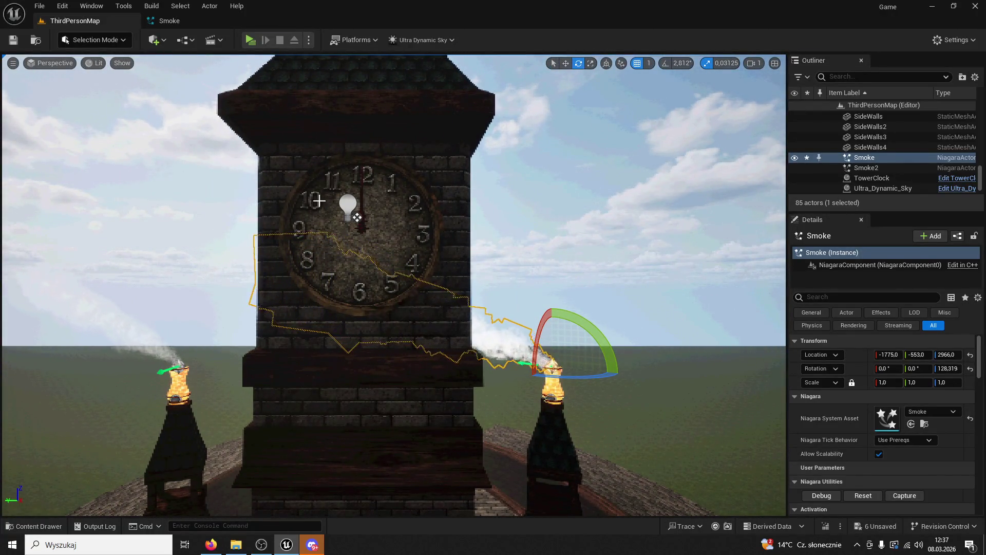
pyautogui.click(167, 20)
pyautogui.click(75, 21)
pyautogui.click(245, 42)
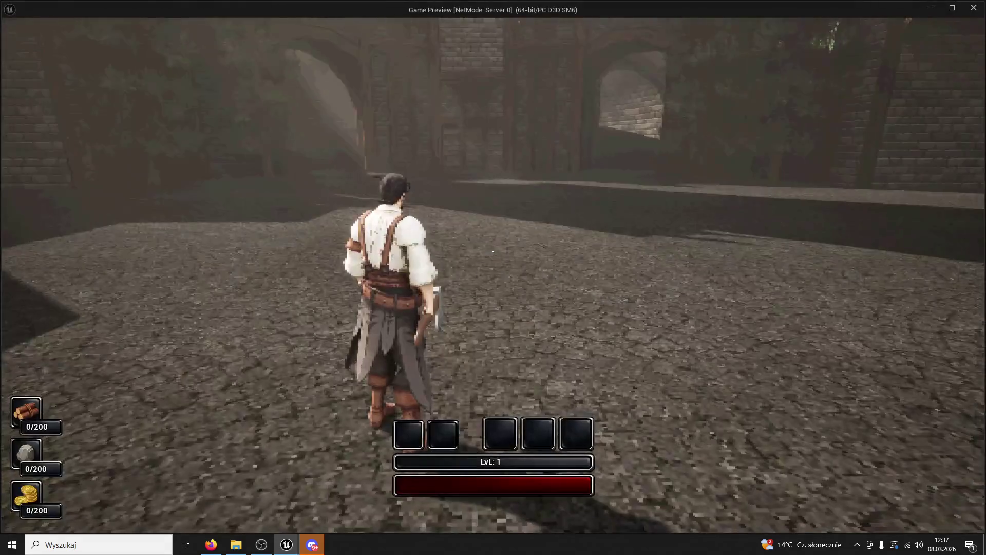
pyautogui.press('super')
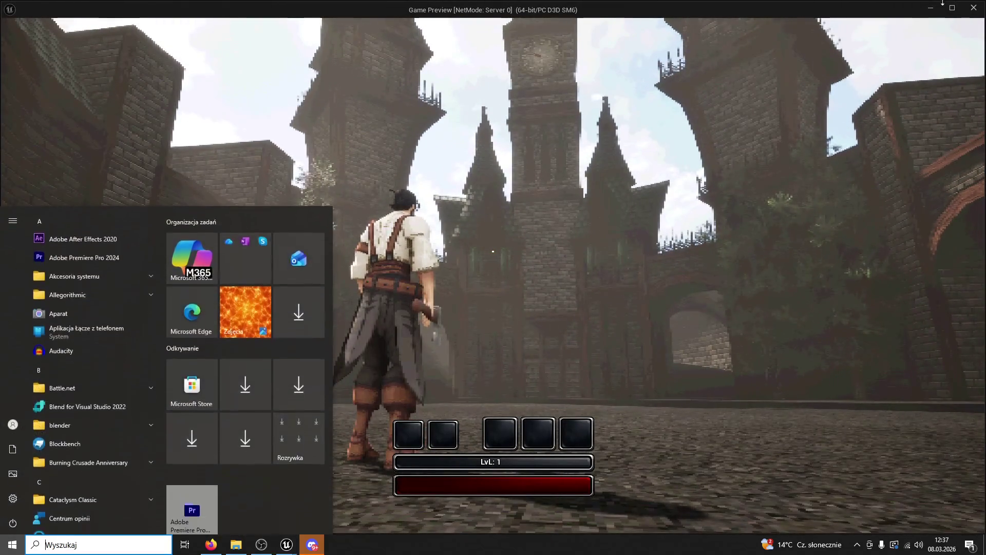
pyautogui.press('super')
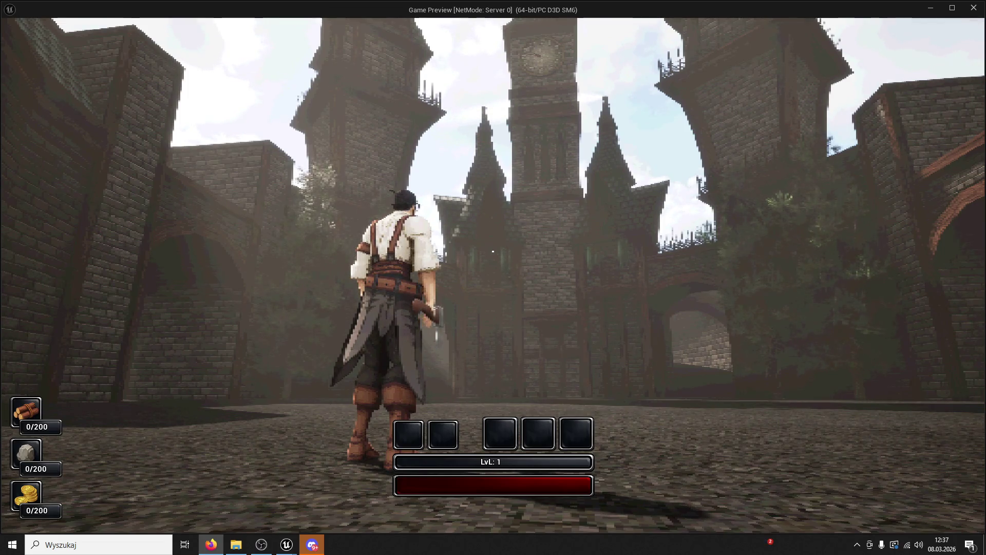
pyautogui.press('Escape')
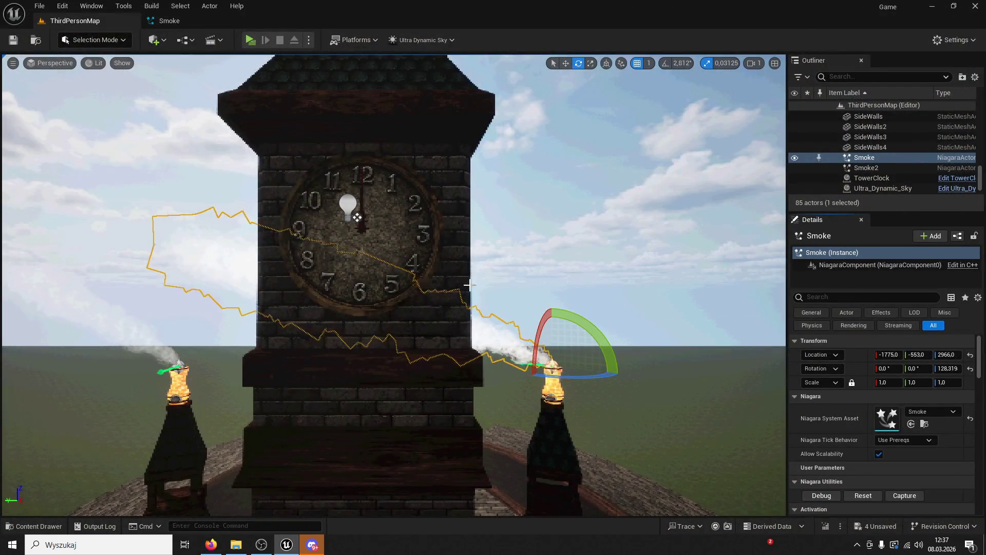
# Set Wind Speed Z to 200, then 250, checking the torch plumes in ThirdPersonMap after each.
pyautogui.click(187, 21)
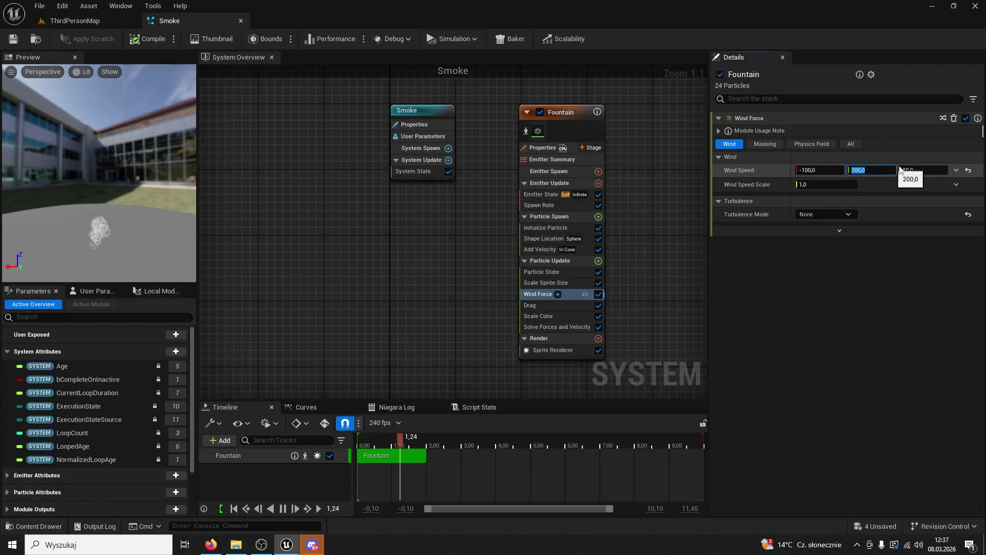
pyautogui.click(919, 170)
pyautogui.write('20')
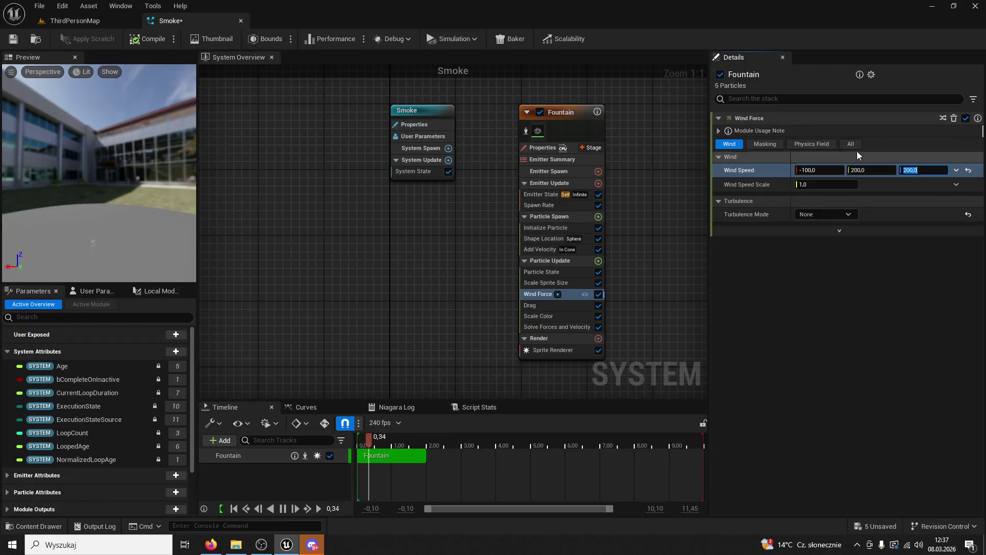
pyautogui.press('Return')
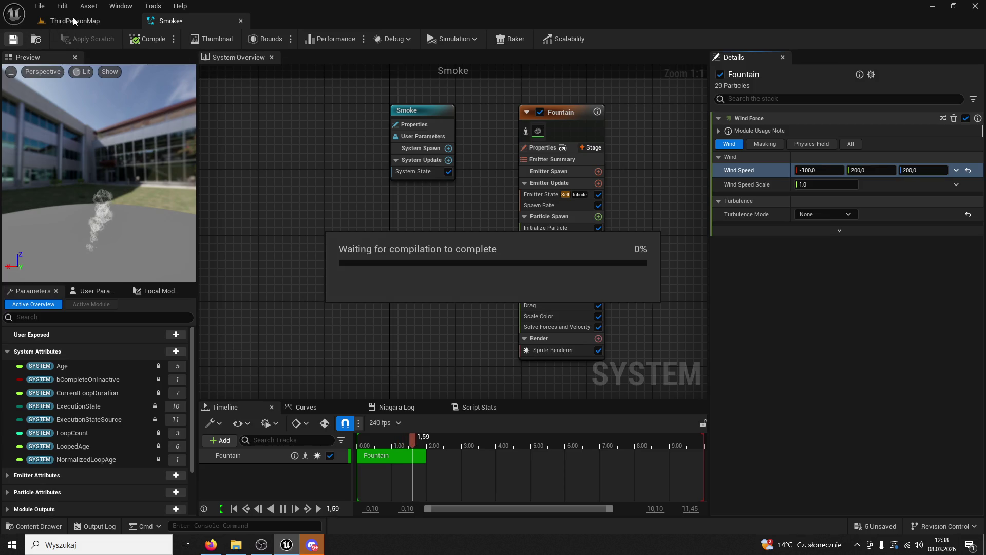
pyautogui.click(73, 20)
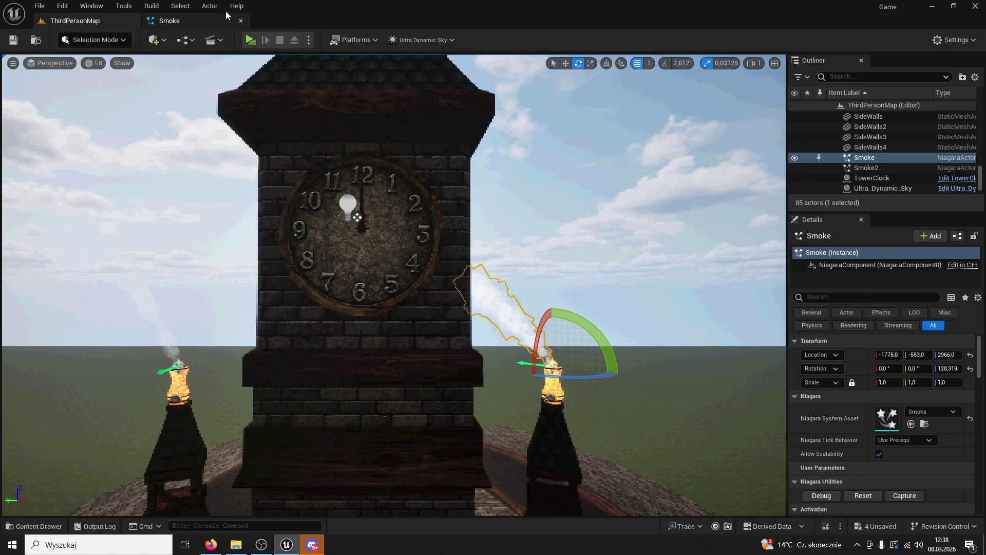
pyautogui.click(203, 26)
pyautogui.click(921, 170)
pyautogui.write('2')
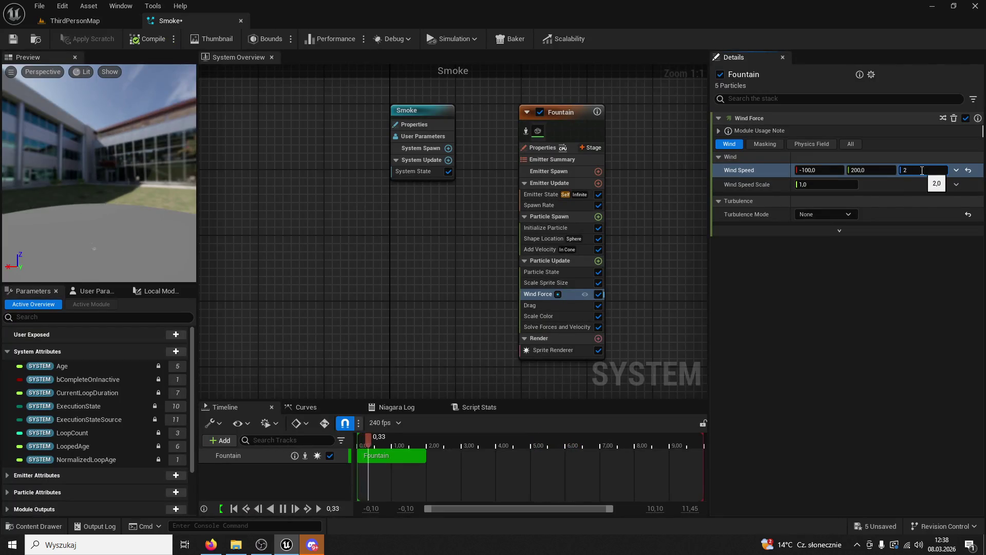
pyautogui.write('50,0')
pyautogui.press('Return')
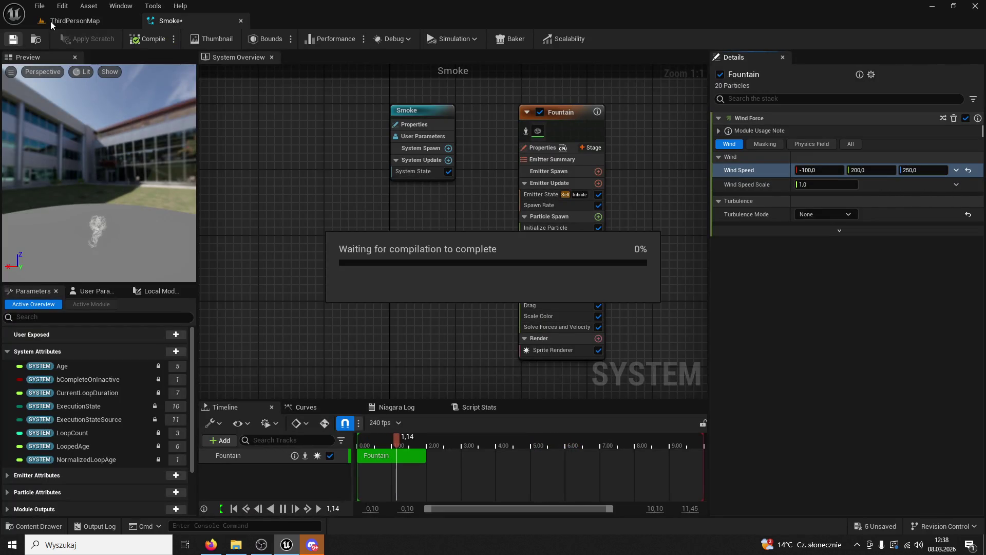
pyautogui.click(54, 21)
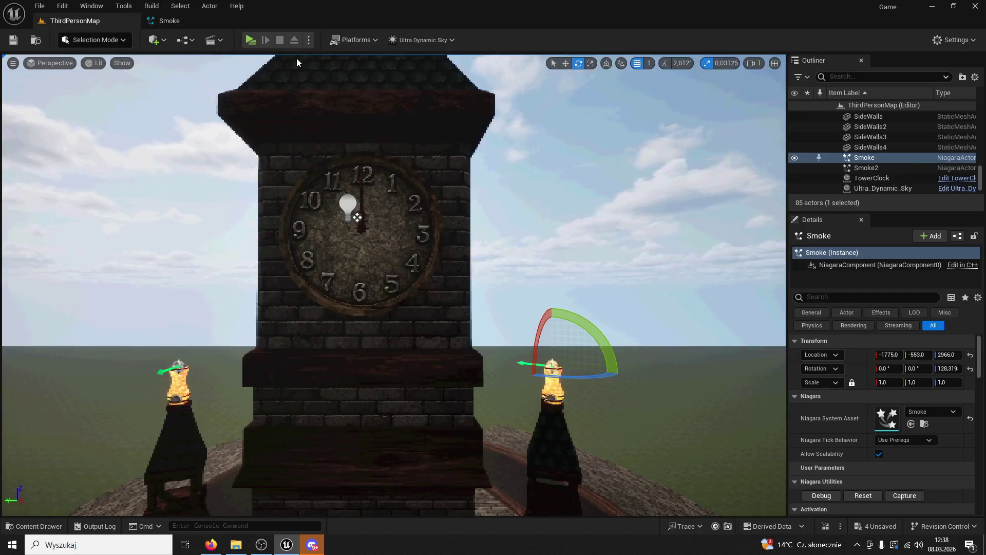
# Play-test the castle level, running the character toward the clock tower, then return to Smoke.
pyautogui.click(250, 40)
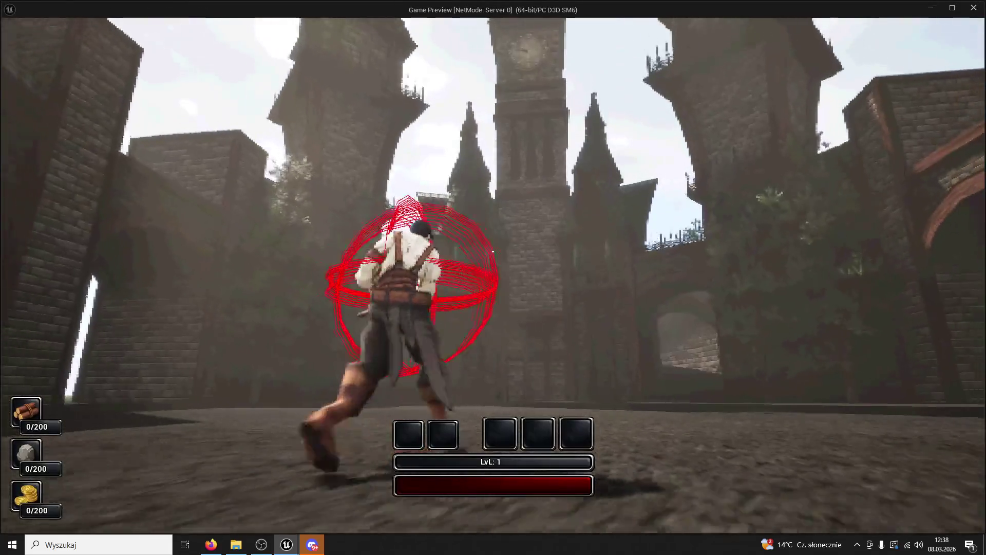
pyautogui.press('super')
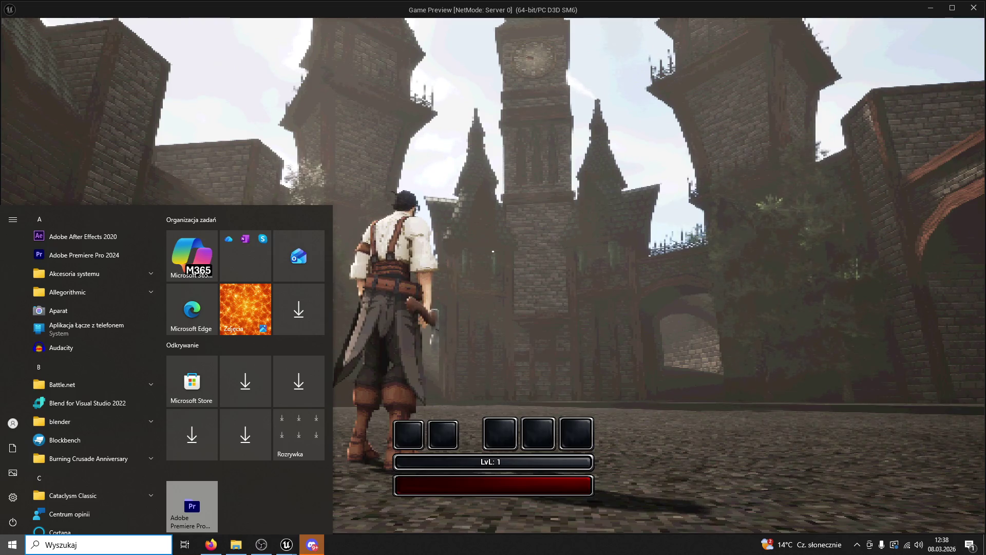
pyautogui.press('Escape')
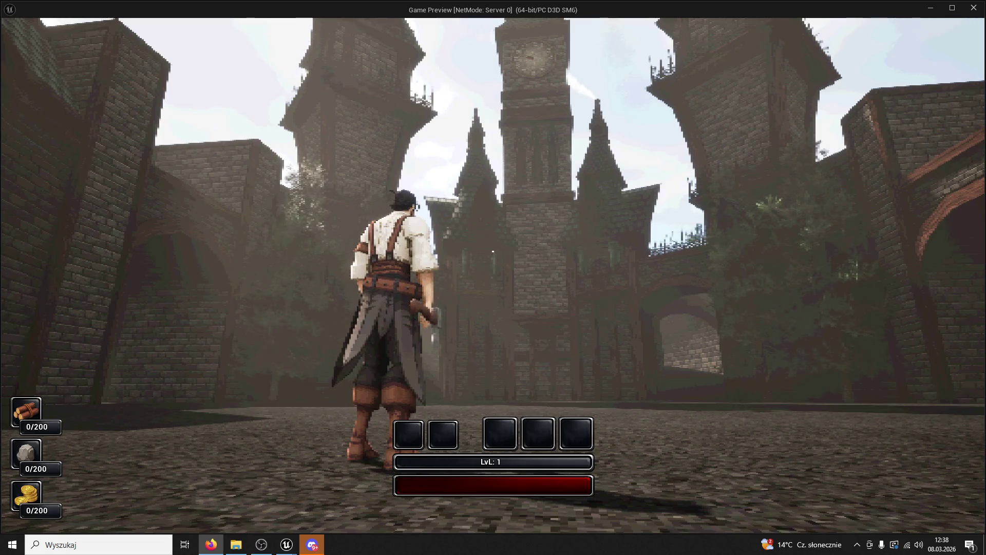
pyautogui.click(950, 19)
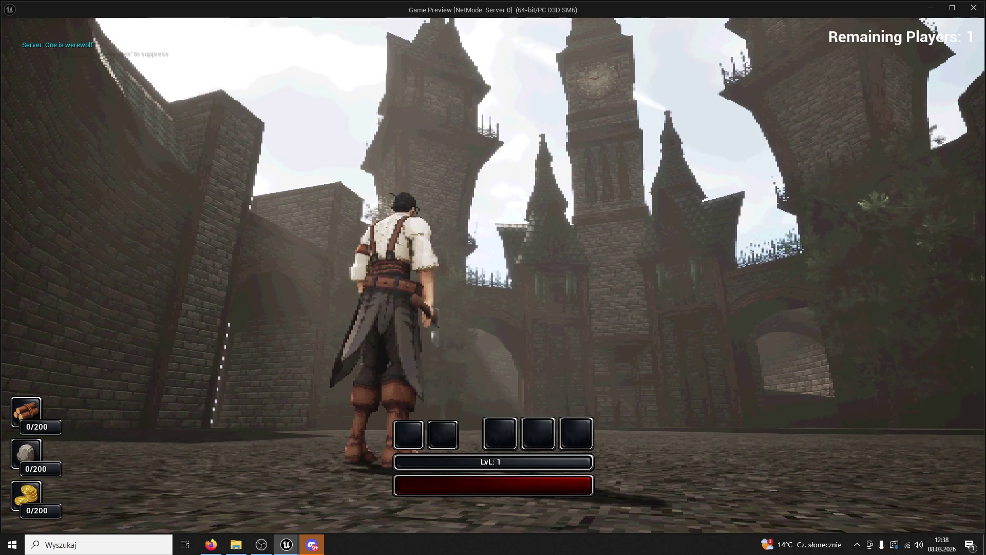
pyautogui.press('w')
pyautogui.press('w')
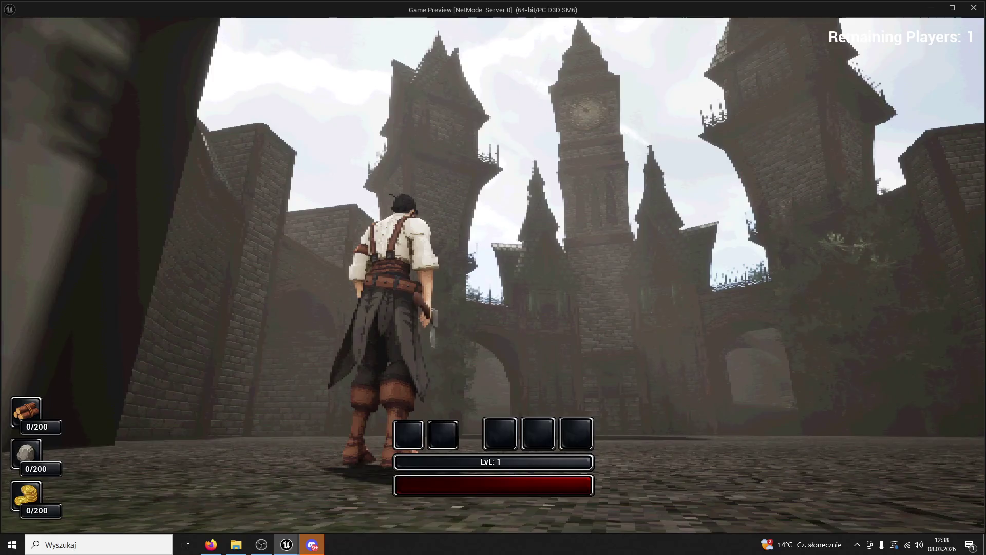
pyautogui.press('w')
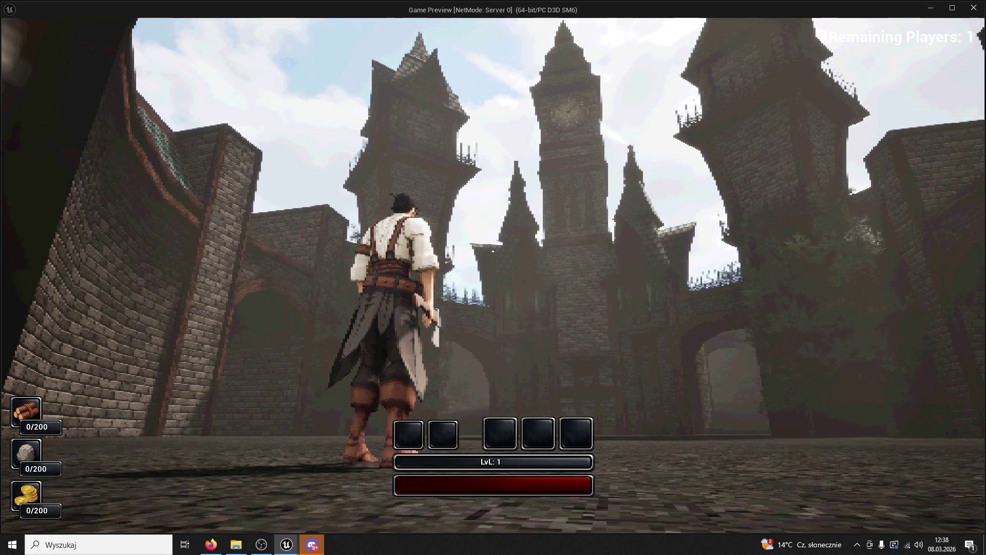
pyautogui.press('w')
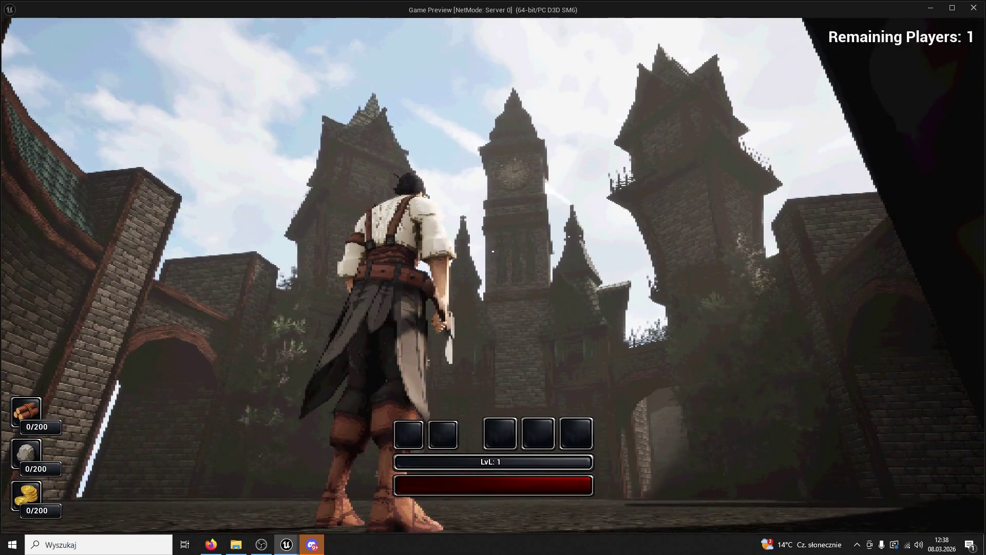
pyautogui.press('Escape')
pyautogui.click(212, 20)
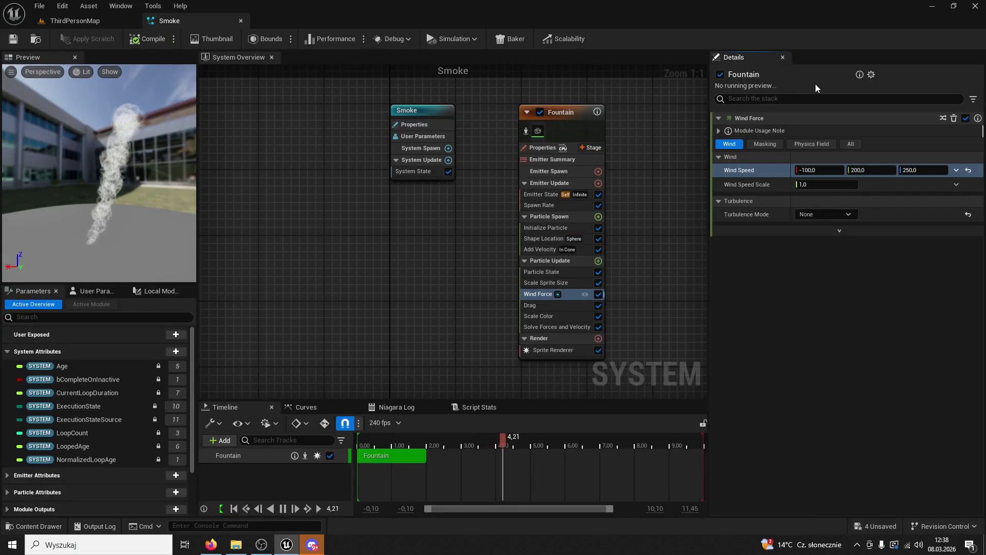
# Set Initialize Particle's Lifetime Min to 7 and Lifetime Max to 10.
pyautogui.doubleClick(559, 271)
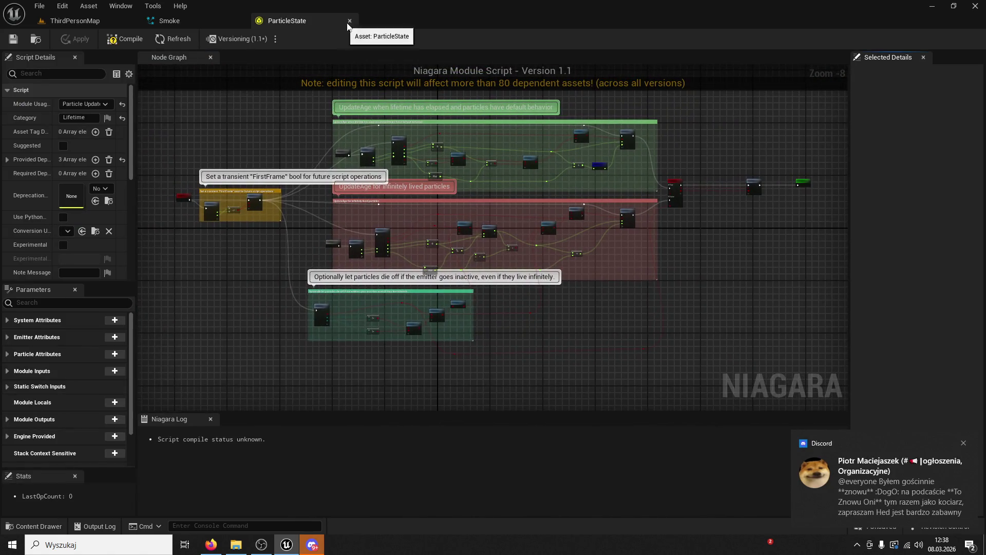
pyautogui.click(349, 21)
pyautogui.click(540, 227)
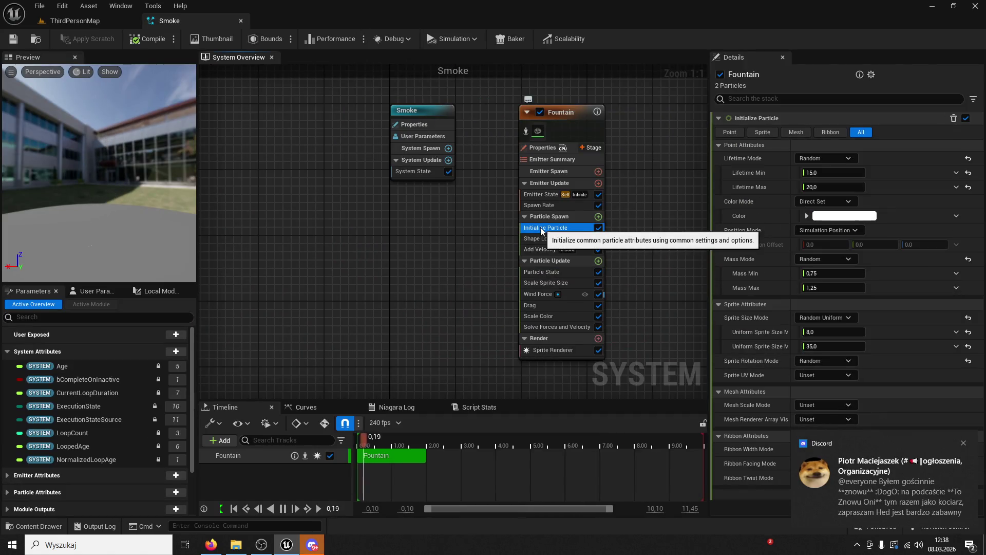
pyautogui.click(823, 186)
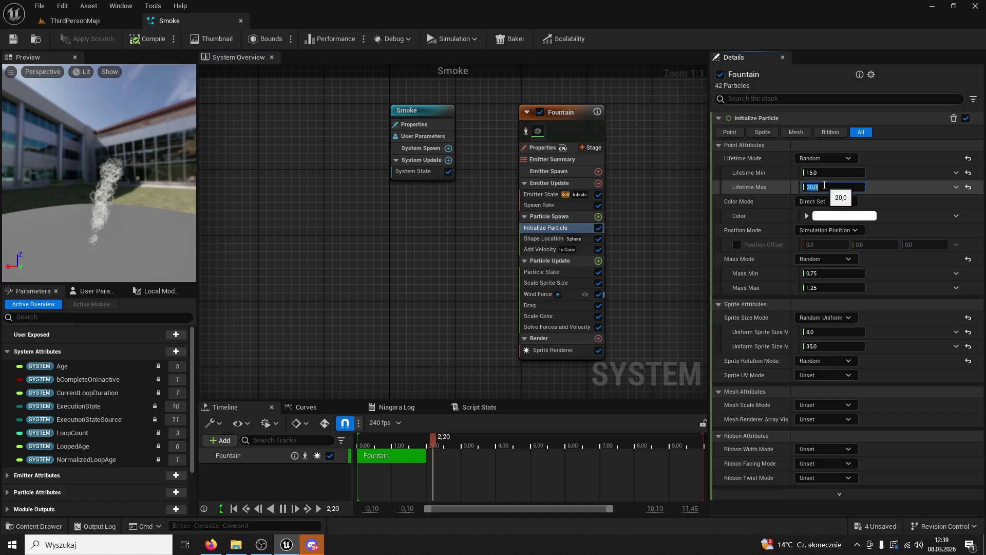
pyautogui.click(826, 172)
pyautogui.write('7')
pyautogui.click(823, 185)
pyautogui.write('1')
pyautogui.press('Return')
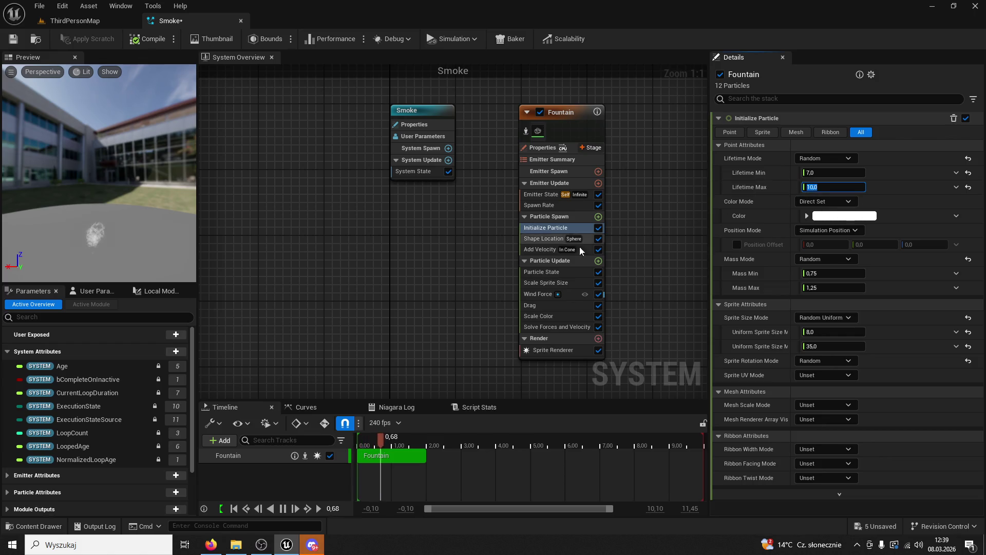
pyautogui.click(556, 271)
# Change the Scale Sprite Size curve's last key value from 1.0 to 6.
pyautogui.click(546, 282)
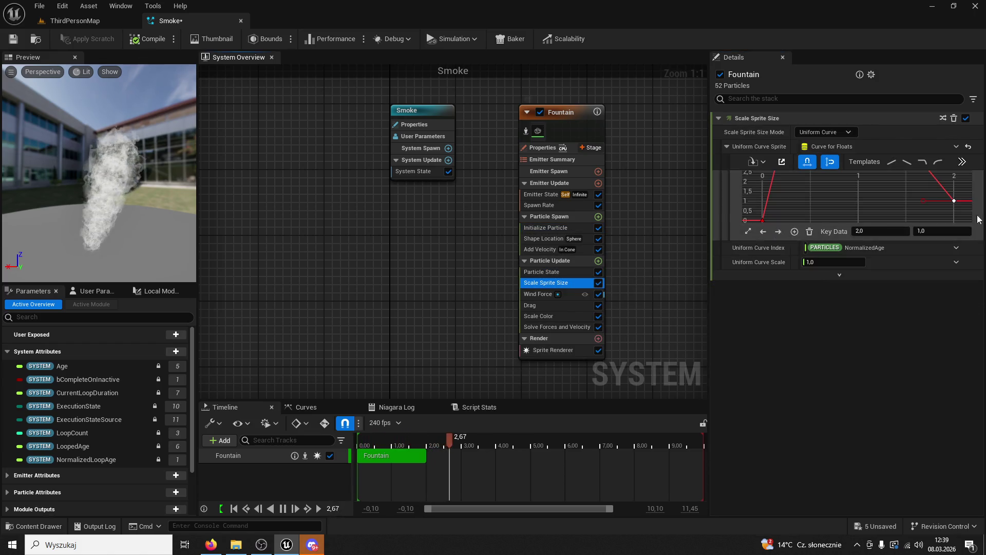
pyautogui.moveTo(954, 201); pyautogui.dragTo(953, 181)
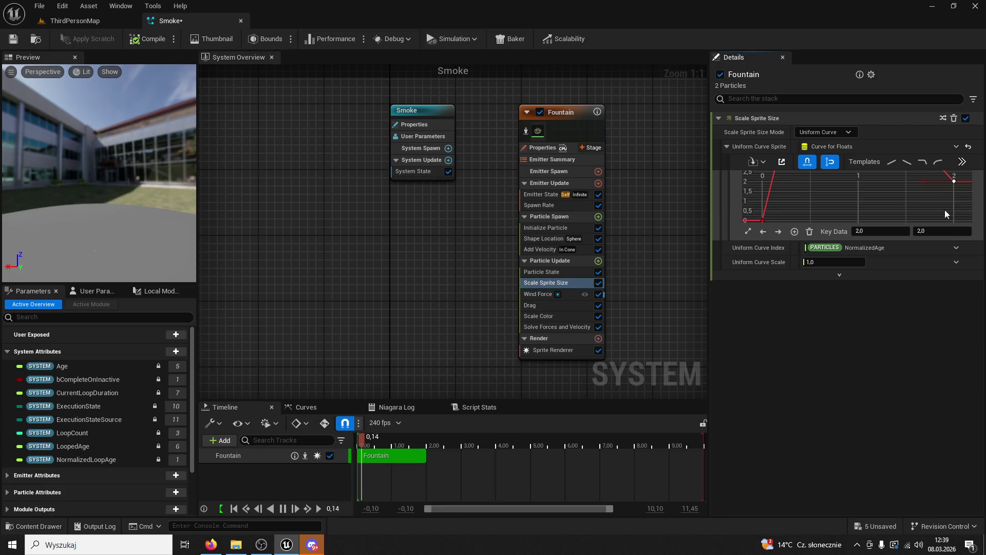
pyautogui.click(938, 227)
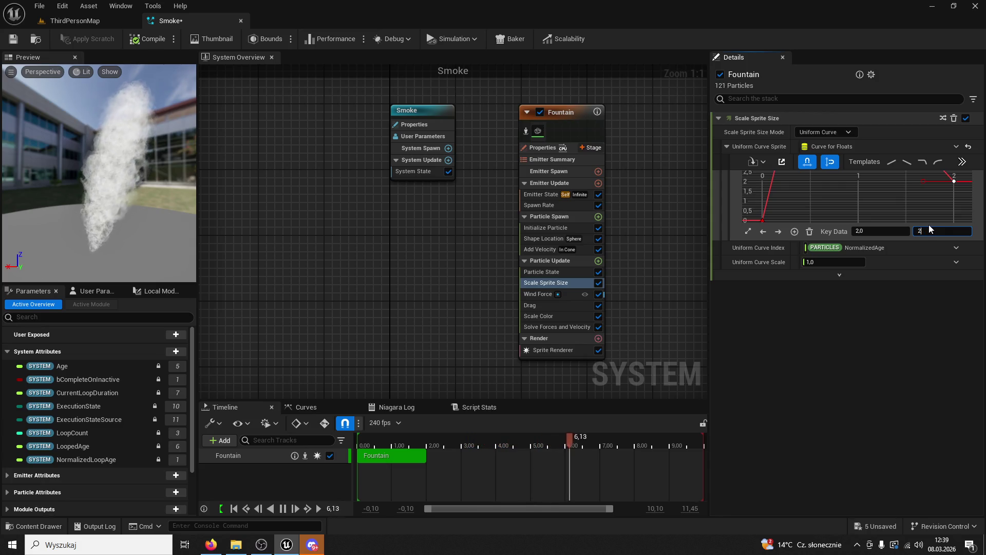
pyautogui.hotkey('ctrl', 'z')
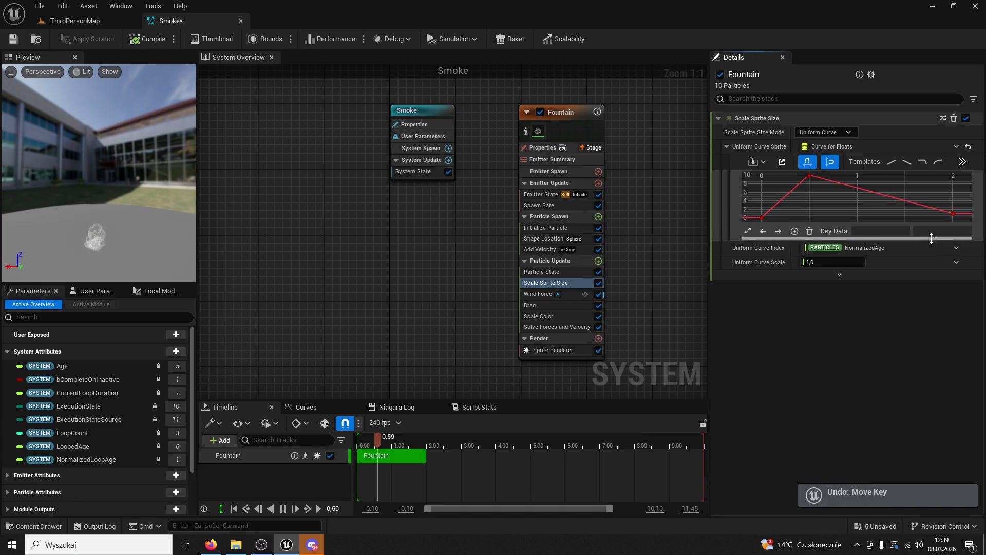
pyautogui.click(953, 213)
pyautogui.click(931, 231)
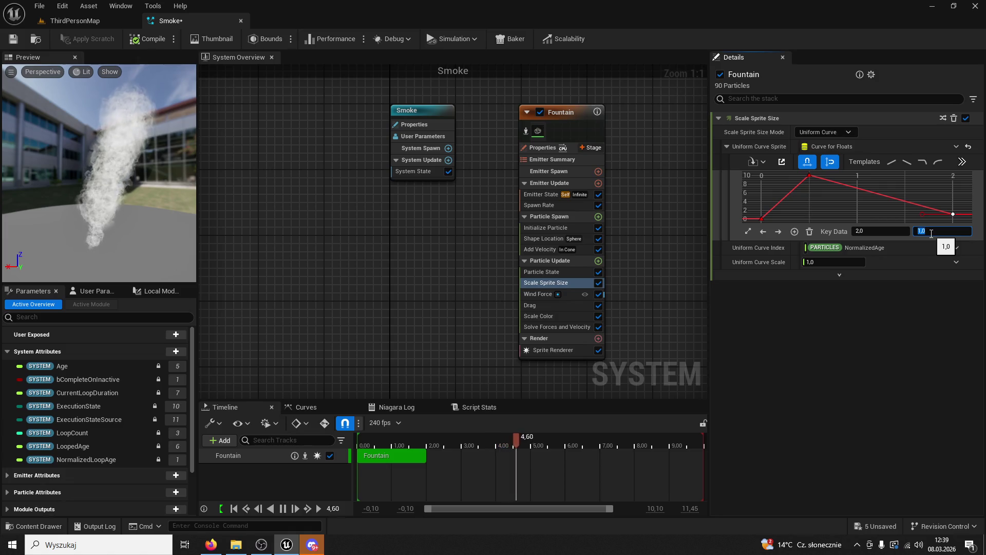
pyautogui.click(809, 176)
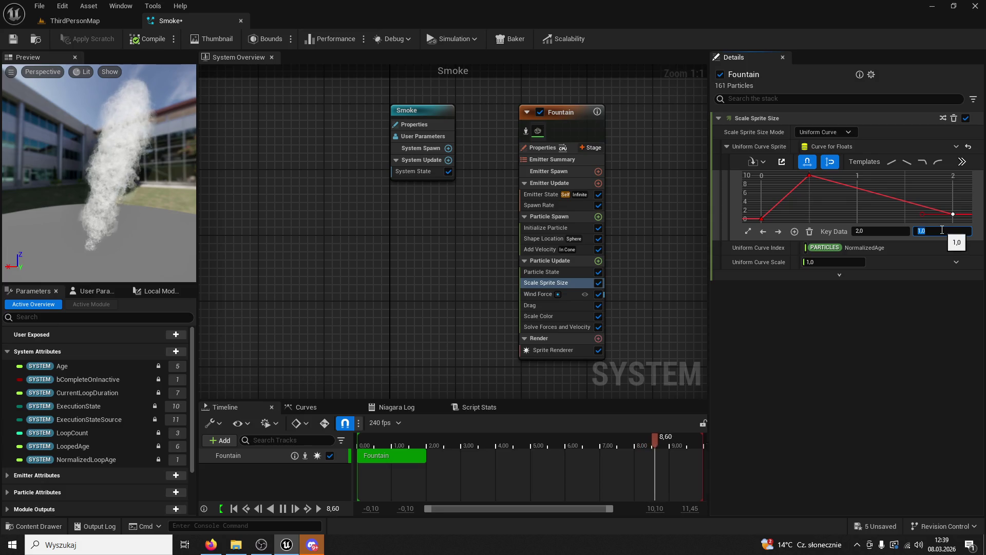
pyautogui.write('6')
pyautogui.press('Return')
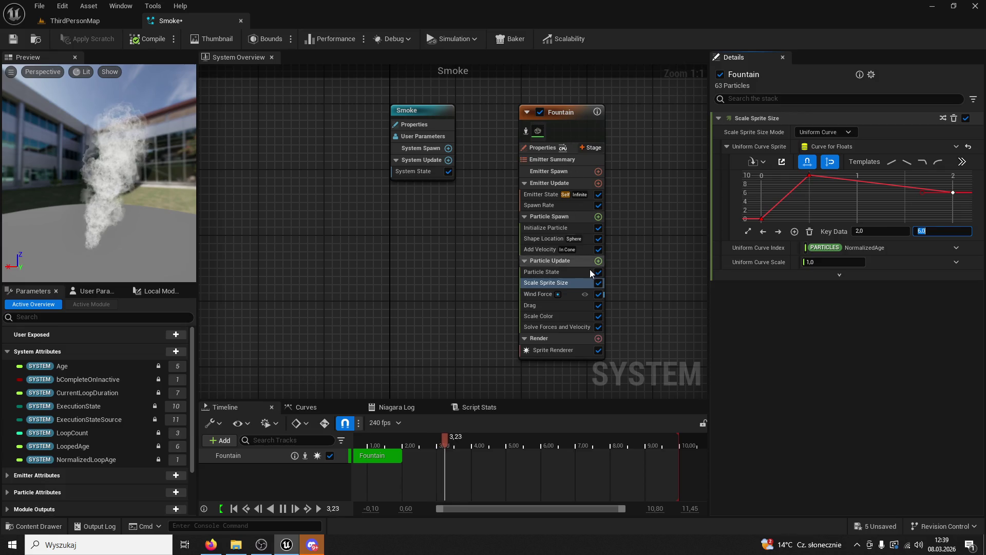
pyautogui.doubleClick(543, 294)
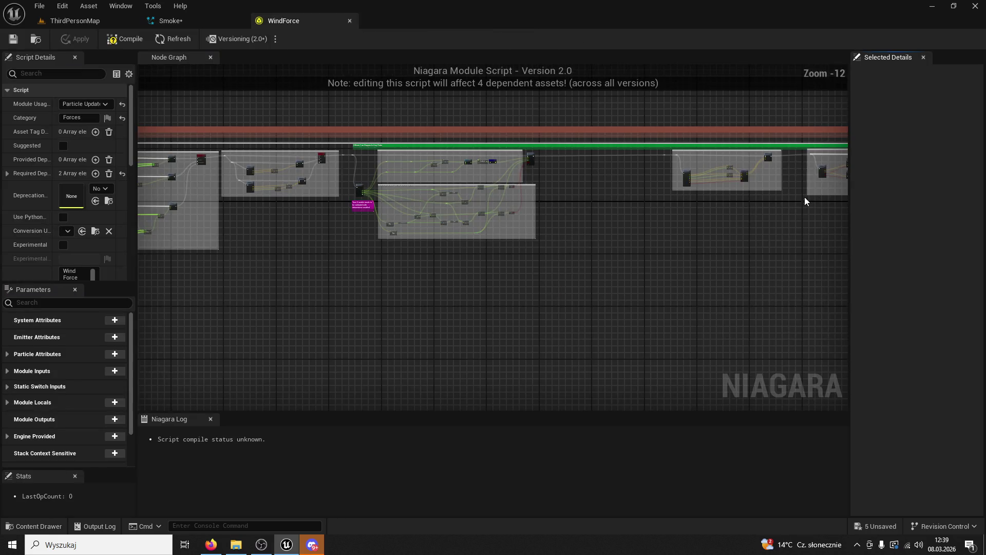
# Add Sprite Rotation Rate to Particle Update with rate 10, then disable and delete it.
pyautogui.click(350, 21)
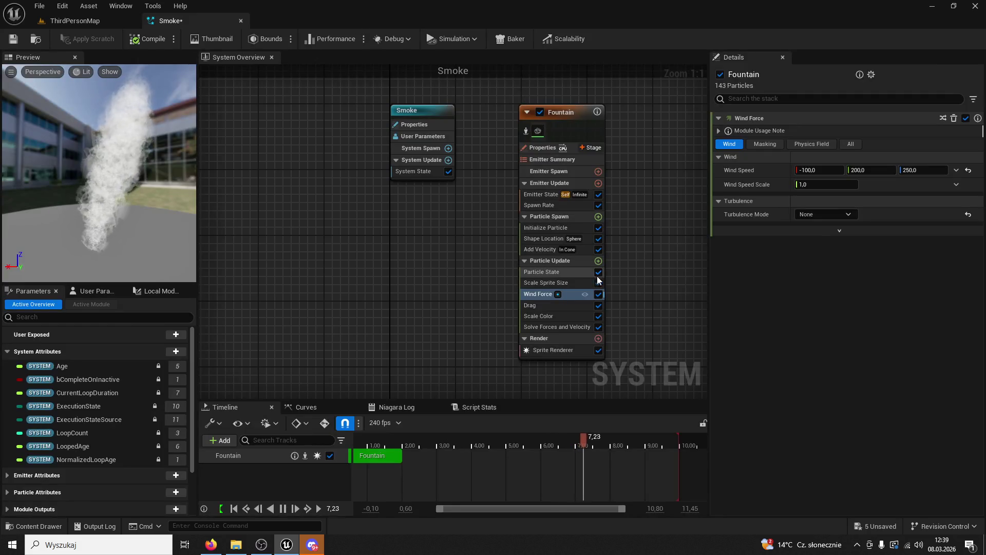
pyautogui.click(598, 261)
pyautogui.write('ra')
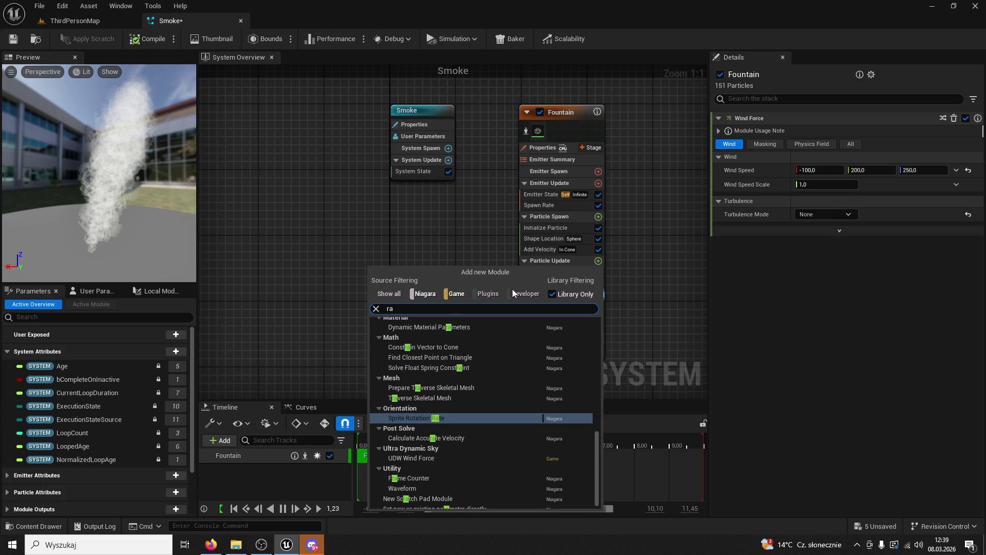
pyautogui.click(412, 418)
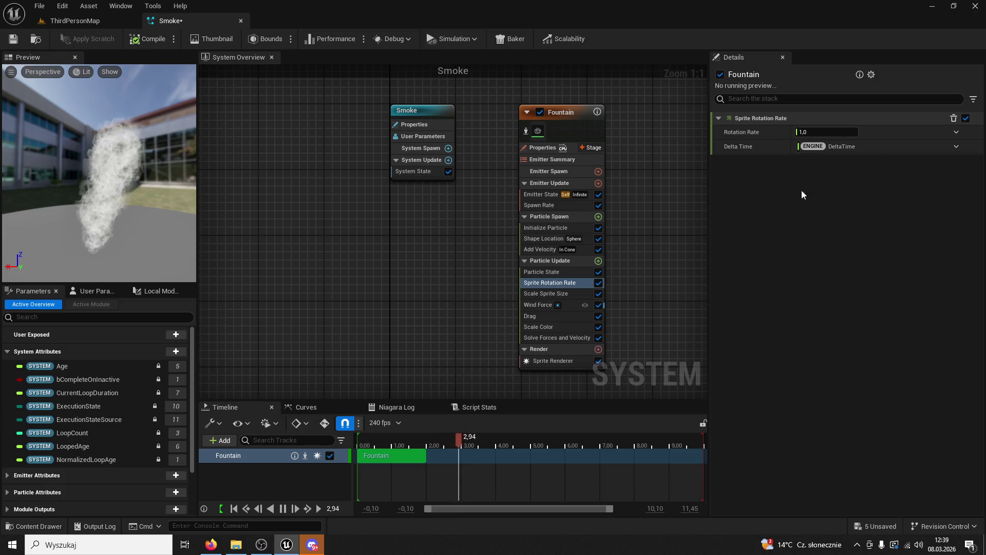
pyautogui.click(854, 132)
pyautogui.write('10')
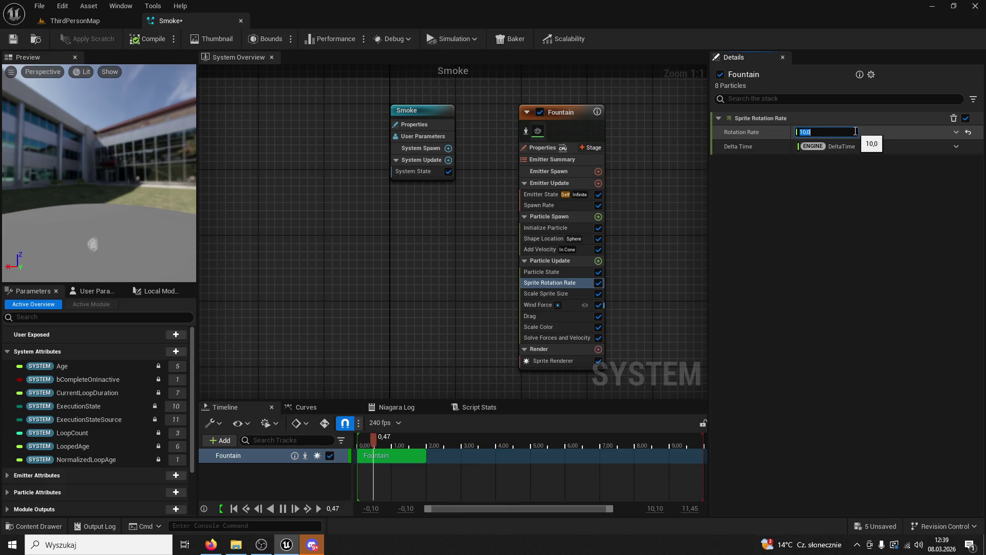
pyautogui.press('Return')
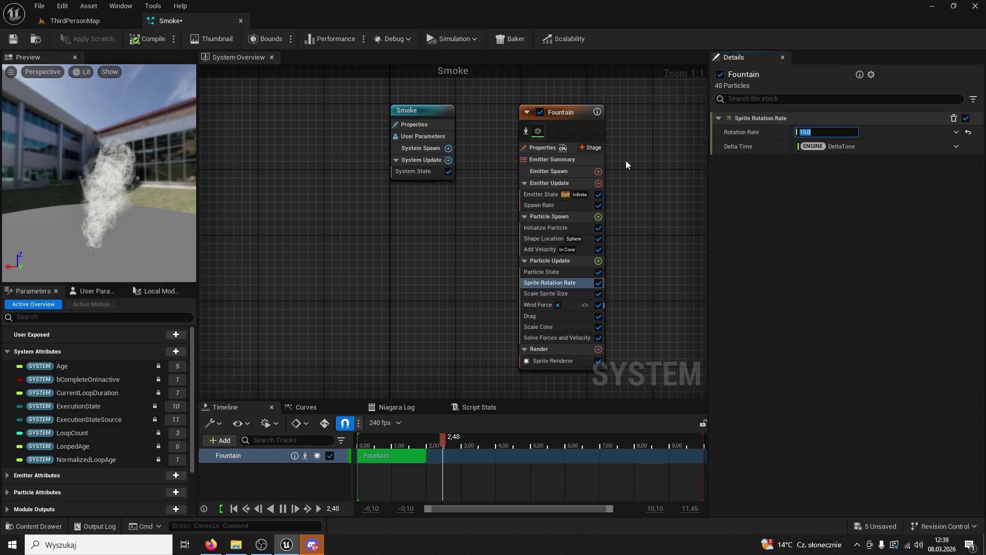
pyautogui.click(600, 281)
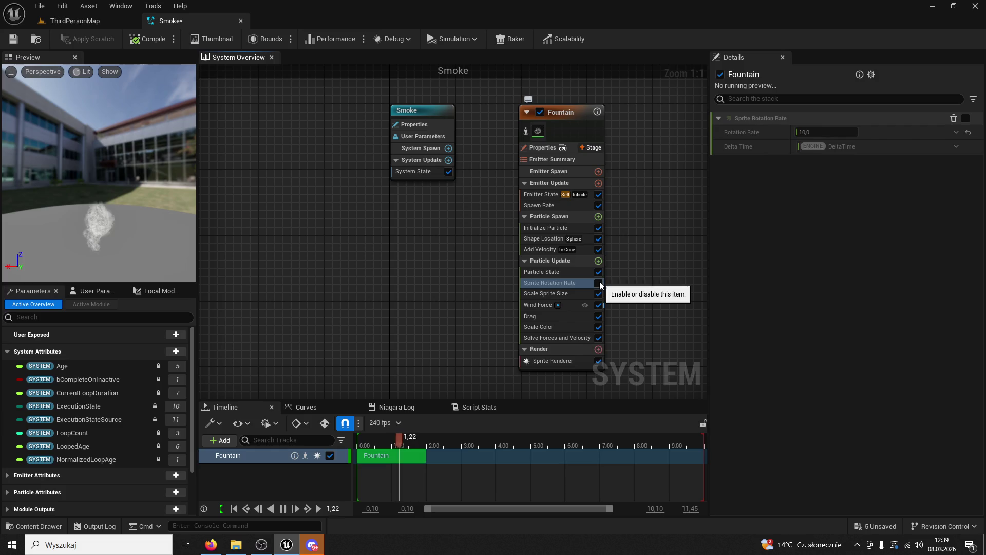
pyautogui.press('Delete')
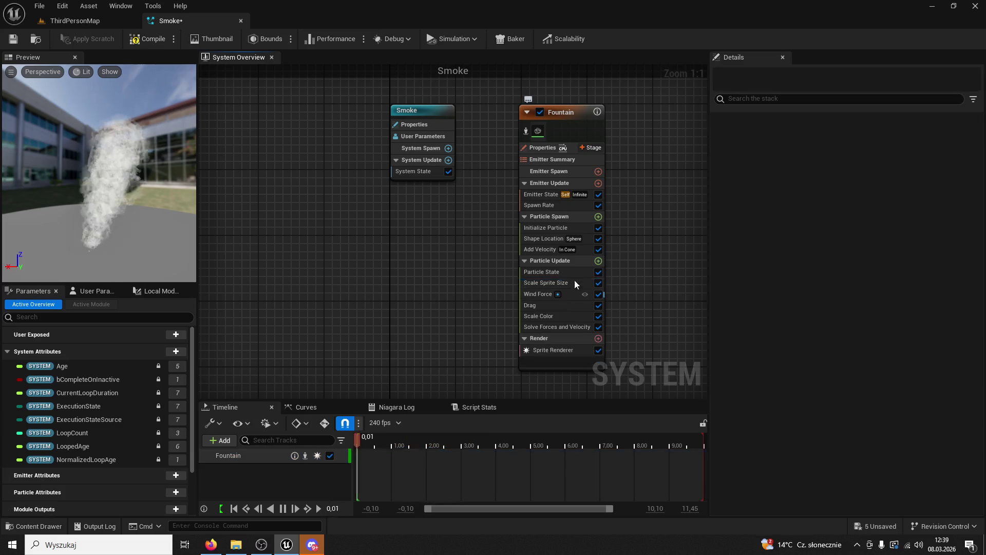
pyautogui.click(598, 260)
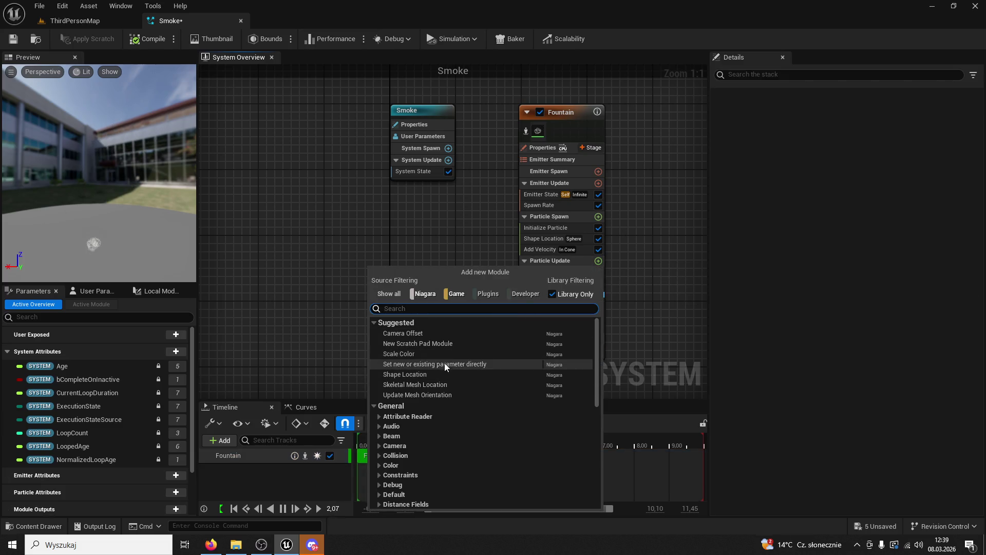
pyautogui.click(410, 354)
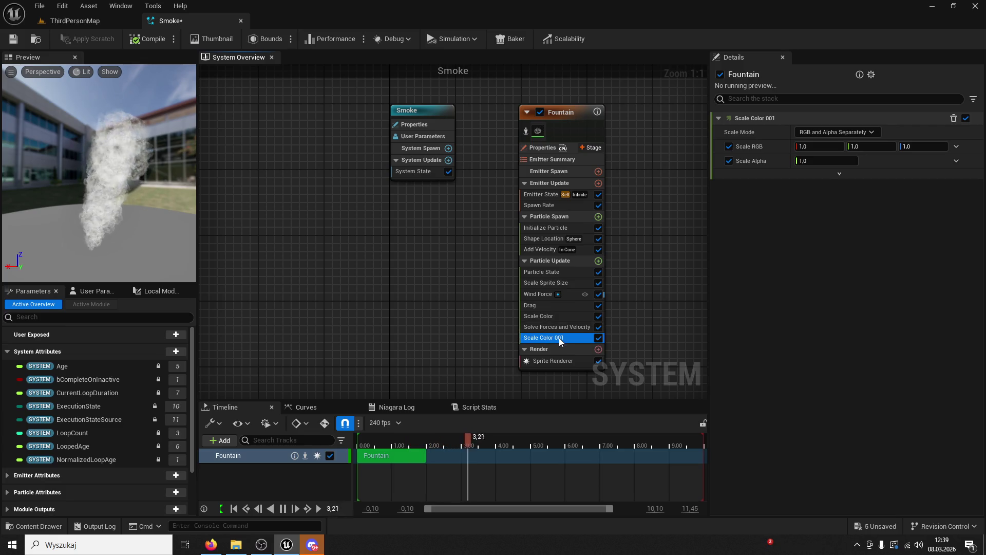
pyautogui.press('Delete')
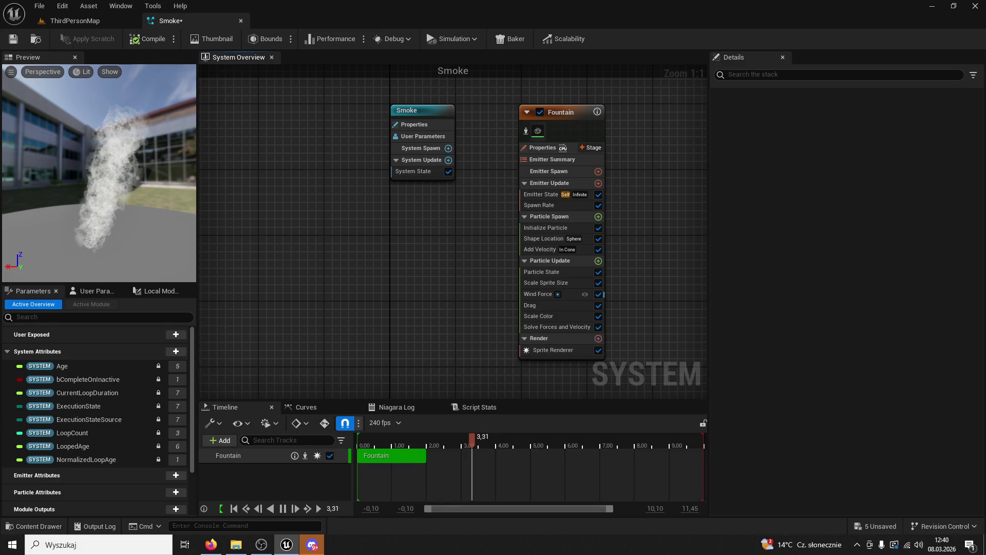
pyautogui.hotkey('alt', 'Tab')
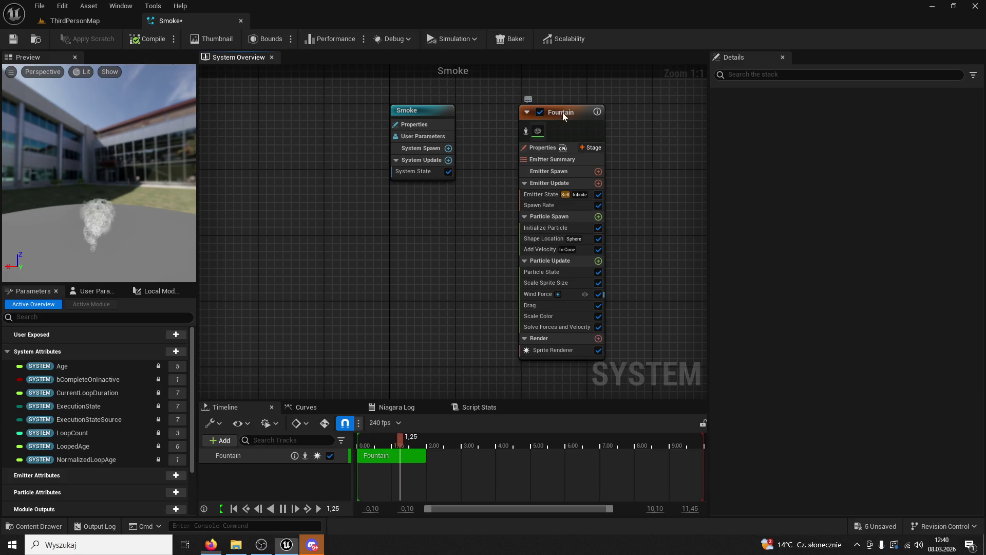
# Set the Fountain Spawn Rate to 5, then drive it from a FloatCurve dynamic input.
pyautogui.click(561, 231)
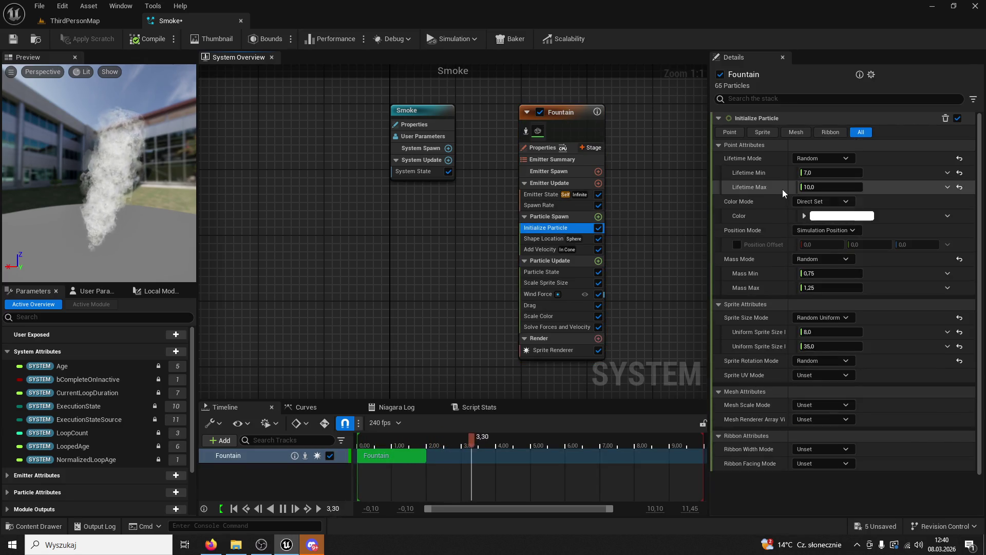
pyautogui.click(545, 208)
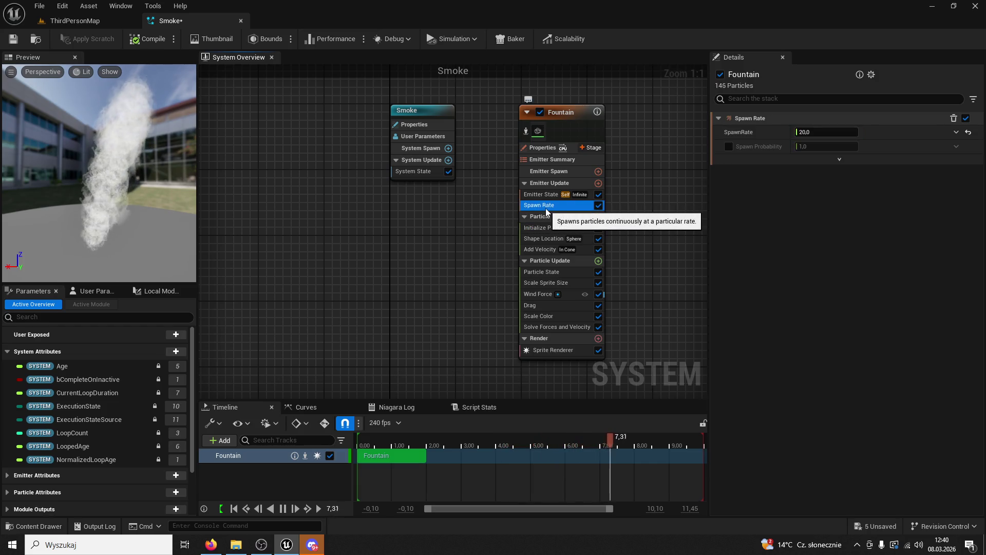
pyautogui.click(819, 132)
pyautogui.write('5')
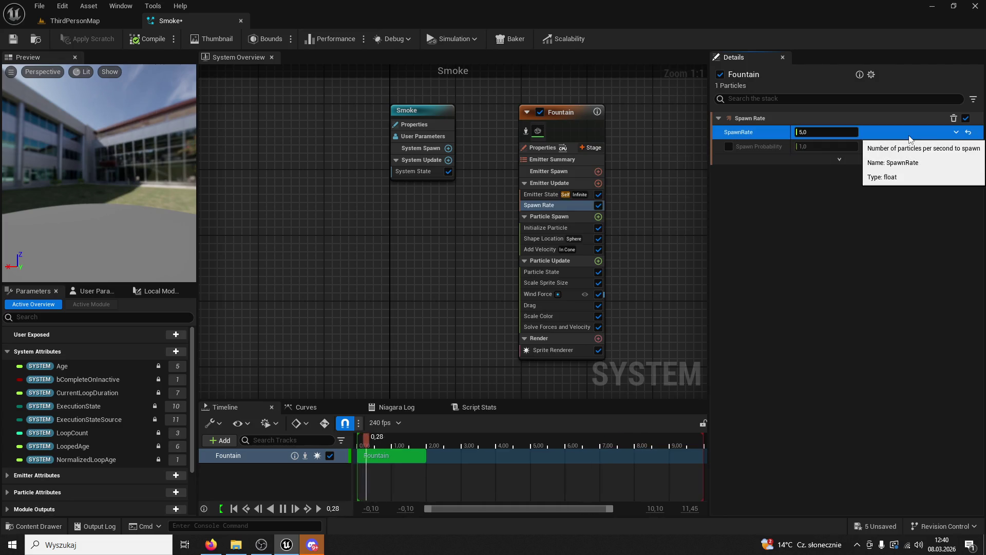
pyautogui.click(956, 132)
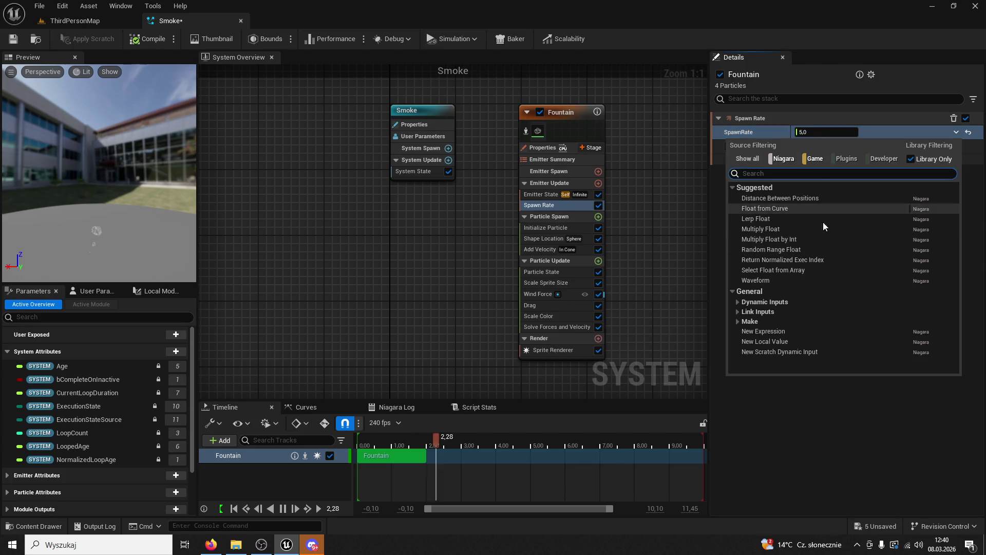
pyautogui.click(781, 209)
# Paste four keys into the Spawn Rate curve and nudge the keys at times 0 and 1.
pyautogui.click(839, 191)
pyautogui.moveTo(761, 177)
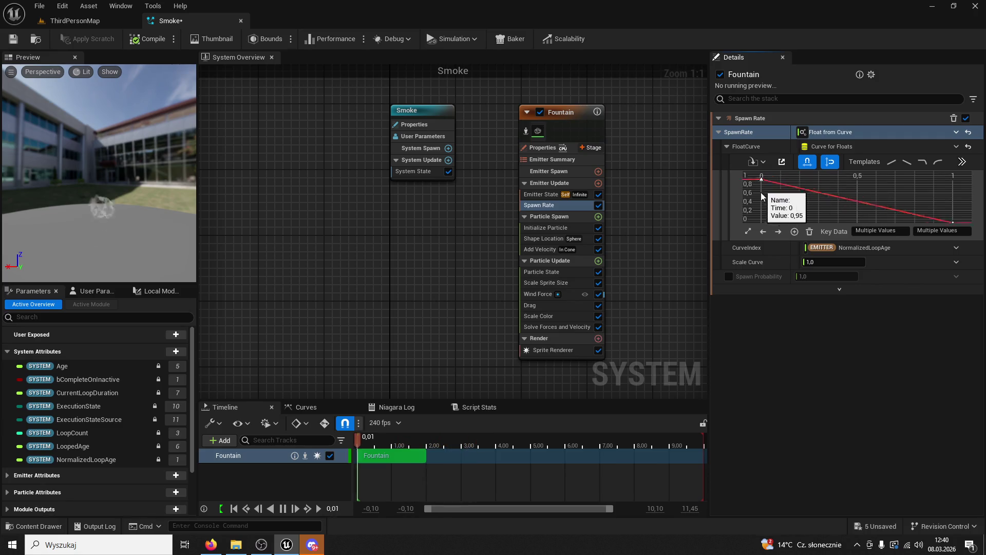
pyautogui.hotkey('ctrl', 'v')
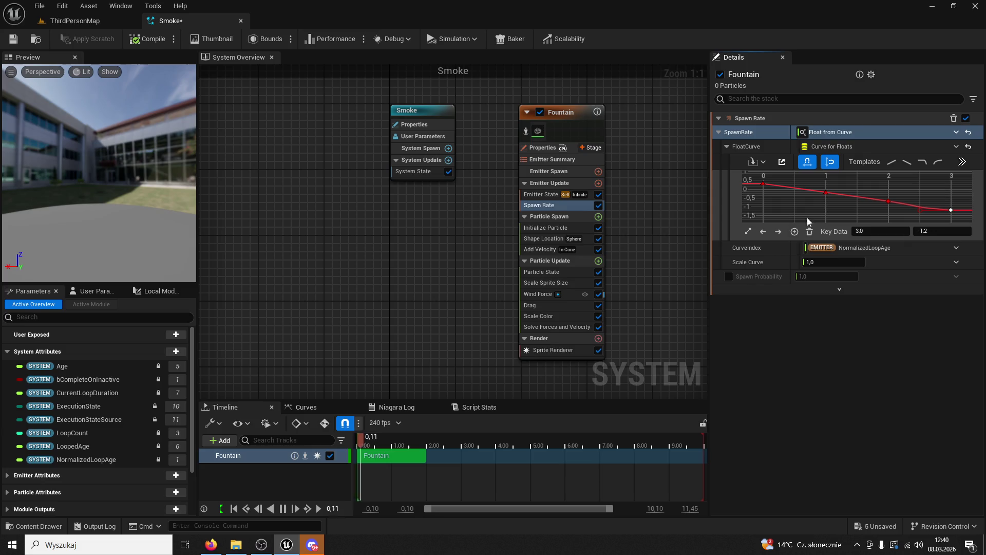
pyautogui.moveTo(825, 192)
pyautogui.mouseDown()
pyautogui.moveTo(821, 177)
pyautogui.moveTo(825, 186)
pyautogui.mouseUp()
pyautogui.moveTo(764, 185); pyautogui.dragTo(763, 181)
# Set the curve keys at times 0, 1 and 2 to values 0, 3 and 2.
pyautogui.click(762, 191)
pyautogui.click(932, 232)
pyautogui.write('0,125')
pyautogui.press('Return')
pyautogui.click(827, 189)
pyautogui.click(922, 231)
pyautogui.press('Return')
pyautogui.click(888, 201)
pyautogui.click(922, 231)
pyautogui.write('2')
pyautogui.press('Return')
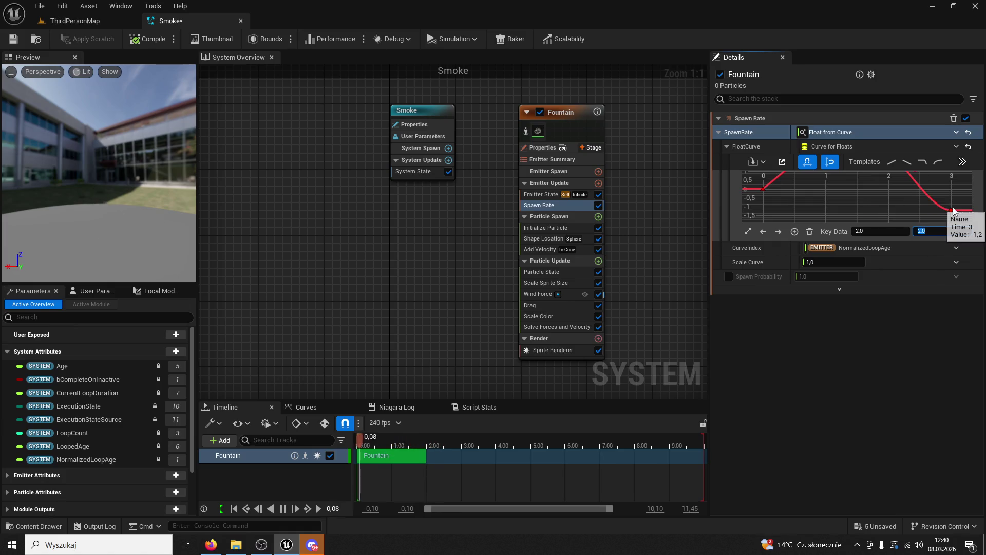
pyautogui.scroll(-2, 916, 208)
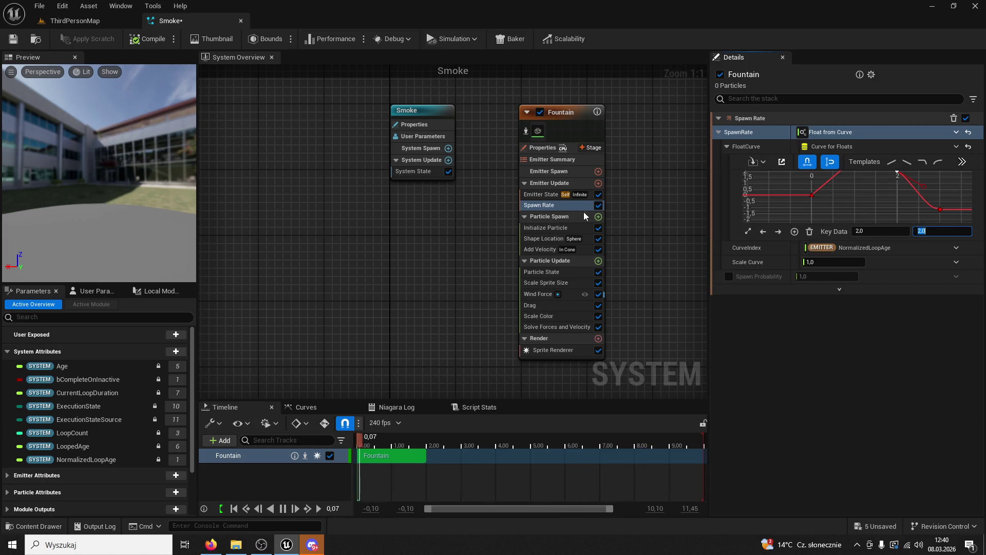
pyautogui.click(549, 217)
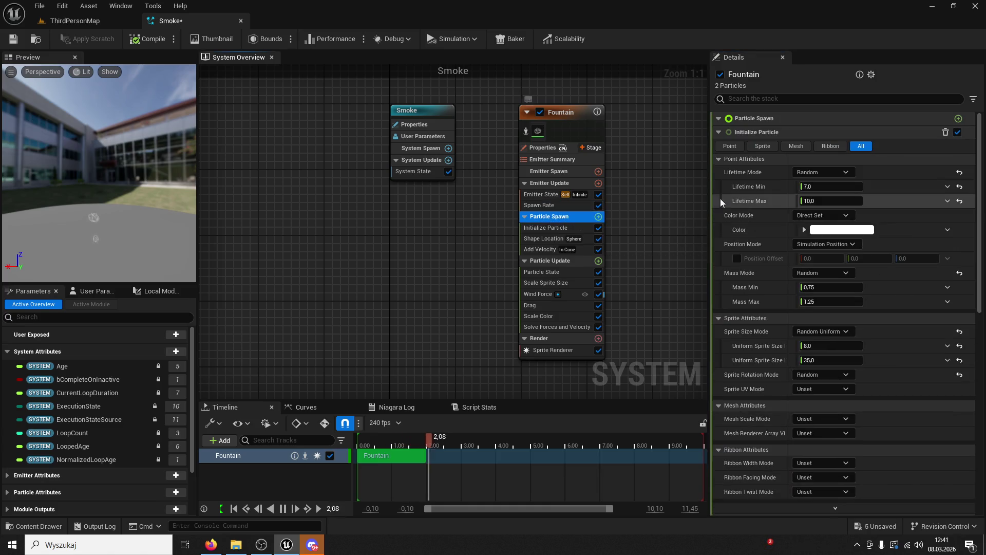
pyautogui.click(553, 228)
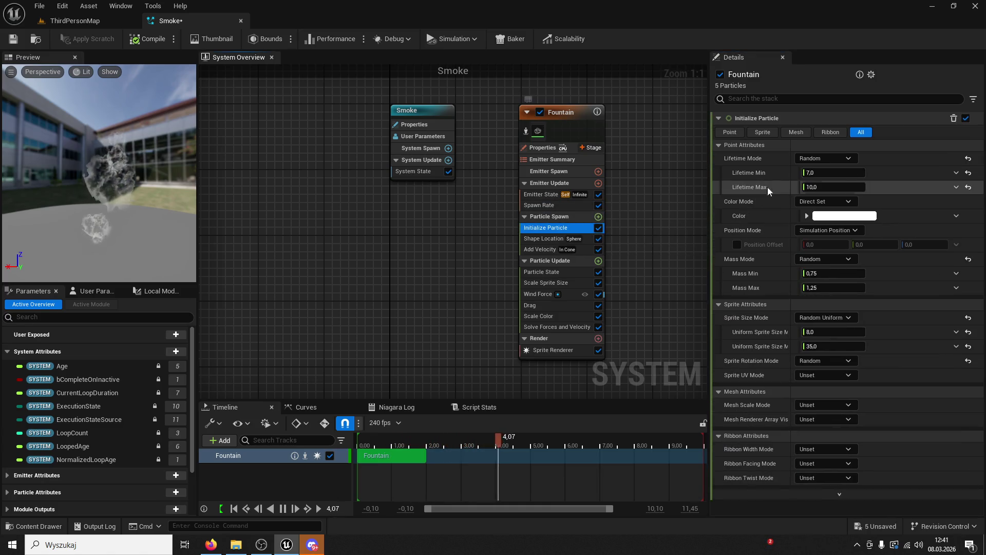
pyautogui.click(569, 208)
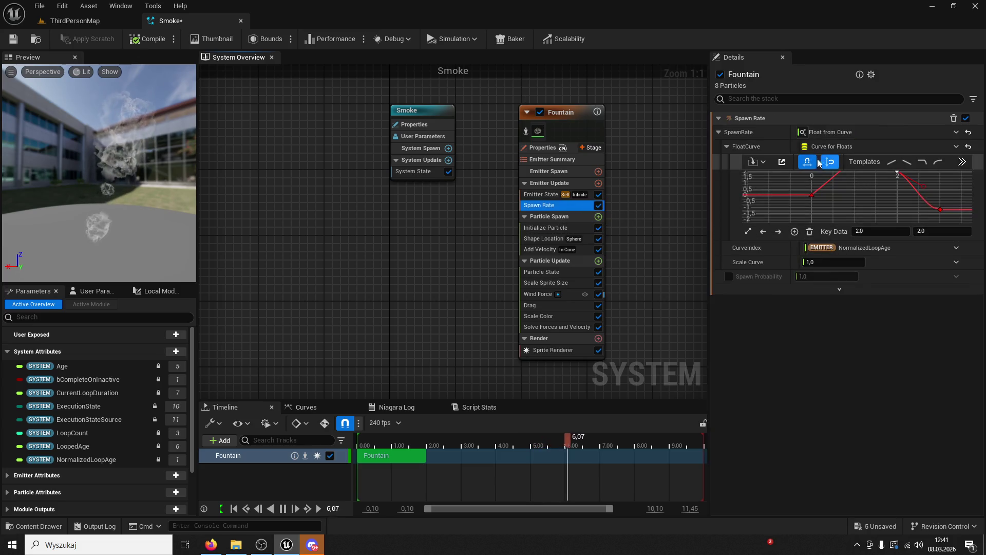
pyautogui.click(526, 197)
pyautogui.click(545, 206)
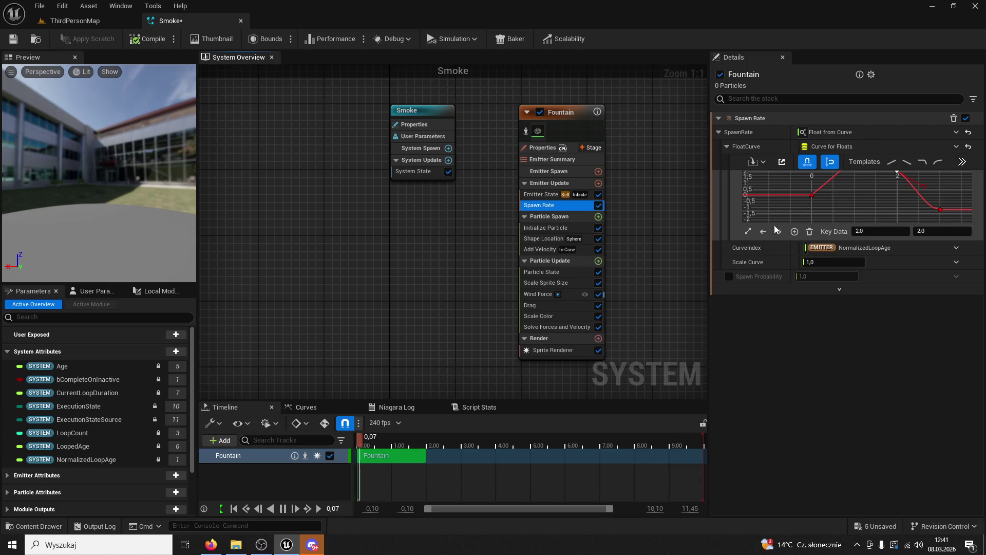
pyautogui.doubleClick(554, 272)
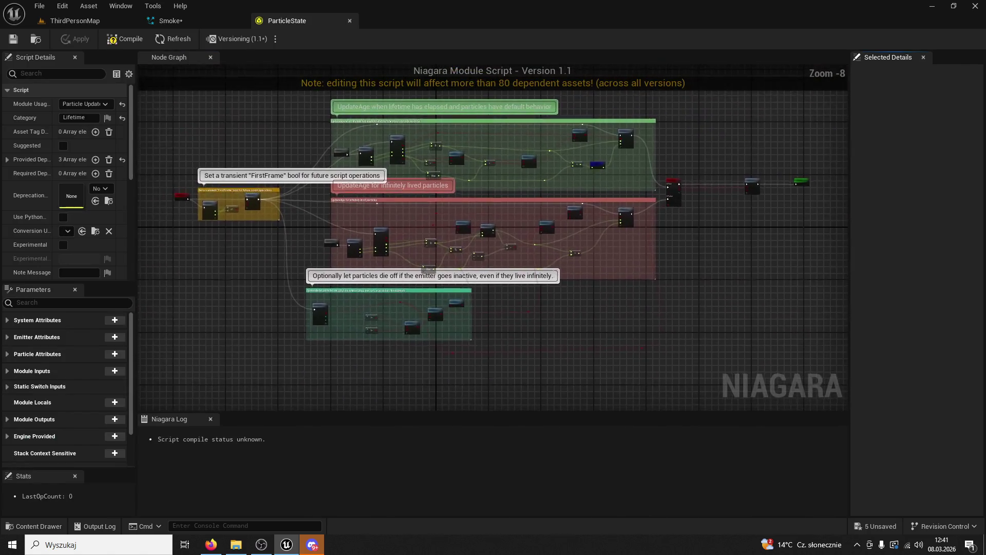
pyautogui.click(349, 20)
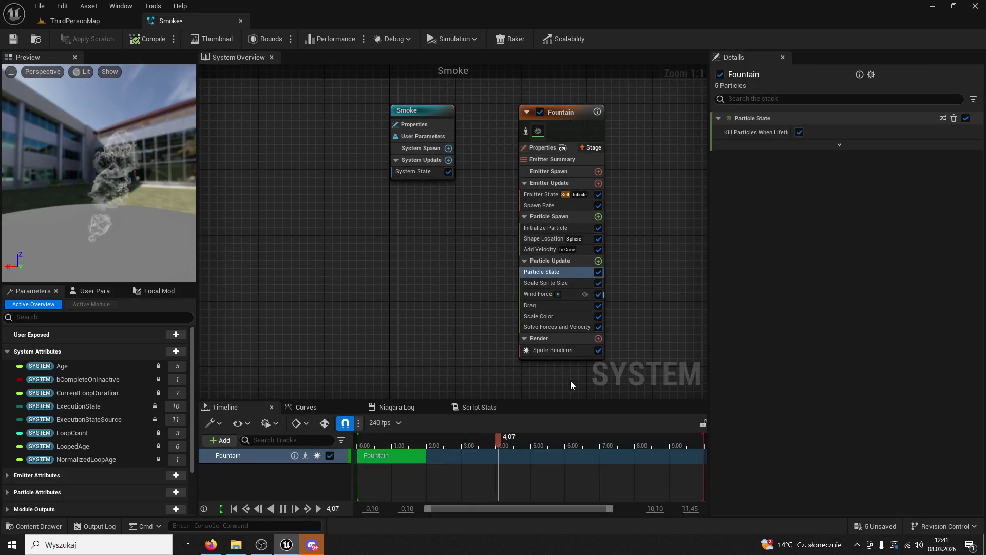
pyautogui.click(529, 286)
pyautogui.doubleClick(529, 284)
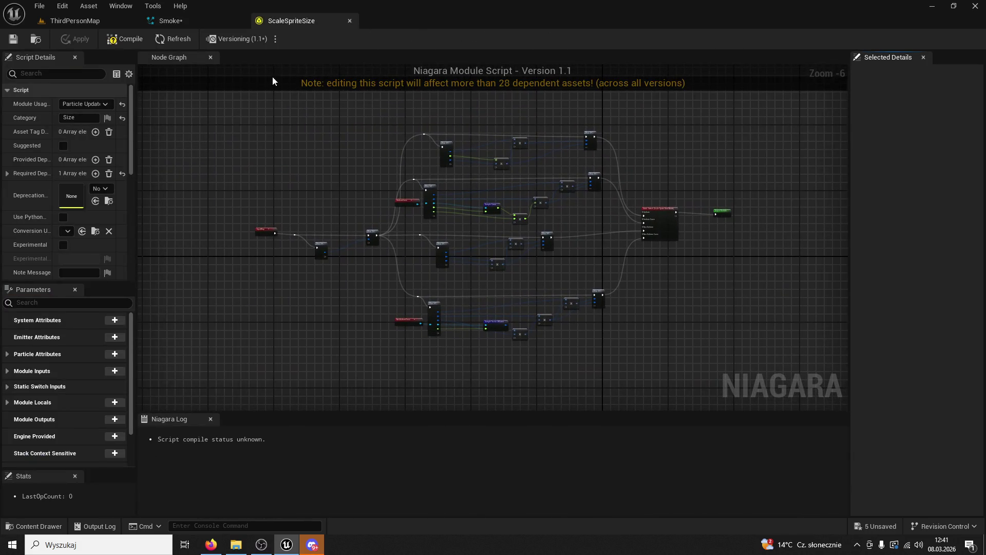
pyautogui.click(350, 20)
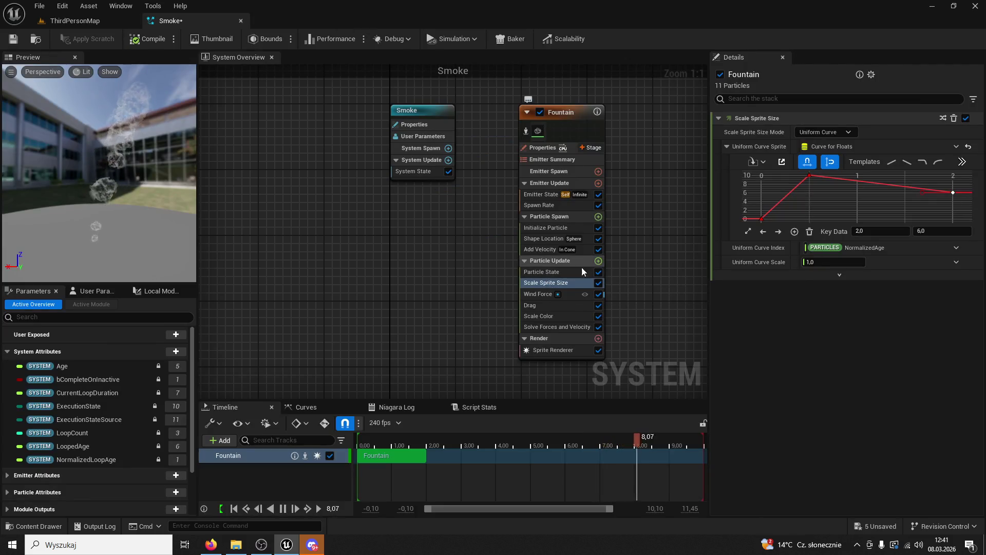
pyautogui.click(542, 295)
pyautogui.click(546, 269)
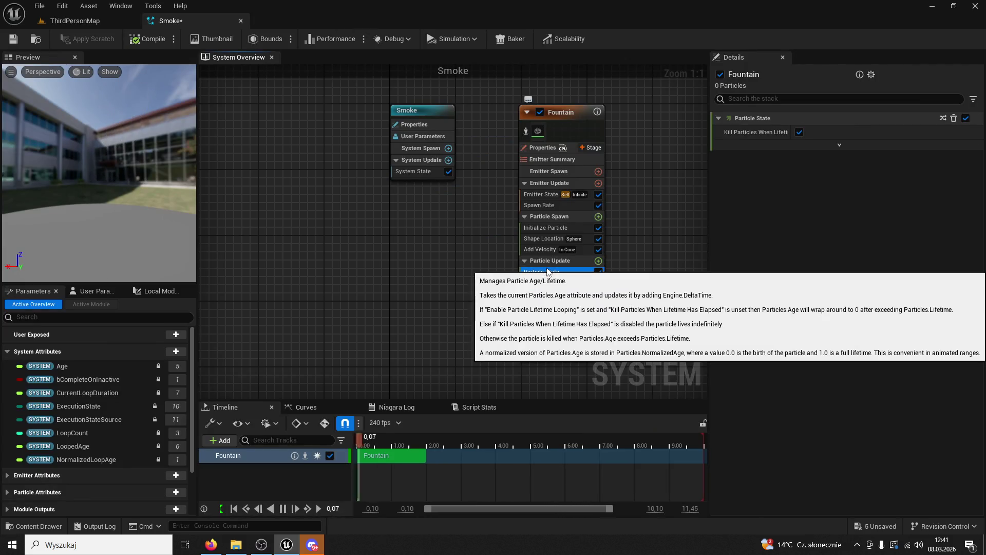
pyautogui.click(547, 205)
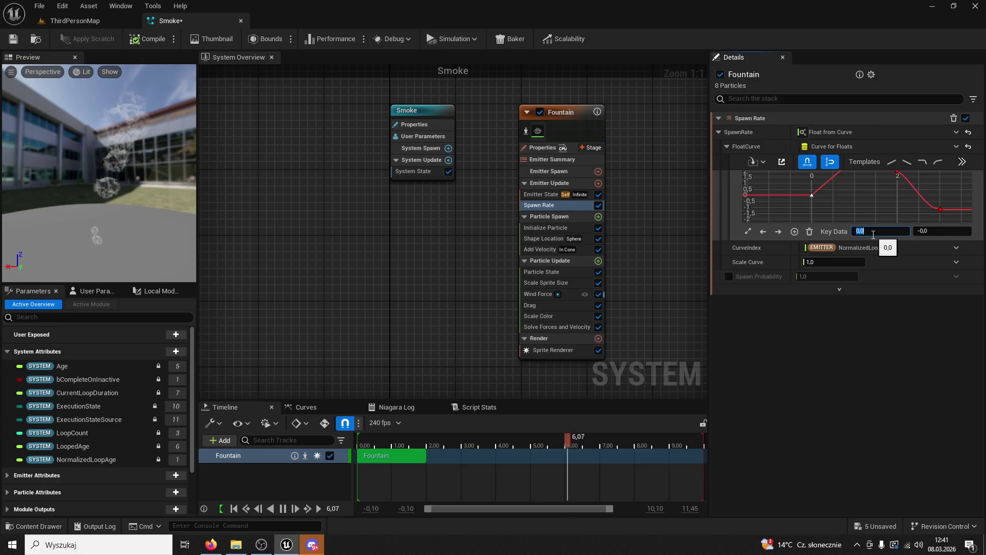
pyautogui.write('4')
# Move spawn-rate curve keys to time 4 and value about 1, undoing the move to time 5.
pyautogui.press('Return')
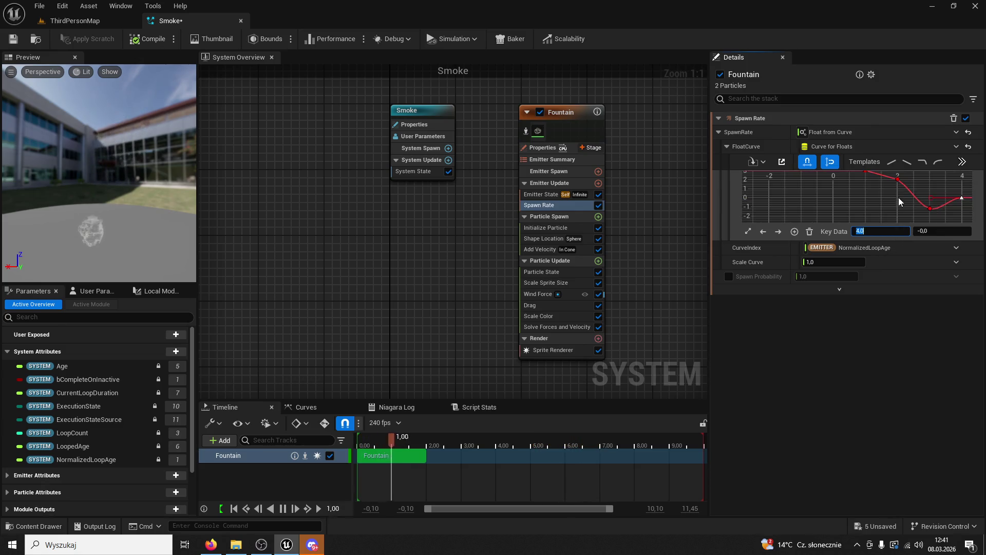
pyautogui.click(808, 163)
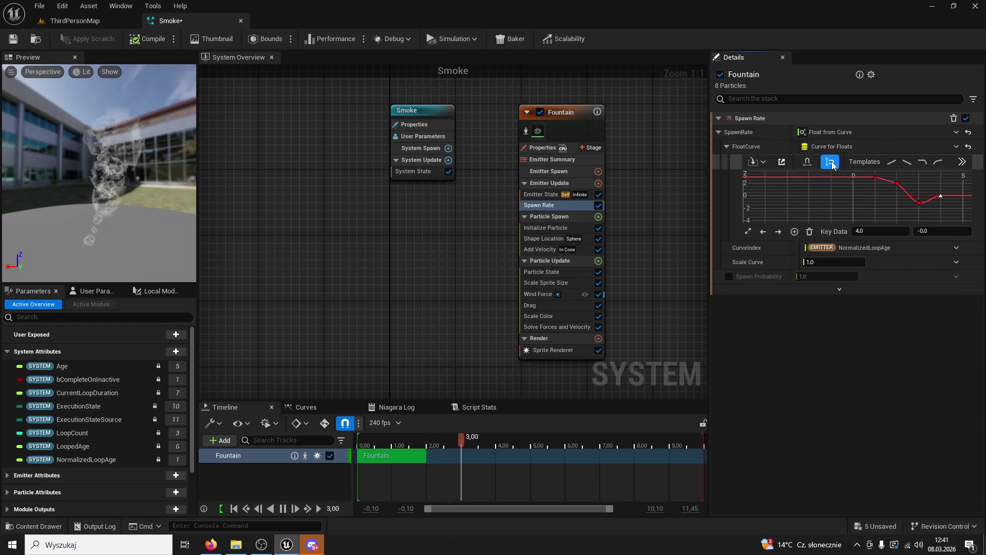
pyautogui.moveTo(896, 182)
pyautogui.mouseDown()
pyautogui.moveTo(858, 189)
pyautogui.moveTo(867, 202)
pyautogui.mouseUp()
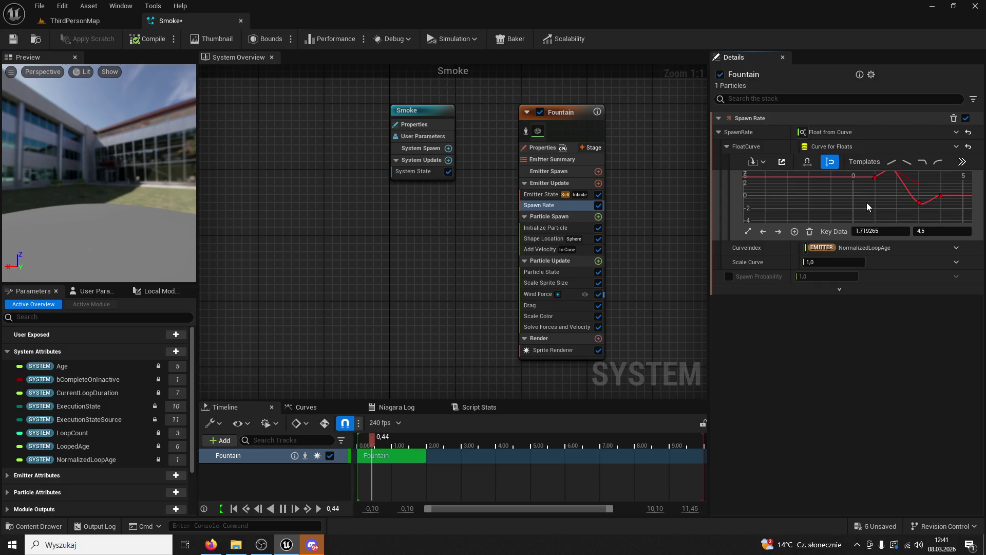
pyautogui.click(866, 215)
pyautogui.click(919, 203)
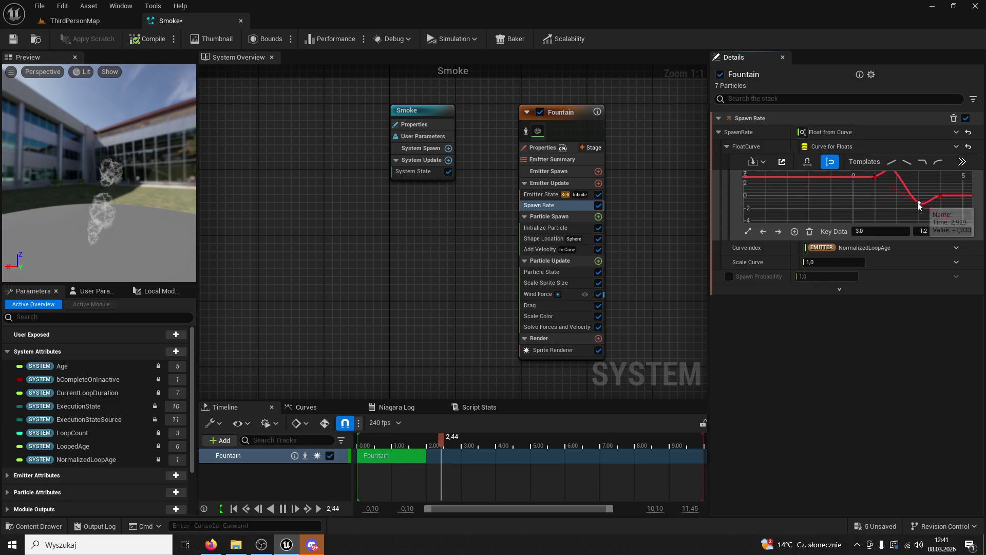
pyautogui.click(867, 231)
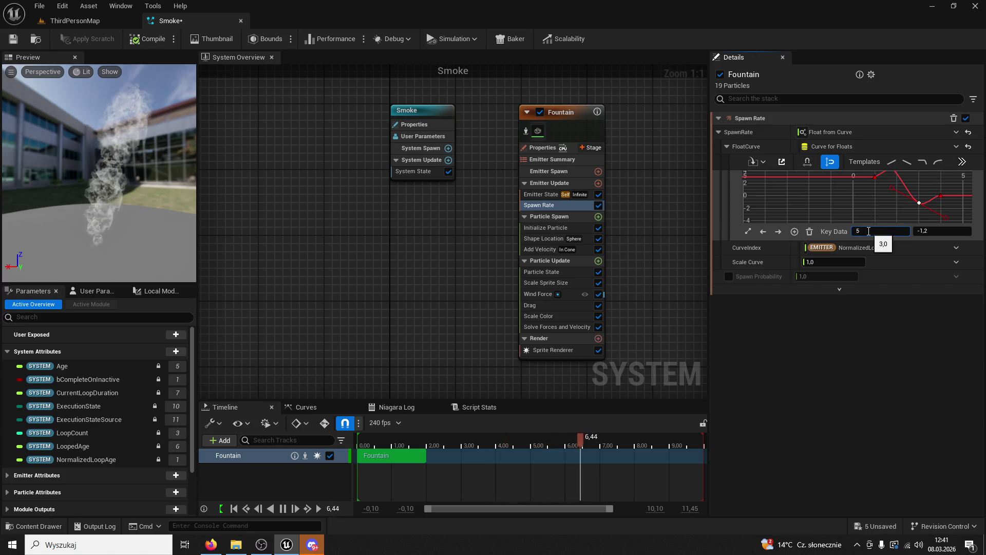
pyautogui.press('Return')
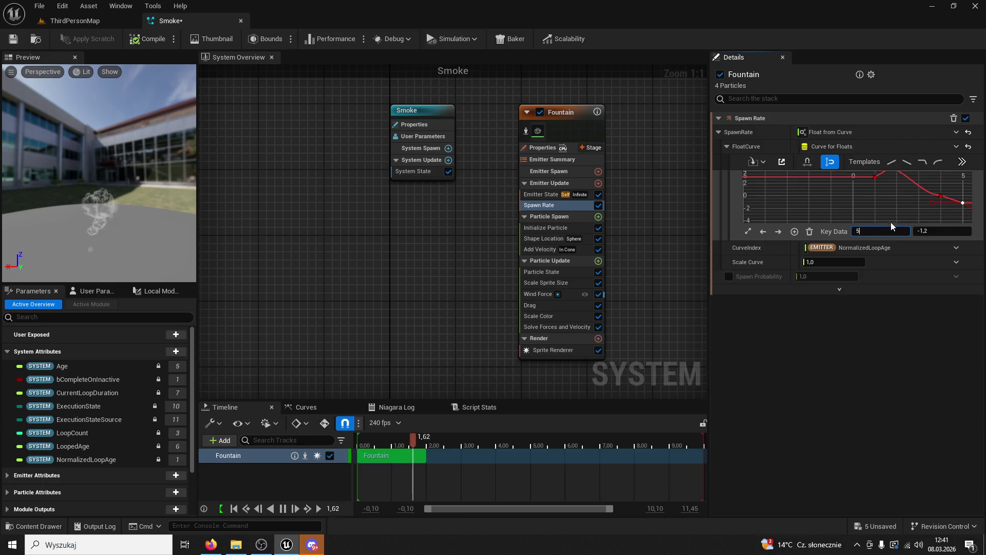
pyautogui.hotkey('ctrl', 'z')
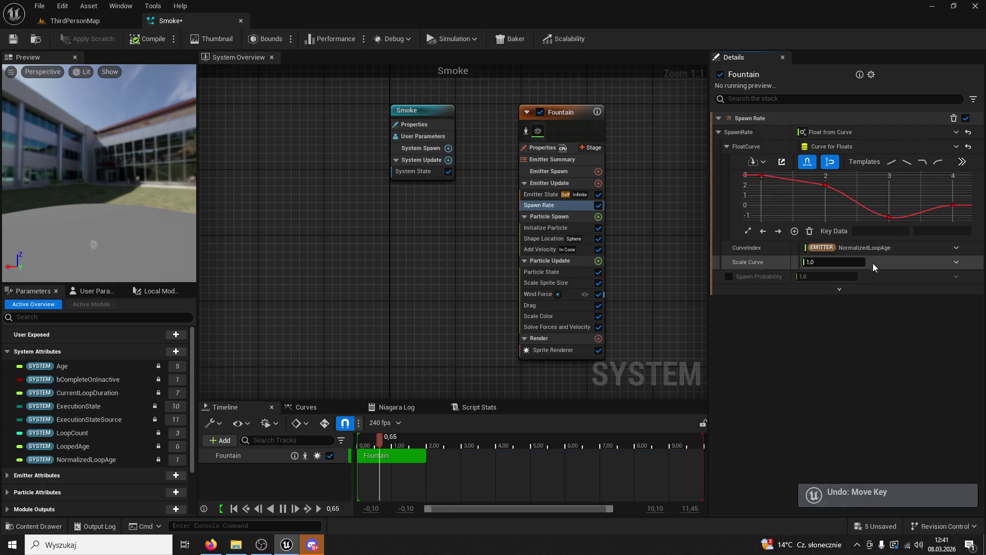
# Reset the spawn-rate curve to its default, then delete and restore the Spawn Rate module.
pyautogui.click(968, 147)
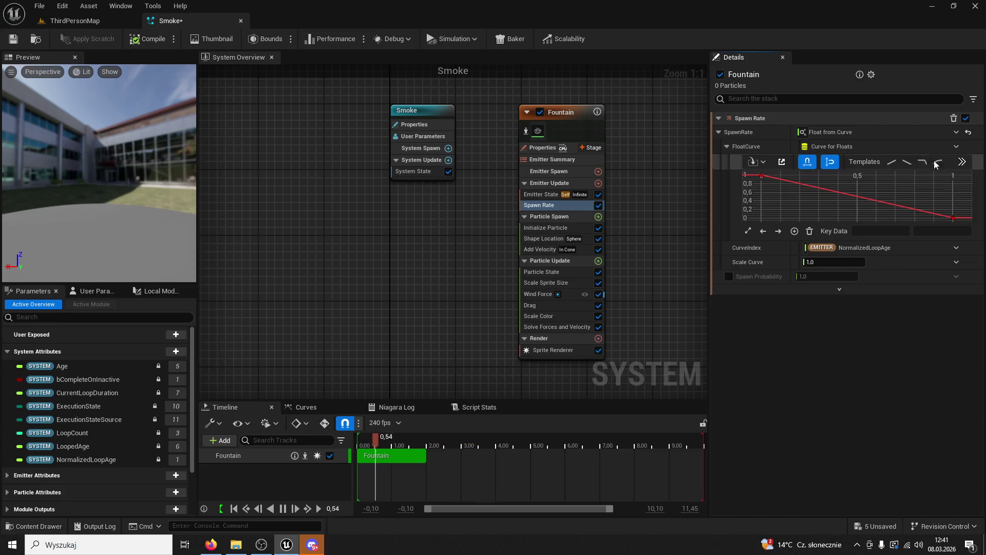
pyautogui.click(761, 147)
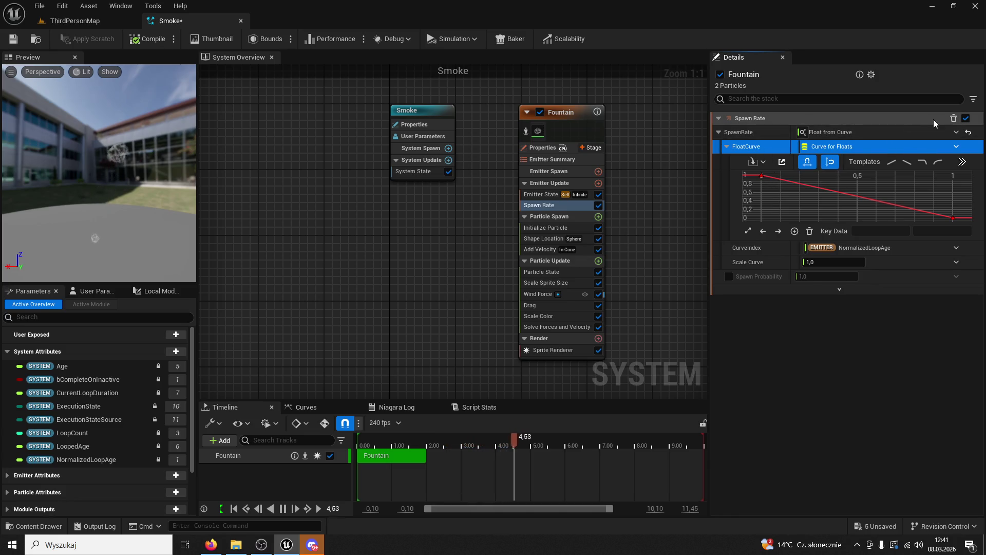
pyautogui.click(953, 119)
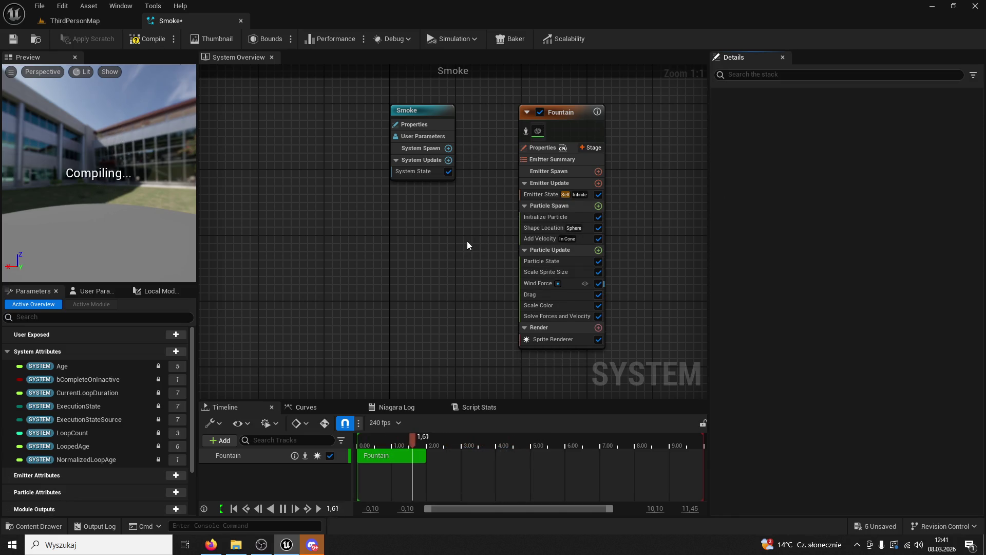
pyautogui.hotkey('ctrl', 'z')
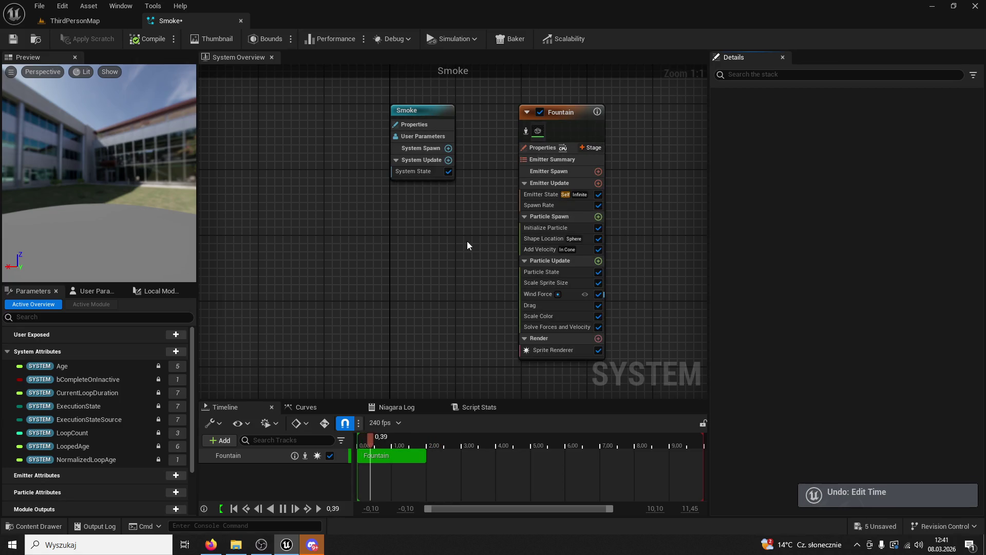
# Revert the Fountain Spawn Rate from a curve back to a constant 15.0.
pyautogui.click(563, 114)
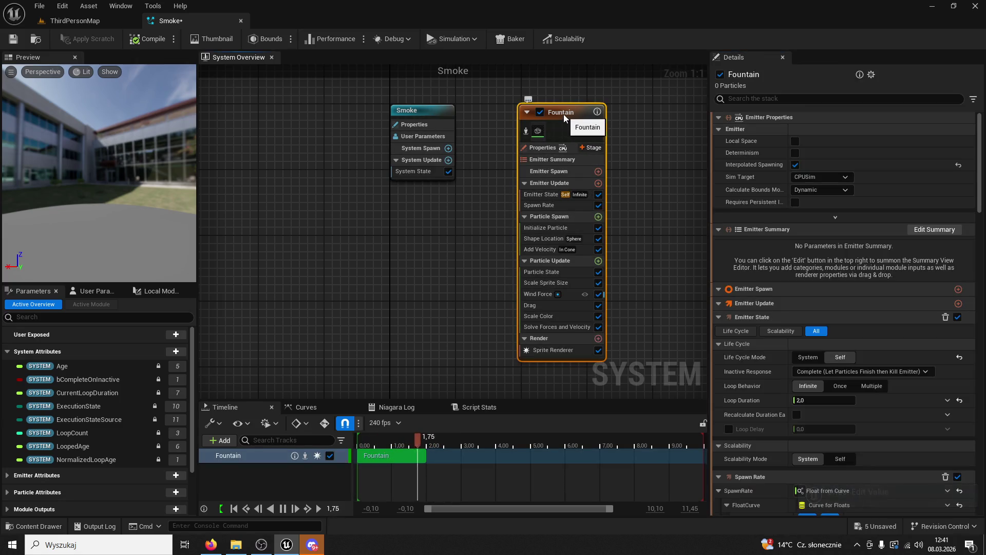
pyautogui.click(570, 206)
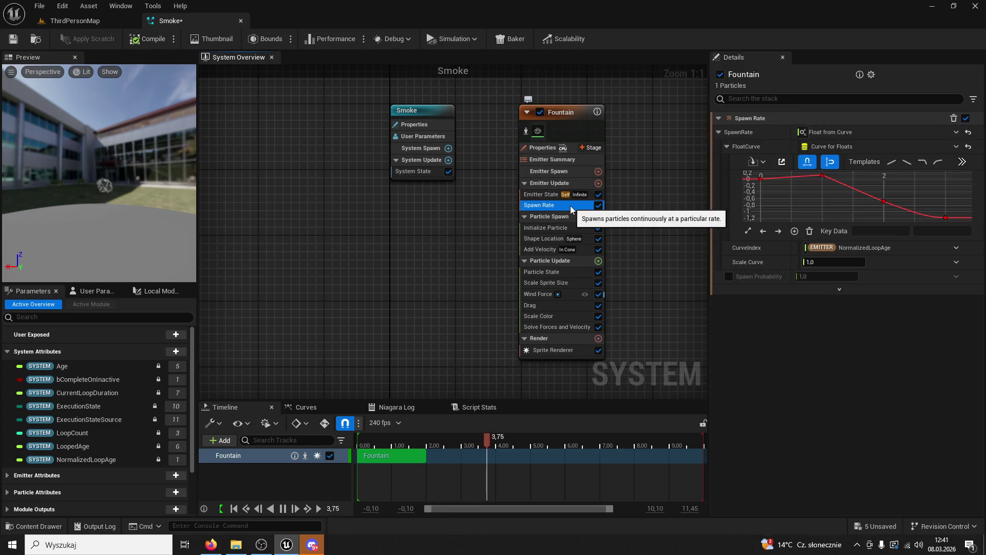
pyautogui.hotkey('ctrl', 'z')
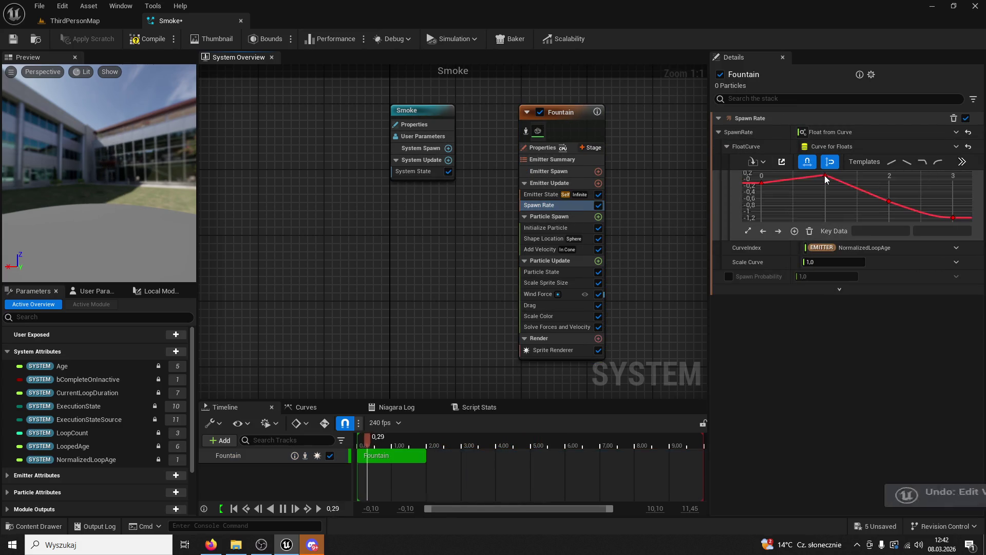
pyautogui.hotkey('ctrl', 'z')
pyautogui.hotkey('ctrl', 'z')
pyautogui.hotkey('ctrl', 'z')
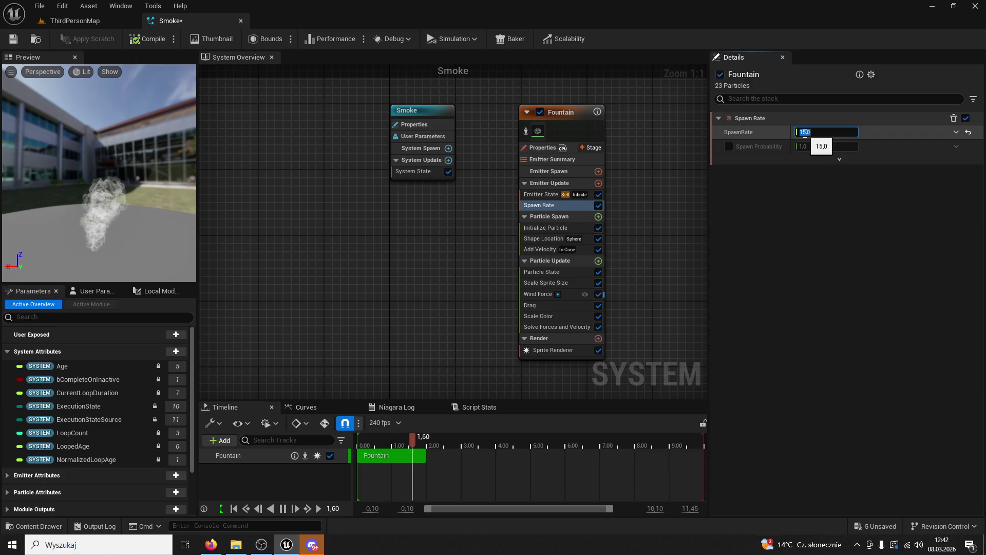
# Open and close the Shape Location script, then open the Add Velocity module script.
pyautogui.click(546, 227)
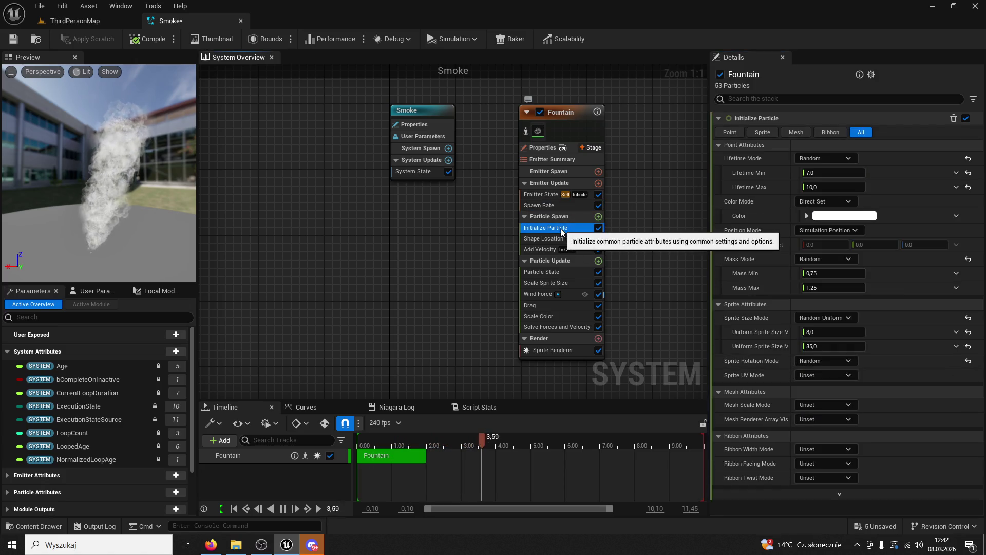
pyautogui.click(558, 204)
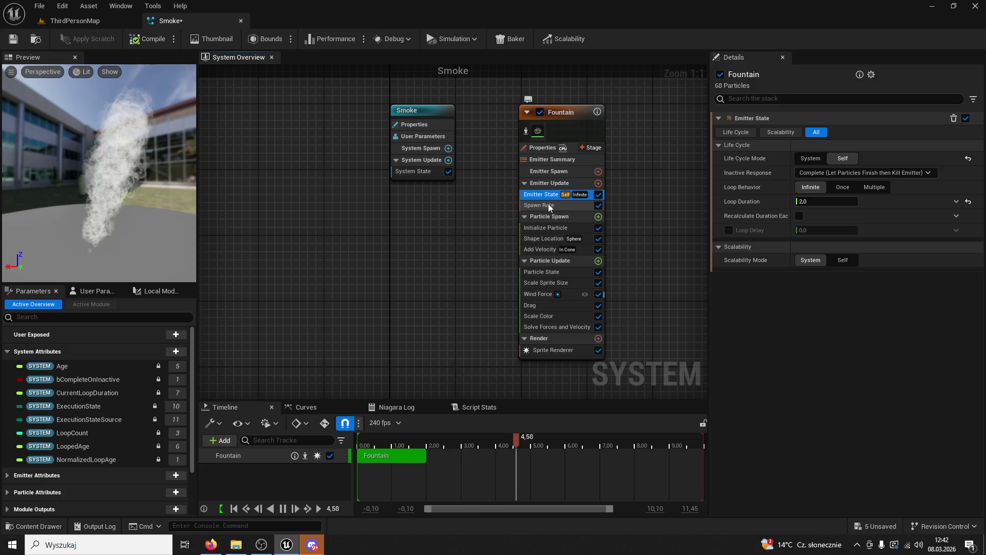
pyautogui.click(556, 232)
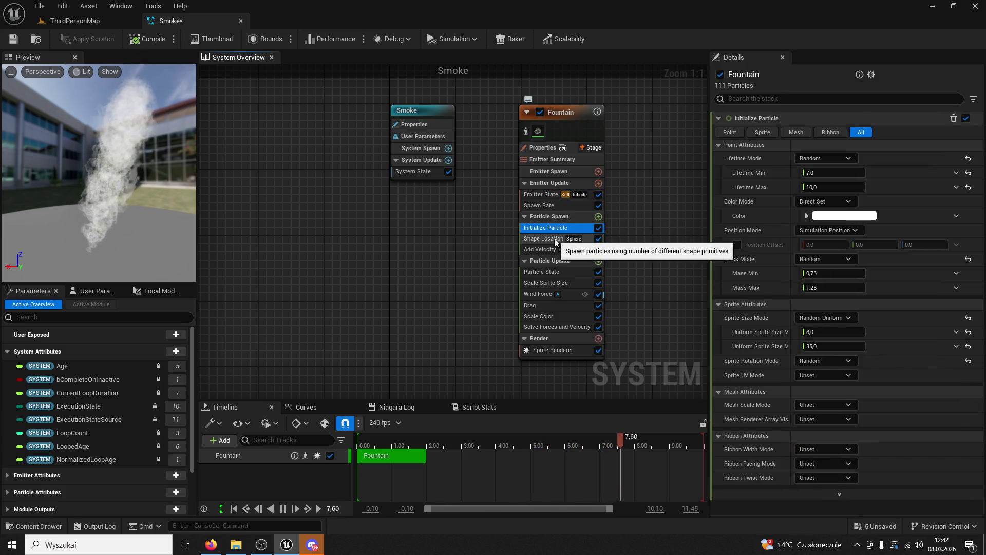
pyautogui.click(554, 238)
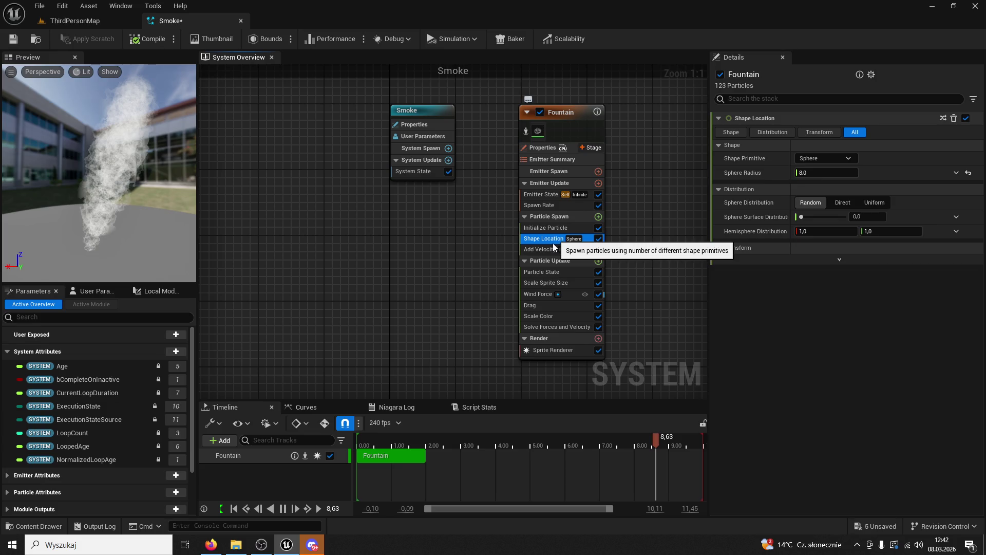
pyautogui.doubleClick(553, 244)
pyautogui.click(349, 21)
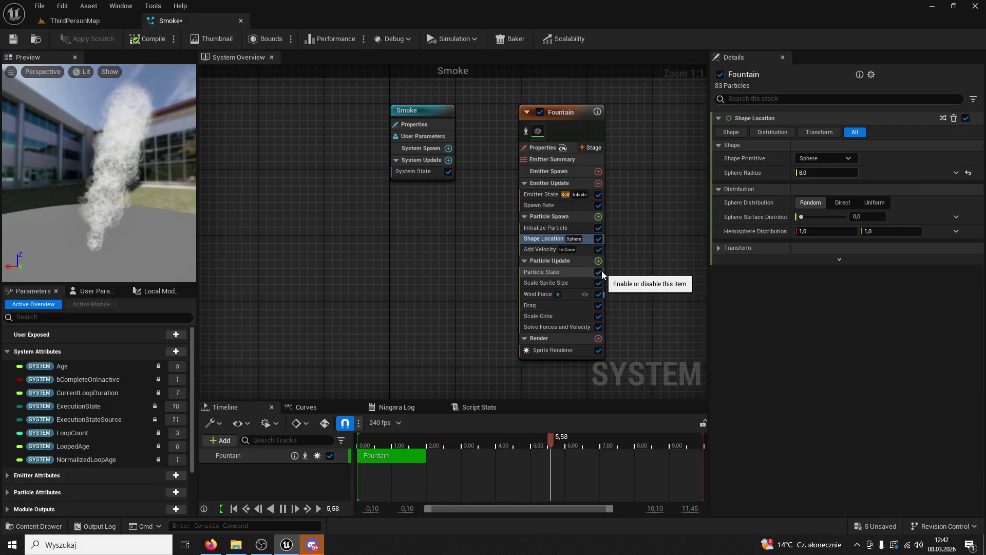
pyautogui.click(536, 250)
pyautogui.doubleClick(536, 250)
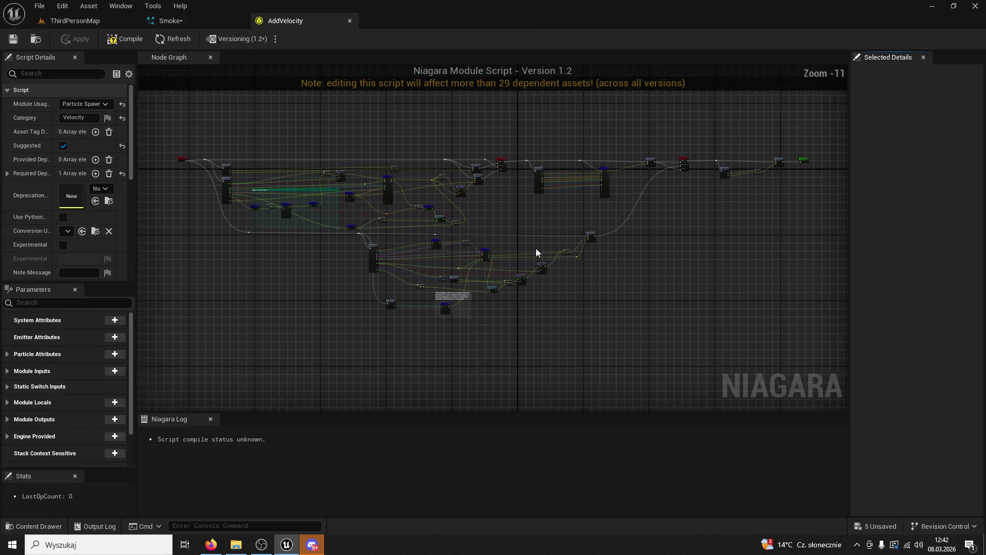
# Set Distribution Along Cone to 0.5 and reset Speed Falloff From Cone to 0.7.
pyautogui.click(351, 21)
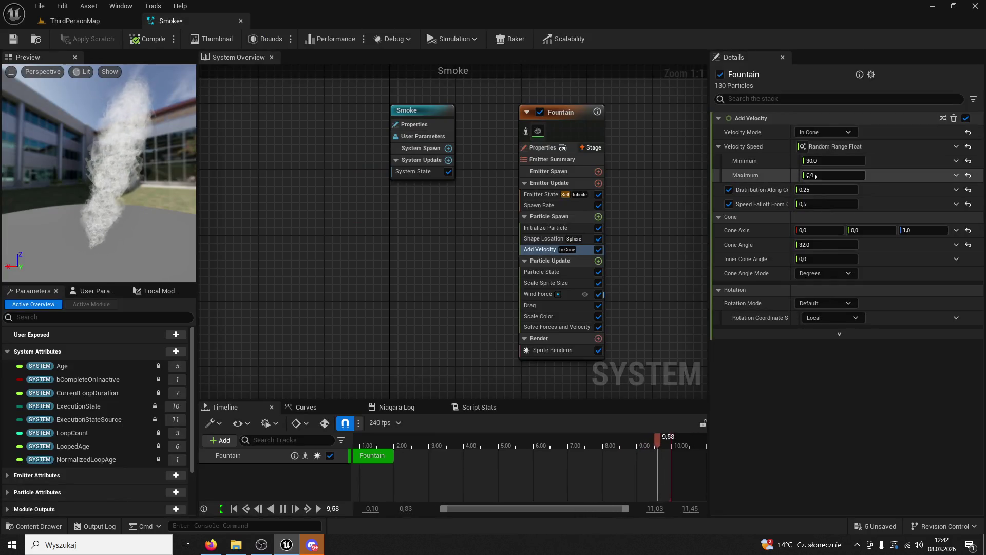
pyautogui.moveTo(821, 190)
pyautogui.mouseDown()
pyautogui.moveTo(863, 190)
pyautogui.moveTo(832, 204)
pyautogui.mouseUp()
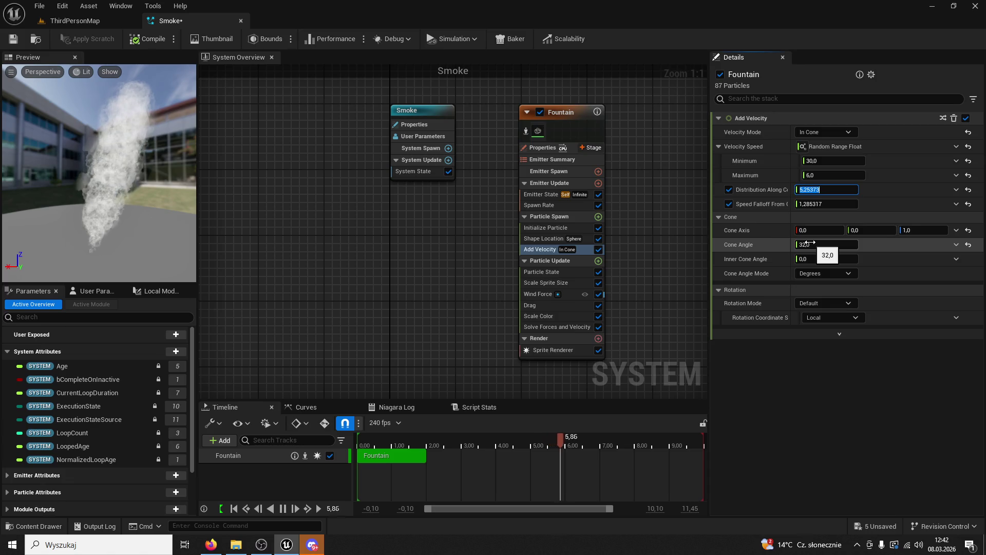
pyautogui.click(968, 203)
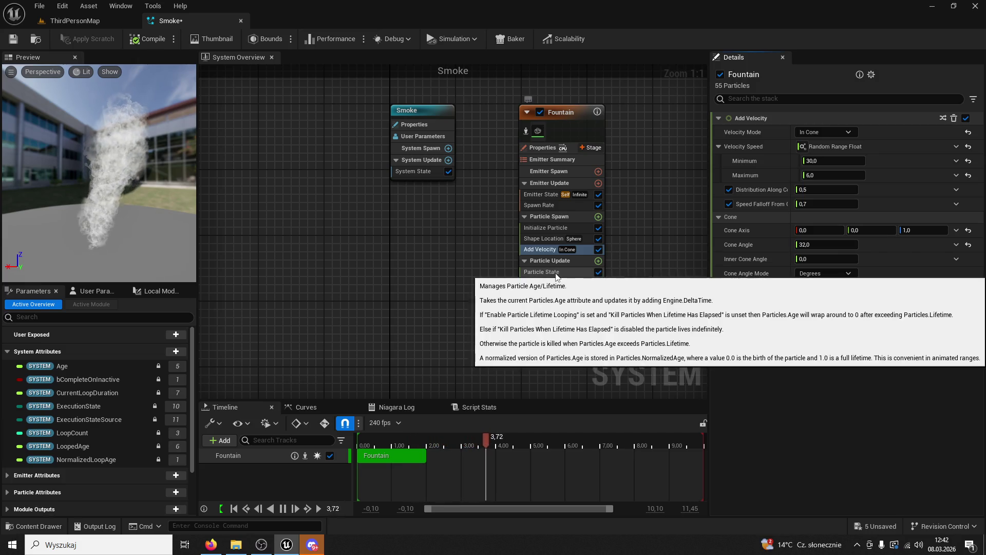
pyautogui.doubleClick(557, 272)
pyautogui.click(349, 20)
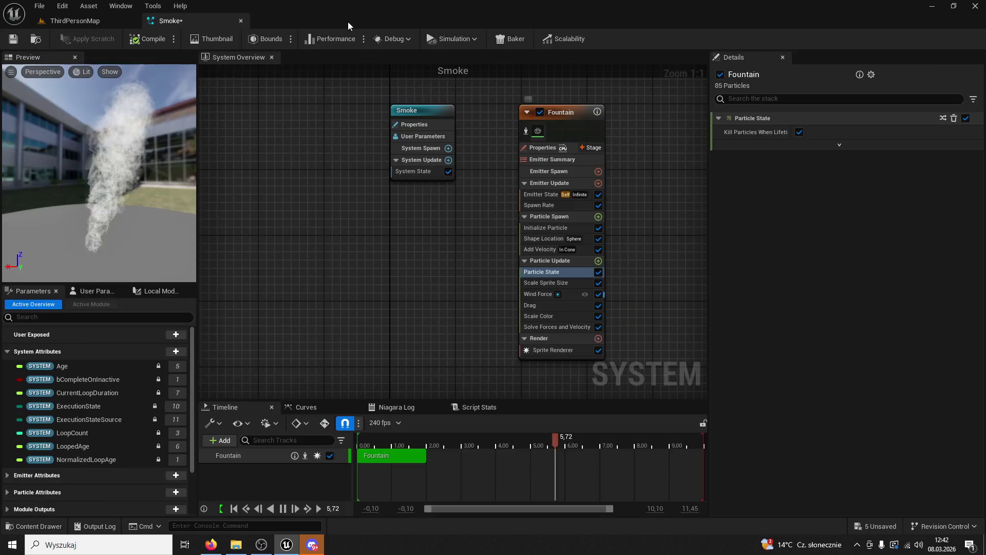
# Change the Scale Sprite Size curve's end key at time 2 from 6 to 20.
pyautogui.click(546, 283)
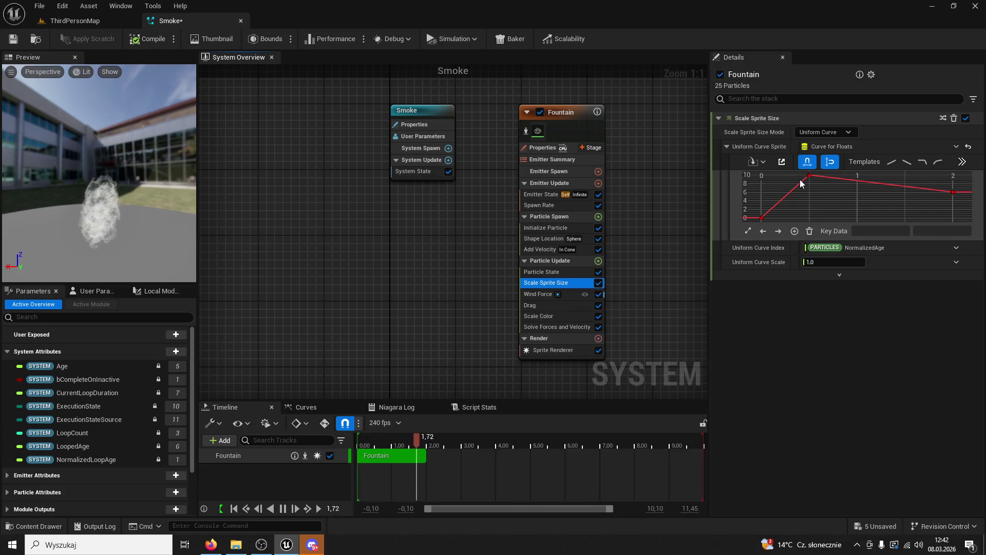
pyautogui.click(953, 192)
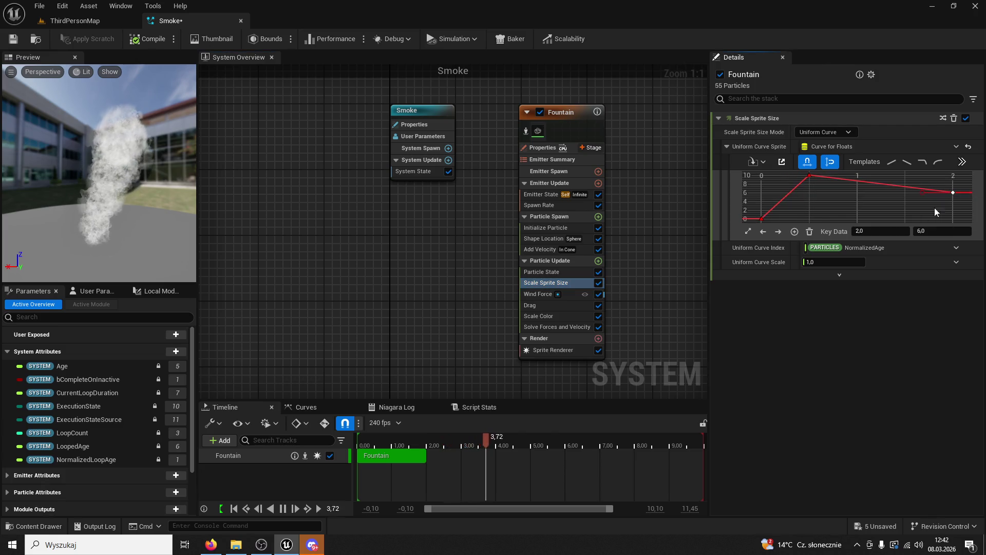
pyautogui.click(923, 230)
pyautogui.write('2')
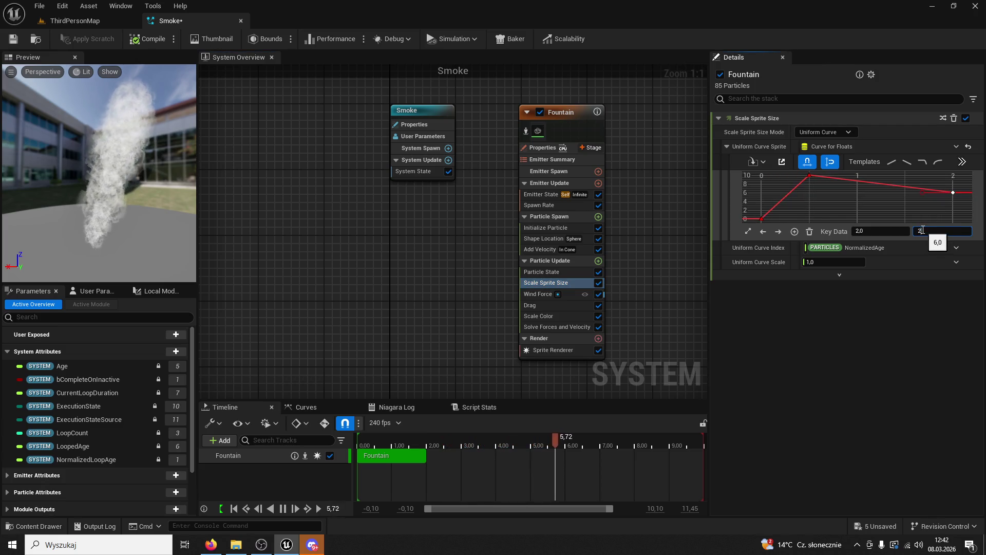
pyautogui.write('0,0')
pyautogui.press('Return')
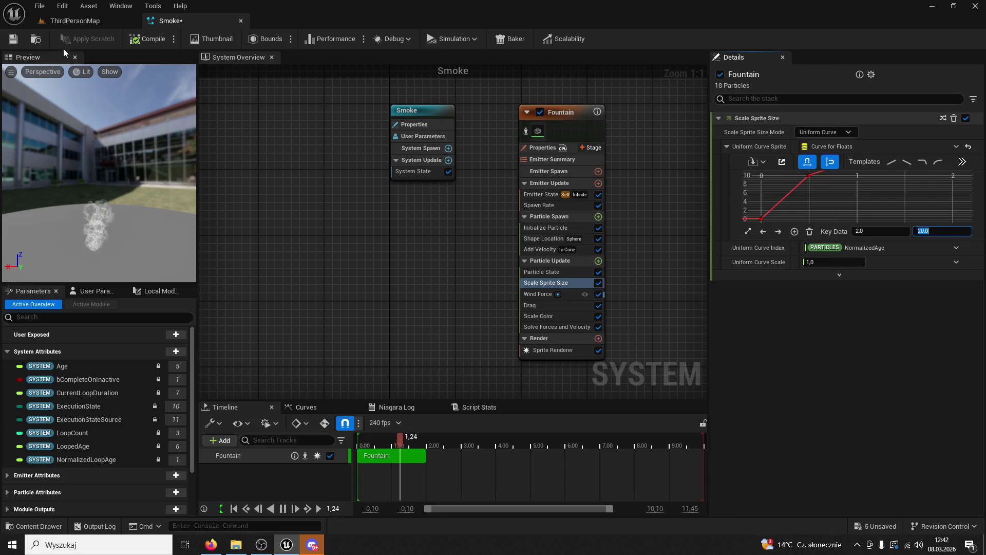
# Save the Smoke system and start play-testing the ThirdPersonMap level.
pyautogui.click(14, 38)
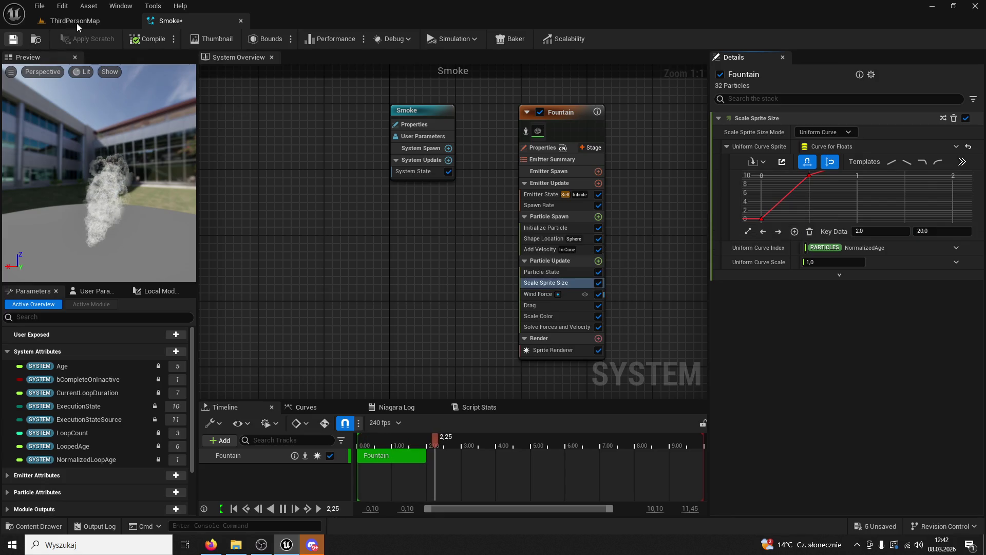
pyautogui.click(76, 23)
pyautogui.click(248, 33)
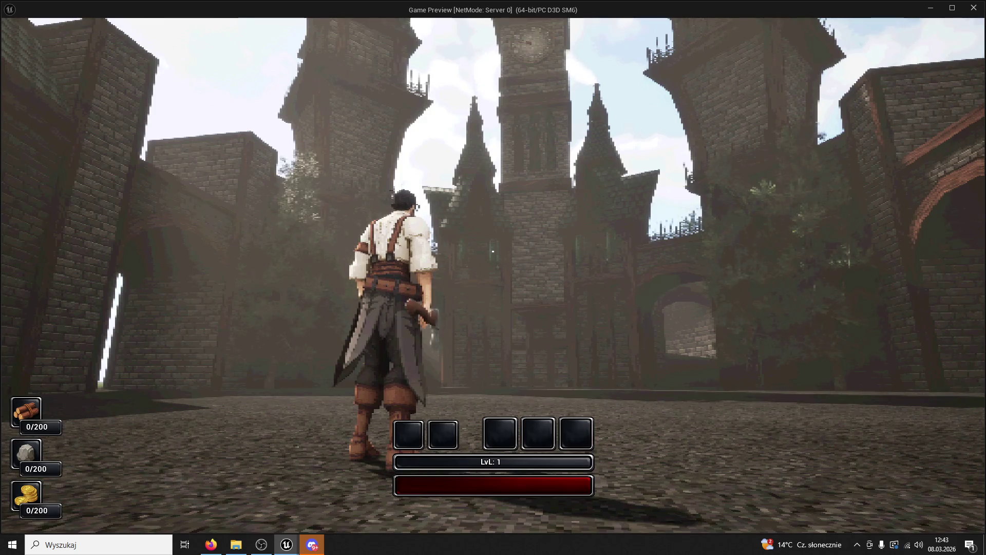
# Walk and run the character toward the clock tower, attack and dodge, then end the Game Preview.
pyautogui.press('super')
pyautogui.press('super')
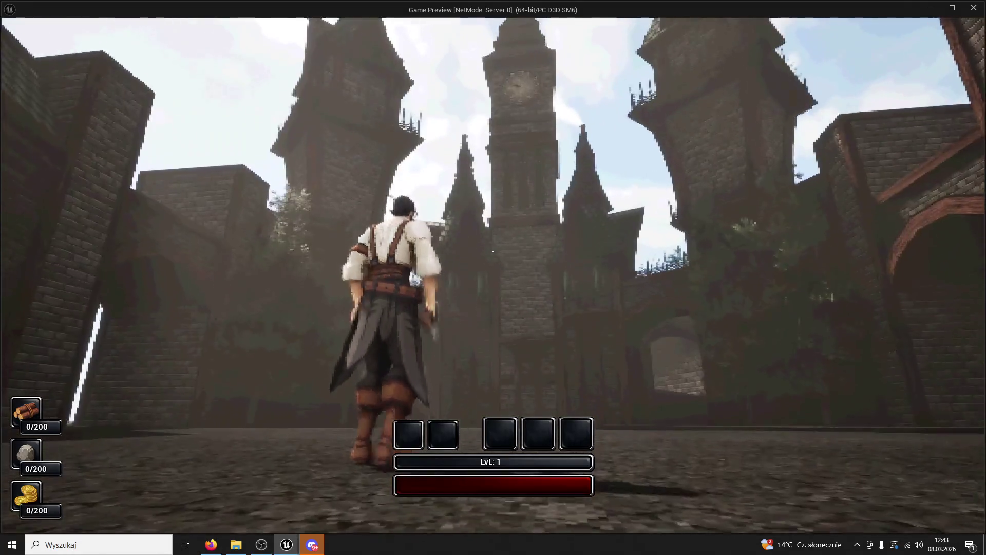
pyautogui.press('w')
pyautogui.press('w')
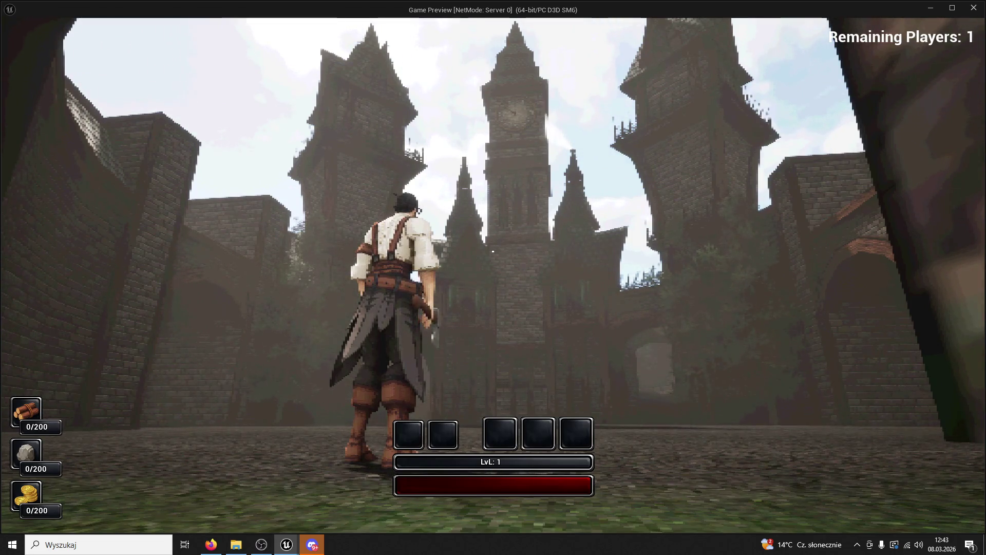
pyautogui.press('w')
pyautogui.press('w')
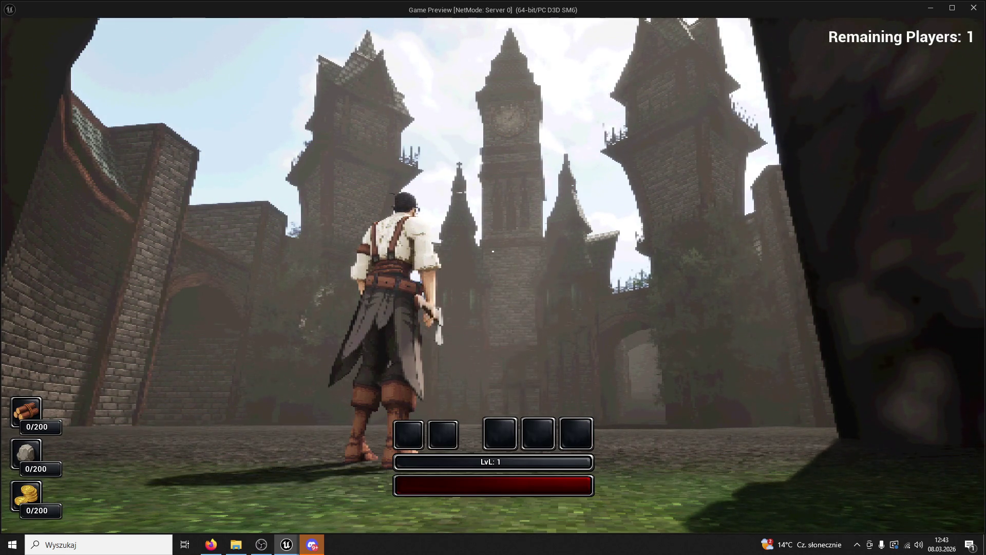
pyautogui.press('super')
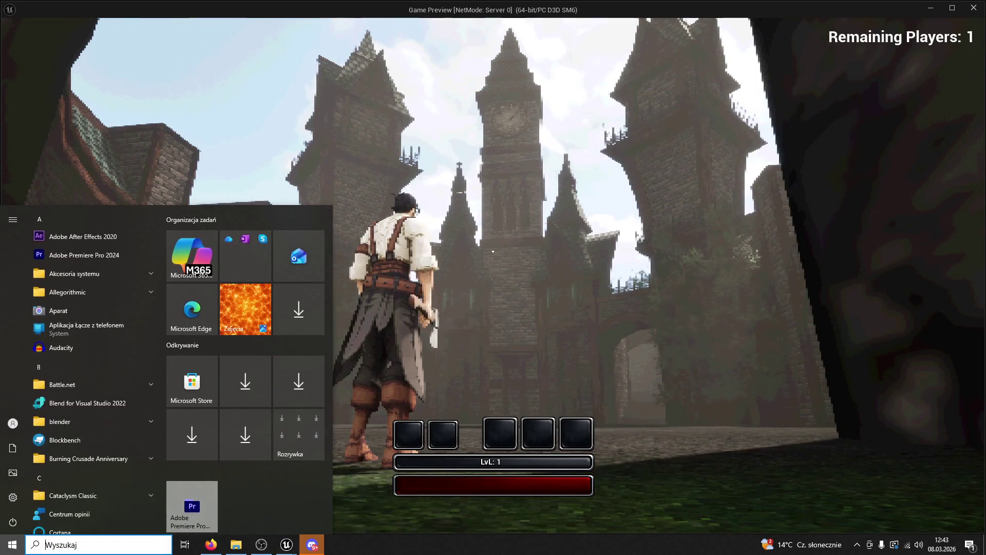
pyautogui.press('Escape')
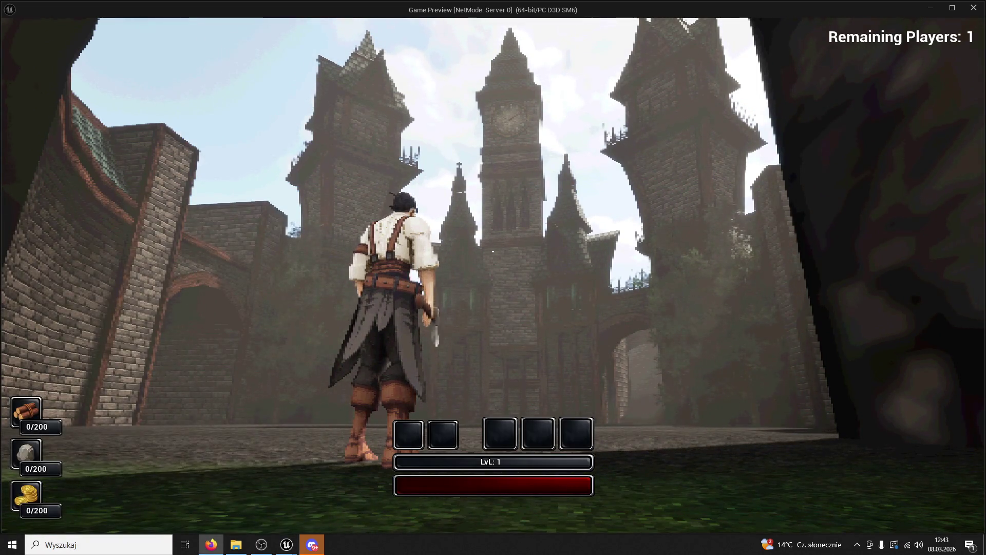
pyautogui.click(847, 403)
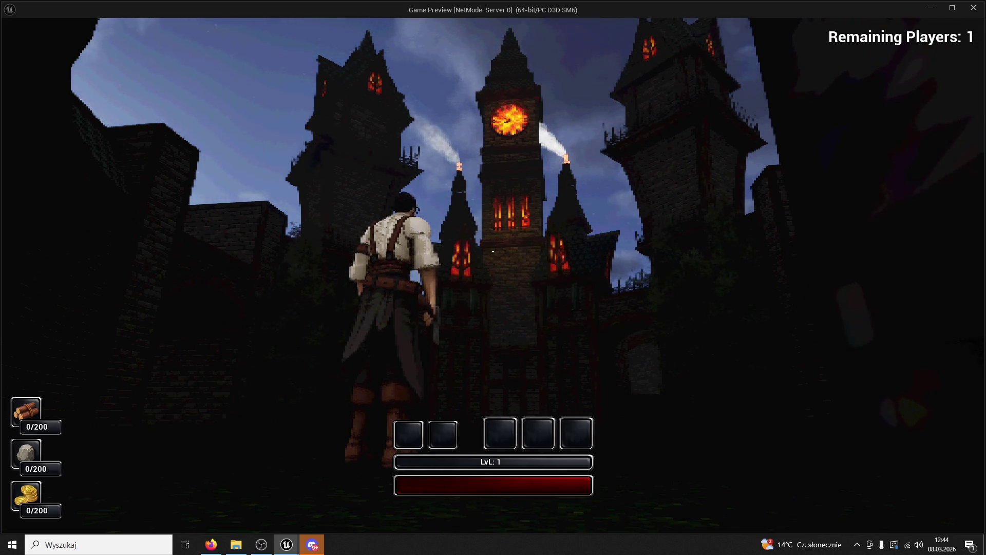
pyautogui.press('space')
pyautogui.press('Escape')
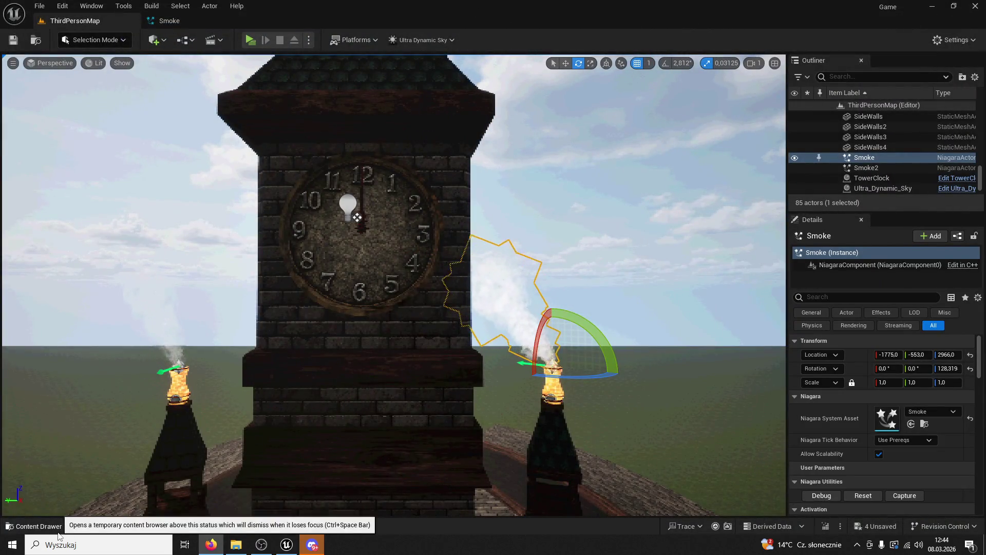
# Open the M_Smoke material and select its Texture Sample node.
pyautogui.click(33, 526)
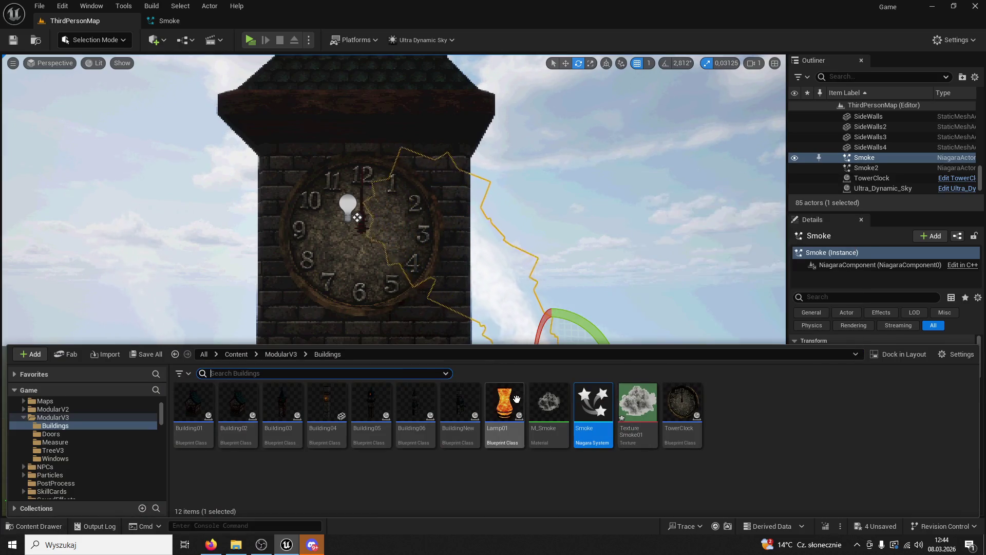
pyautogui.doubleClick(540, 405)
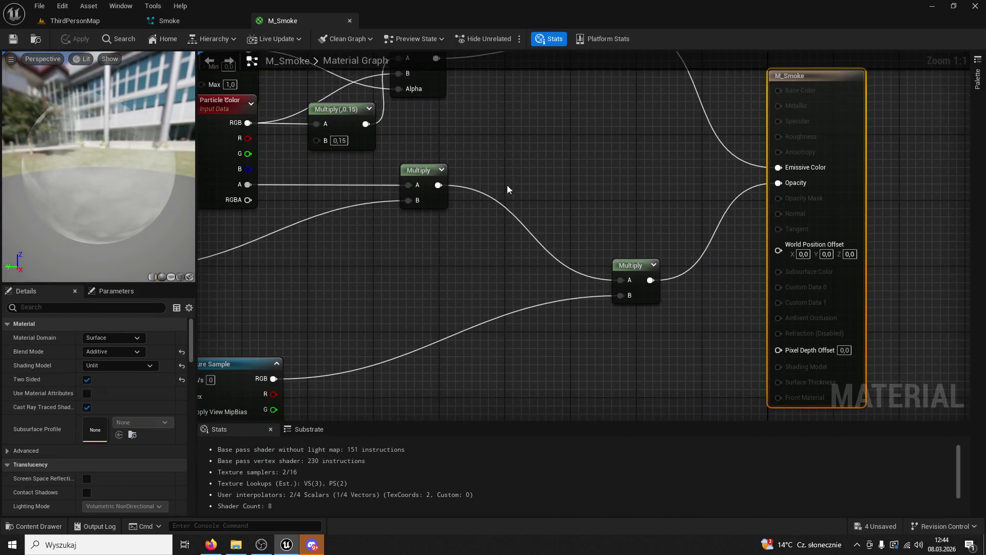
pyautogui.moveTo(573, 272)
pyautogui.mouseDown()
pyautogui.moveTo(660, 198)
pyautogui.moveTo(585, 247)
pyautogui.mouseUp()
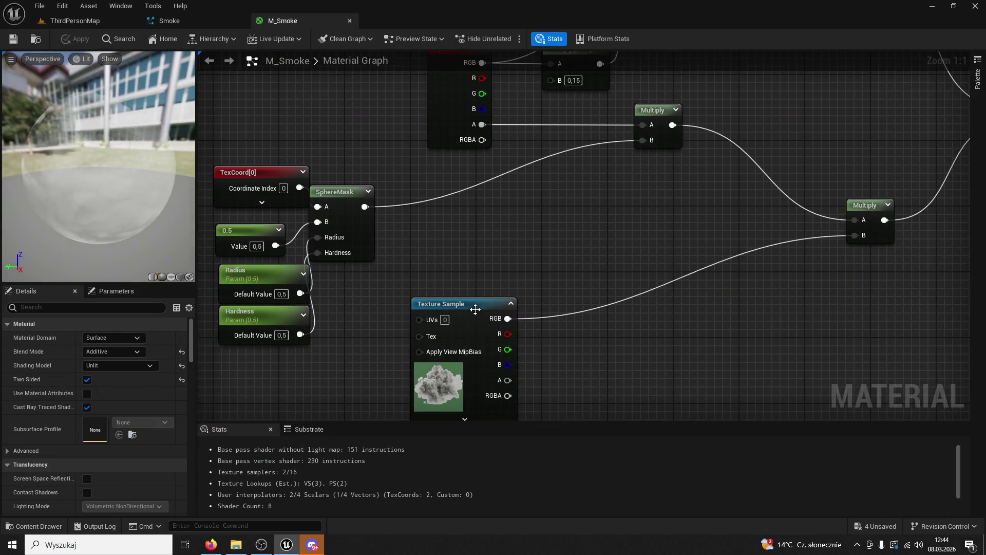
pyautogui.click(475, 308)
# Open M_Frence01 from the ModularV3 folder and select its Multiply node.
pyautogui.click(33, 526)
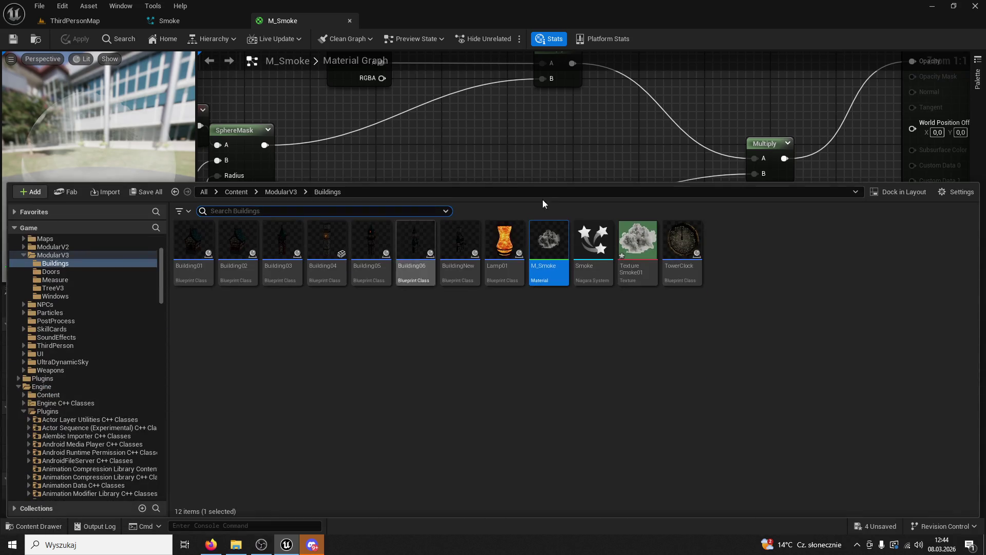
pyautogui.click(293, 195)
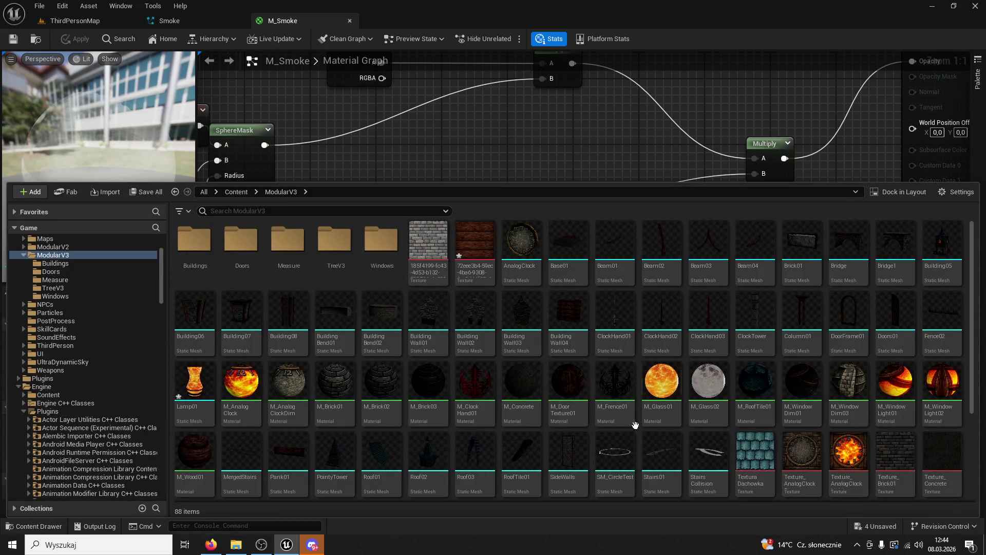
pyautogui.scroll(-2, 581, 379)
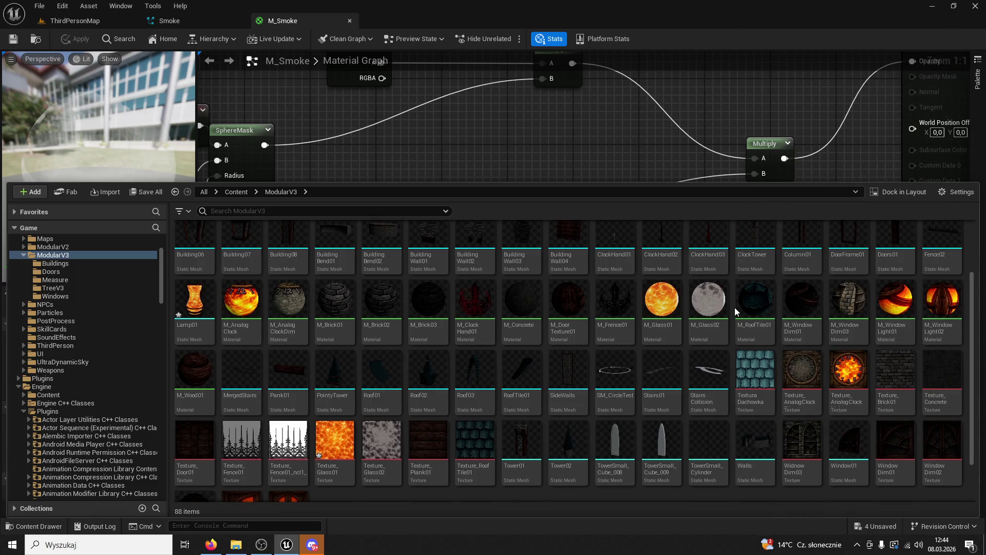
pyautogui.scroll(-2, 734, 307)
pyautogui.scroll(4, 734, 307)
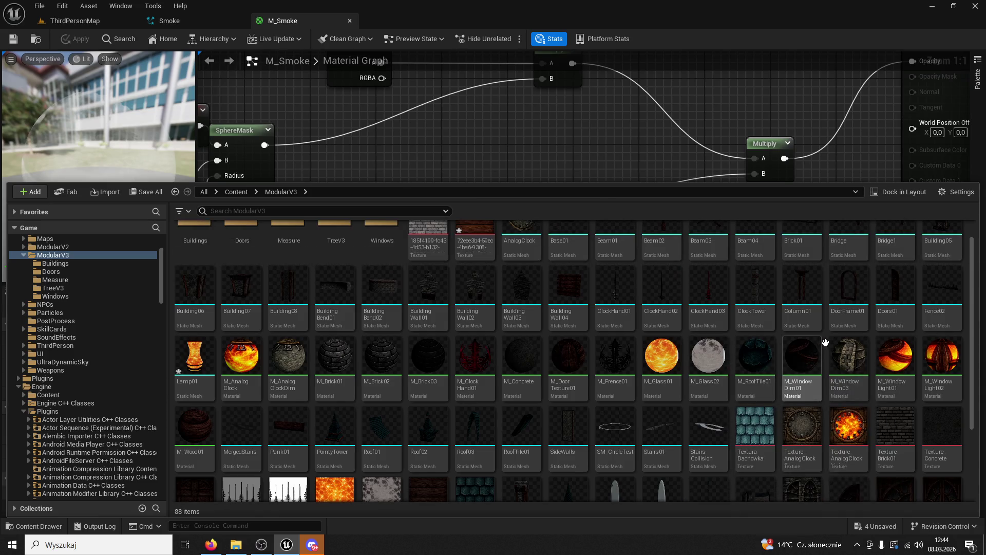
pyautogui.scroll(1, 823, 344)
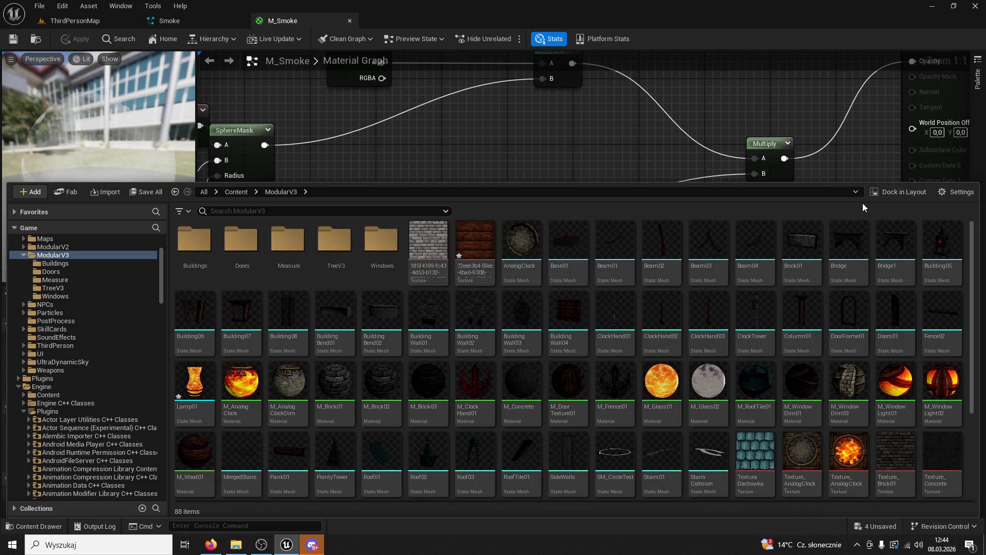
pyautogui.scroll(-1, 835, 312)
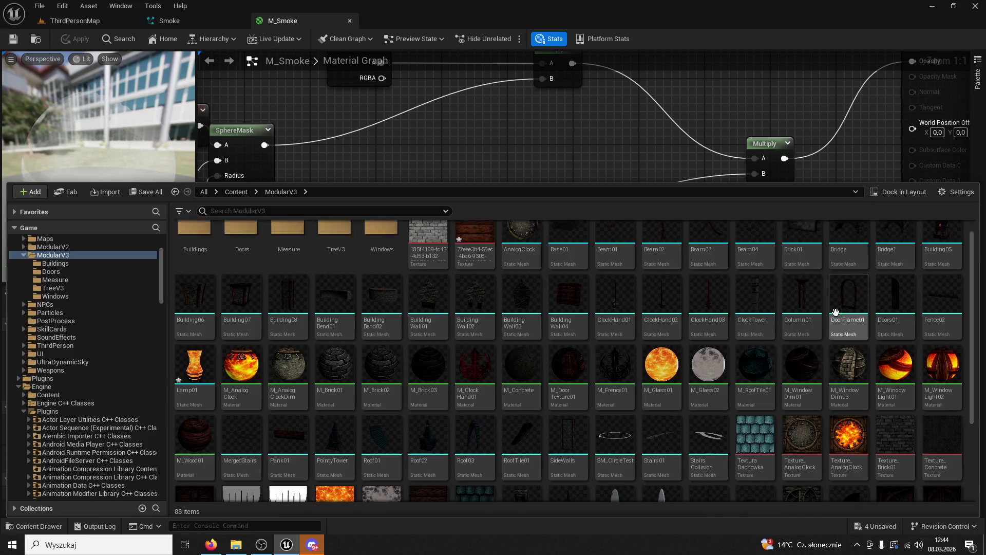
pyautogui.scroll(-1, 835, 311)
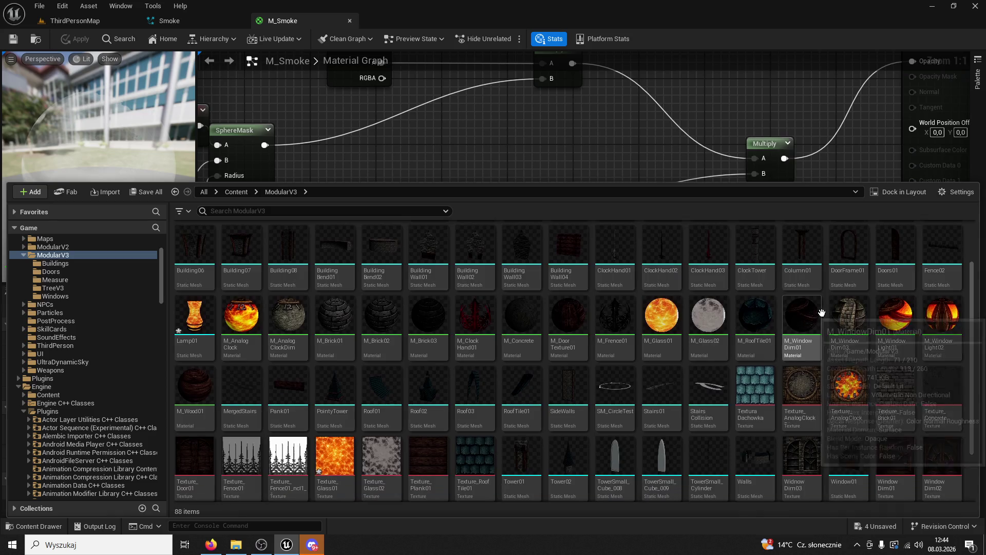
pyautogui.doubleClick(621, 322)
pyautogui.click(518, 220)
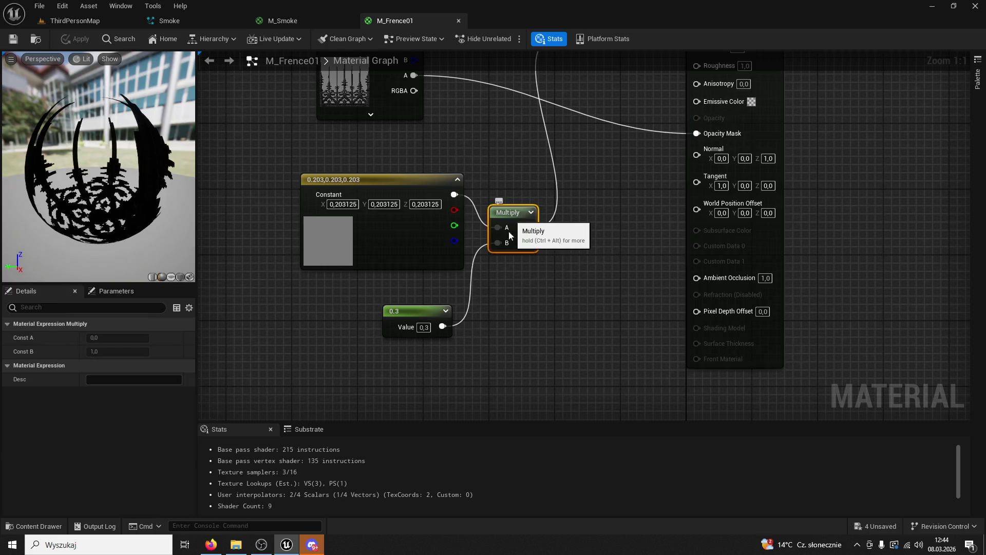
# Paste Blend_Overlay and Multiply nodes into M_Smoke, wire in a constant colour, and apply.
pyautogui.moveTo(600, 183); pyautogui.dragTo(580, 343)
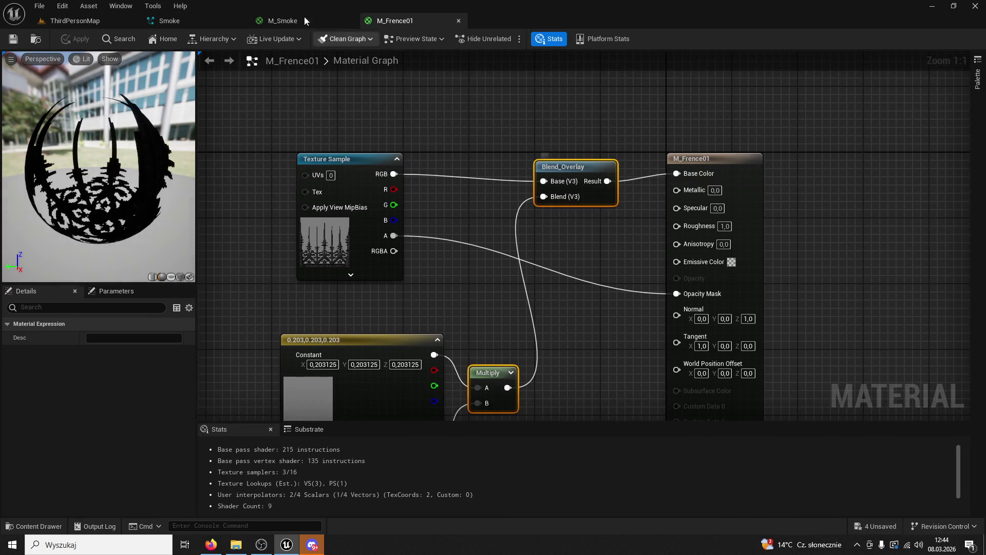
pyautogui.click(282, 21)
pyautogui.press('Home')
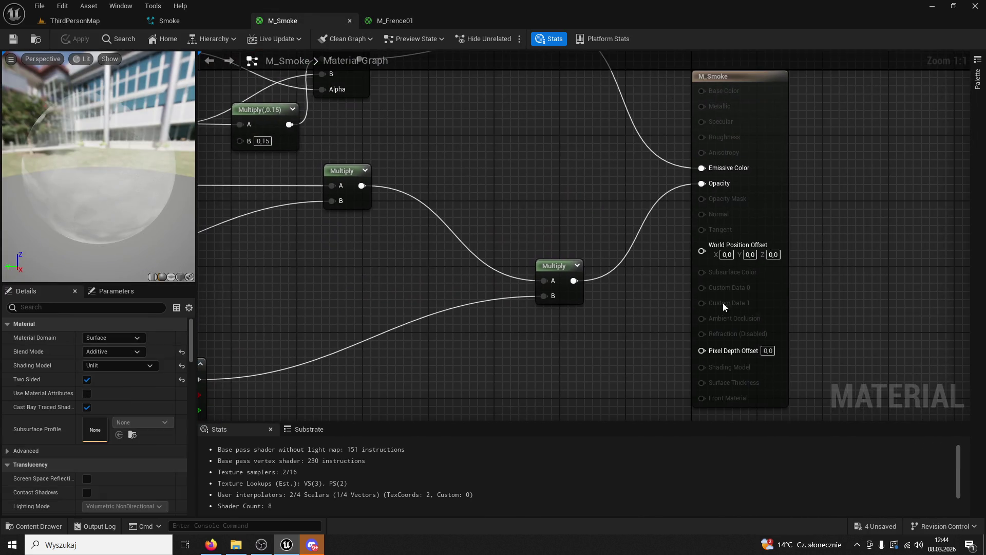
pyautogui.moveTo(783, 209); pyautogui.dragTo(978, 201)
pyautogui.hotkey('ctrl', 'v')
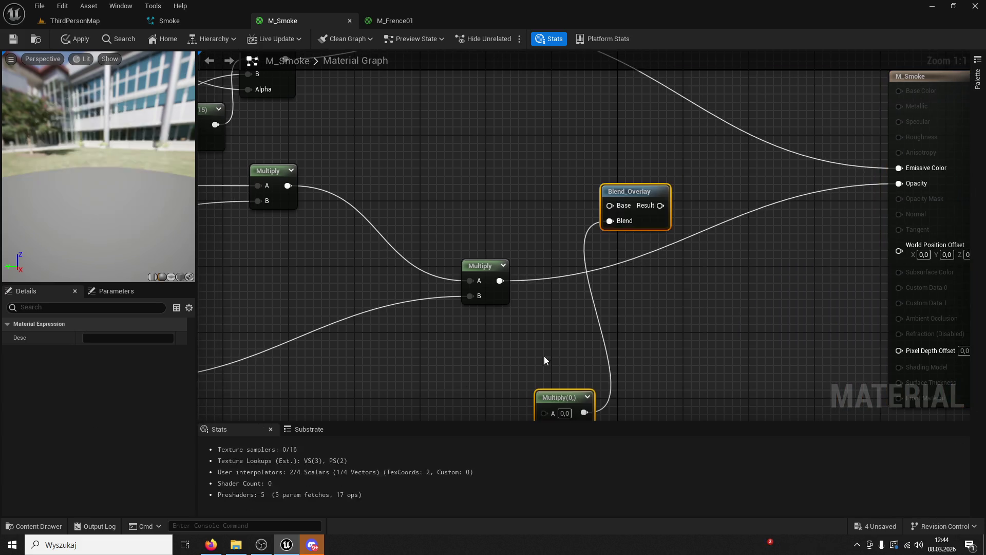
pyautogui.moveTo(500, 281); pyautogui.dragTo(537, 264)
pyautogui.moveTo(612, 207); pyautogui.dragTo(904, 183)
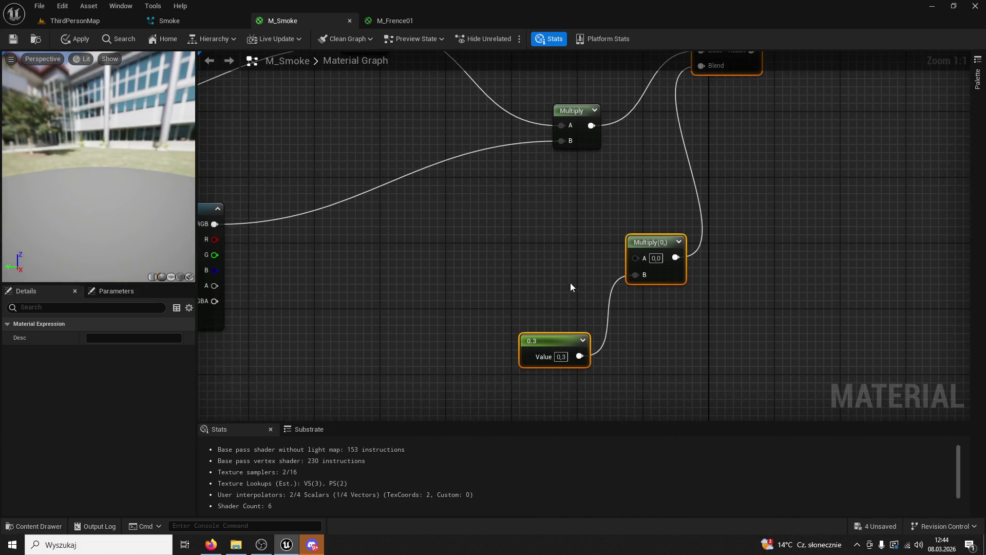
pyautogui.click(500, 261)
pyautogui.moveTo(600, 272)
pyautogui.mouseDown()
pyautogui.moveTo(649, 251)
pyautogui.moveTo(635, 257)
pyautogui.moveTo(560, 230)
pyautogui.mouseUp()
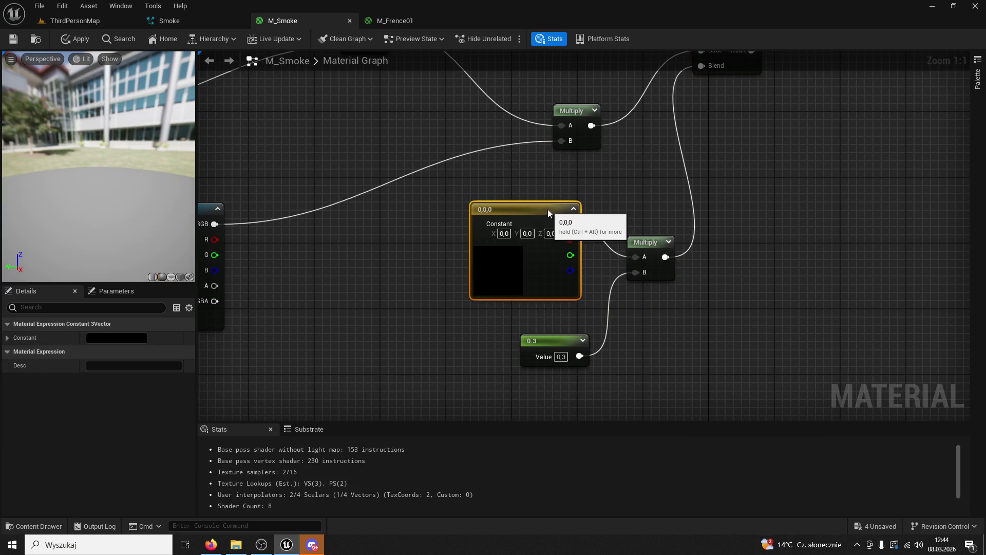
pyautogui.click(11, 40)
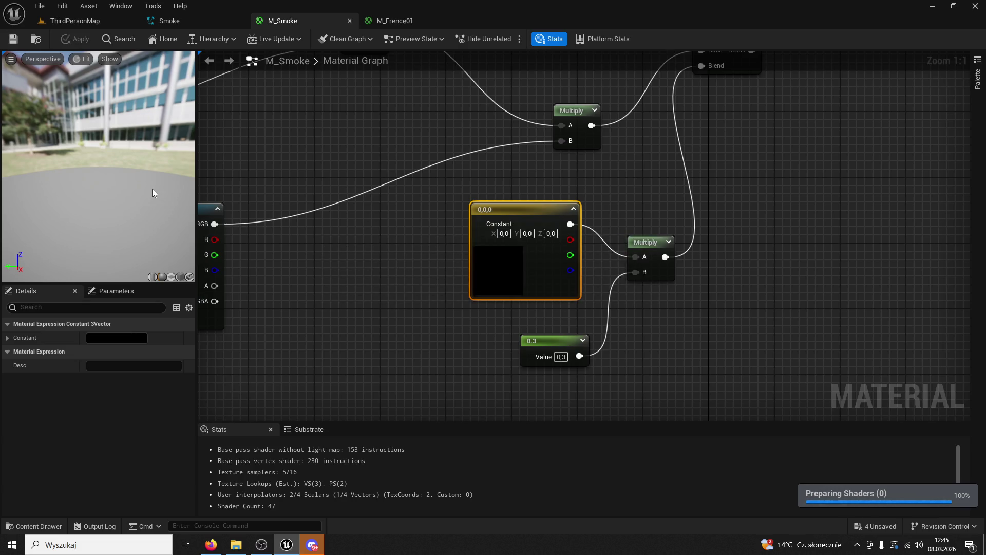
# Make the constant pink, then delete the constant, 0.3 and Multiply tint nodes.
pyautogui.doubleClick(482, 278)
pyautogui.click(579, 333)
pyautogui.click(640, 518)
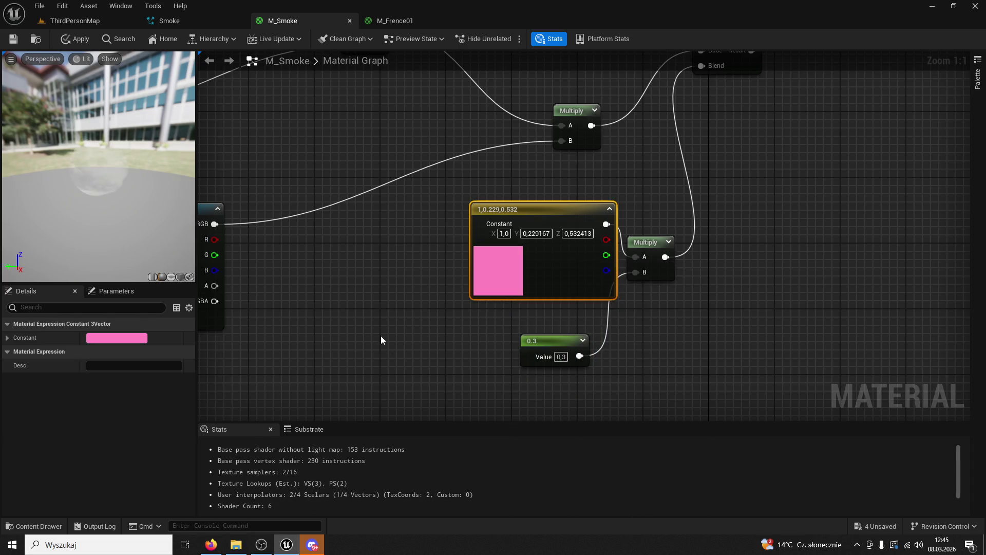
pyautogui.moveTo(734, 269); pyautogui.dragTo(519, 368)
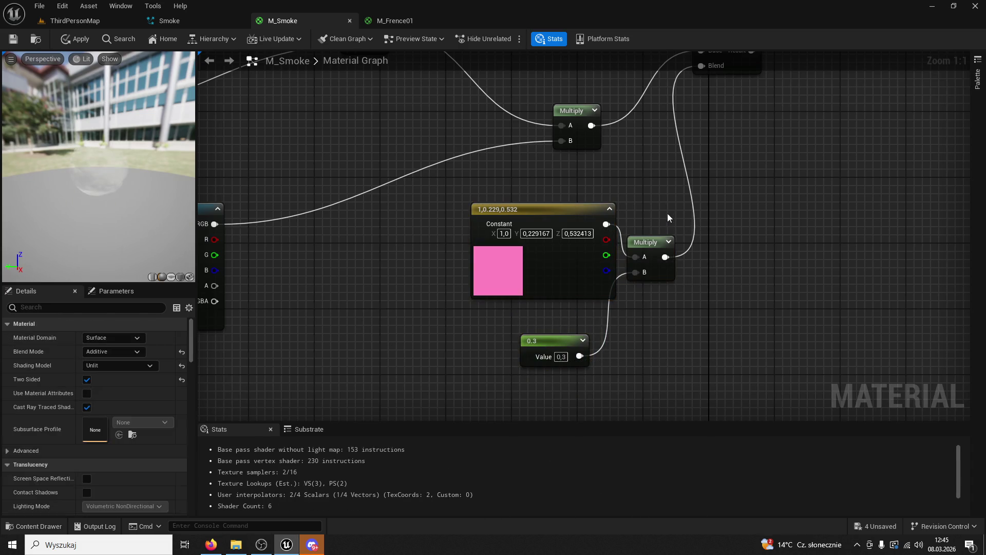
pyautogui.press('Delete')
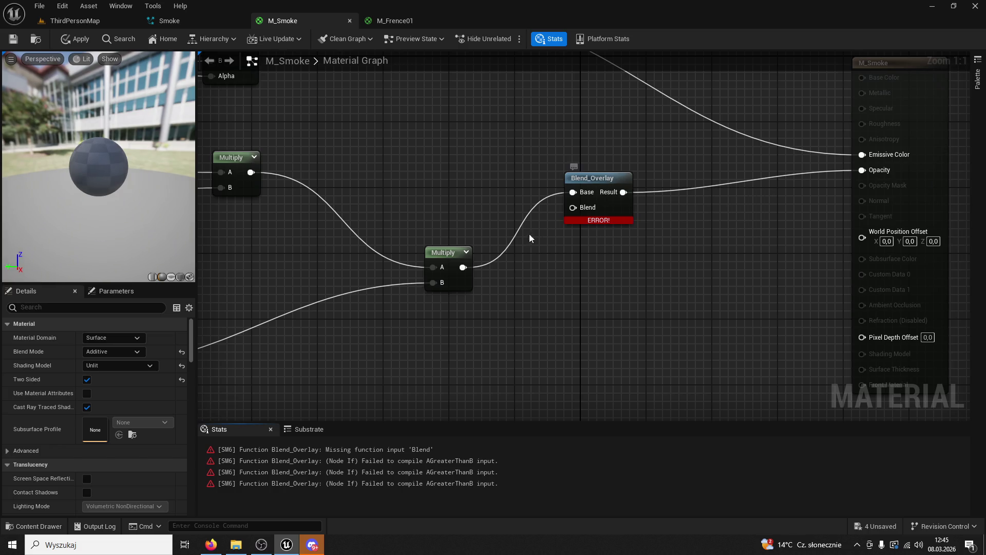
# Delete Blend_Overlay, wire Multiply straight into Opacity, and apply M_Smoke.
pyautogui.click(609, 194)
pyautogui.press('Delete')
pyautogui.moveTo(463, 267)
pyautogui.mouseDown()
pyautogui.moveTo(506, 279)
pyautogui.moveTo(864, 172)
pyautogui.mouseUp()
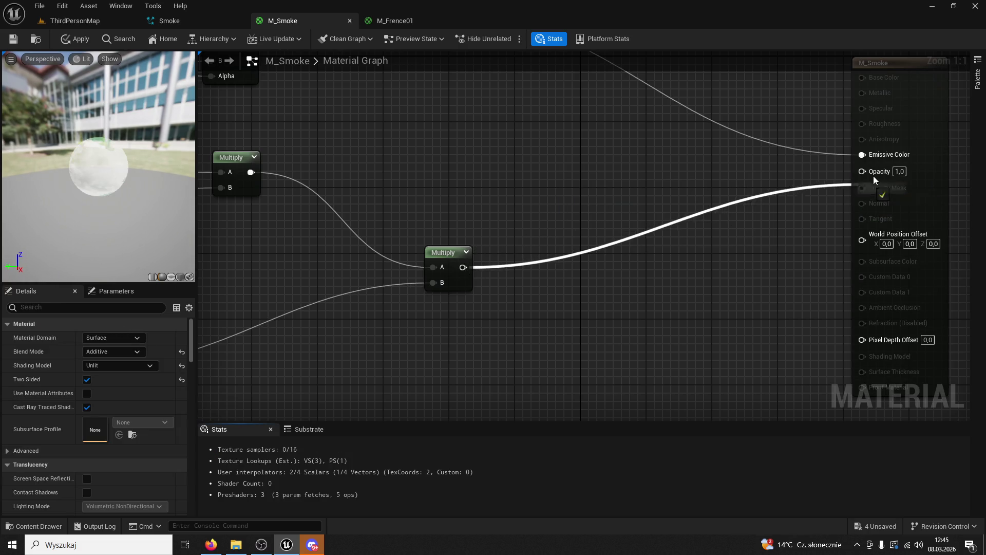
pyautogui.click(863, 179)
pyautogui.click(23, 33)
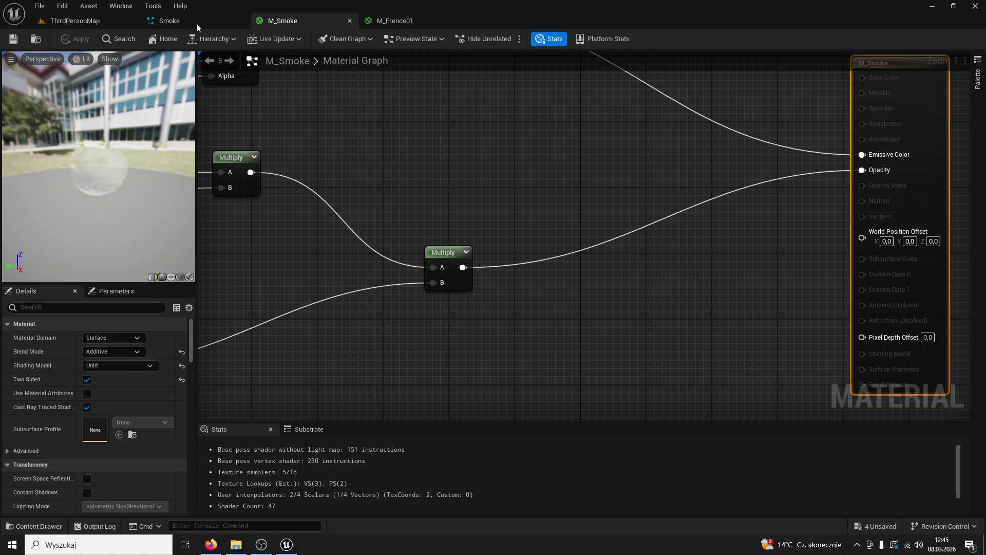
pyautogui.click(81, 21)
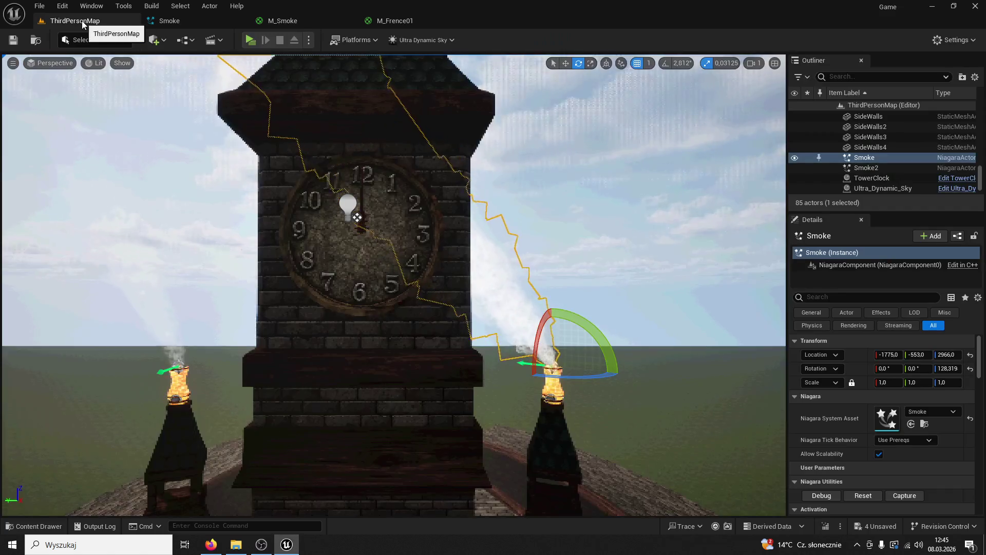
# In the Smoke Niagara system, set the Fountain emitter's SpawnRate to 3.
pyautogui.click(56, 526)
pyautogui.moveTo(479, 346)
pyautogui.mouseDown()
pyautogui.moveTo(473, 152)
pyautogui.moveTo(462, 178)
pyautogui.mouseUp()
pyautogui.click(153, 7)
pyautogui.click(205, 24)
pyautogui.click(190, 24)
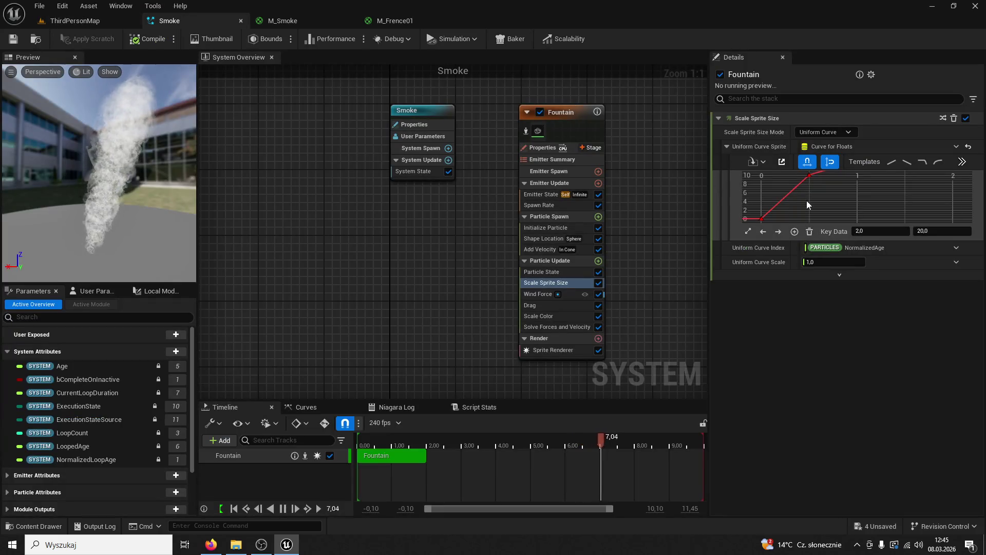
pyautogui.click(551, 204)
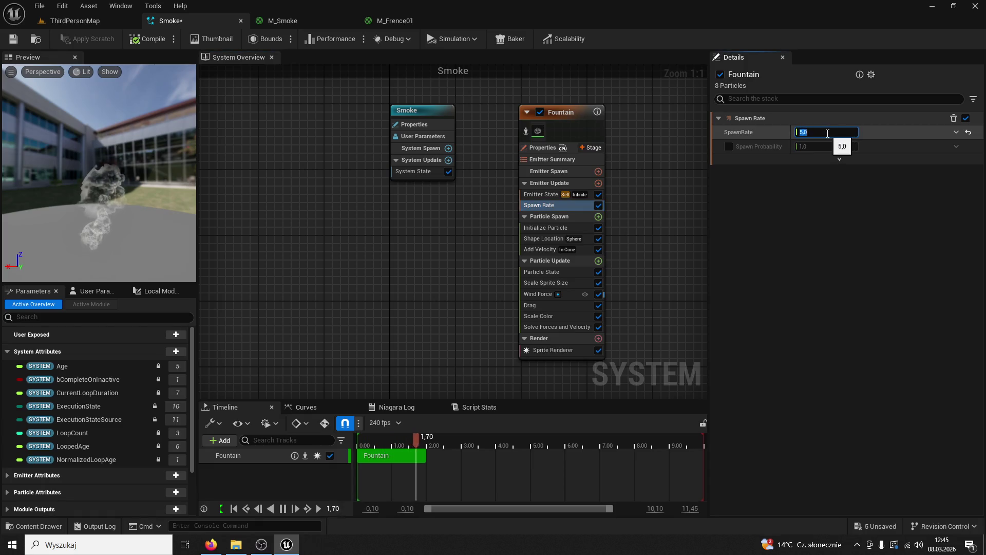
pyautogui.write('3')
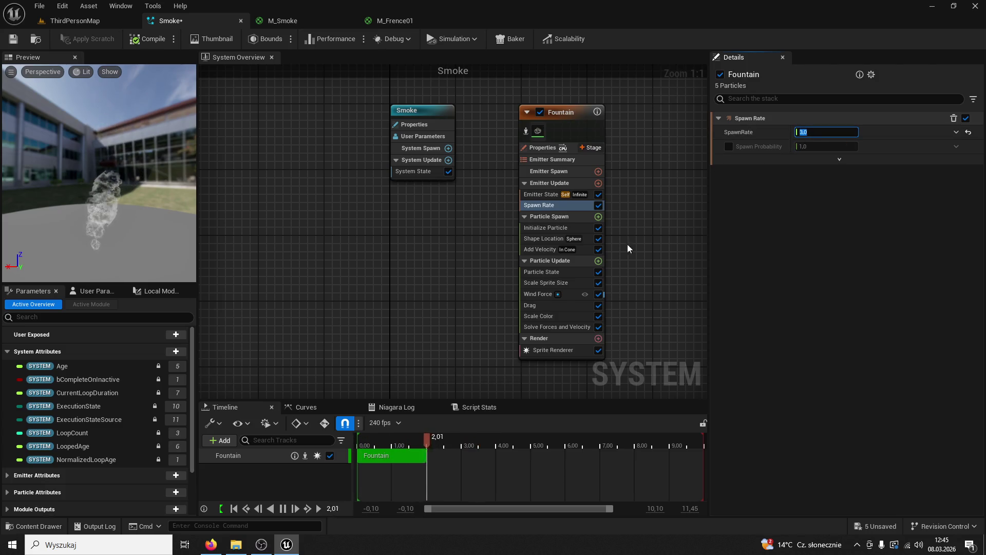
pyautogui.click(553, 273)
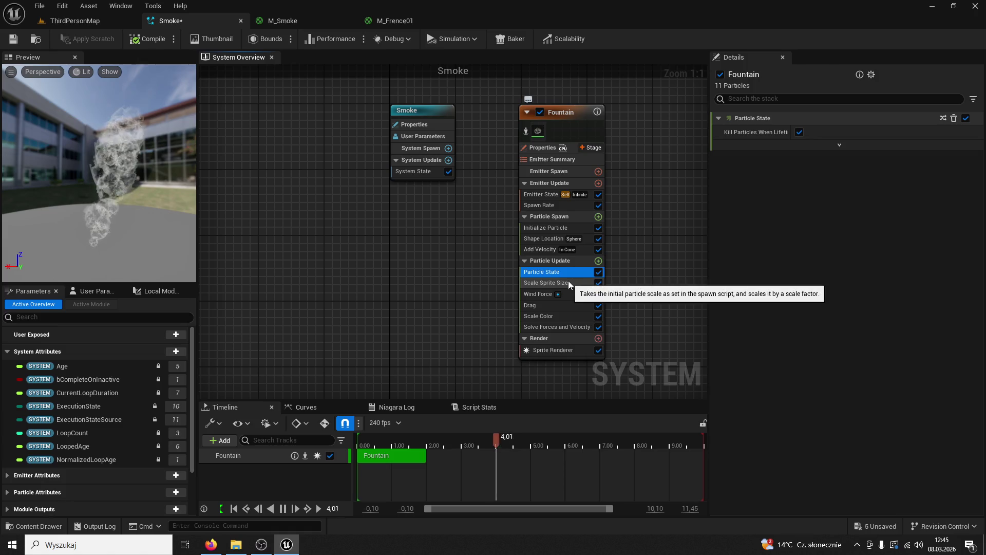
# Raise the early sprite-size key to 17.5 and shift it to about time 0.5.
pyautogui.click(565, 282)
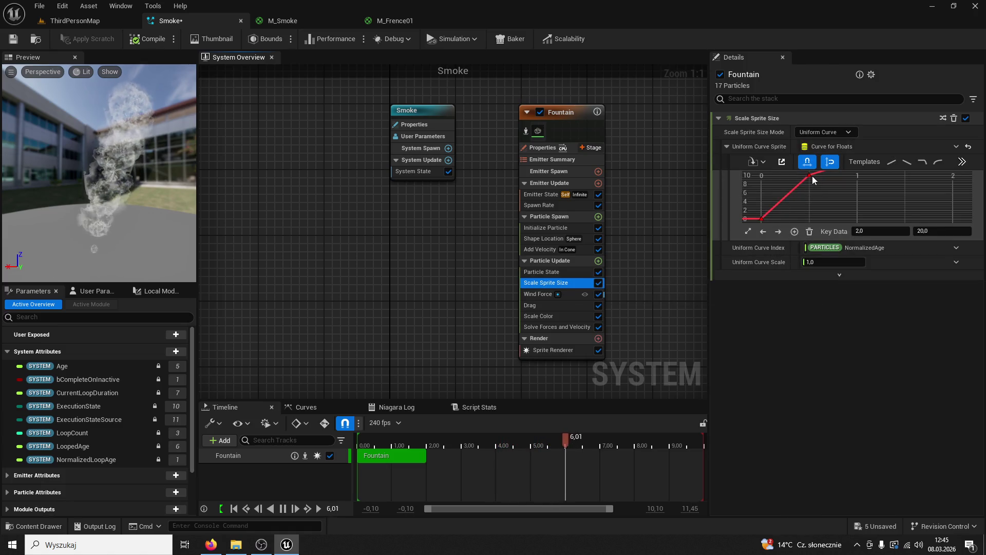
pyautogui.moveTo(811, 175); pyautogui.dragTo(791, 183)
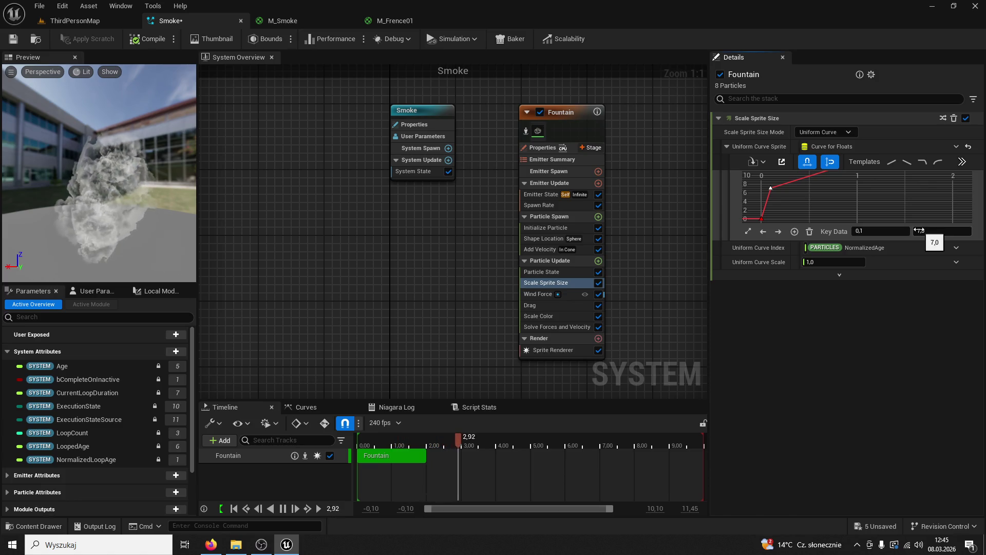
pyautogui.moveTo(772, 190)
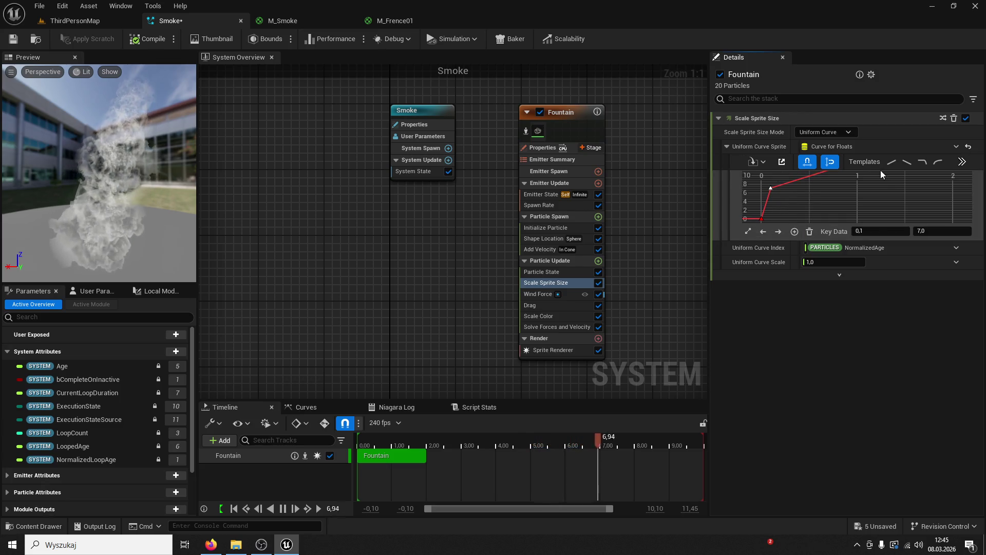
pyautogui.moveTo(900, 200)
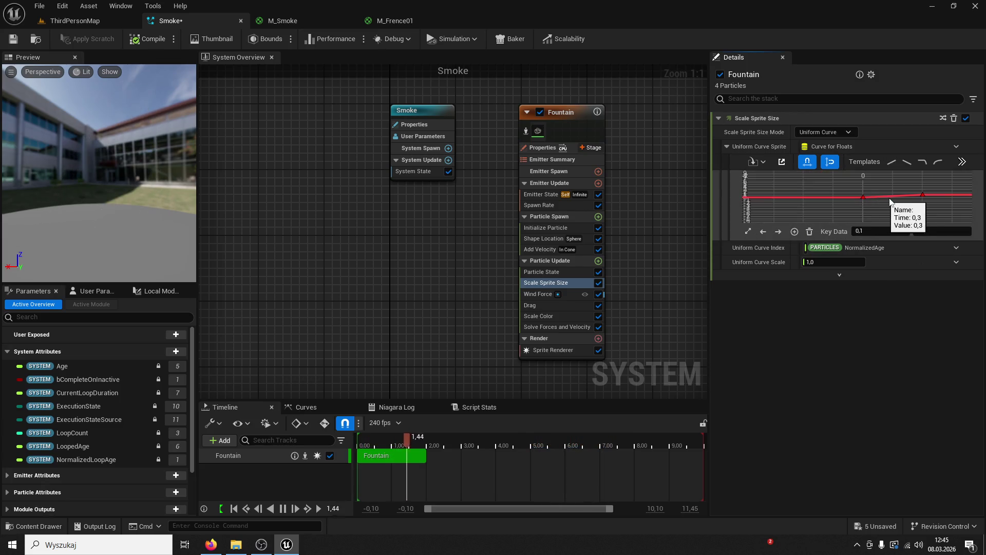
pyautogui.hotkey('ctrl', 'z')
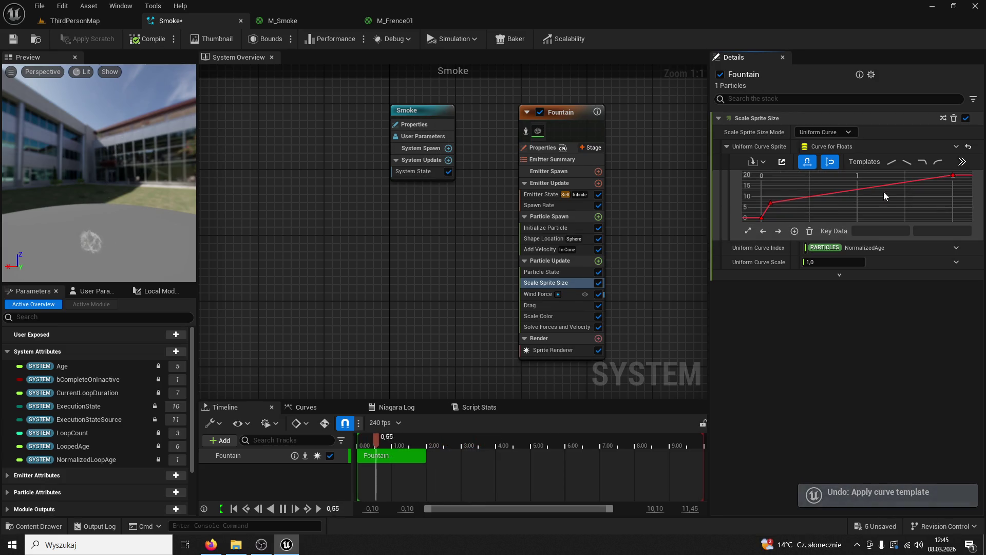
pyautogui.moveTo(798, 183); pyautogui.dragTo(781, 180)
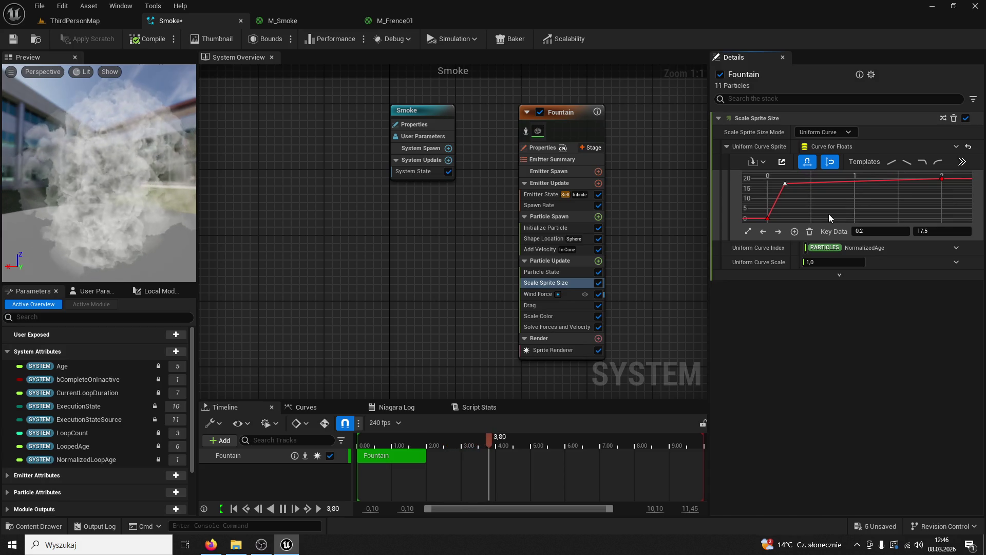
pyautogui.moveTo(787, 185)
pyautogui.moveTo(786, 186); pyautogui.dragTo(810, 179)
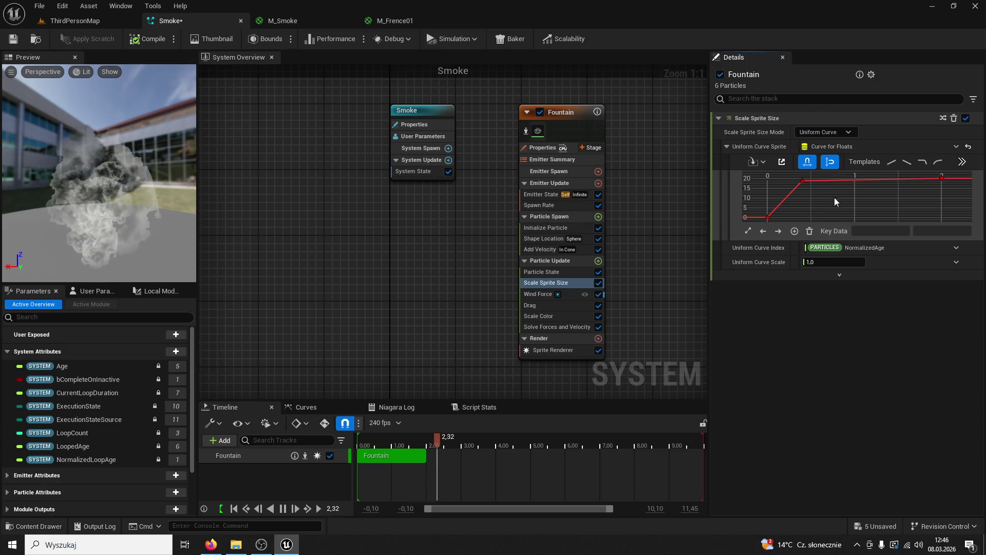
# Raise the sprite-size end key to 27.5 at time 2.3, then browse ThirdPersonMap's assets.
pyautogui.moveTo(925, 183)
pyautogui.mouseDown()
pyautogui.moveTo(923, 167)
pyautogui.moveTo(950, 168)
pyautogui.mouseUp()
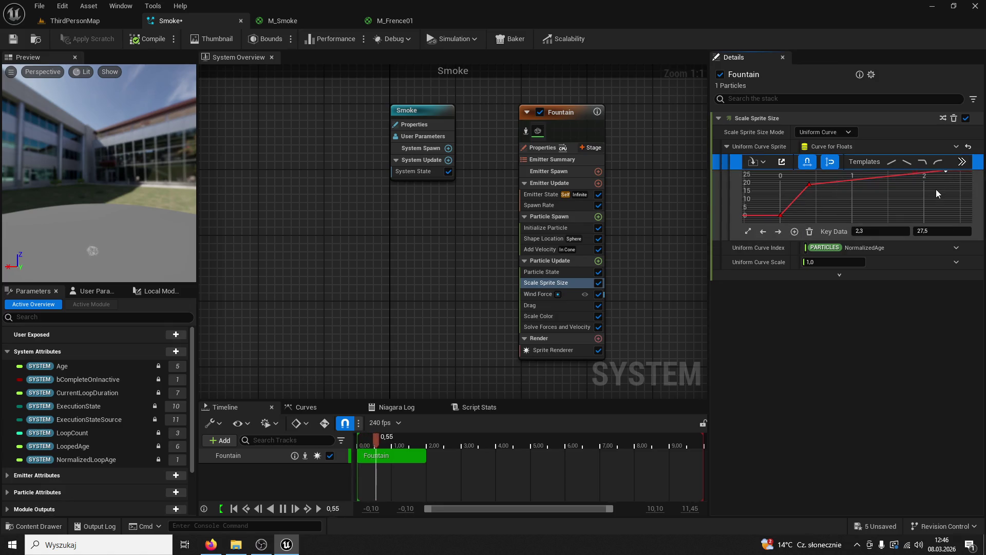
pyautogui.scroll(-5, 936, 193)
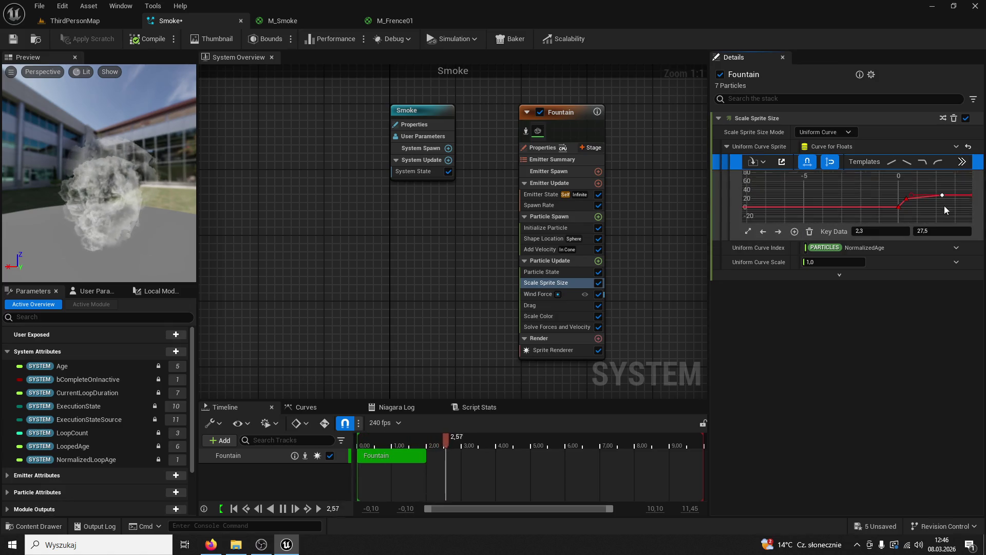
pyautogui.scroll(-1, 960, 198)
pyautogui.moveTo(946, 198); pyautogui.dragTo(894, 201)
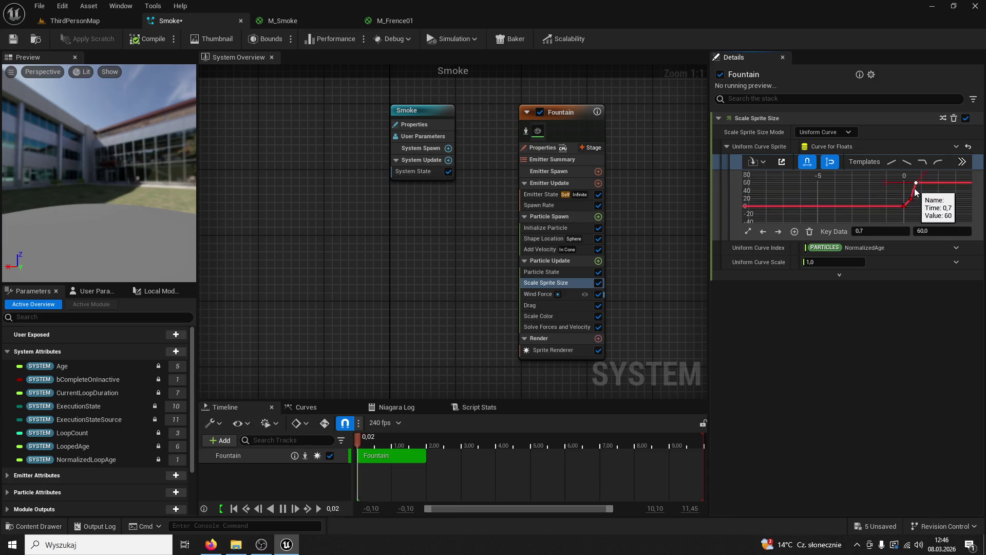
pyautogui.hotkey('ctrl', 'z')
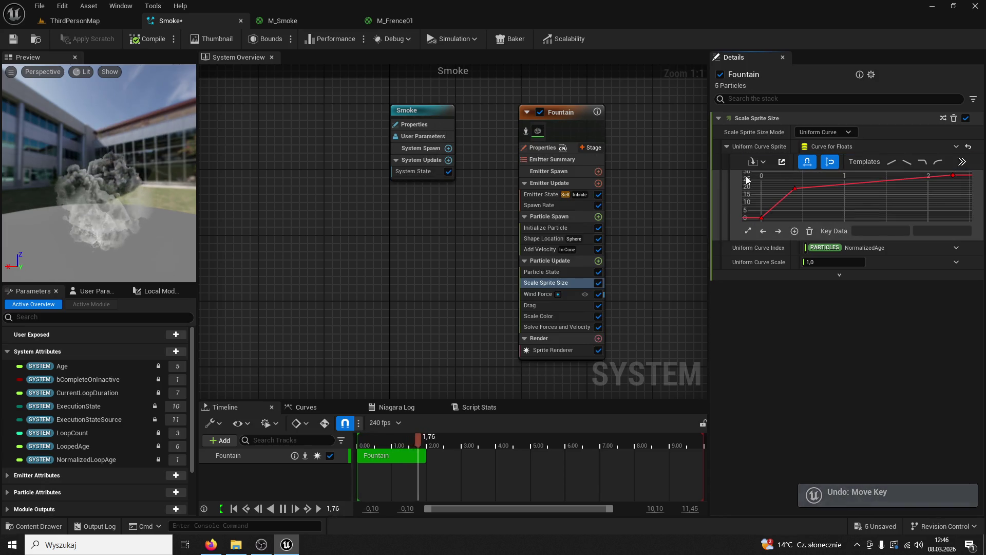
pyautogui.click(60, 20)
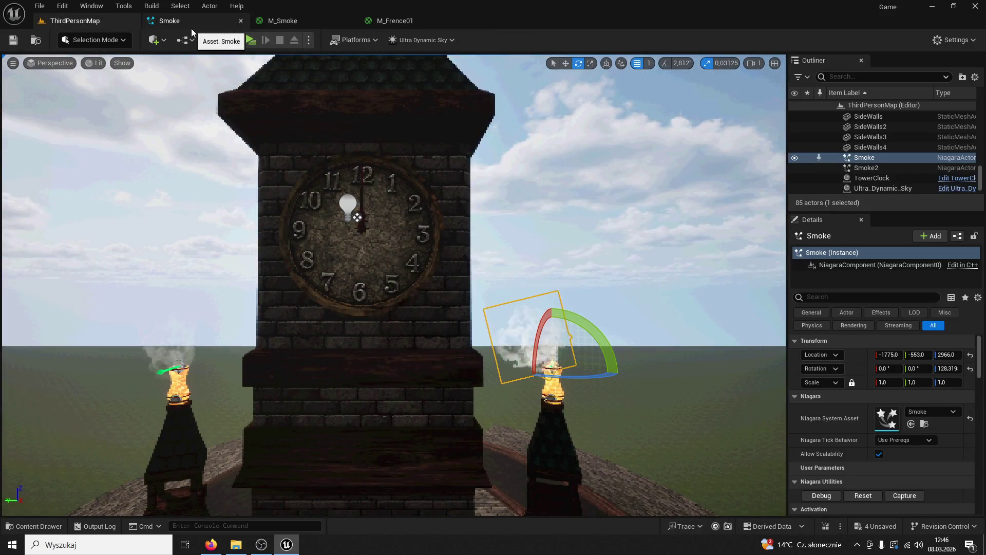
pyautogui.click(37, 527)
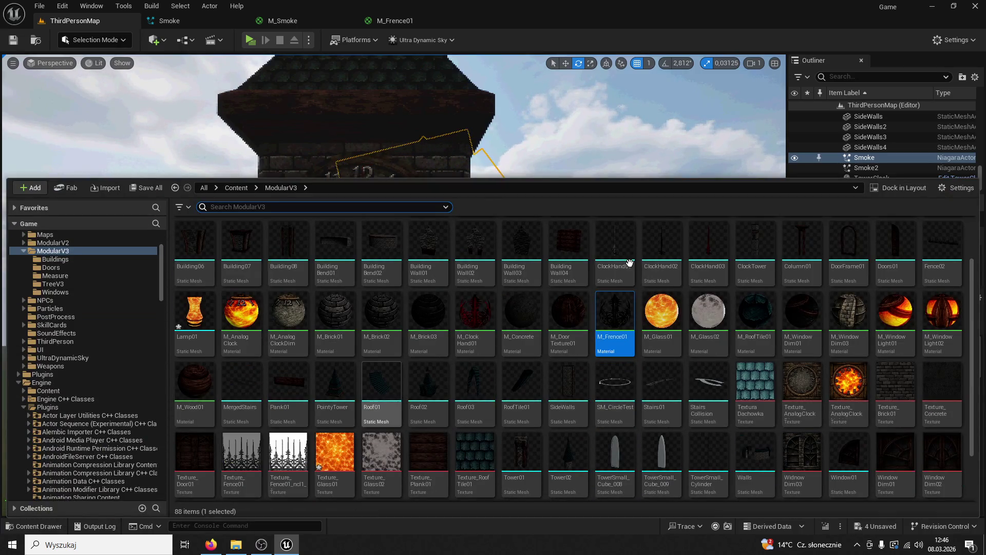
# Add a Color module to the Fountain emitter's Particle Update in the Smoke system.
pyautogui.click(202, 15)
pyautogui.click(598, 261)
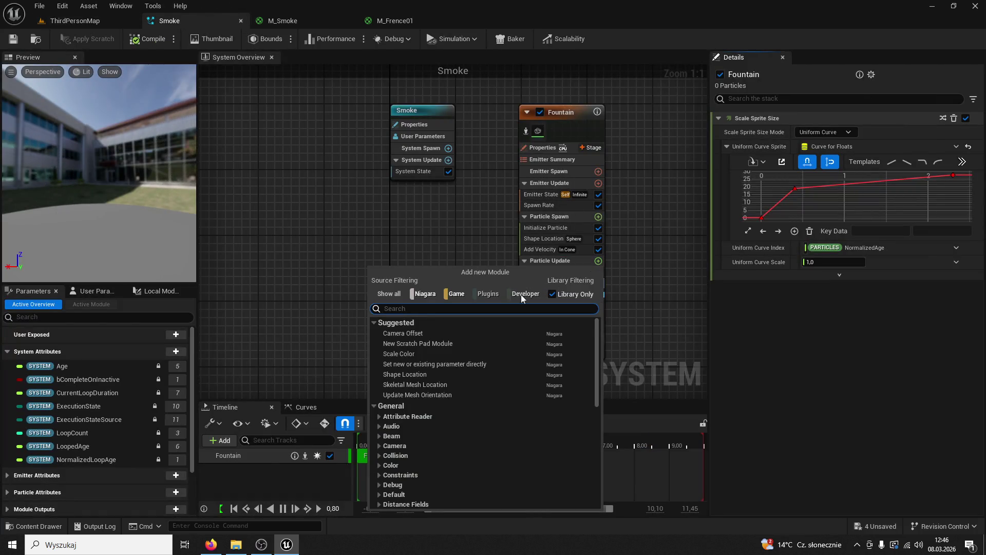
pyautogui.write('color')
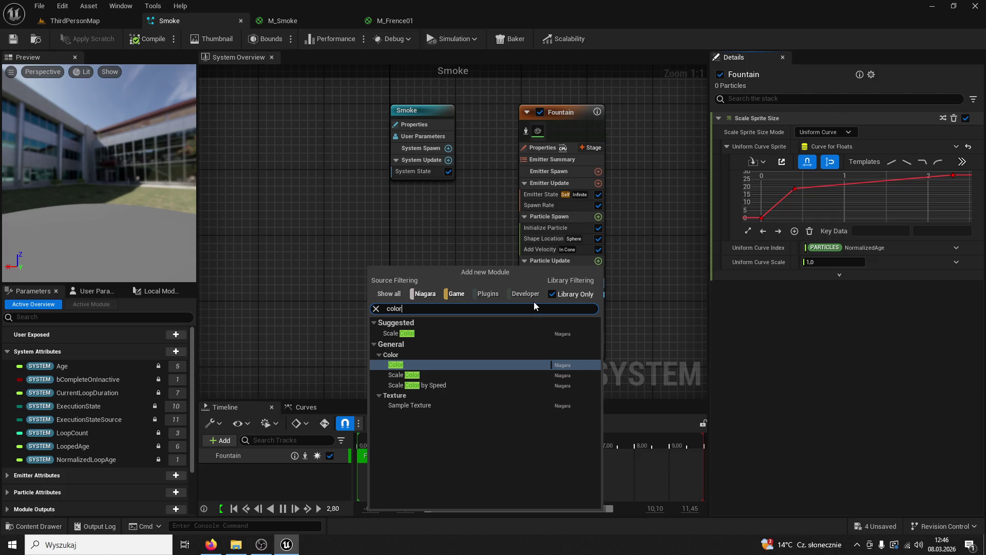
pyautogui.click(392, 362)
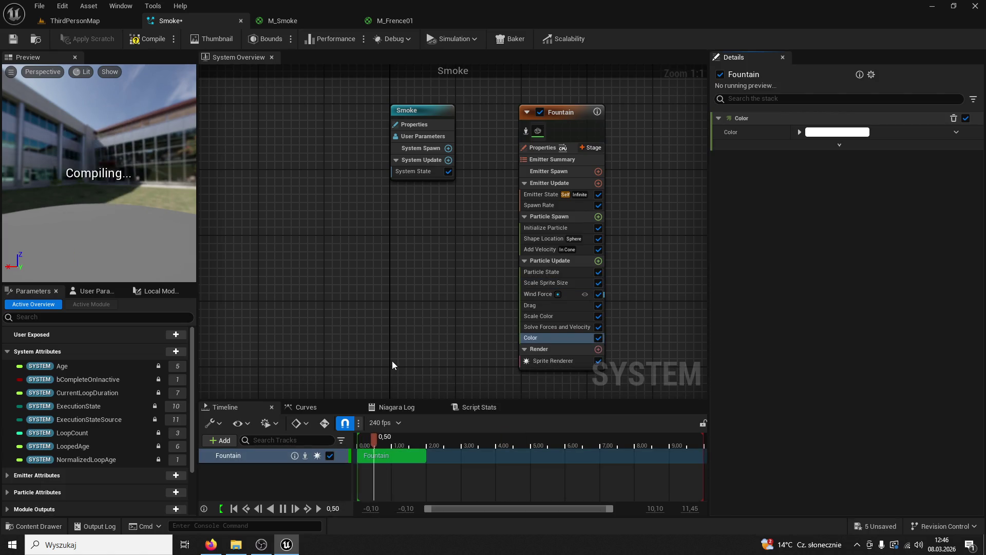
# Set the particle colour to a desaturated medium grey in the Color Picker, then save Smoke.
pyautogui.click(821, 132)
pyautogui.moveTo(703, 232)
pyautogui.mouseDown()
pyautogui.moveTo(692, 236)
pyautogui.moveTo(708, 248)
pyautogui.mouseUp()
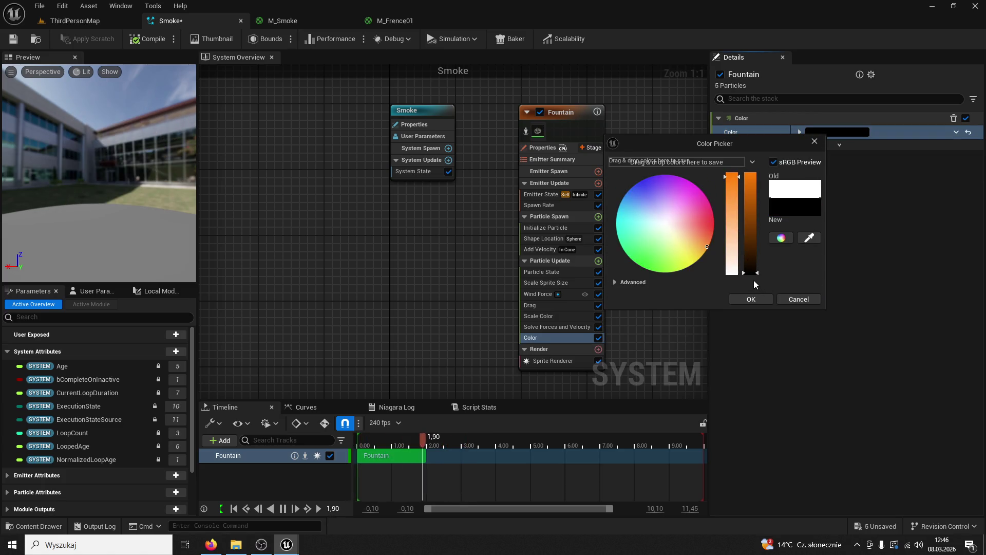
pyautogui.moveTo(708, 246)
pyautogui.mouseDown()
pyautogui.moveTo(698, 218)
pyautogui.moveTo(716, 214)
pyautogui.mouseUp()
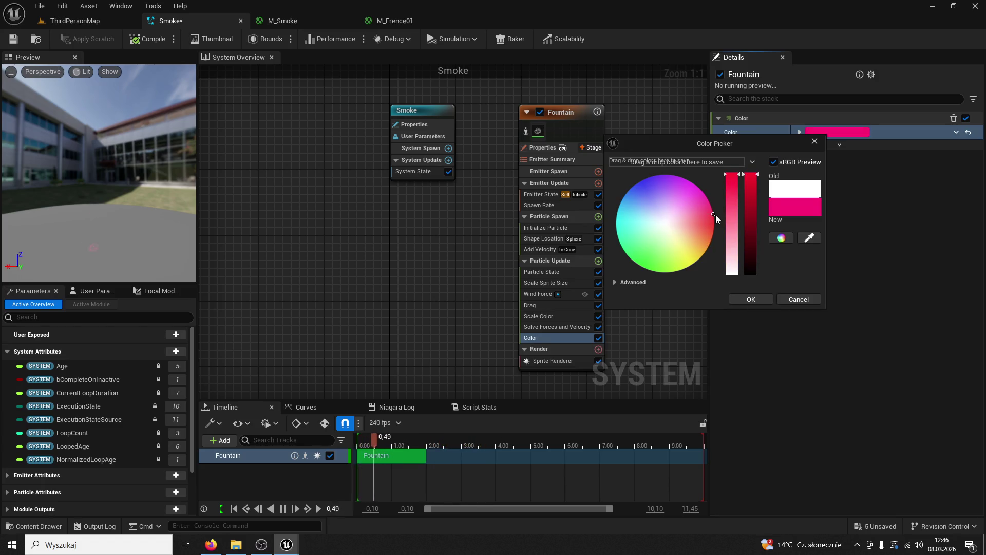
pyautogui.moveTo(731, 176); pyautogui.dragTo(725, 242)
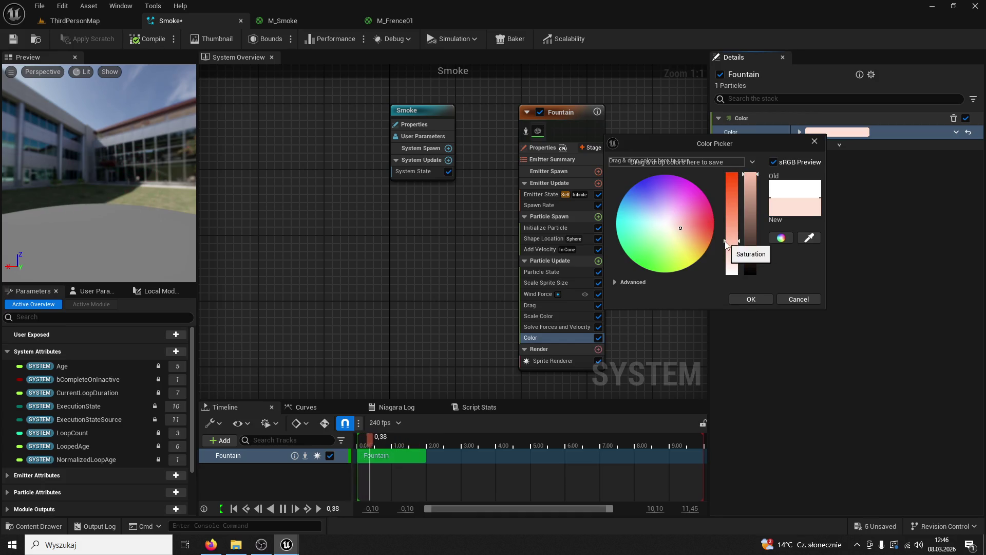
pyautogui.click(755, 242)
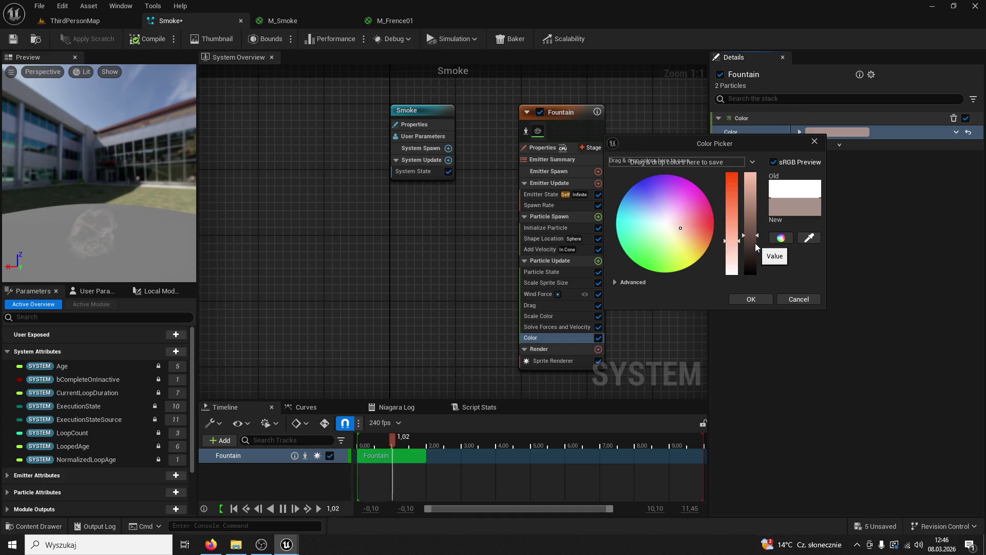
pyautogui.moveTo(755, 248); pyautogui.dragTo(756, 273)
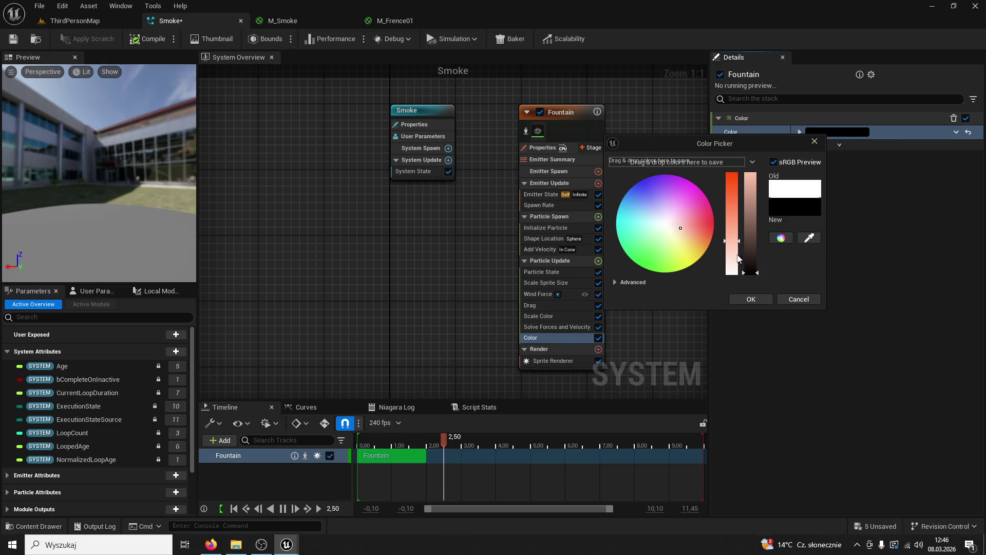
pyautogui.click(754, 202)
pyautogui.moveTo(731, 217); pyautogui.dragTo(733, 174)
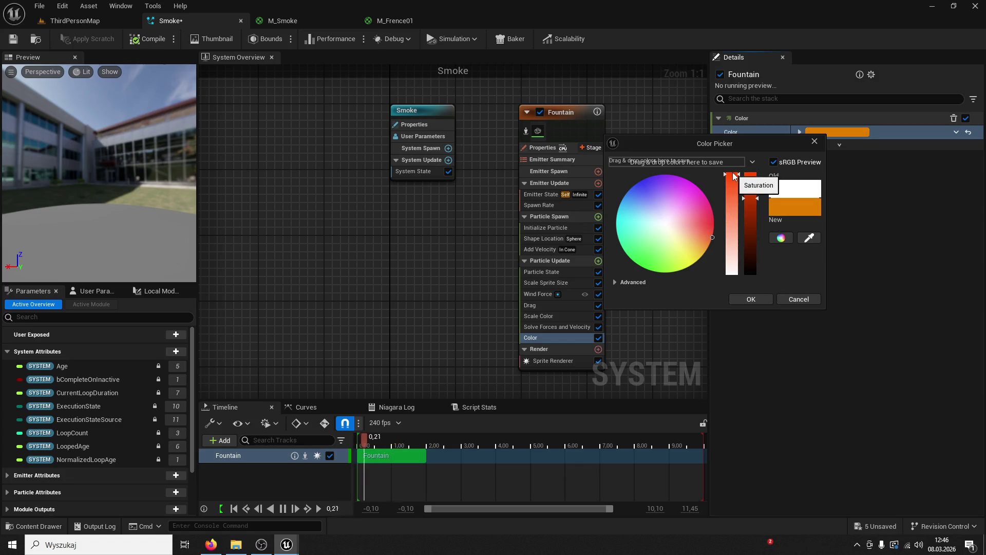
pyautogui.moveTo(705, 238)
pyautogui.mouseDown()
pyautogui.moveTo(683, 259)
pyautogui.moveTo(656, 228)
pyautogui.mouseUp()
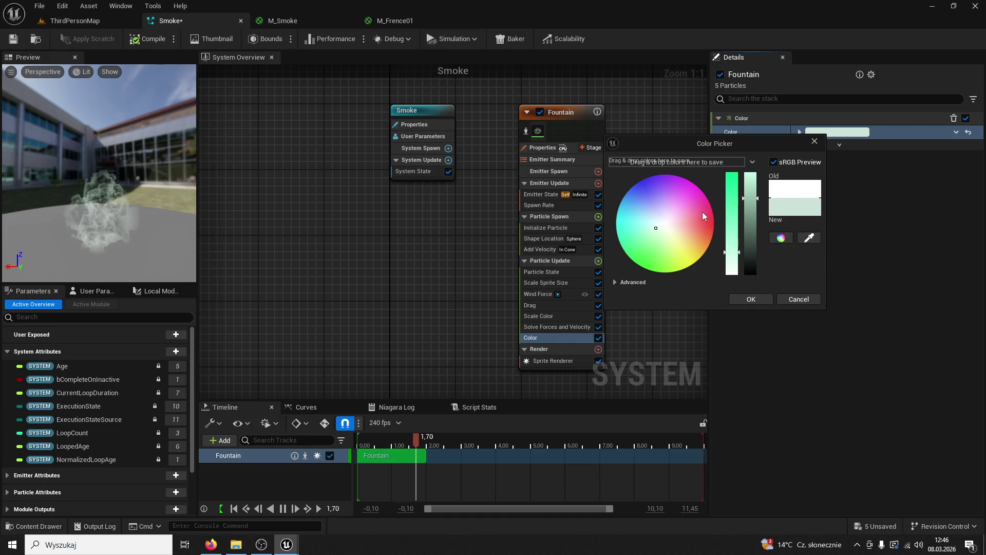
pyautogui.moveTo(658, 227); pyautogui.dragTo(621, 205)
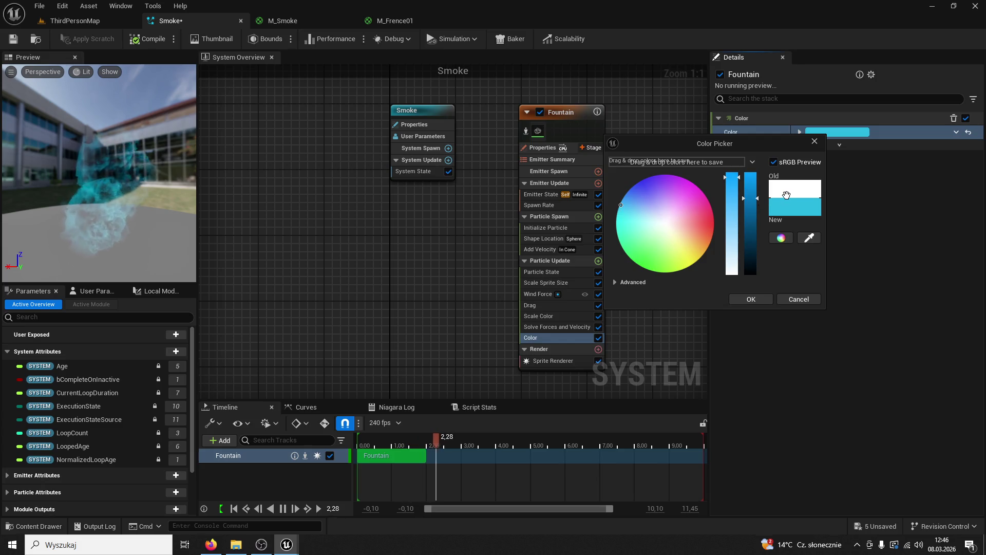
pyautogui.moveTo(755, 199); pyautogui.dragTo(739, 167)
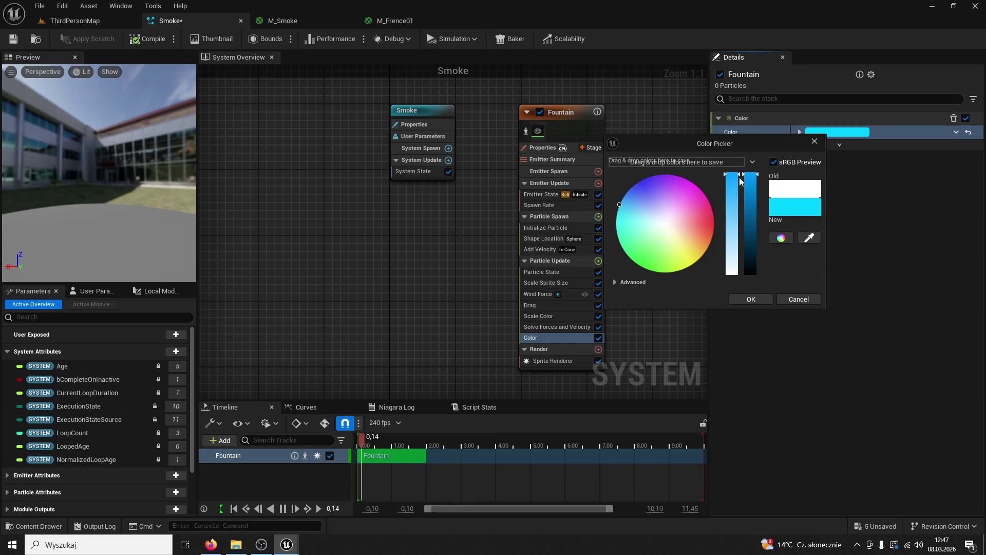
pyautogui.moveTo(732, 256); pyautogui.dragTo(731, 277)
pyautogui.click(749, 250)
pyautogui.click(752, 254)
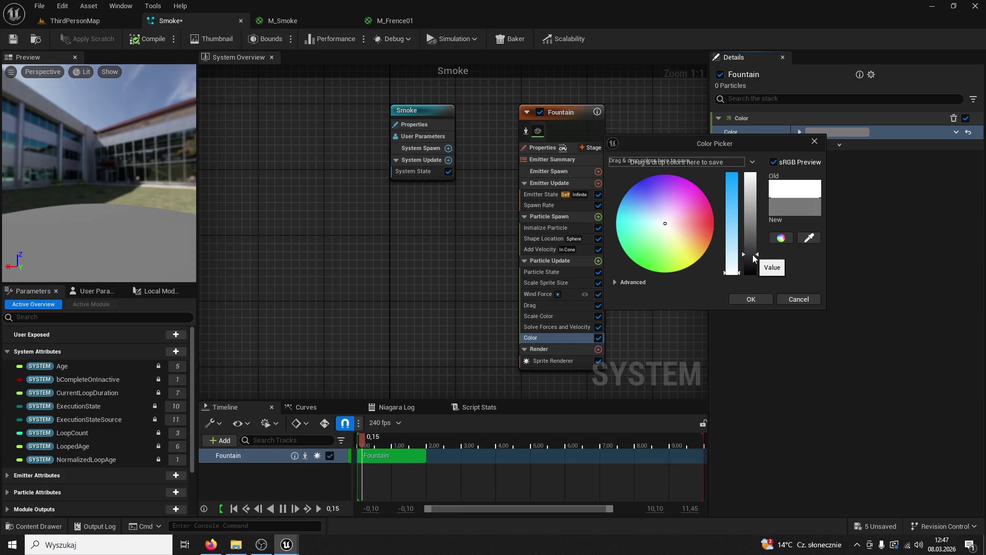
pyautogui.click(761, 297)
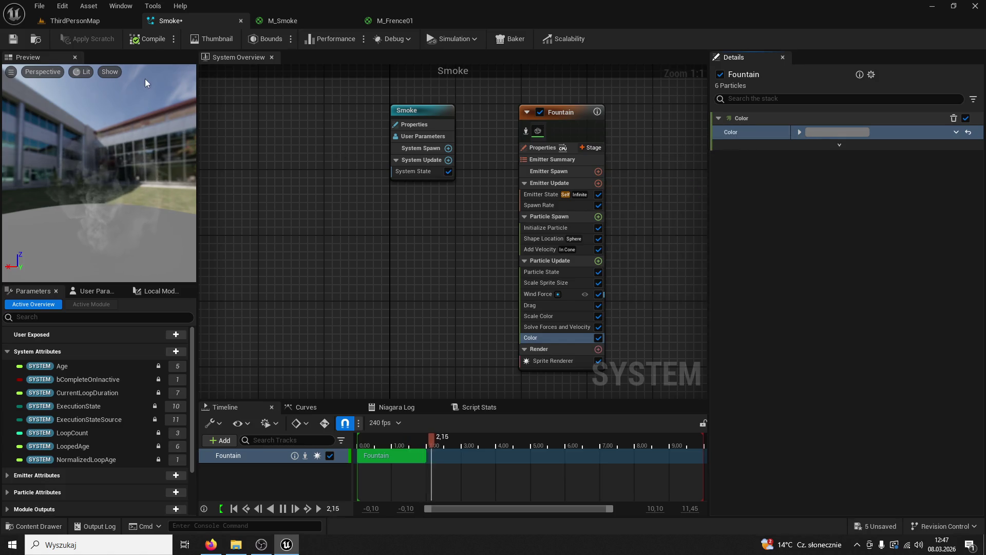
pyautogui.click(13, 38)
# Start a play-test of ThirdPersonMap and give the game window camera control.
pyautogui.click(60, 24)
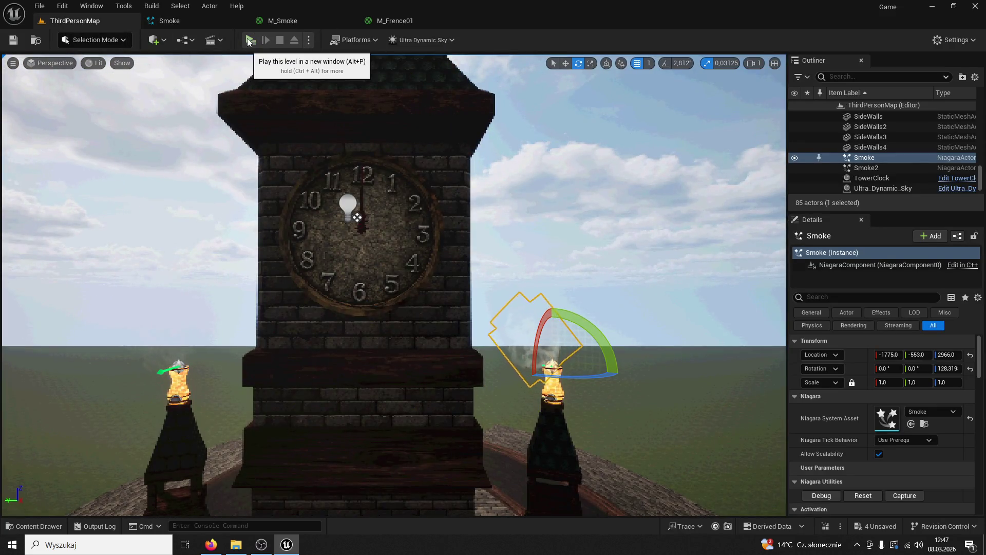
pyautogui.click(250, 39)
pyautogui.press('w')
pyautogui.press('super')
pyautogui.press('Escape')
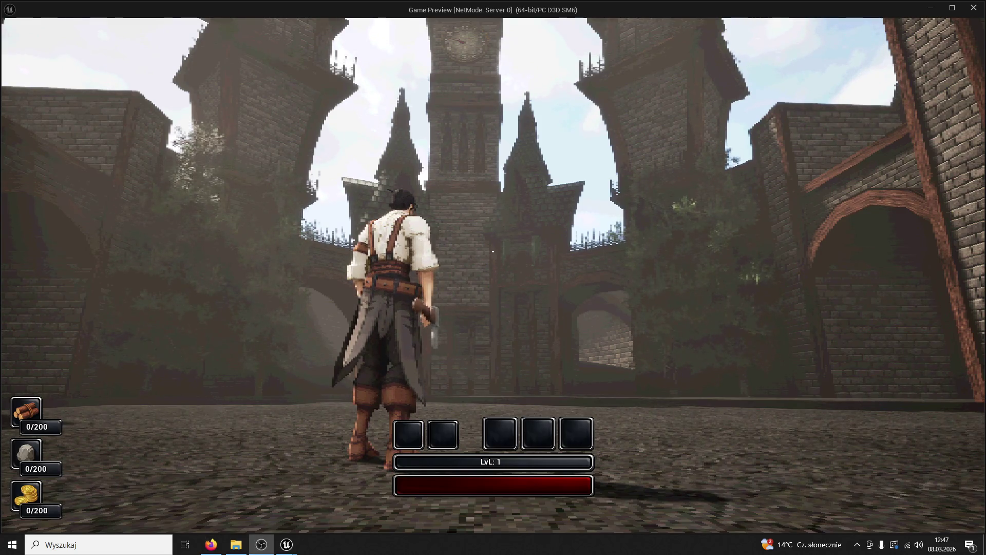
pyautogui.click(624, 272)
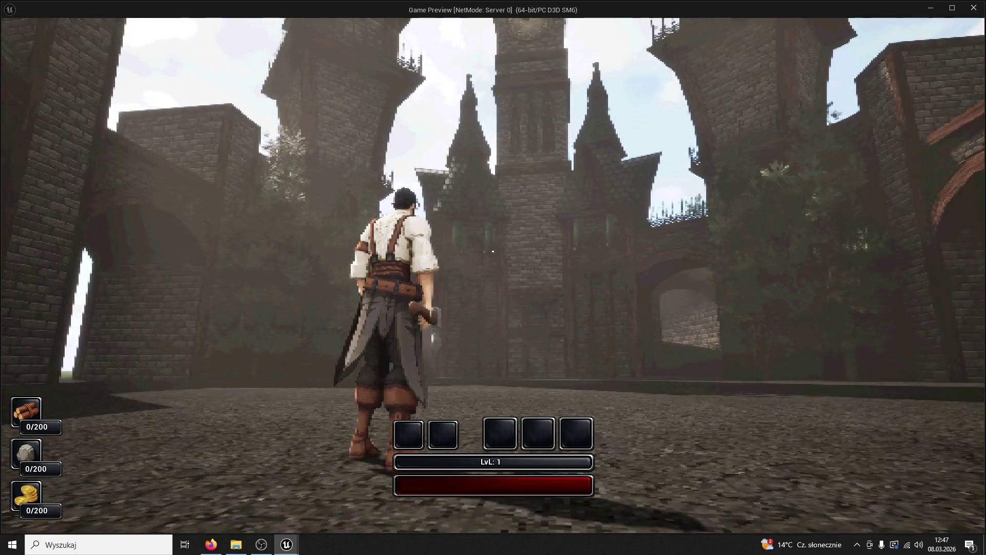
# Walk the character around the courtyard and along the brick wall, then stop the play session.
pyautogui.press('s')
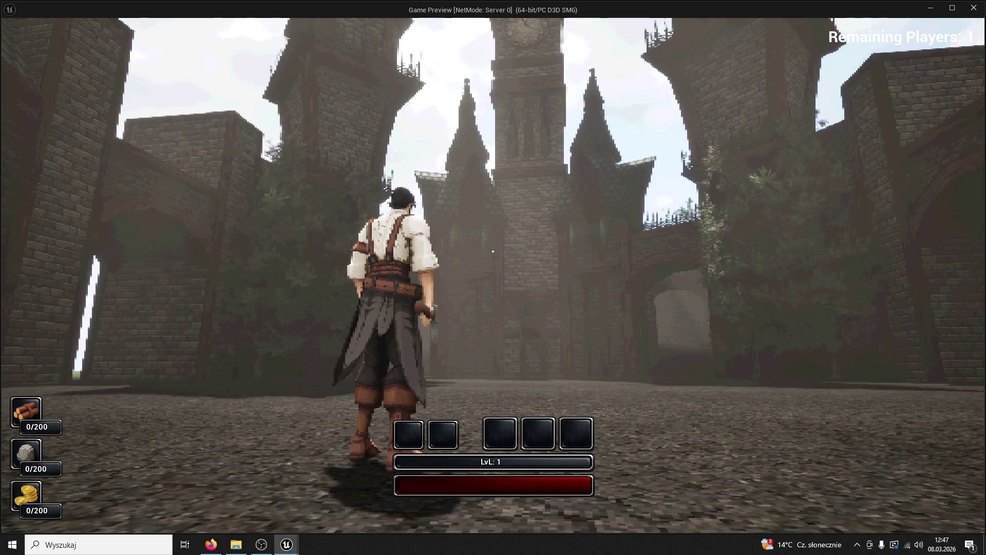
pyautogui.press('w')
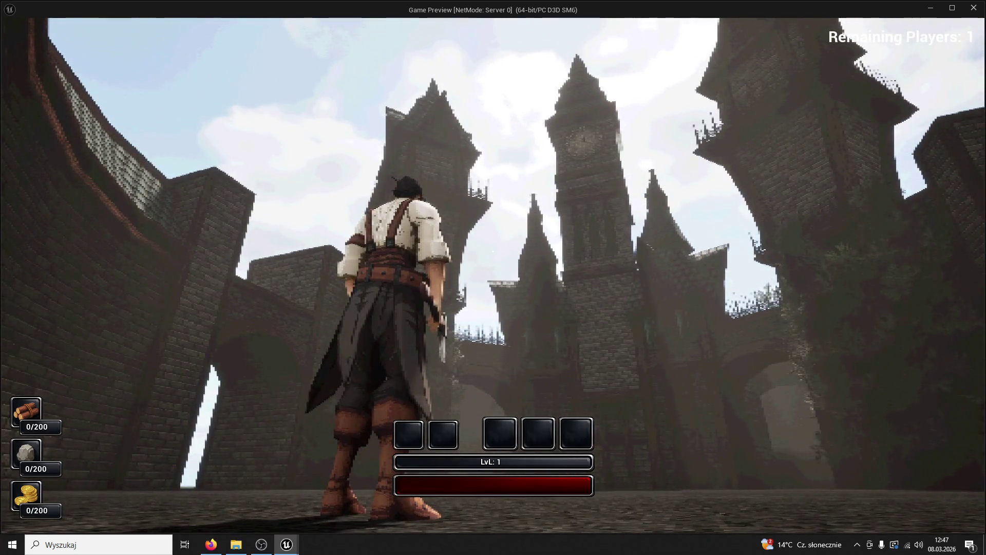
pyautogui.press('w')
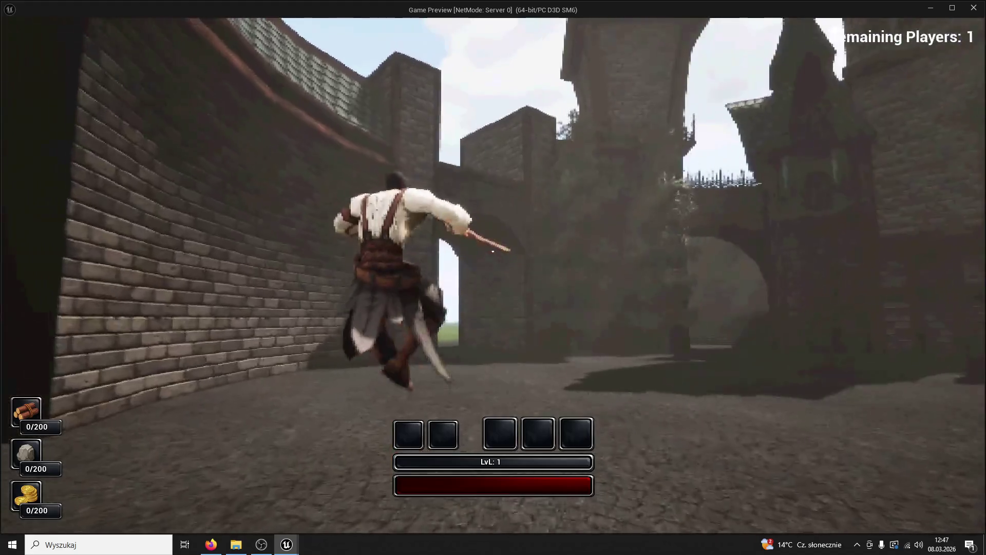
pyautogui.press('w')
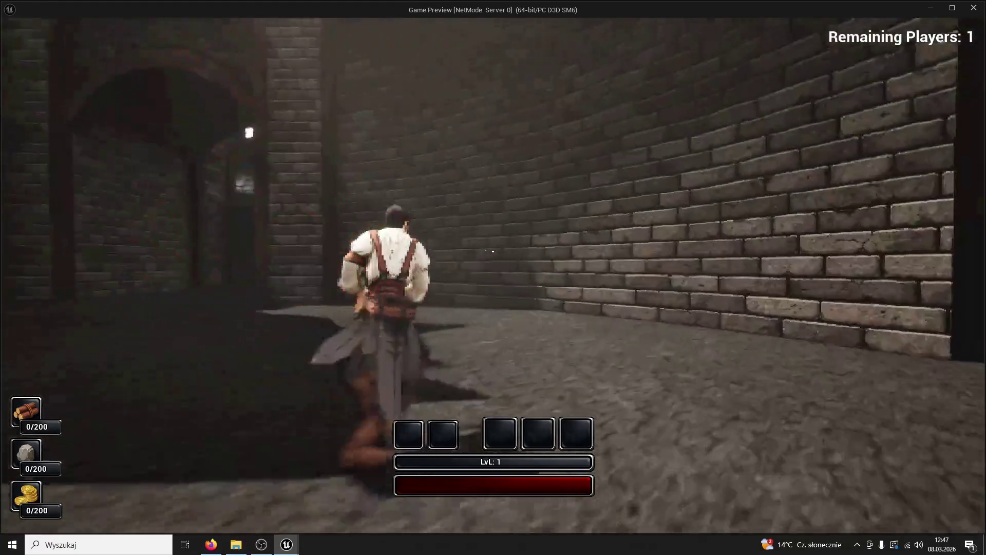
pyautogui.press('w')
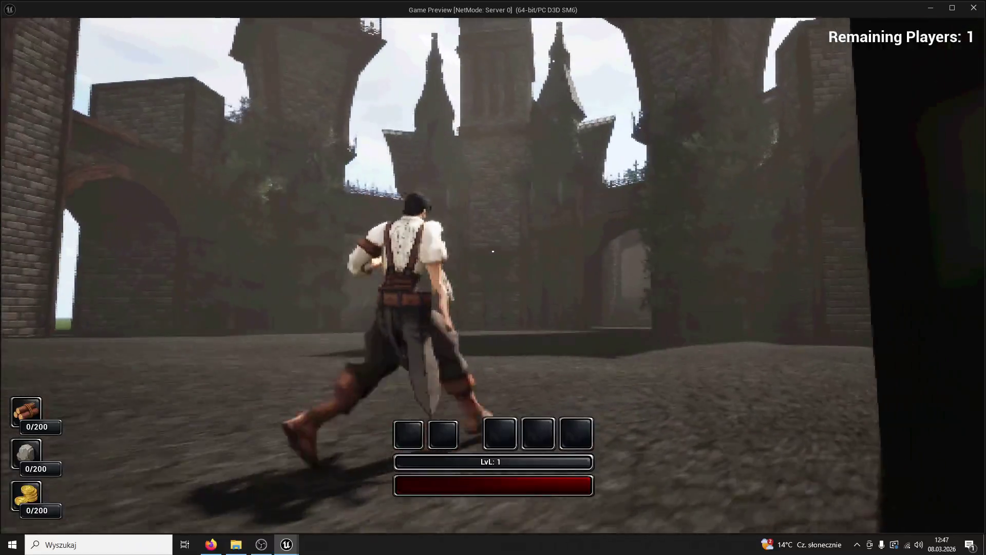
pyautogui.press('w')
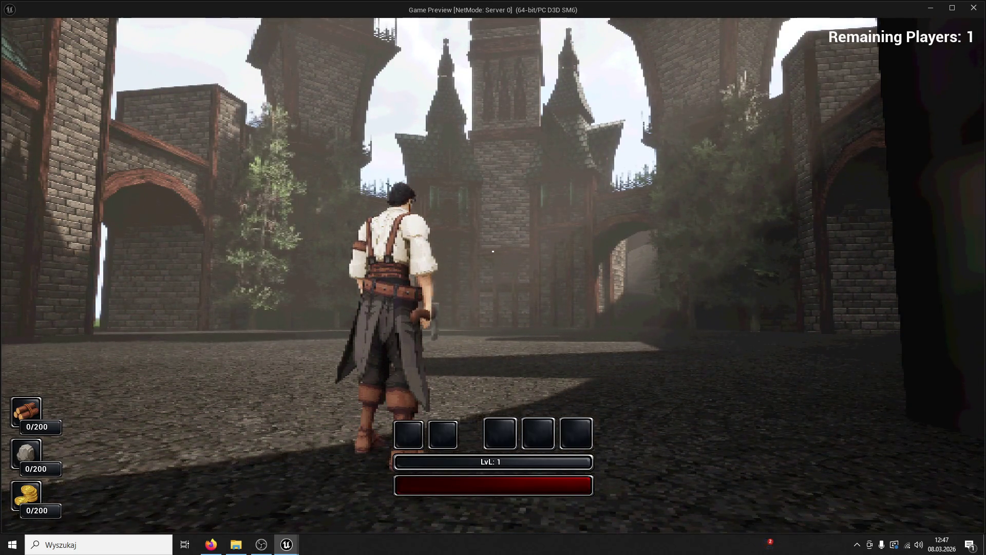
pyautogui.press('Escape')
pyautogui.press('f')
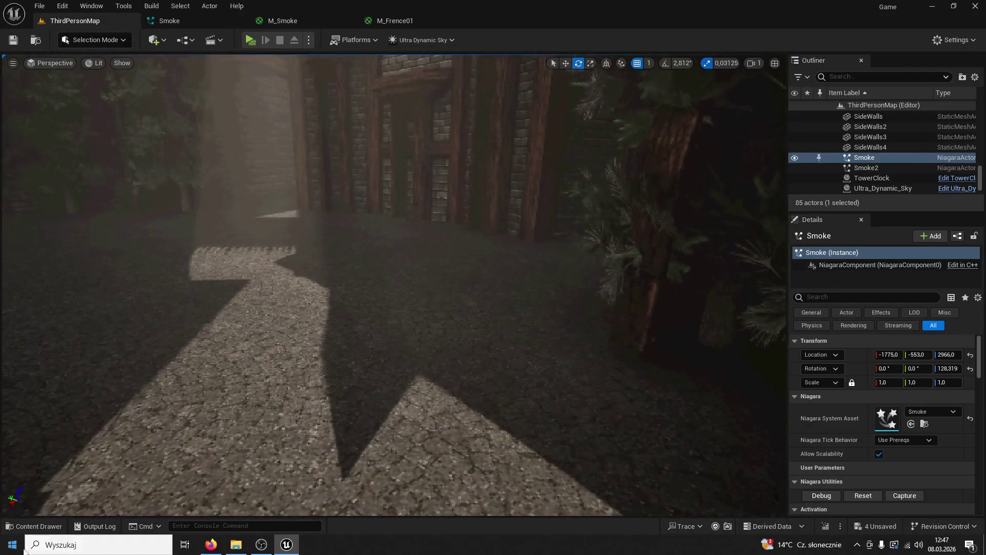
pyautogui.click(34, 526)
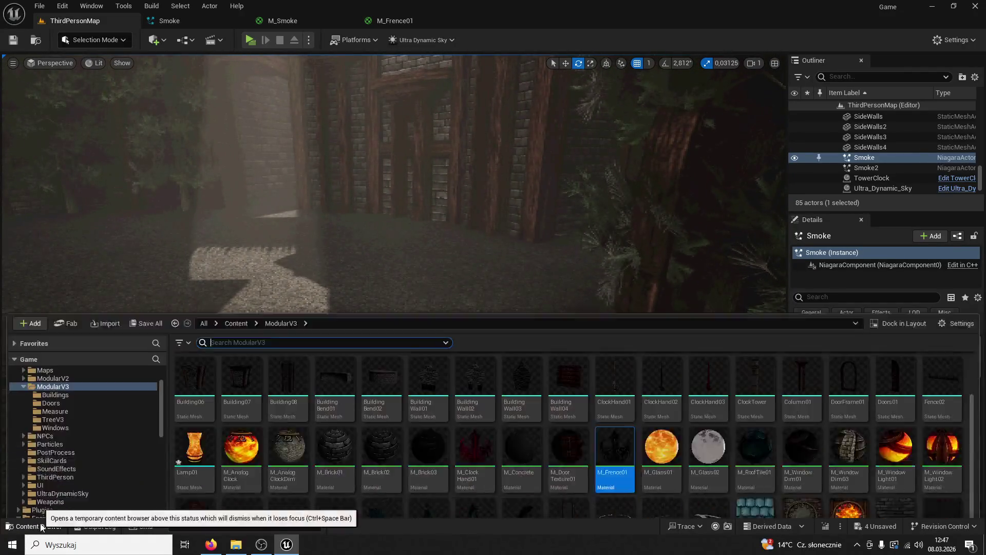
# From the Buildings folder, place the Smoke Niagara system on the street floor.
pyautogui.scroll(2, 533, 269)
pyautogui.doubleClick(194, 240)
pyautogui.moveTo(554, 238); pyautogui.dragTo(517, 148)
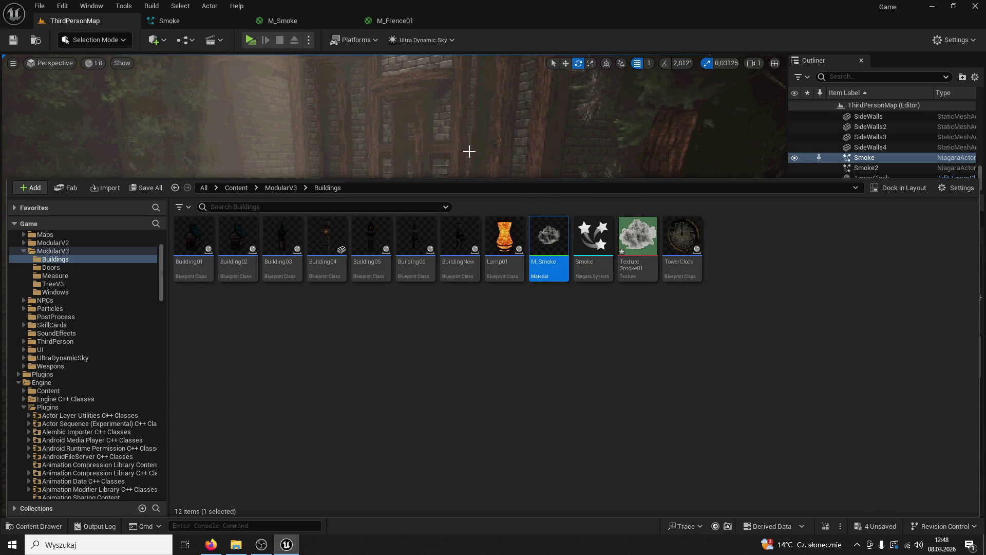
pyautogui.moveTo(483, 177); pyautogui.dragTo(486, 354)
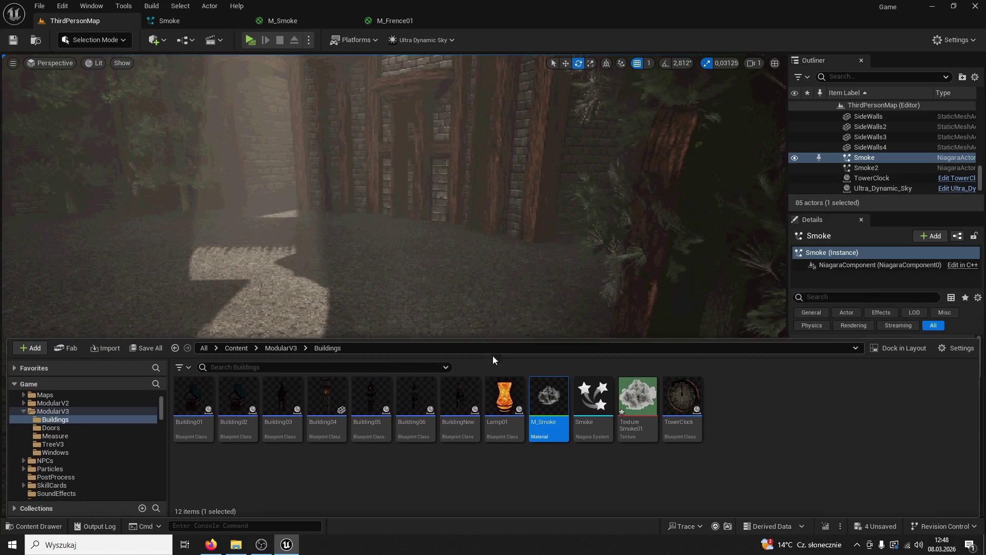
pyautogui.moveTo(589, 406)
pyautogui.mouseDown()
pyautogui.moveTo(510, 255)
pyautogui.moveTo(509, 331)
pyautogui.mouseUp()
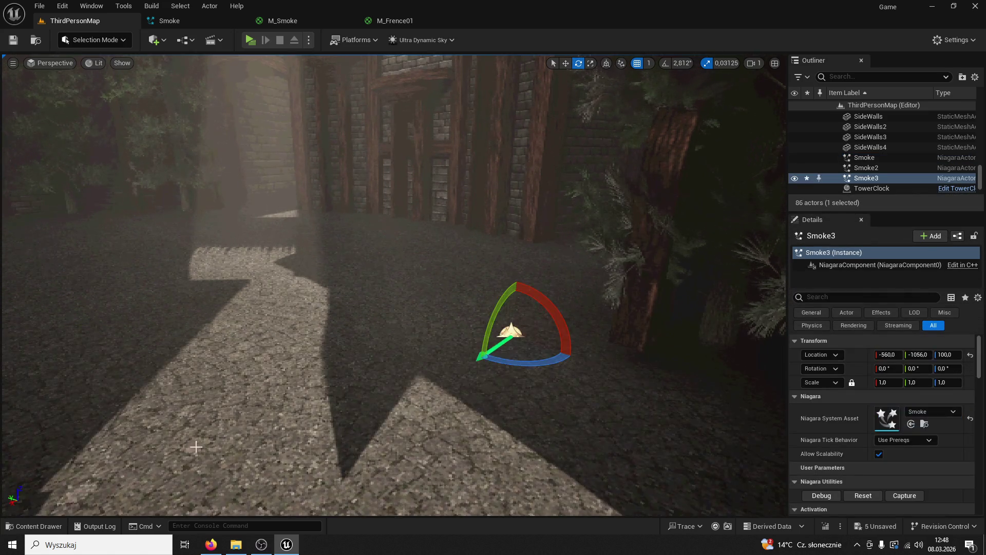
# Drop the Texture Smoke01 image into the level and start playing again.
pyautogui.click(52, 529)
pyautogui.moveTo(646, 410)
pyautogui.mouseDown()
pyautogui.moveTo(161, 279)
pyautogui.moveTo(132, 282)
pyautogui.mouseUp()
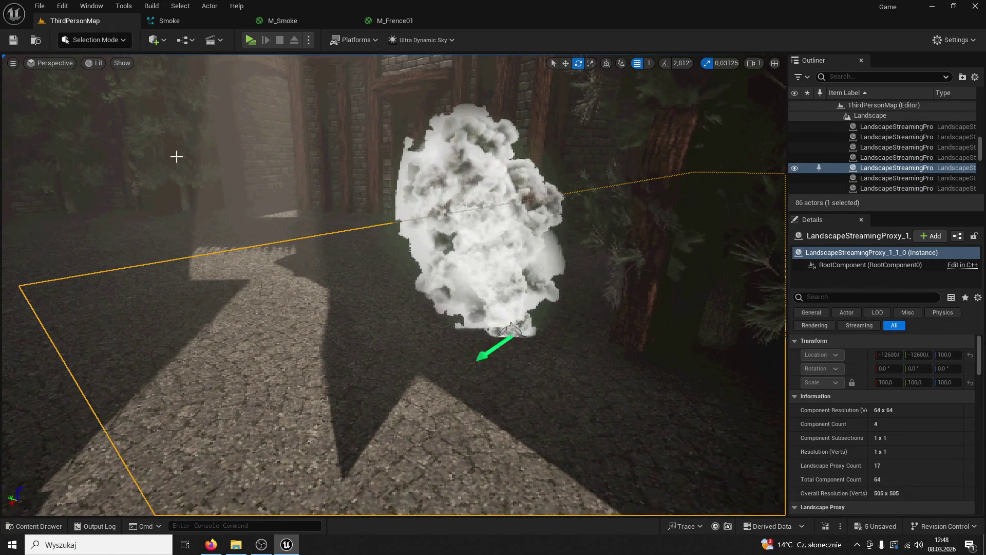
pyautogui.hotkey('alt', 'p')
pyautogui.press('w')
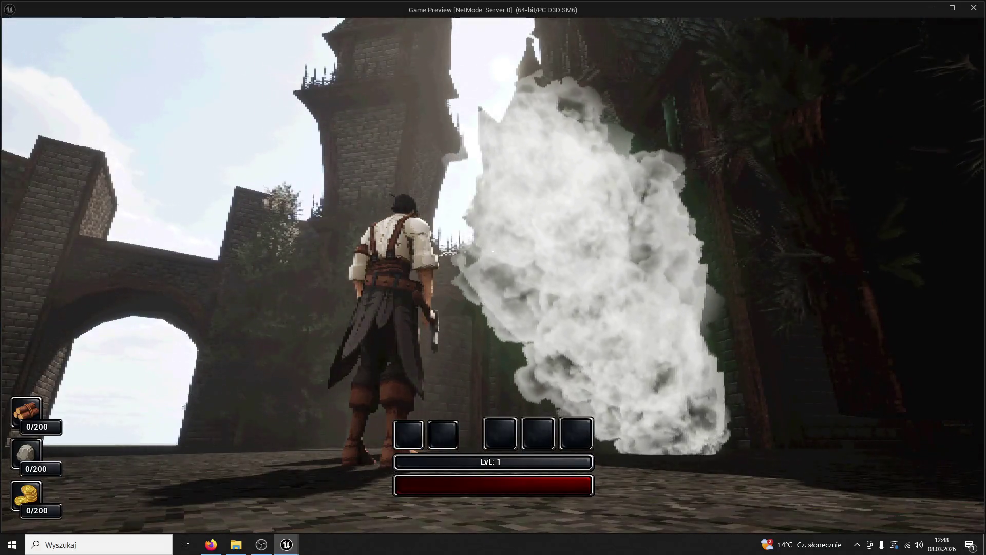
pyautogui.press('a')
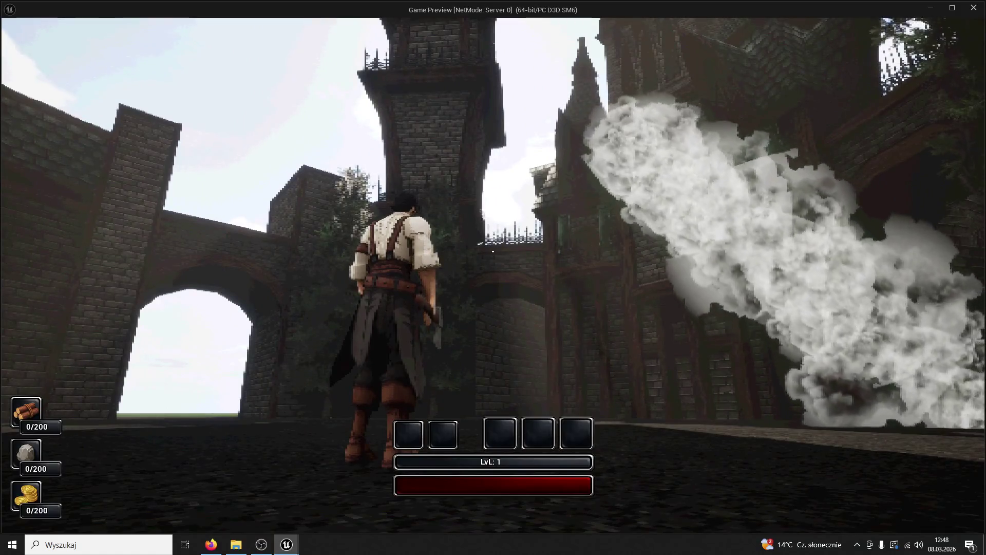
pyautogui.press('w')
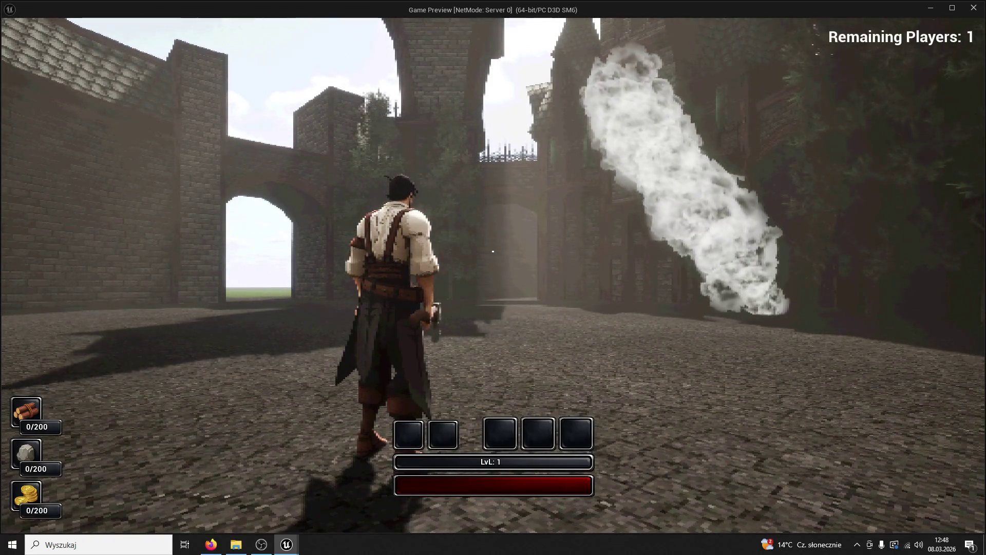
pyautogui.press('Escape')
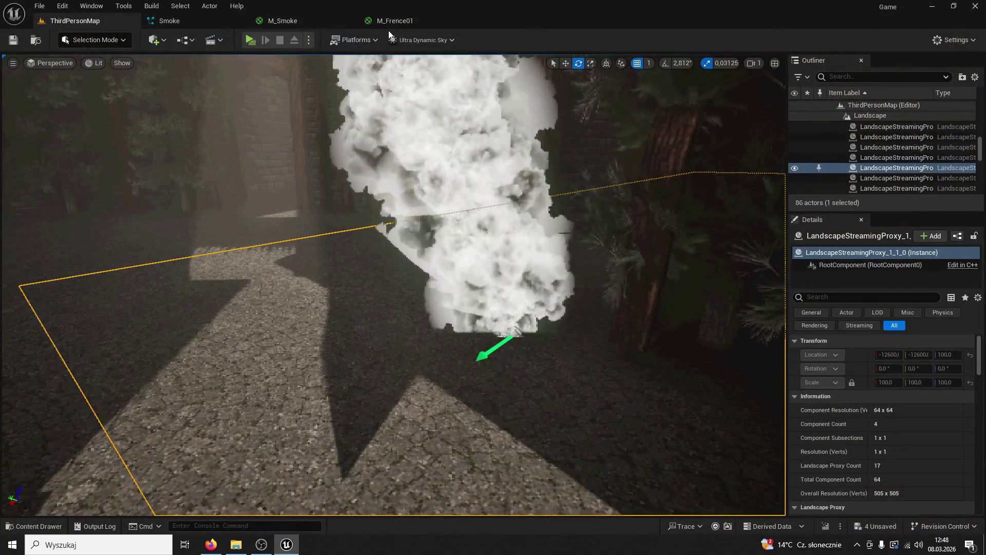
pyautogui.click(388, 21)
pyautogui.click(313, 21)
# Set the last key of the Scale Sprite Size curve to value 1.
pyautogui.click(170, 21)
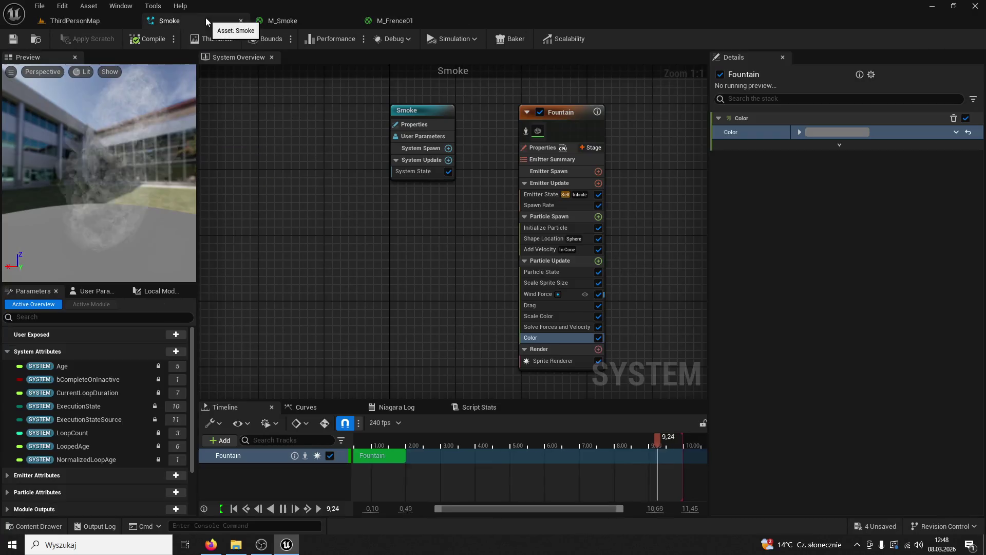
pyautogui.click(563, 283)
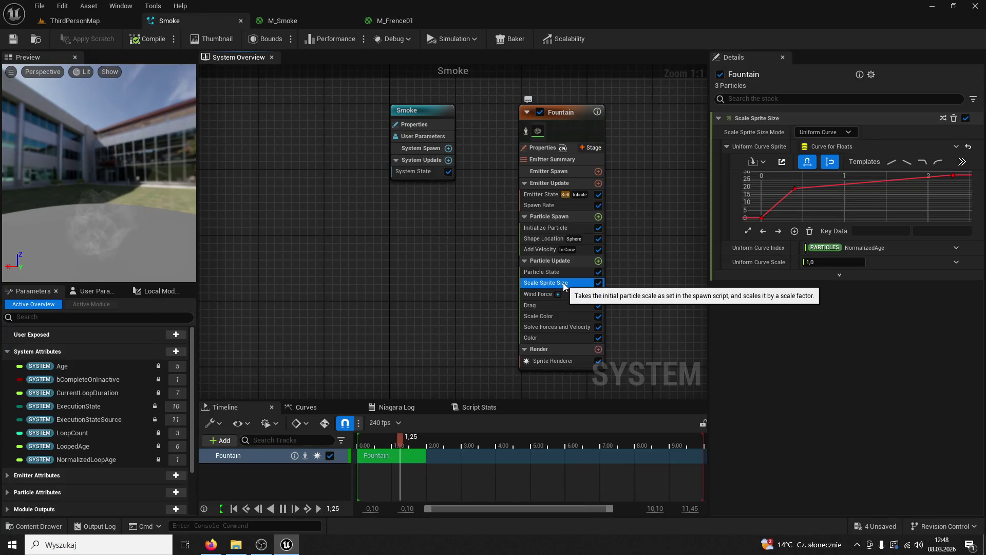
pyautogui.click(953, 175)
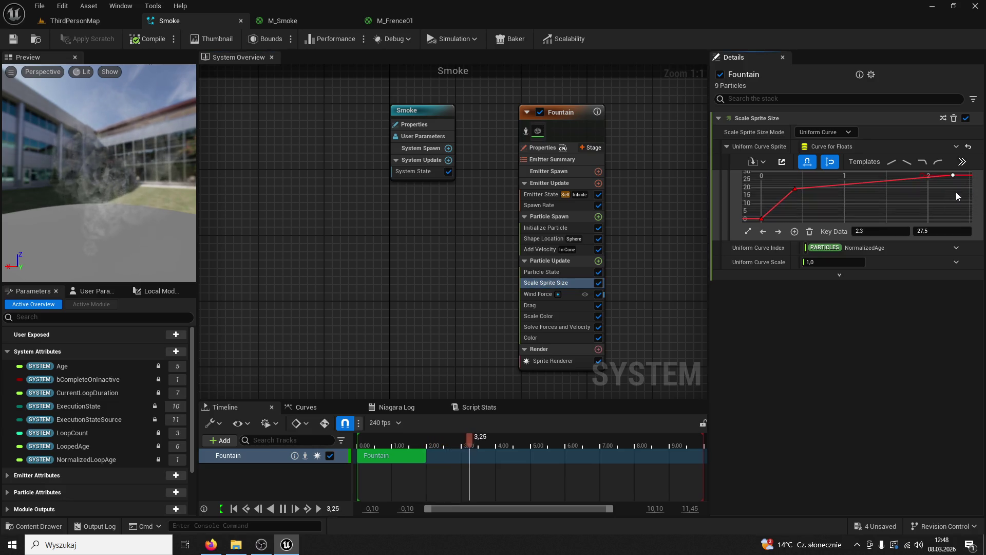
pyautogui.click(930, 230)
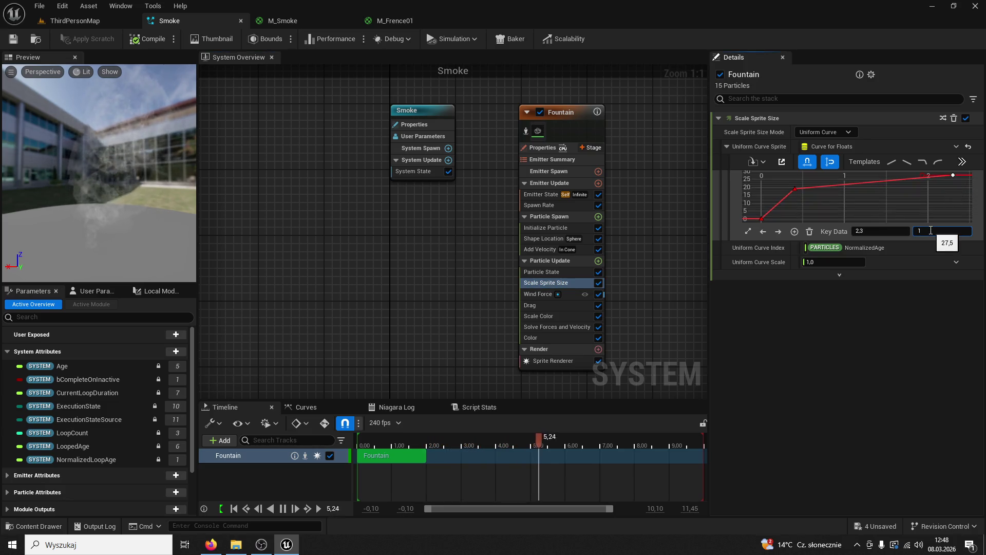
pyautogui.press('Return')
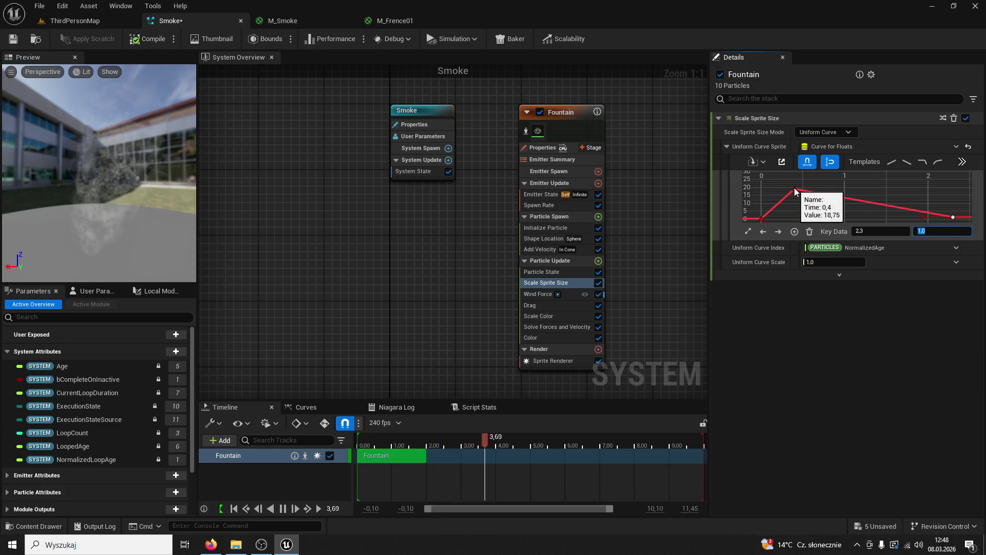
# Review the emitter summary, state and spawn rate settings, then play-test the castle level.
pyautogui.click(549, 160)
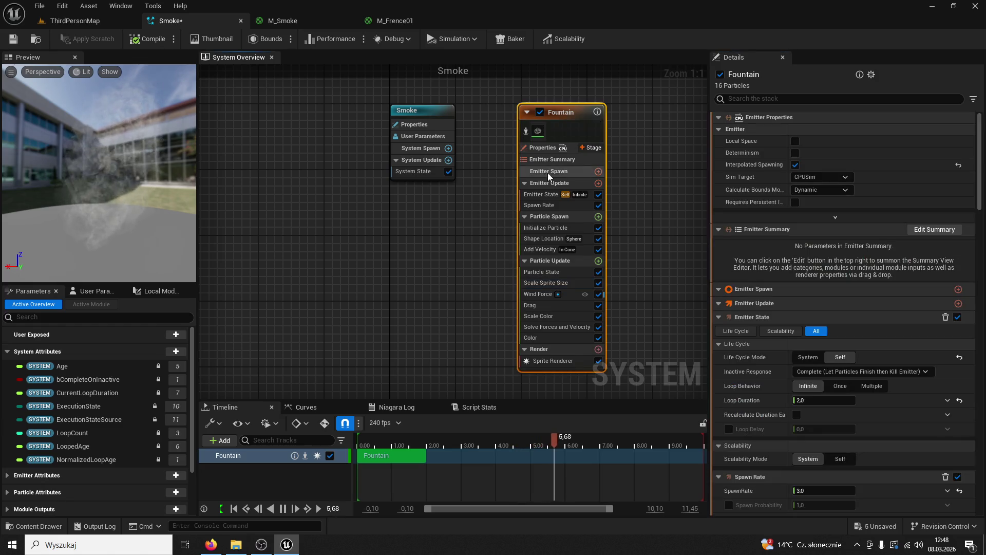
pyautogui.click(542, 197)
pyautogui.click(542, 205)
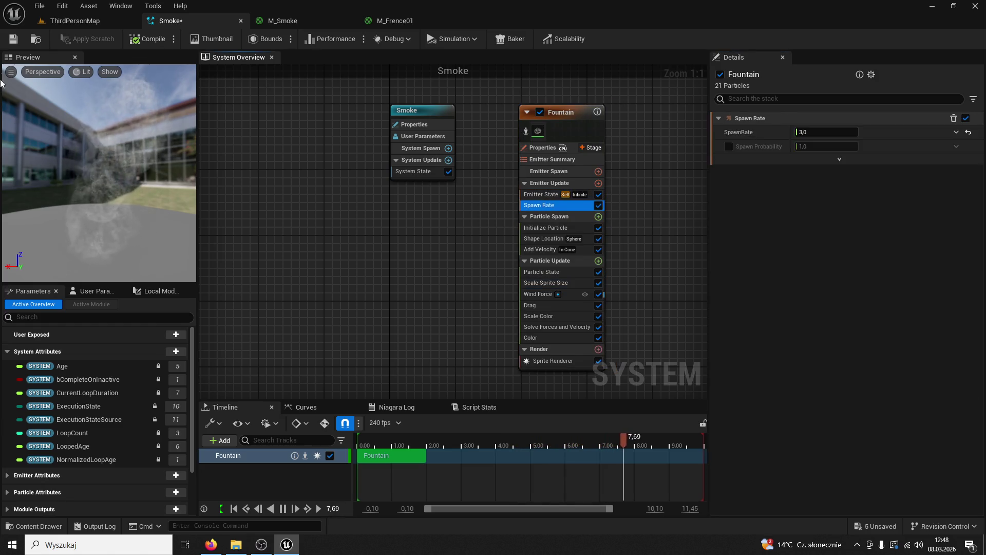
pyautogui.click(75, 21)
pyautogui.click(250, 41)
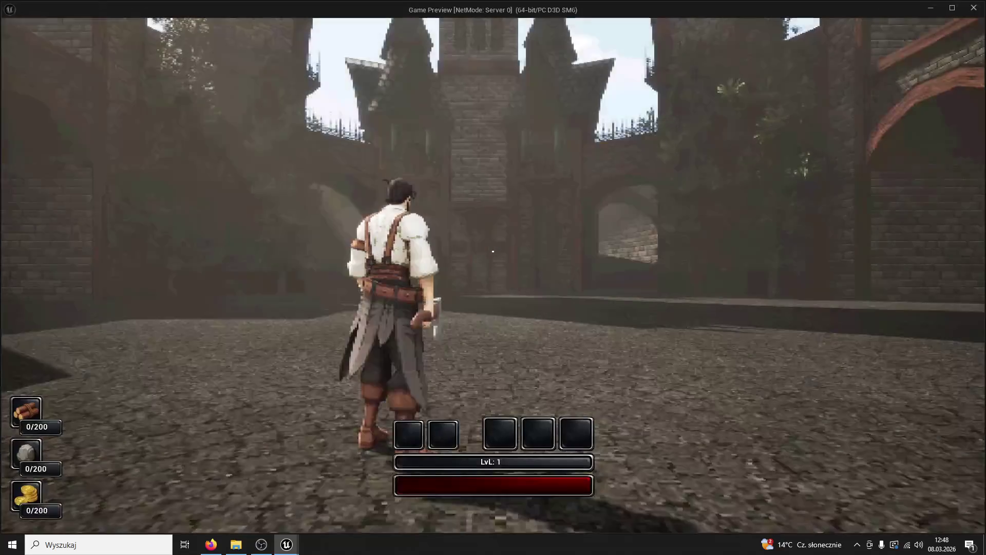
# Stop the play-test and hide the PostProcessVolume's fog in the Outliner.
pyautogui.press('Escape')
pyautogui.scroll(-10, 873, 164)
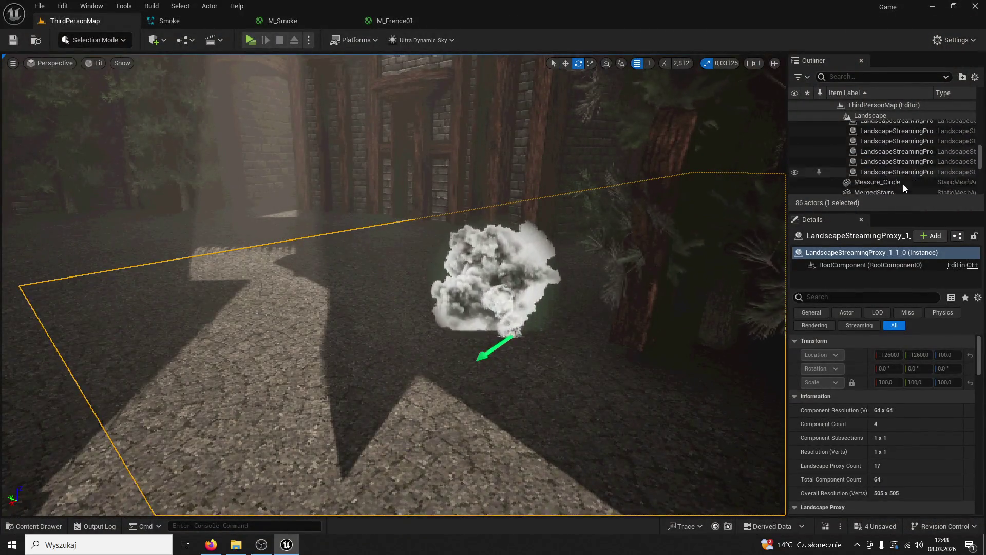
pyautogui.scroll(3, 884, 174)
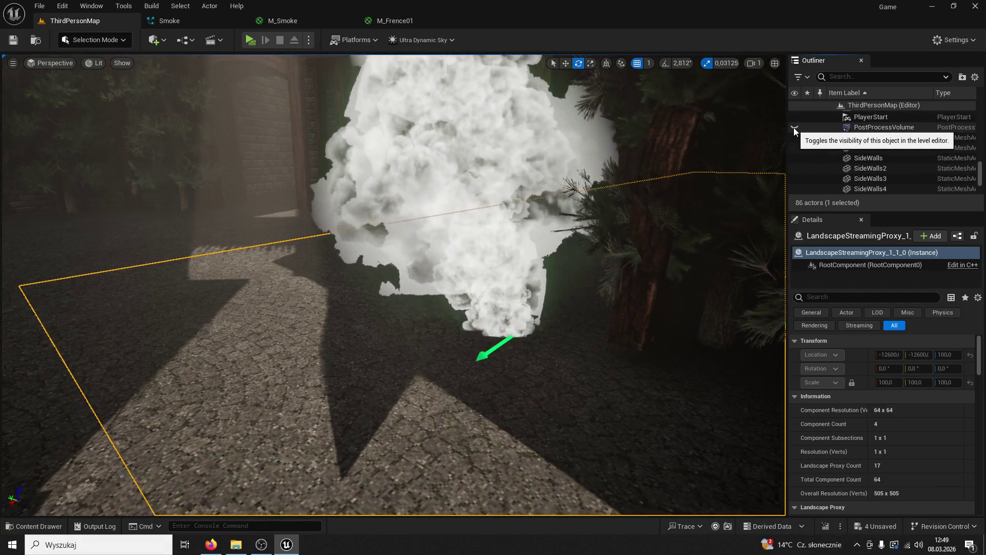
pyautogui.click(793, 128)
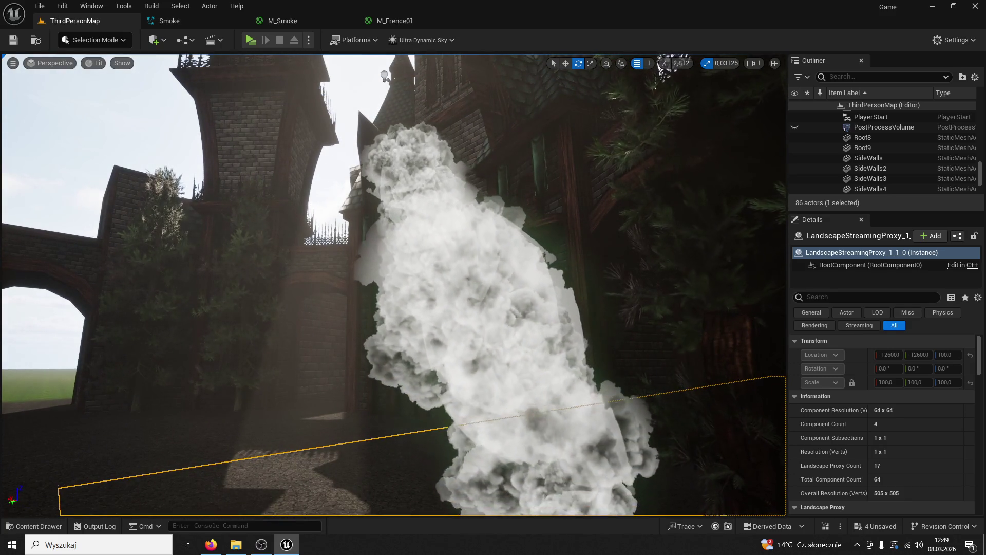
pyautogui.press('Escape')
# Cycle through the M_Frence01 and M_Smoke tabs back to the Smoke particle system.
pyautogui.click(379, 22)
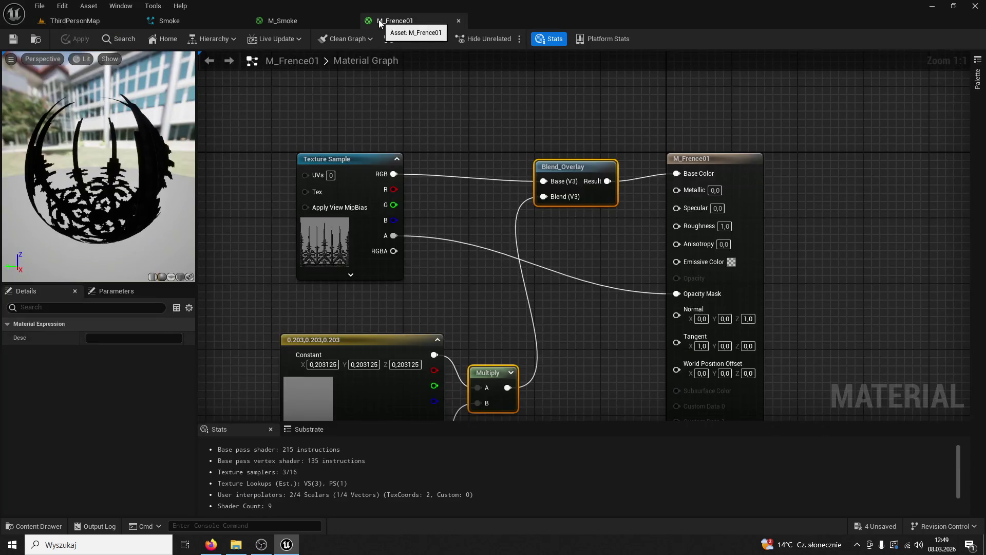
pyautogui.click(295, 26)
pyautogui.click(187, 23)
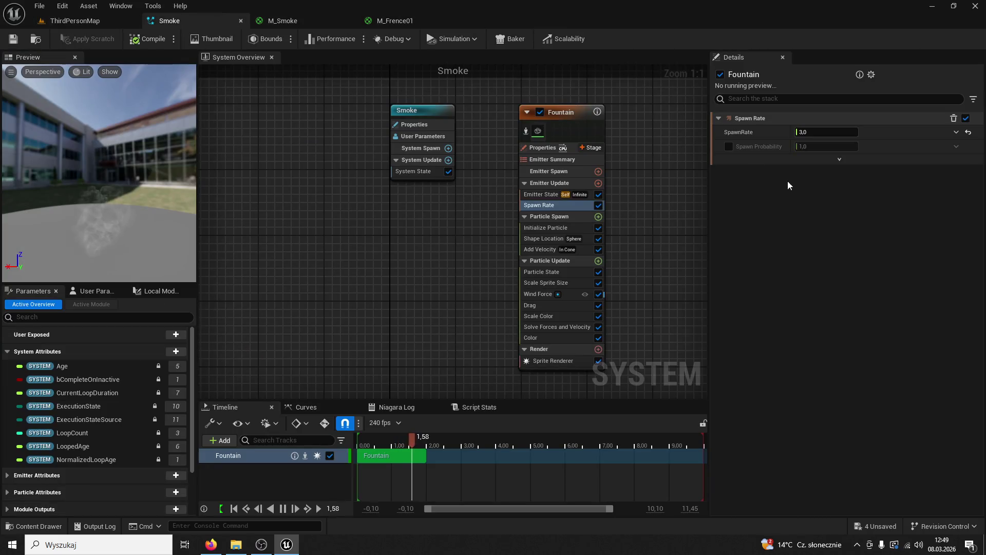
# Delete Scale Sprite Size, undo the deletion, and open the Scale Color module script.
pyautogui.click(544, 282)
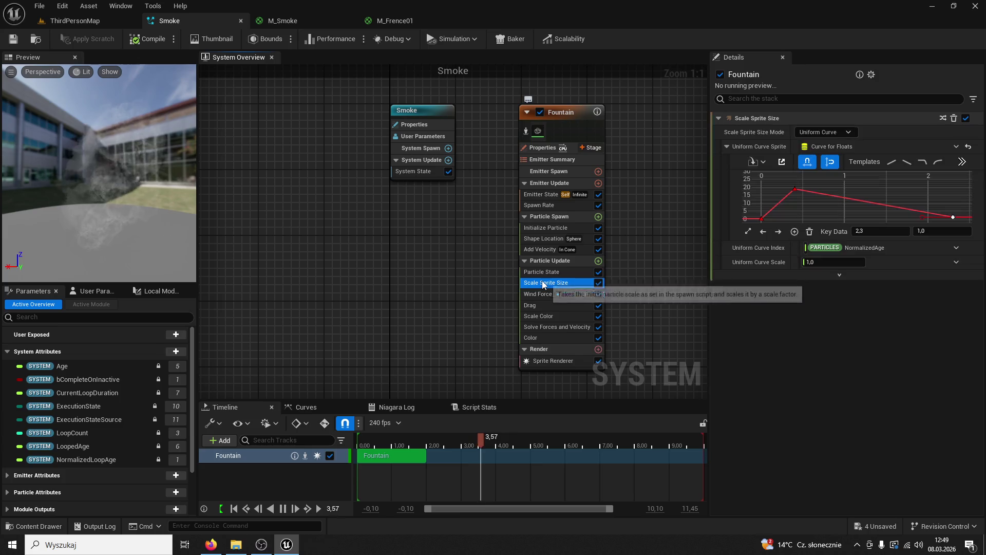
pyautogui.scroll(-10, 914, 200)
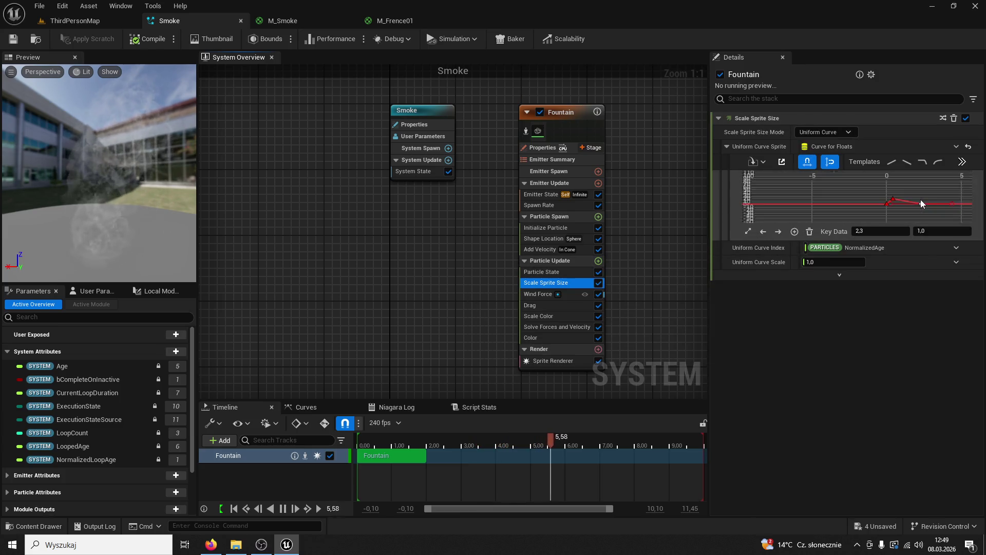
pyautogui.scroll(-5, 920, 201)
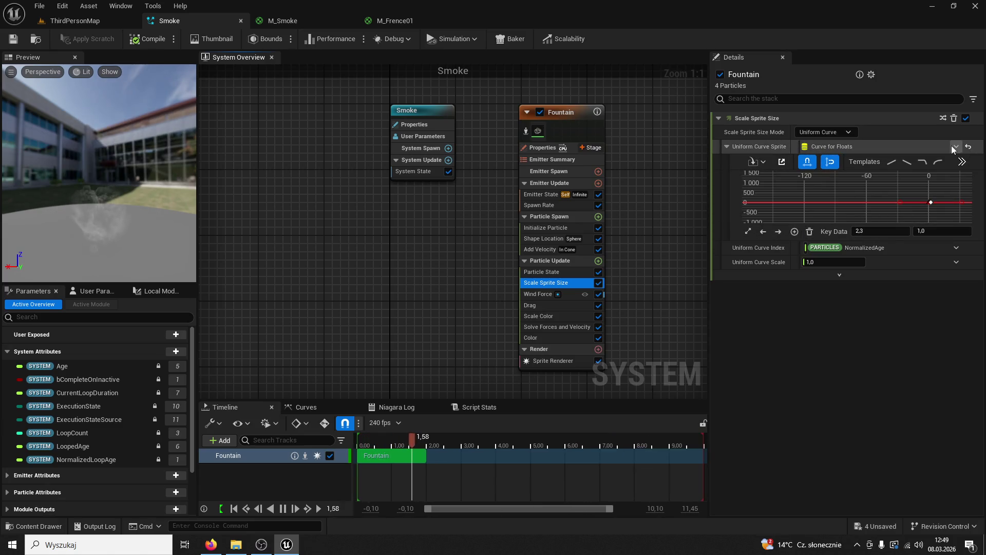
pyautogui.click(953, 119)
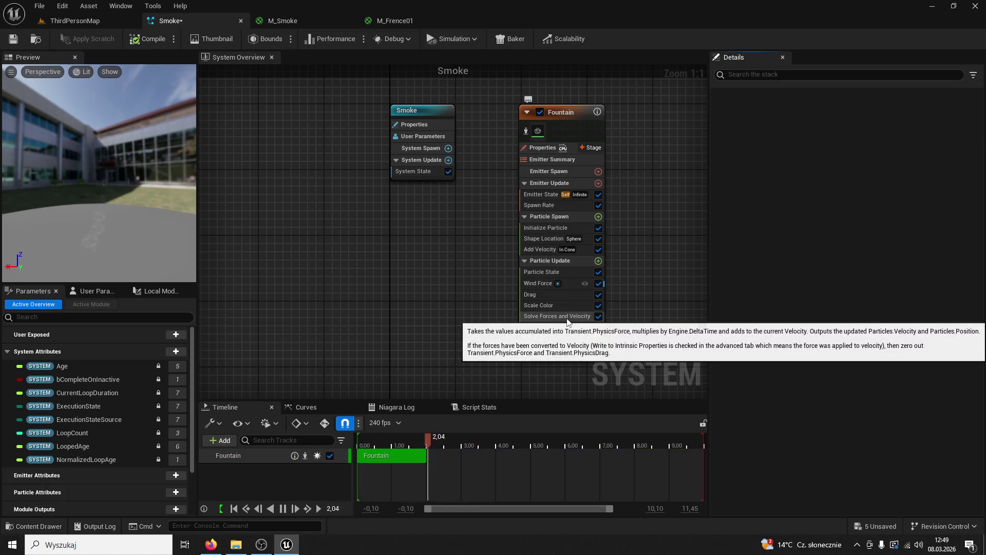
pyautogui.click(560, 305)
pyautogui.click(569, 315)
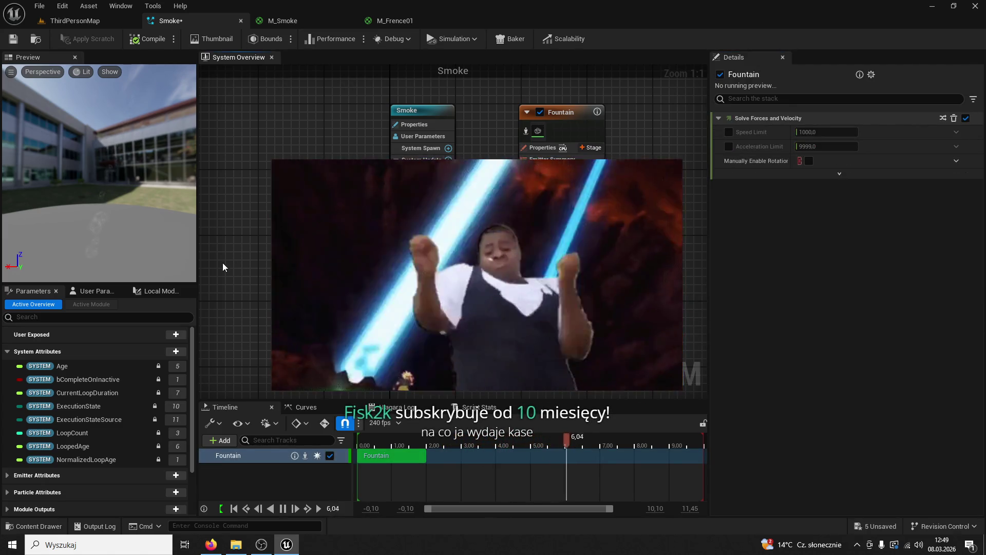
pyautogui.hotkey('ctrl', 'z')
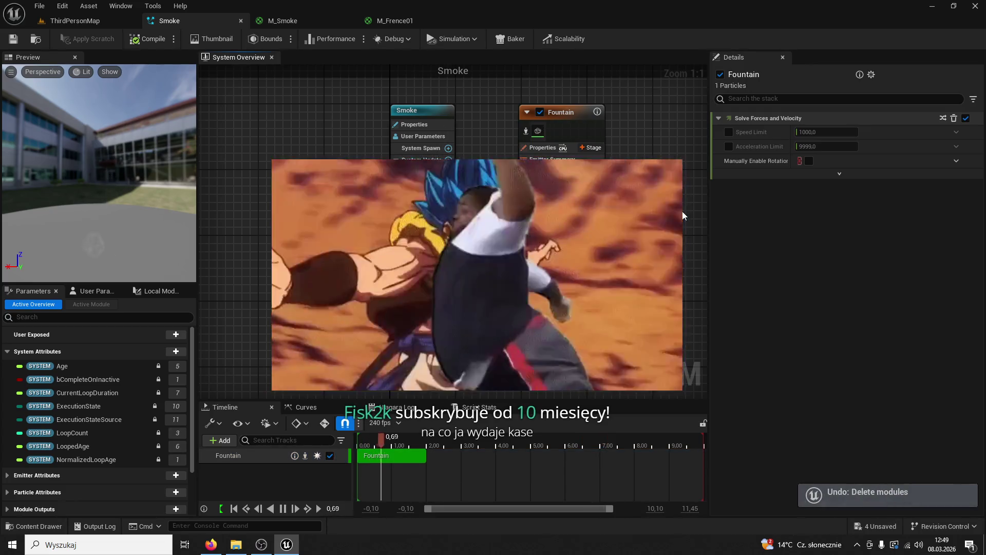
pyautogui.doubleClick(565, 303)
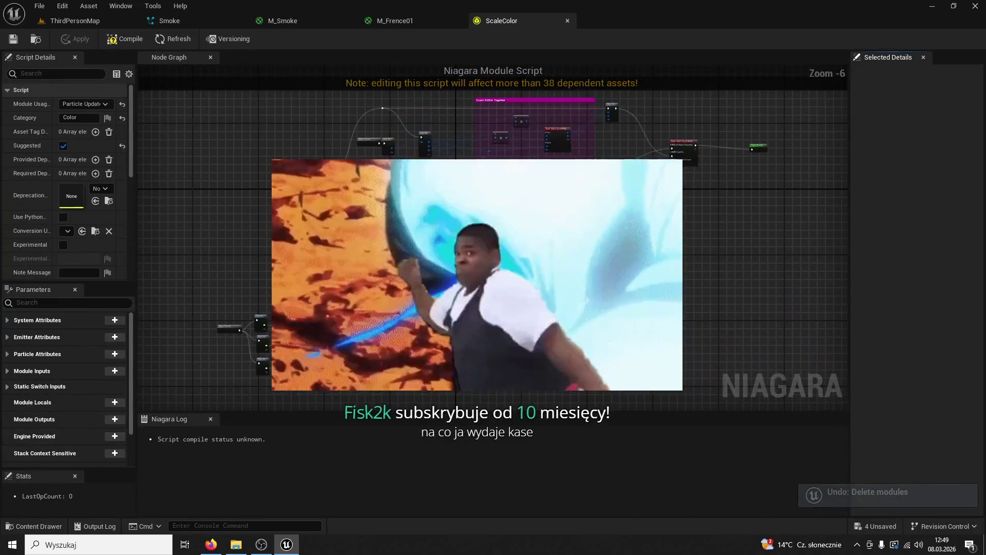
# Close the ScaleColor module script and the M_Frence01 material tabs.
pyautogui.click(567, 21)
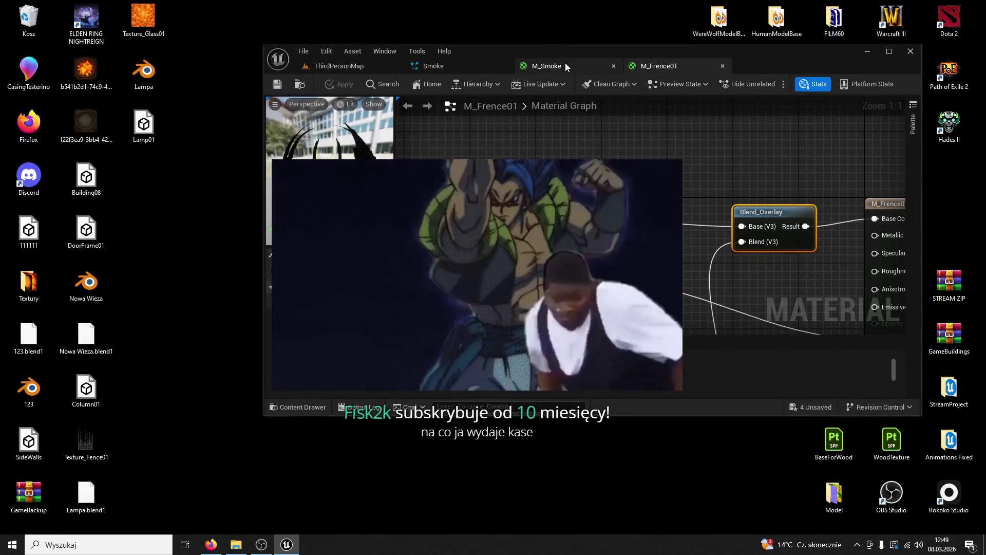
pyautogui.scroll(-2, 497, 257)
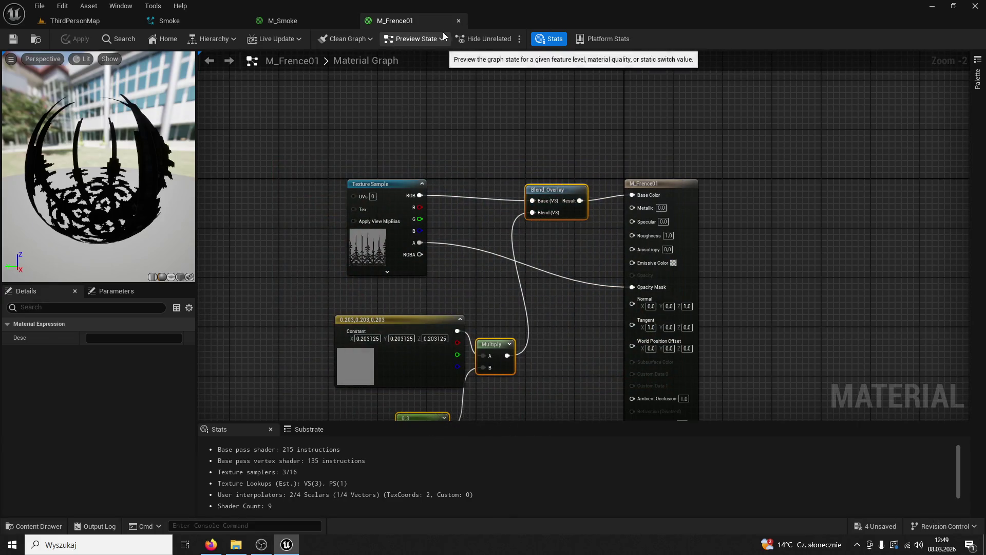
pyautogui.click(458, 20)
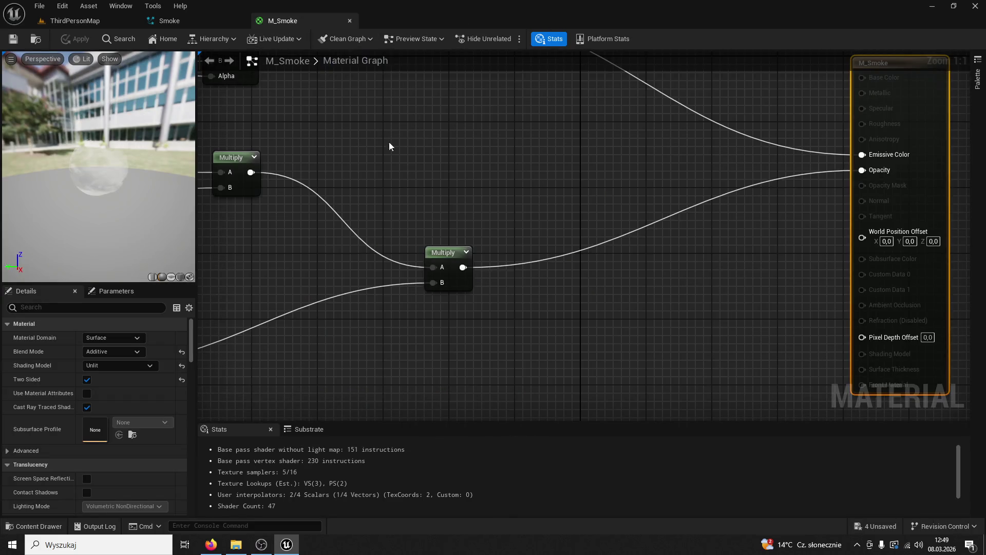
pyautogui.scroll(-3, 440, 193)
# Set the M_Smoke SphereMask constant to 0.3, apply the material, and close its editor.
pyautogui.moveTo(529, 149)
pyautogui.mouseDown()
pyautogui.moveTo(590, 123)
pyautogui.moveTo(480, 154)
pyautogui.moveTo(527, 225)
pyautogui.moveTo(528, 182)
pyautogui.moveTo(434, 216)
pyautogui.mouseUp()
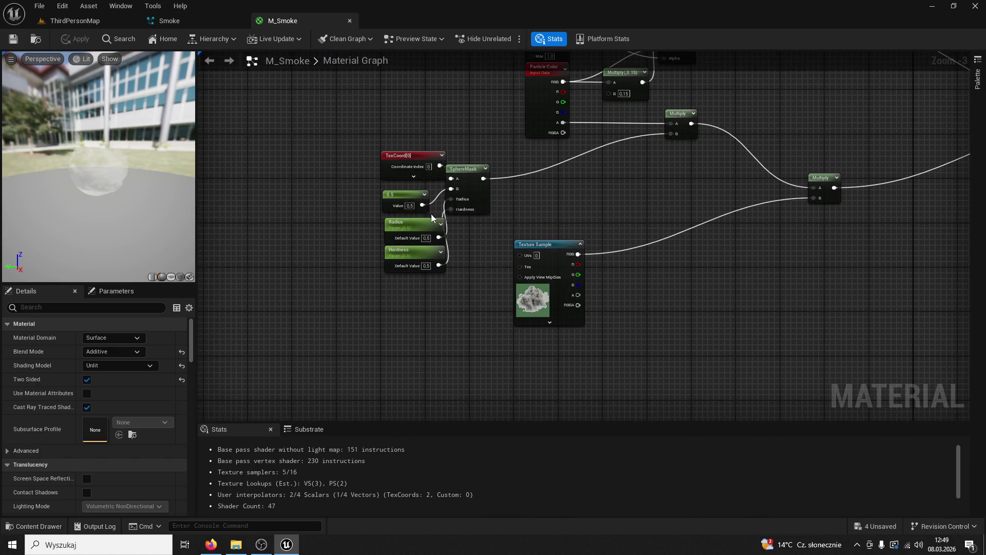
pyautogui.click(417, 224)
pyautogui.scroll(2, 483, 257)
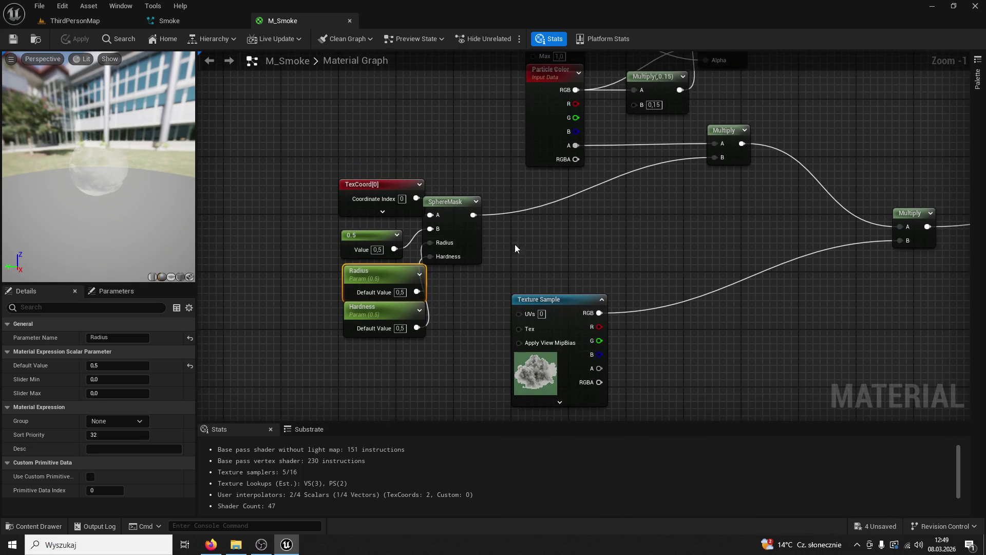
pyautogui.click(384, 243)
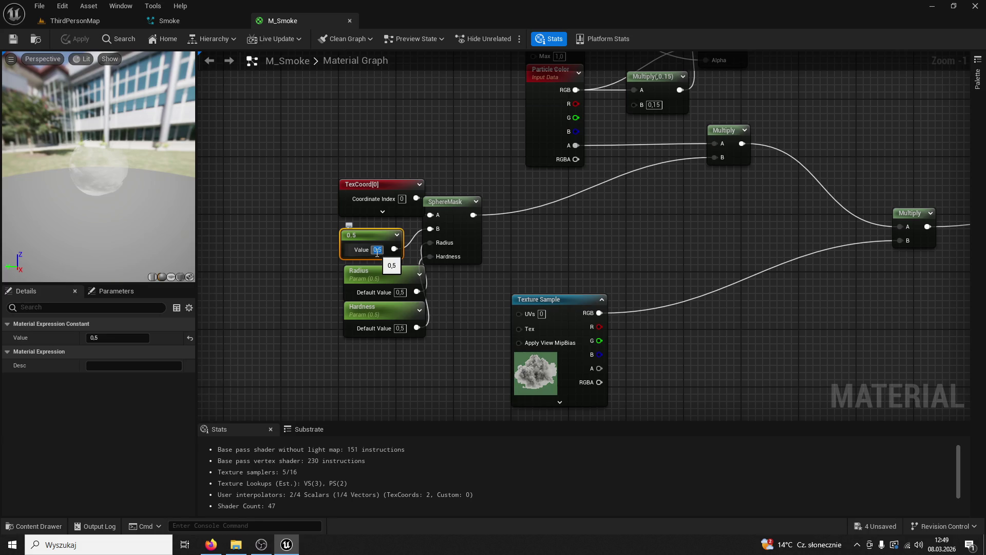
pyautogui.write('0,1')
pyautogui.press('Return')
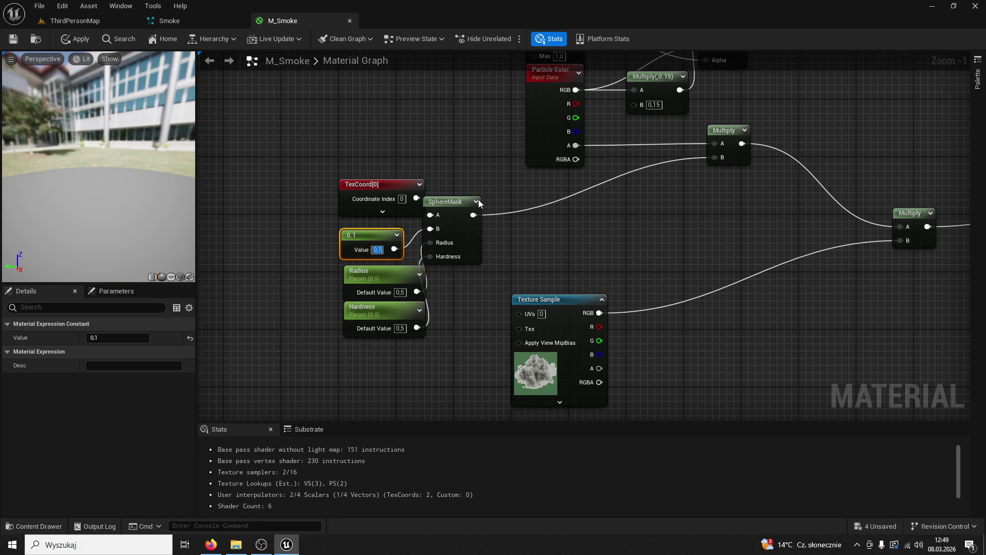
pyautogui.click(303, 116)
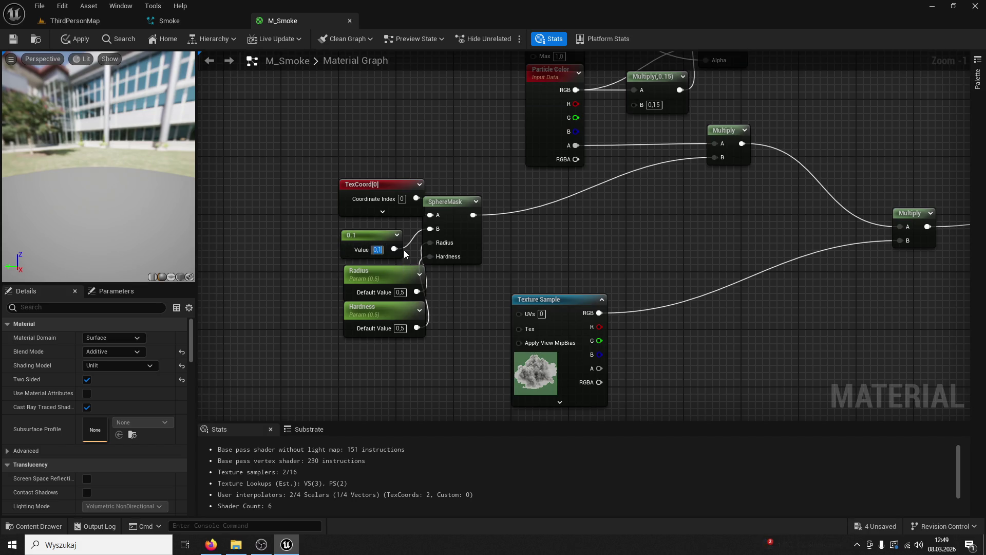
pyautogui.write('0,3')
pyautogui.press('Return')
pyautogui.click(20, 43)
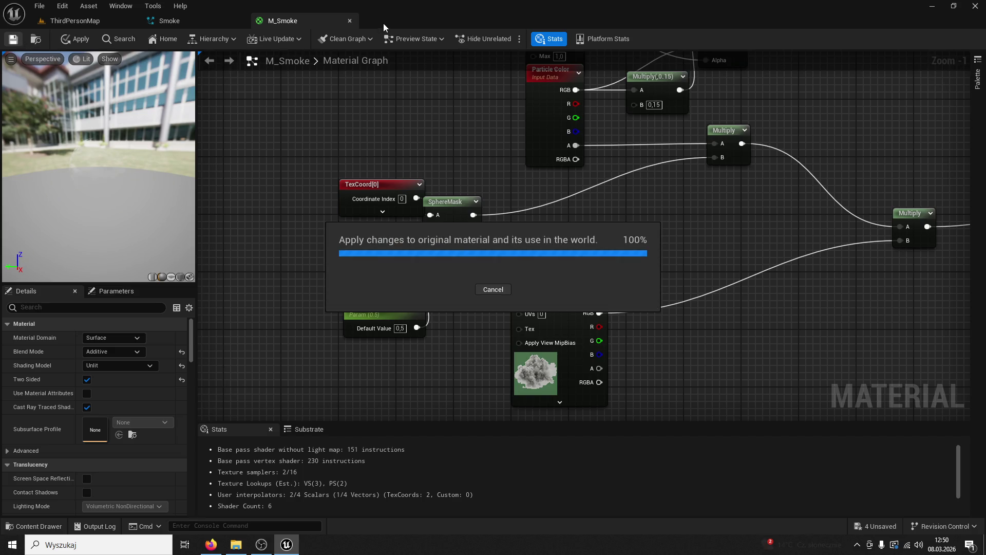
pyautogui.click(349, 21)
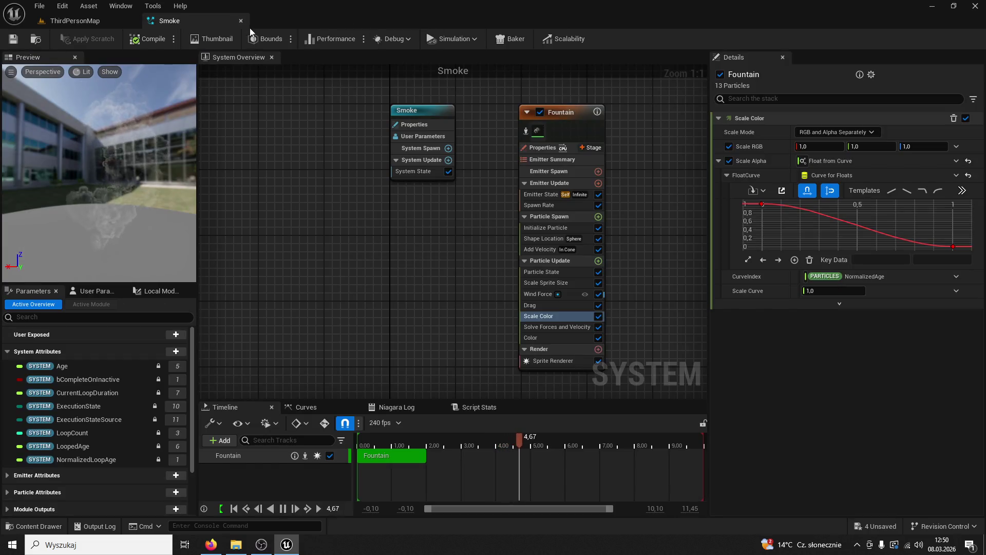
# Select Scale Sprite Size, briefly view its module script, and pick the curve's end key at time 1.
pyautogui.moveTo(762, 206)
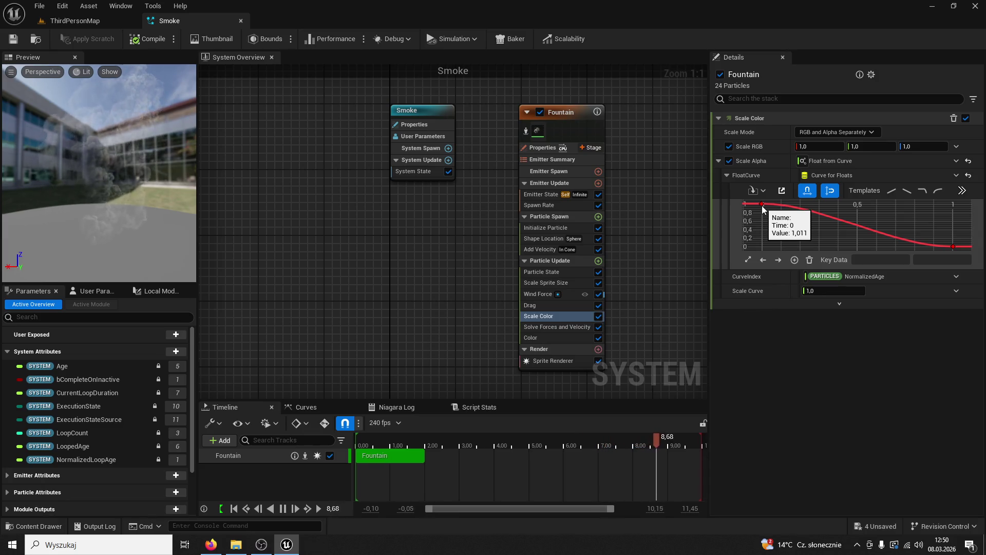
pyautogui.click(548, 304)
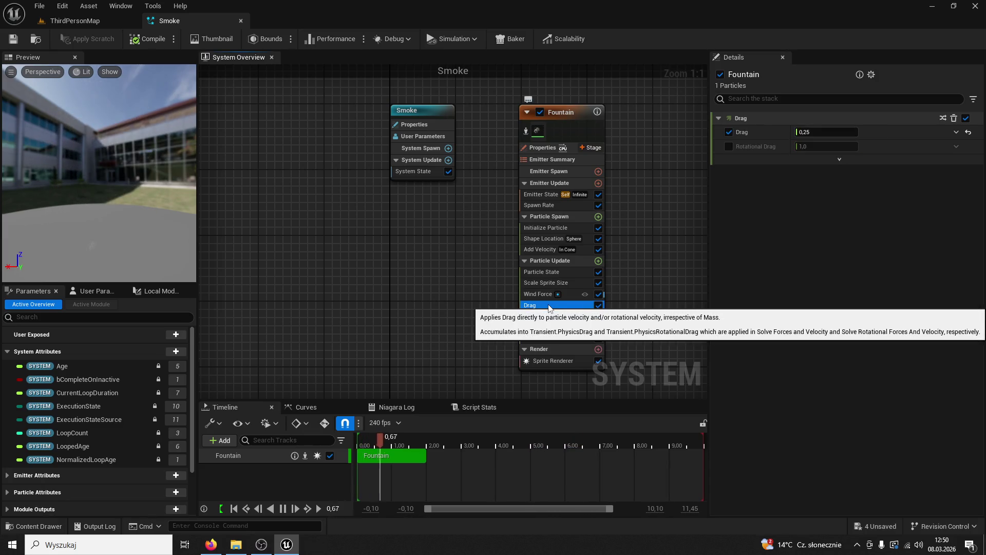
pyautogui.click(548, 283)
pyautogui.doubleClick(553, 282)
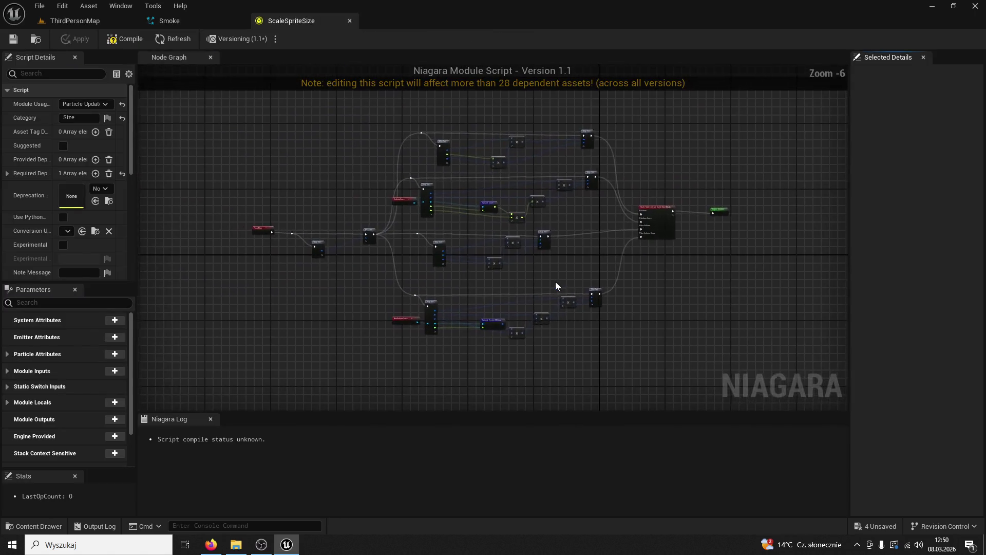
pyautogui.click(349, 21)
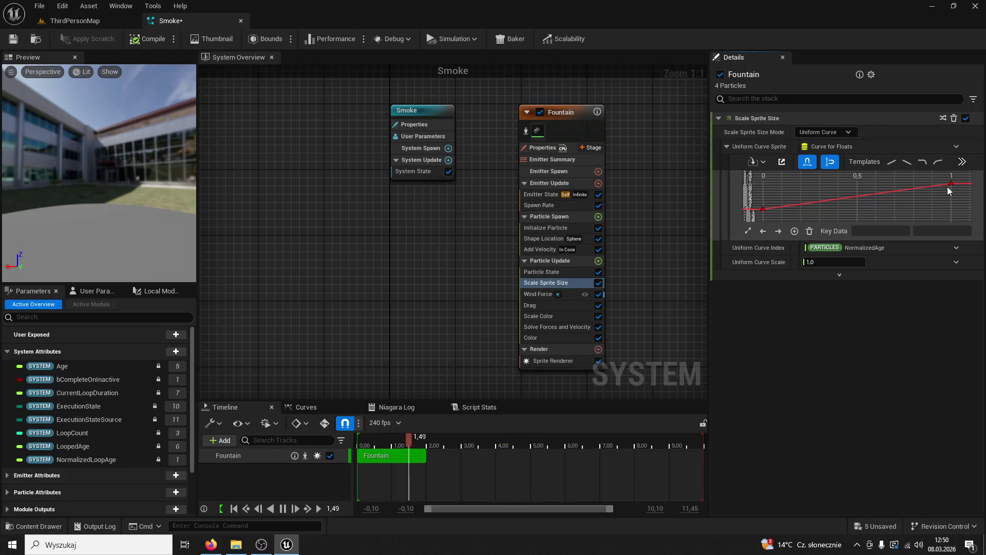
pyautogui.click(950, 184)
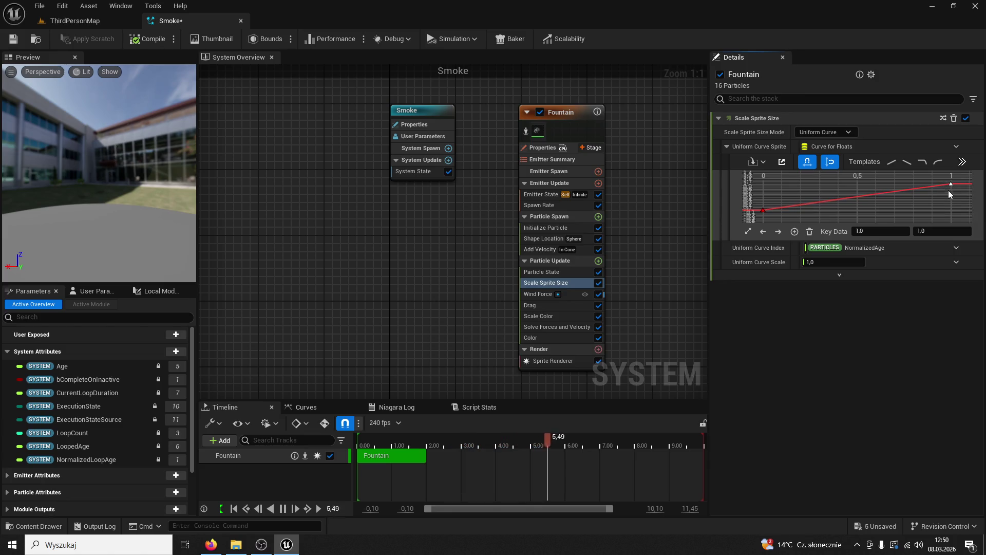
# Move the curve's end key and enter key values 0 and 1,875.
pyautogui.click(933, 230)
pyautogui.write('0')
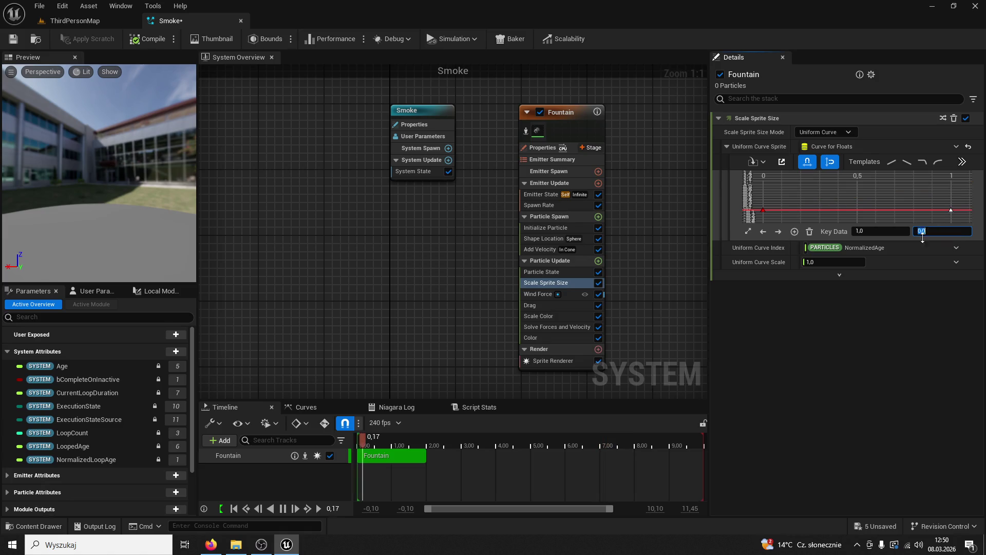
pyautogui.keyDown('shift'); pyautogui.click(762, 210); pyautogui.keyUp('shift')
pyautogui.moveTo(855, 198); pyautogui.dragTo(803, 177)
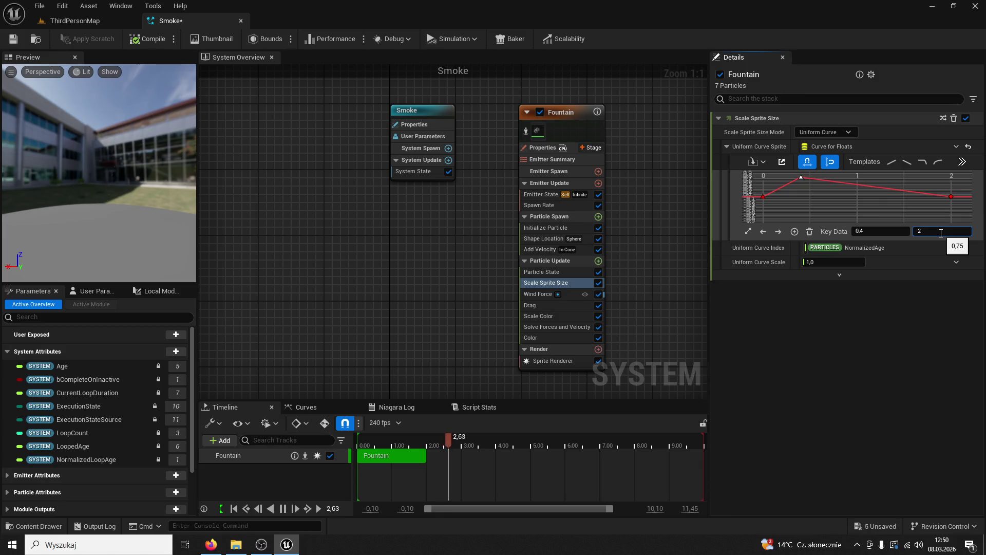
pyautogui.write('0,0')
pyautogui.press('Return')
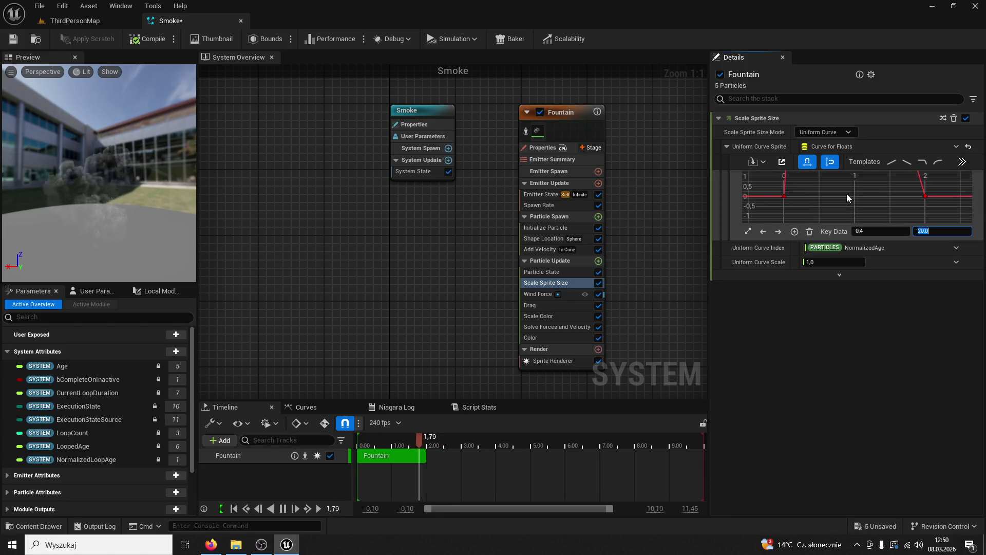
pyautogui.write('1,875')
pyautogui.press('Return')
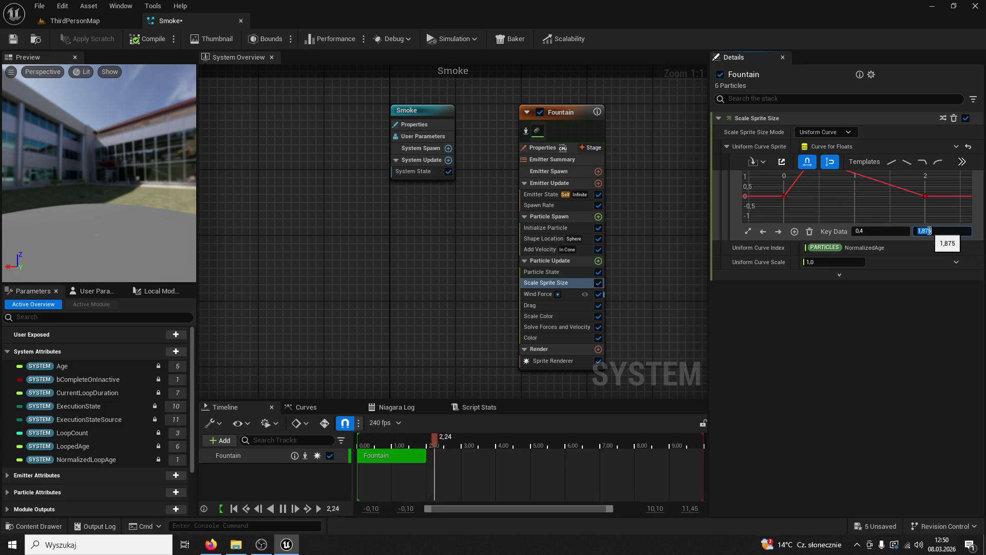
# Turn off curve snapping, fit the curve into view, and add new keys.
pyautogui.scroll(-2, 879, 192)
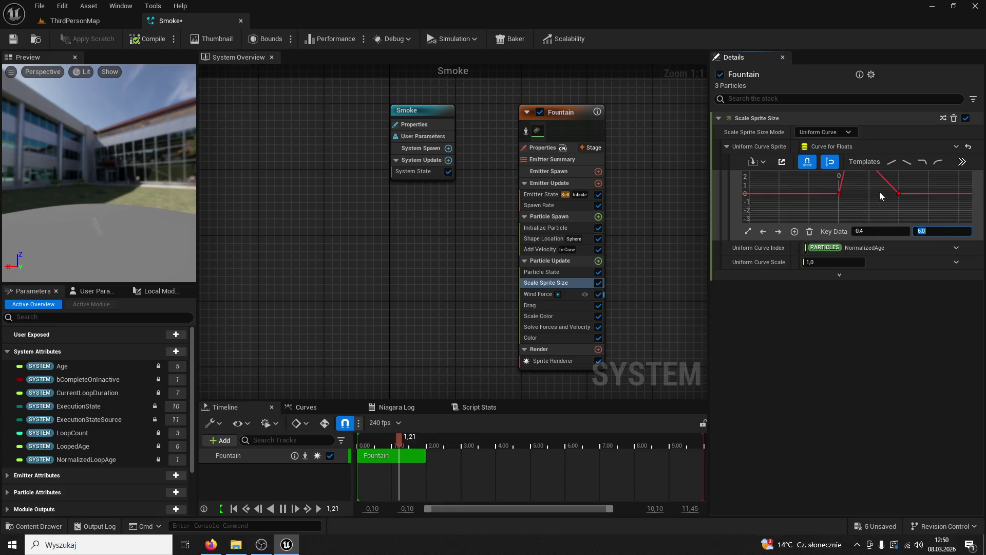
pyautogui.click(830, 161)
pyautogui.click(806, 162)
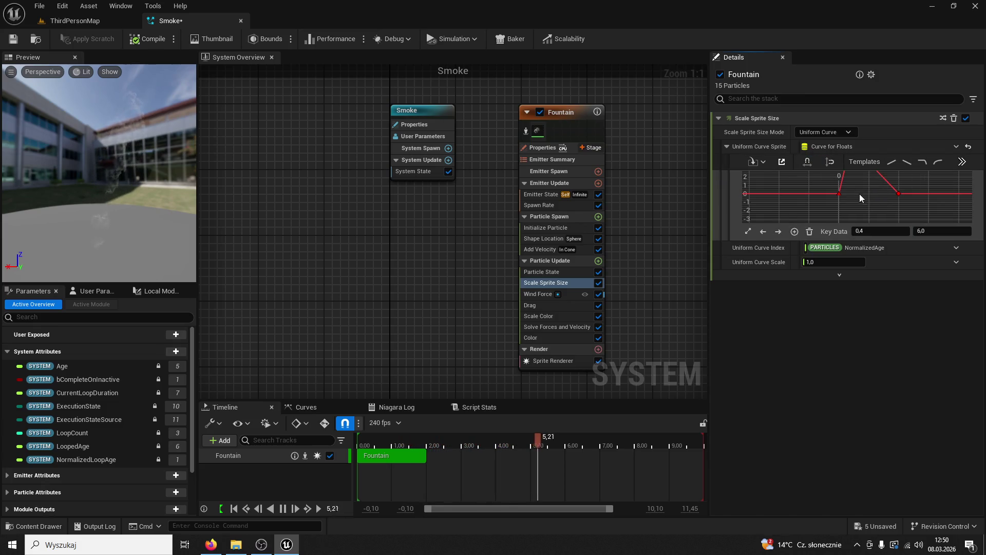
pyautogui.scroll(2, 856, 190)
pyautogui.scroll(-1, 903, 215)
pyautogui.click(765, 232)
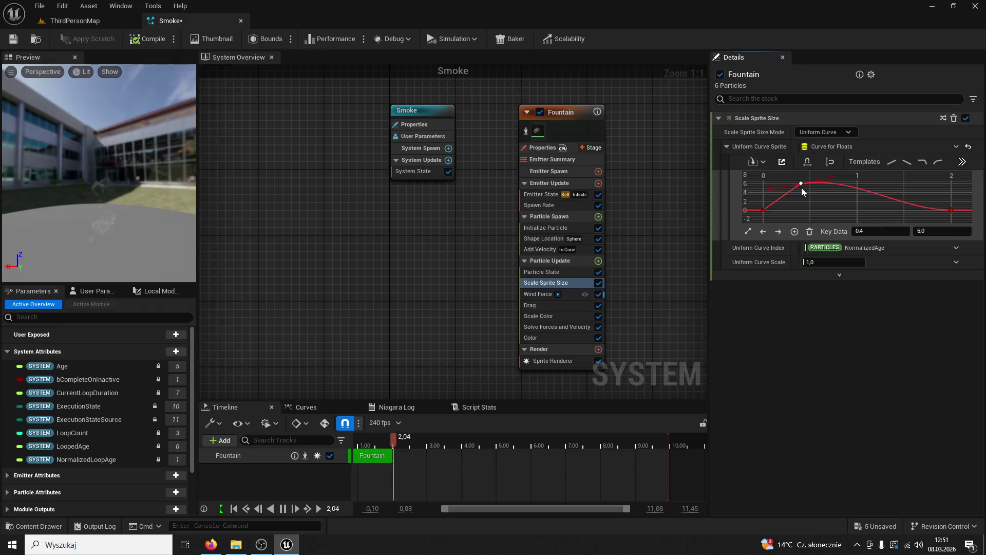
pyautogui.click(808, 214)
pyautogui.click(794, 231)
pyautogui.click(793, 231)
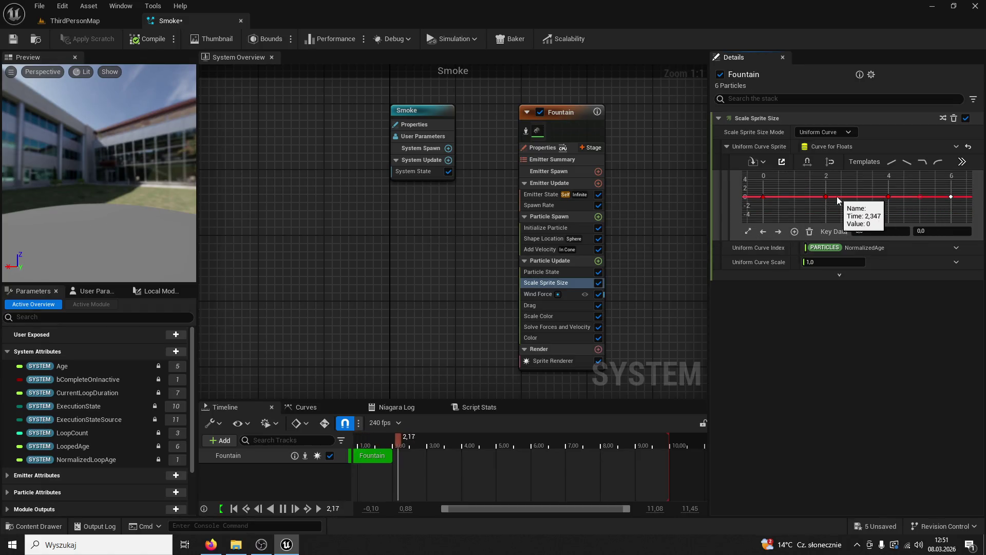
# Undo the extra key and try tangent changes on the time-2 key, reverting each one.
pyautogui.hotkey('ctrl', 'z')
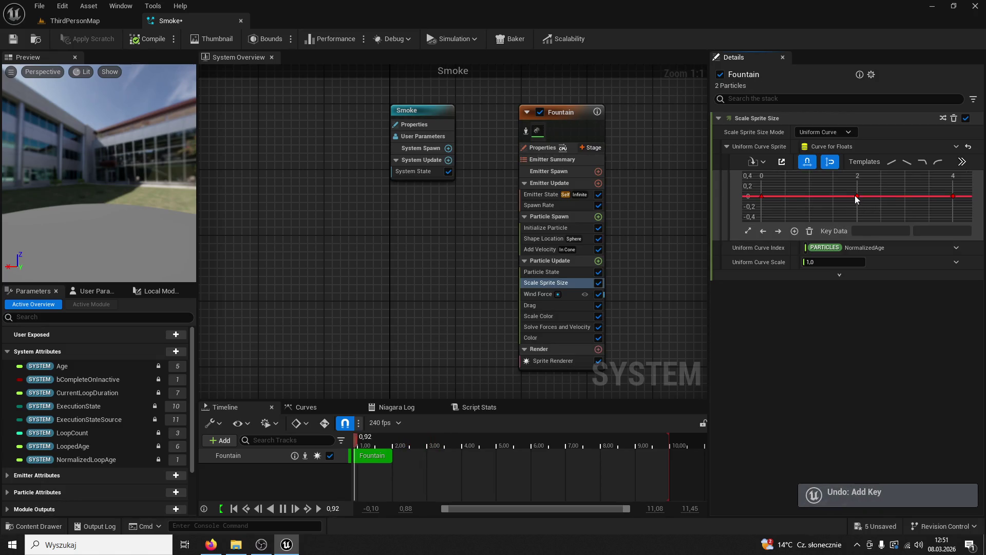
pyautogui.click(856, 196)
pyautogui.moveTo(825, 196); pyautogui.dragTo(824, 212)
pyautogui.click(878, 185)
pyautogui.click(857, 198)
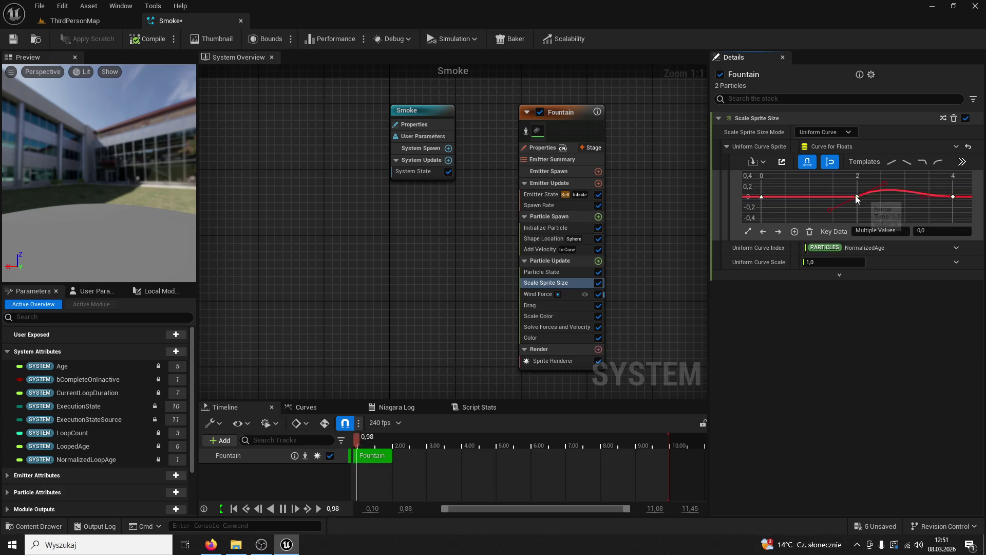
pyautogui.hotkey('ctrl', 'z')
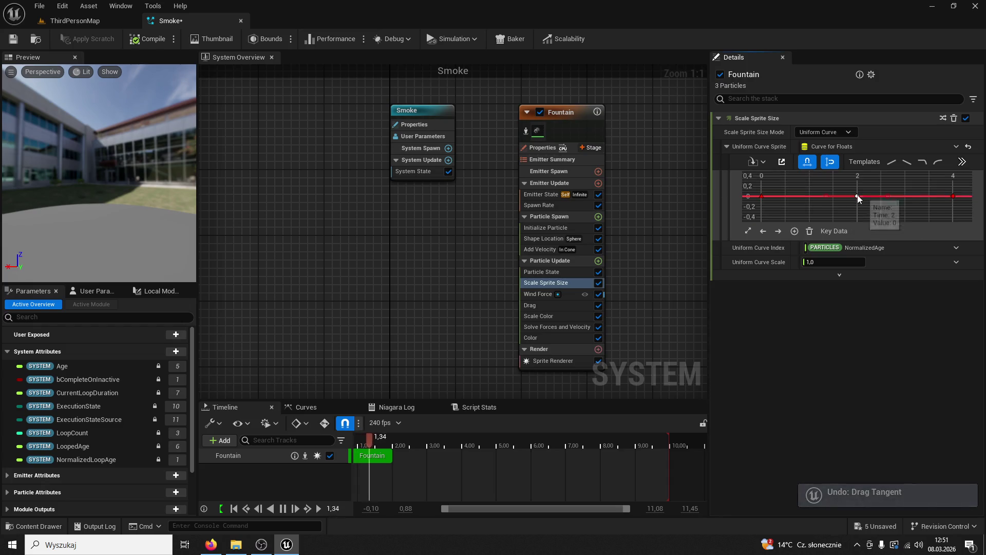
pyautogui.click(857, 197)
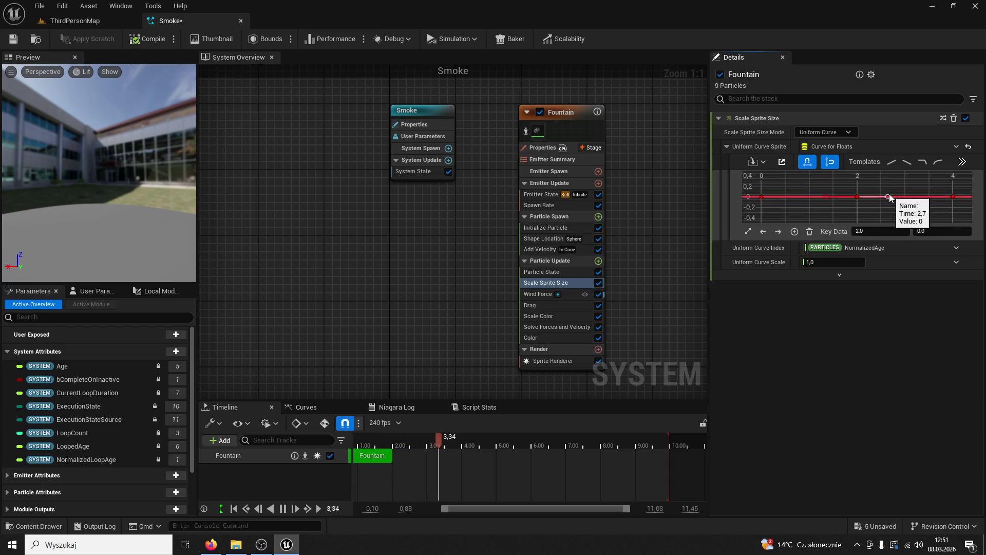
pyautogui.moveTo(889, 197); pyautogui.dragTo(892, 173)
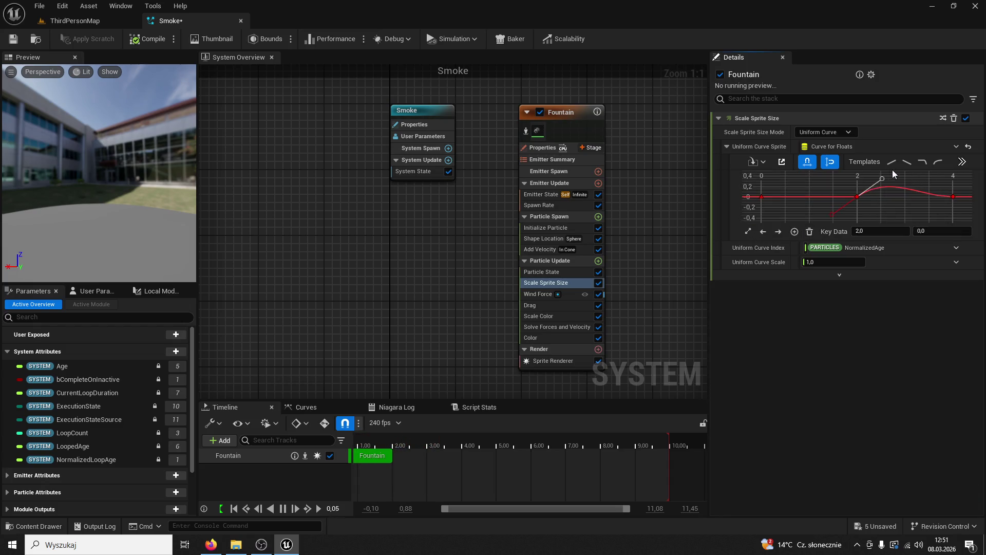
pyautogui.click(817, 207)
pyautogui.hotkey('ctrl', 'z')
pyautogui.click(855, 197)
pyautogui.rightClick(854, 196)
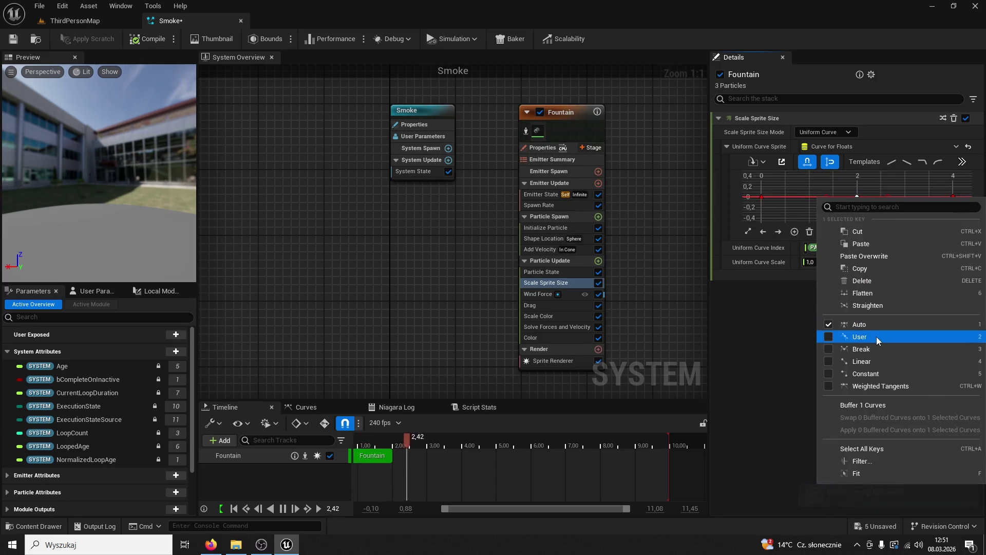
pyautogui.click(876, 337)
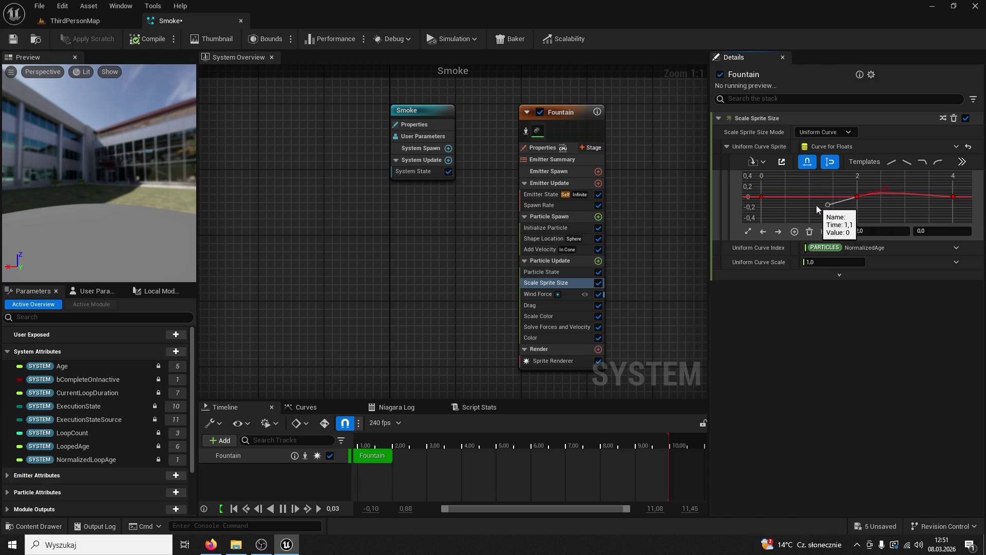
# Make the time-0 key Auto/cubic and move the middle key to time 1.5, value 0.55.
pyautogui.click(761, 197)
pyautogui.rightClick(761, 199)
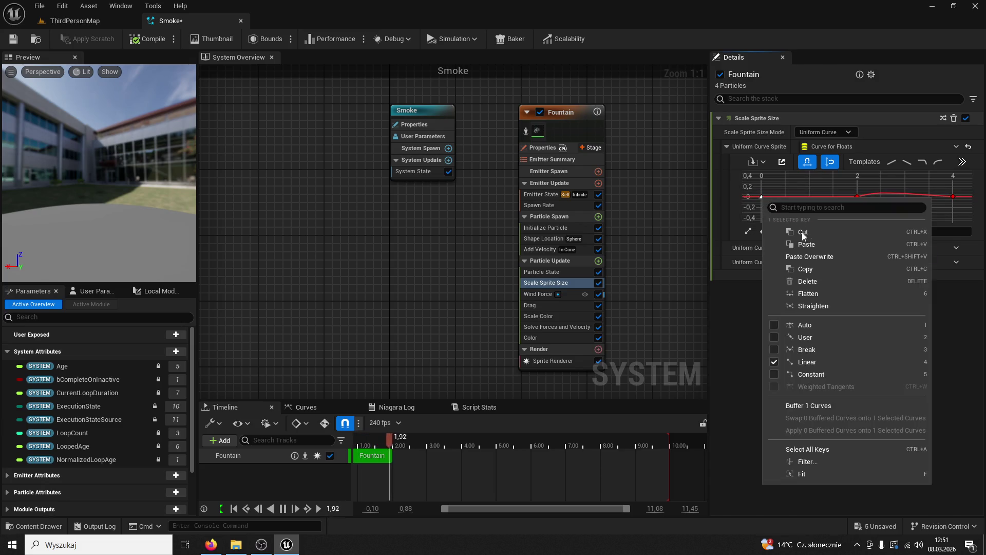
pyautogui.click(819, 334)
pyautogui.moveTo(793, 196); pyautogui.dragTo(805, 177)
pyautogui.moveTo(857, 197); pyautogui.dragTo(832, 167)
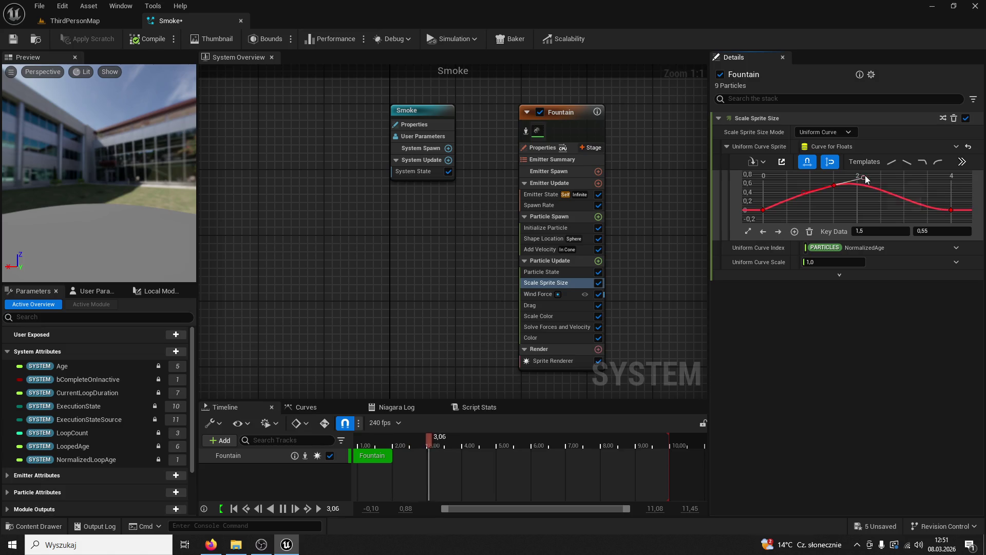
pyautogui.click(873, 183)
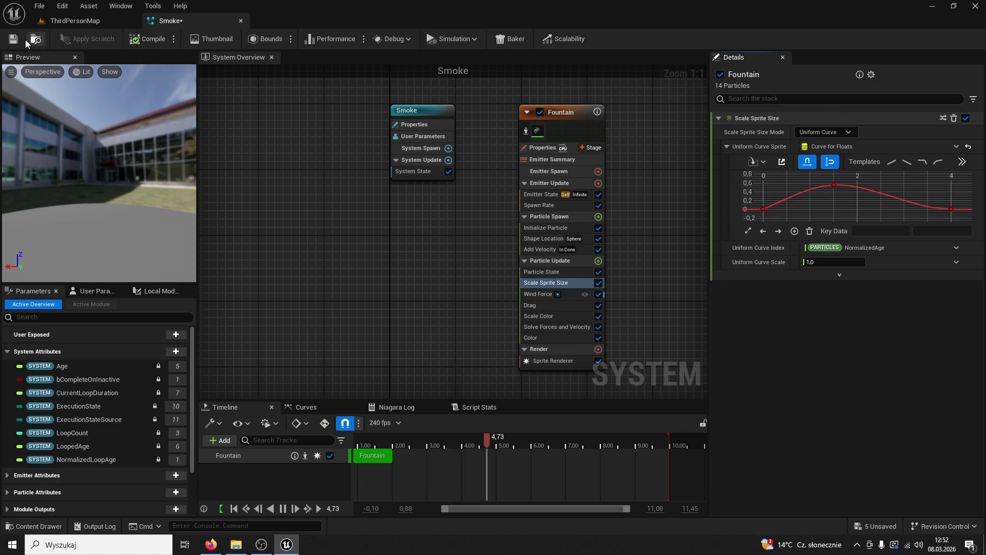
pyautogui.click(75, 20)
# Play-test ThirdPersonMap, stop it, then select the time-0 key on the Smoke sprite-size curve.
pyautogui.click(260, 38)
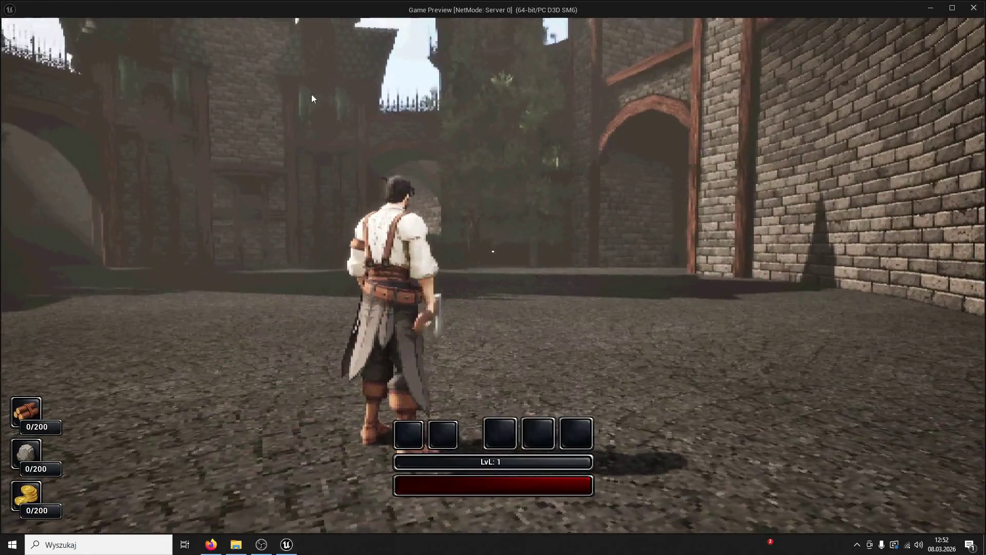
pyautogui.press('Escape')
pyautogui.click(221, 21)
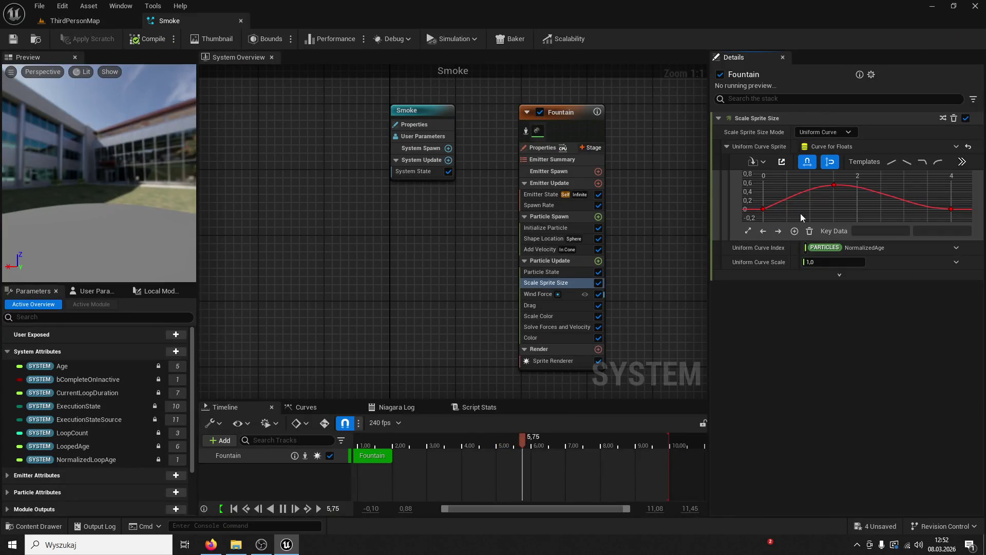
pyautogui.click(764, 210)
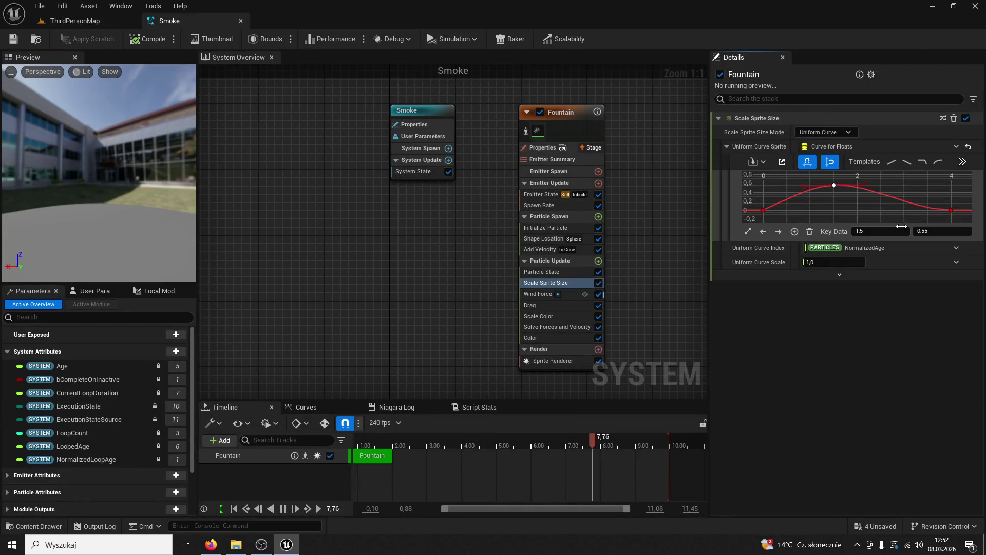
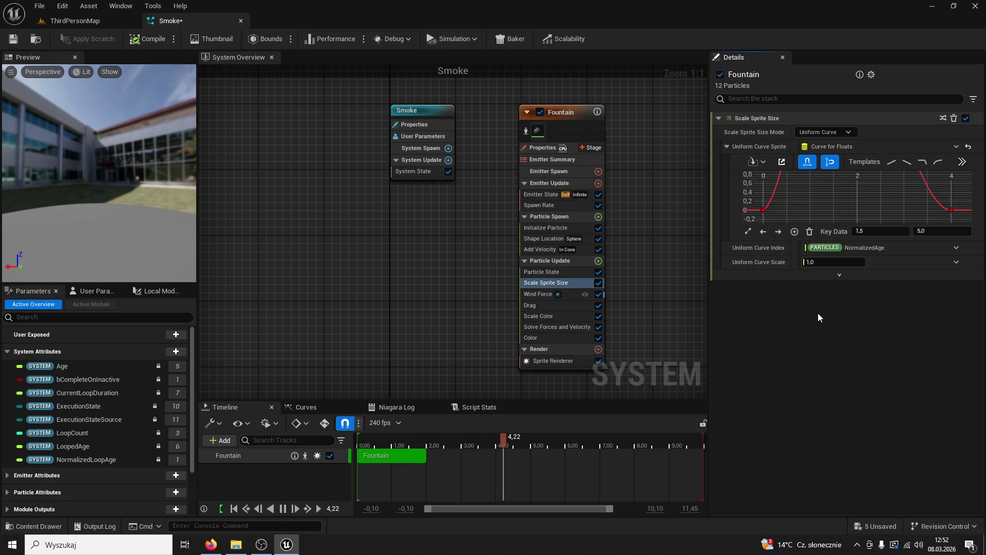
# Undo the last four sprite-size curve edits to restore the peak near 20 and taper.
pyautogui.hotkey('ctrl', 'z')
pyautogui.hotkey('ctrl', 'z')
pyautogui.hotkey('ctrl', 'z')
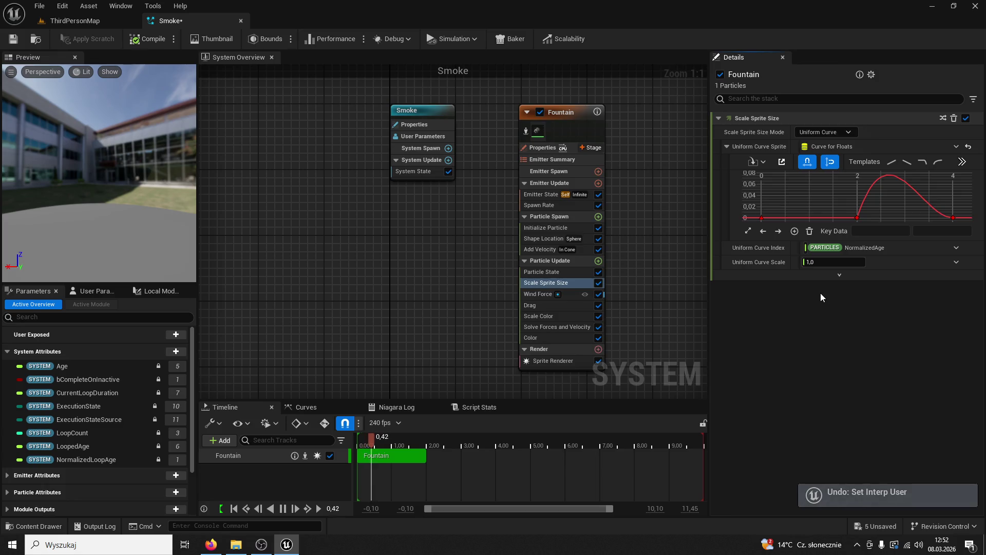
pyautogui.hotkey('ctrl', 'z')
pyautogui.hotkey('ctrl', 'z')
pyautogui.hotkey('ctrl', 'z')
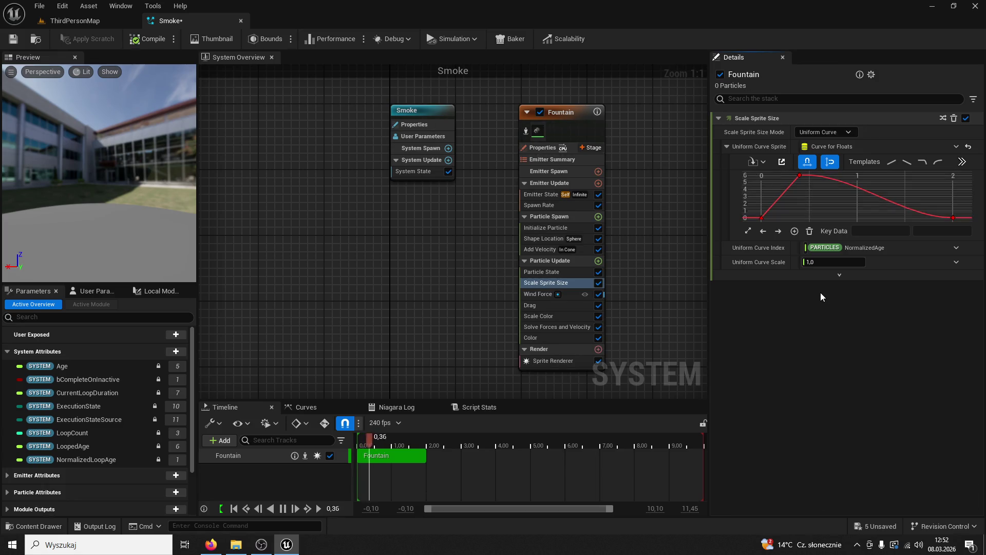
pyautogui.hotkey('ctrl', 'z')
pyautogui.hotkey('ctrl', 'z')
pyautogui.hotkey('ctrl', 'z')
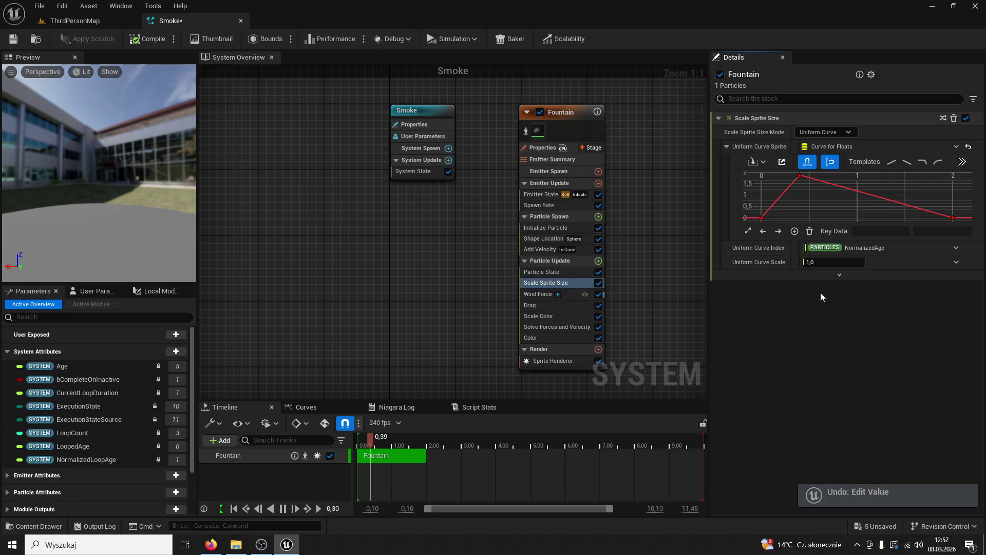
pyautogui.hotkey('ctrl', 'z')
pyautogui.hotkey('ctrl', 'z')
pyautogui.hotkey('ctrl', 'z')
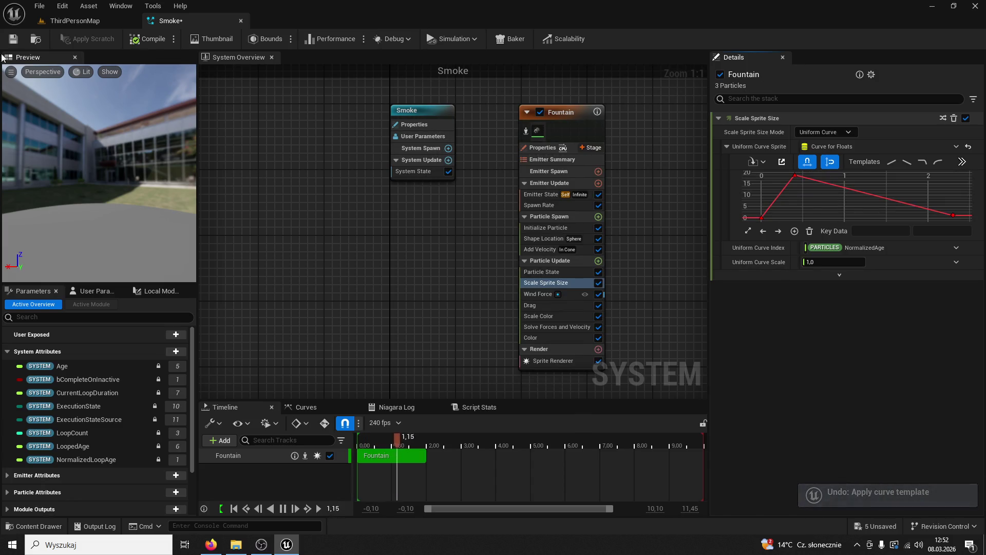
# Check the smoke plume in the level, then bring up the Content Drawer from the Smoke editor.
pyautogui.click(75, 21)
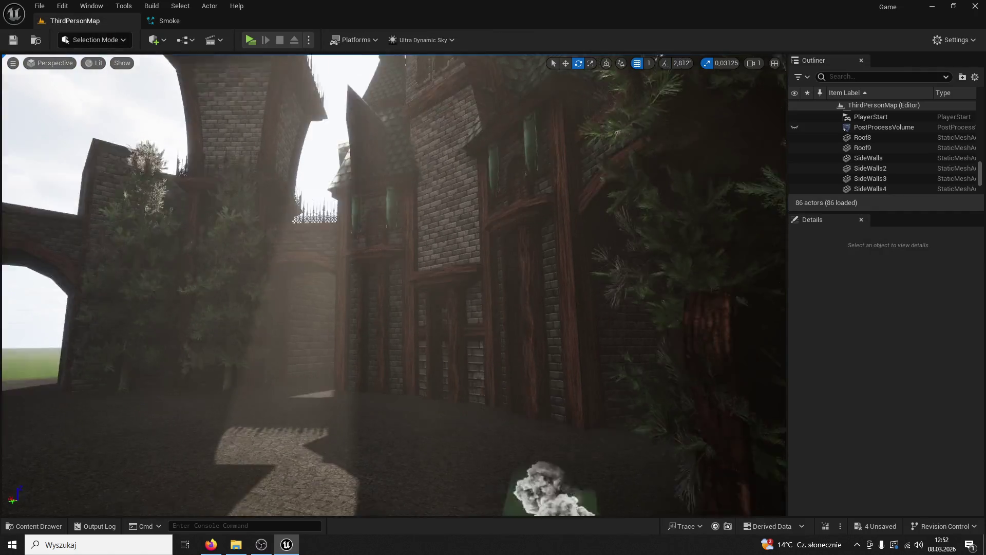
pyautogui.scroll(5, 269, 157)
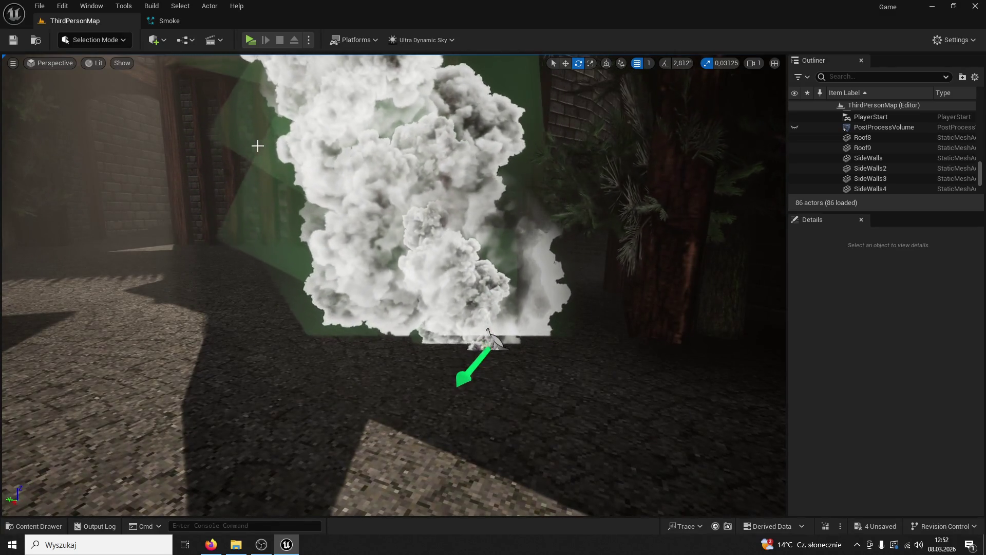
pyautogui.click(169, 21)
pyautogui.click(43, 526)
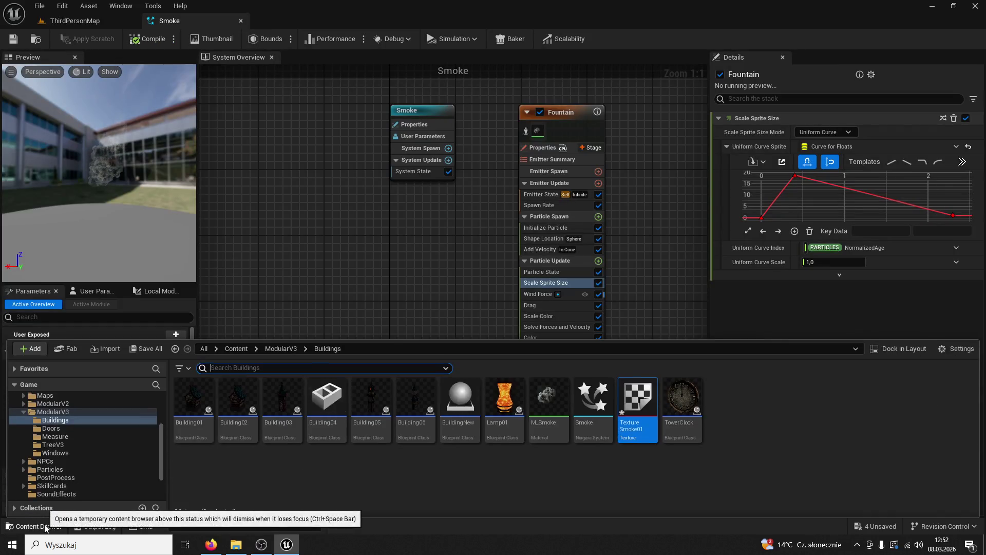
# Set the M_Smoke sphere-mask constant to 0.1, apply, and preview the tower smoke.
pyautogui.doubleClick(553, 403)
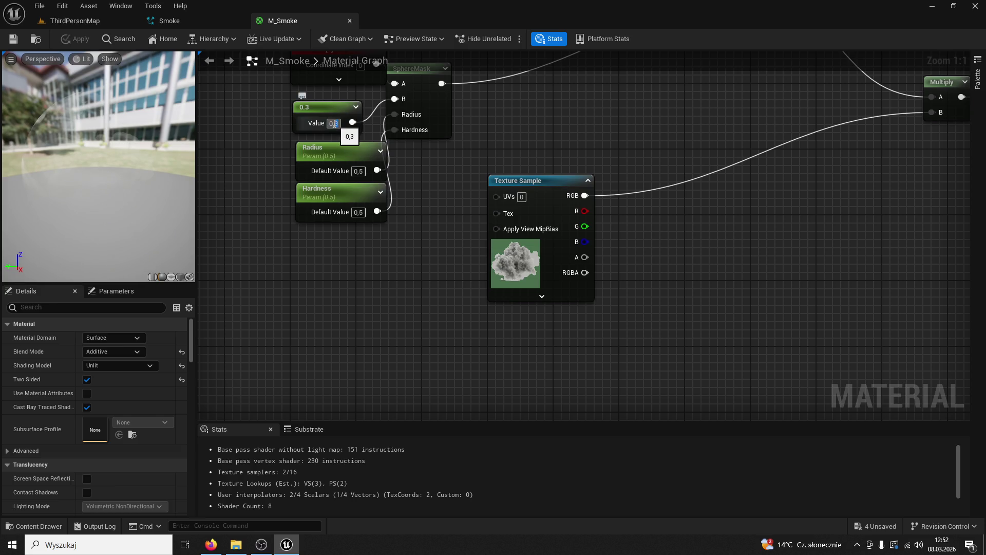
pyautogui.write('2')
pyautogui.press('BackSpace')
pyautogui.write('1')
pyautogui.press('Return')
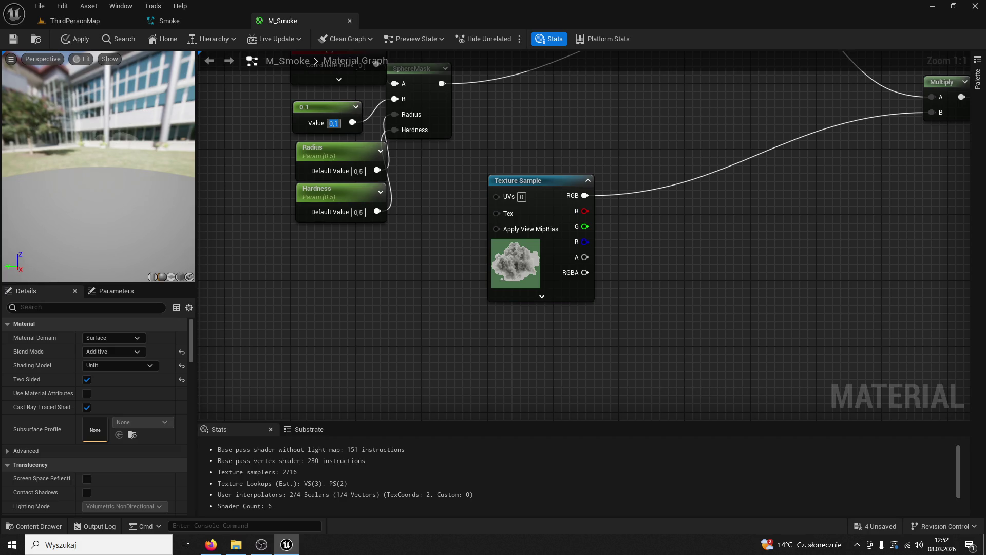
pyautogui.click(19, 38)
pyautogui.click(75, 20)
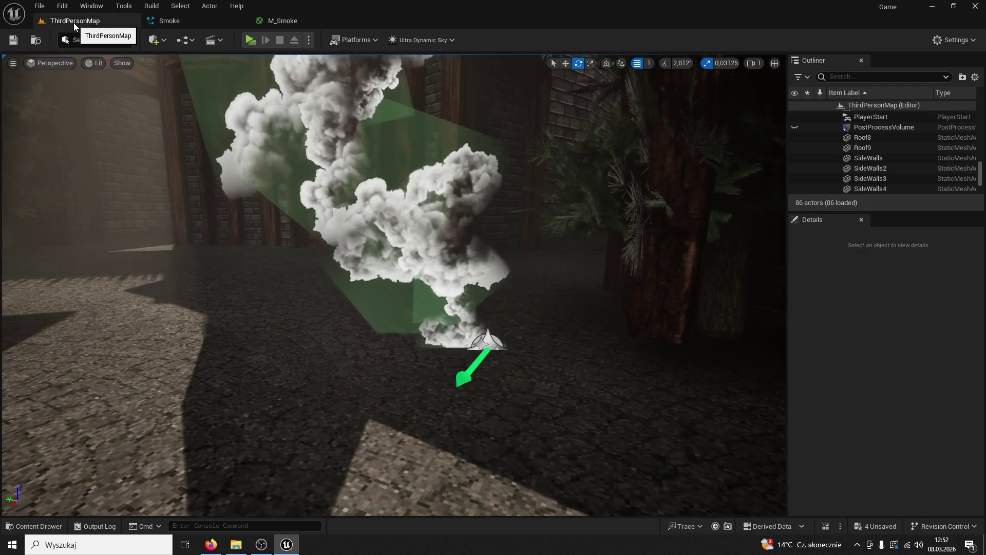
pyautogui.moveTo(390, 282); pyautogui.dragTo(370, 359)
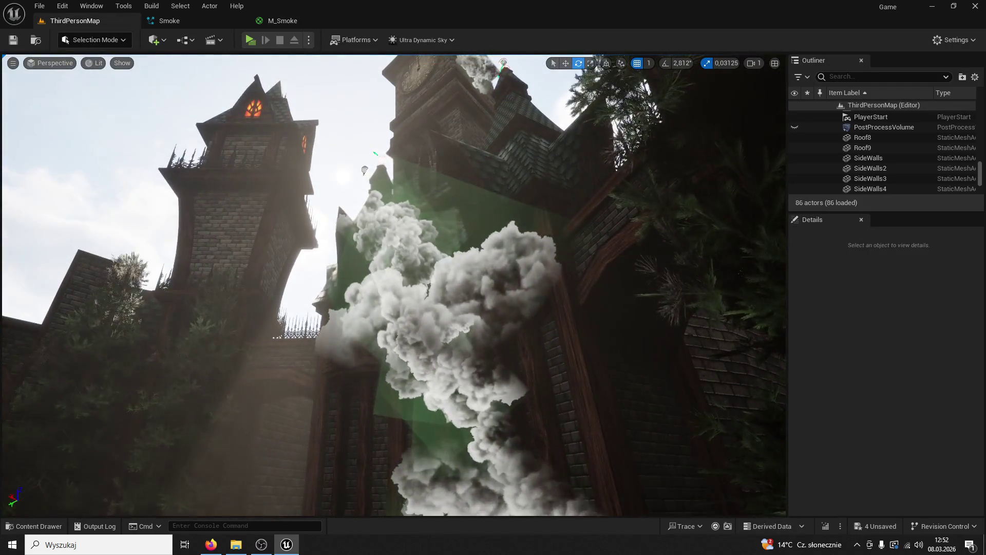
pyautogui.moveTo(414, 161)
pyautogui.mouseDown()
pyautogui.moveTo(395, 267)
pyautogui.moveTo(385, 215)
pyautogui.moveTo(377, 267)
pyautogui.moveTo(429, 66)
pyautogui.mouseUp()
# Revert the constant to 0.3, save M_Smoke, and return to the level.
pyautogui.click(278, 20)
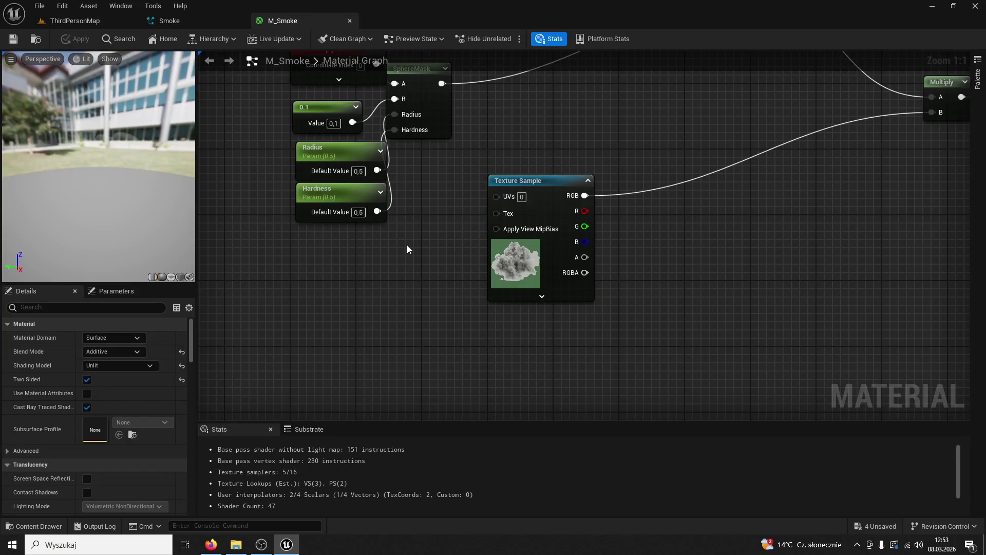
pyautogui.hotkey('ctrl', 'z')
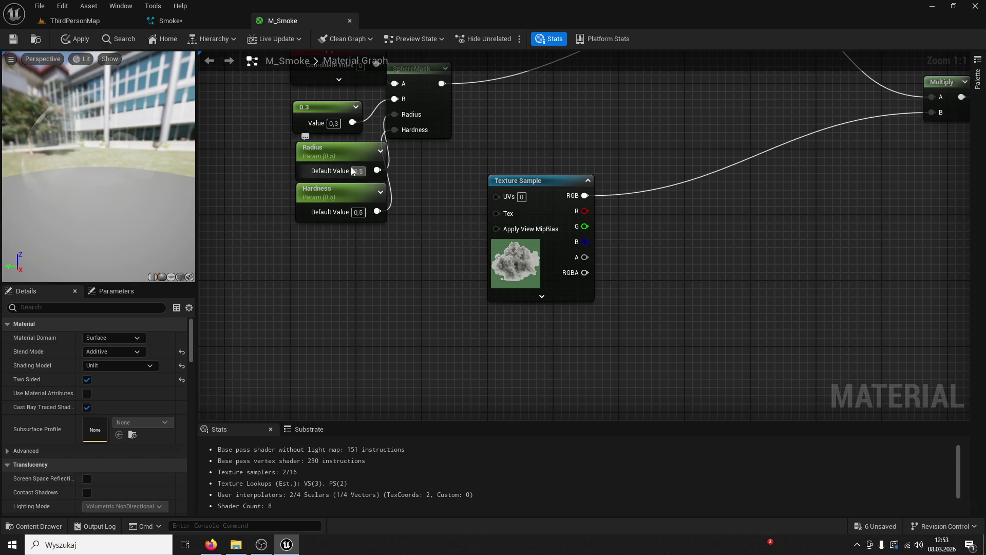
pyautogui.click(13, 39)
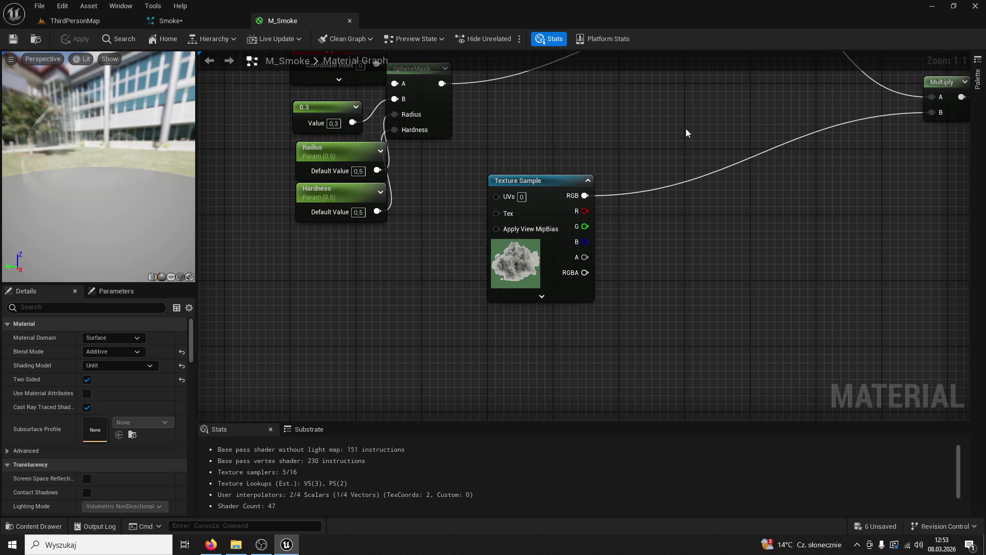
pyautogui.scroll(-4, 511, 202)
pyautogui.scroll(3, 520, 246)
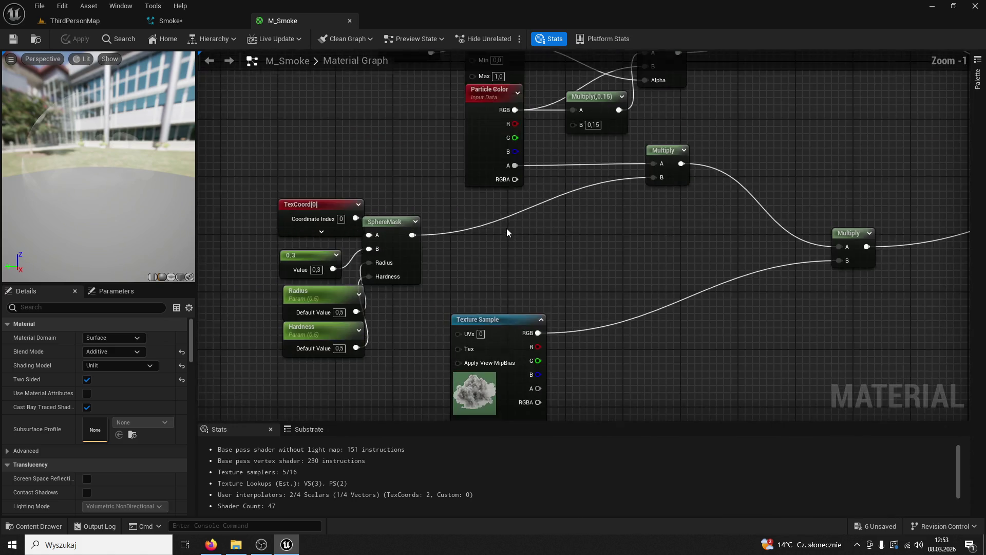
pyautogui.click(507, 326)
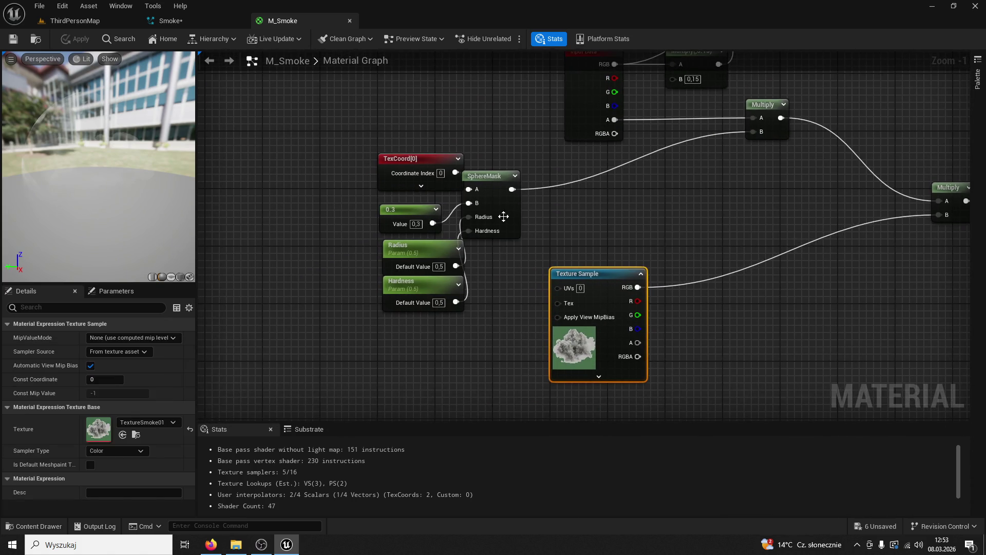
pyautogui.click(169, 21)
pyautogui.click(57, 24)
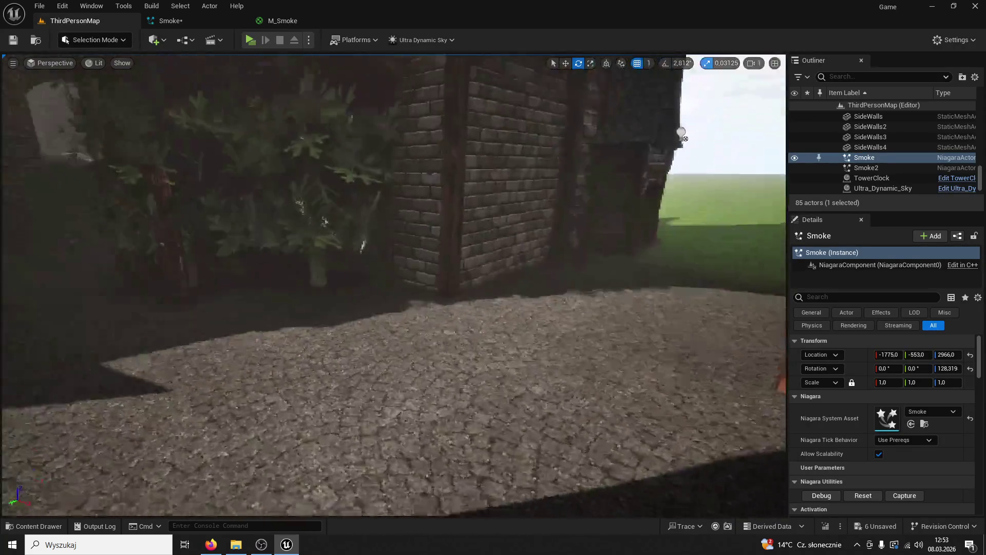
# Smooth the sprite-size curve with User/Auto tangents and two new keys, growing to about 18.75.
pyautogui.moveTo(221, 77); pyautogui.dragTo(221, 77)
pyautogui.click(212, 27)
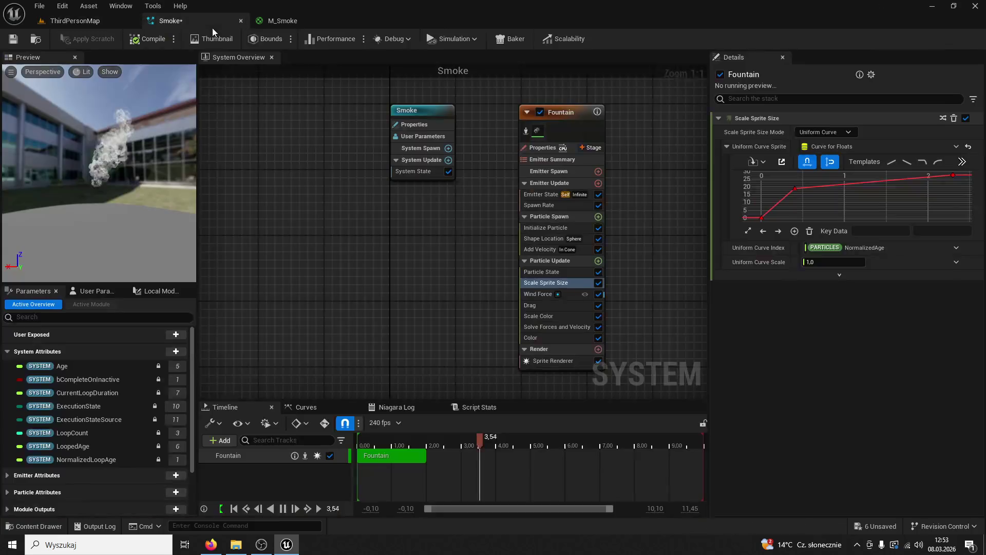
pyautogui.click(796, 190)
pyautogui.rightClick(795, 189)
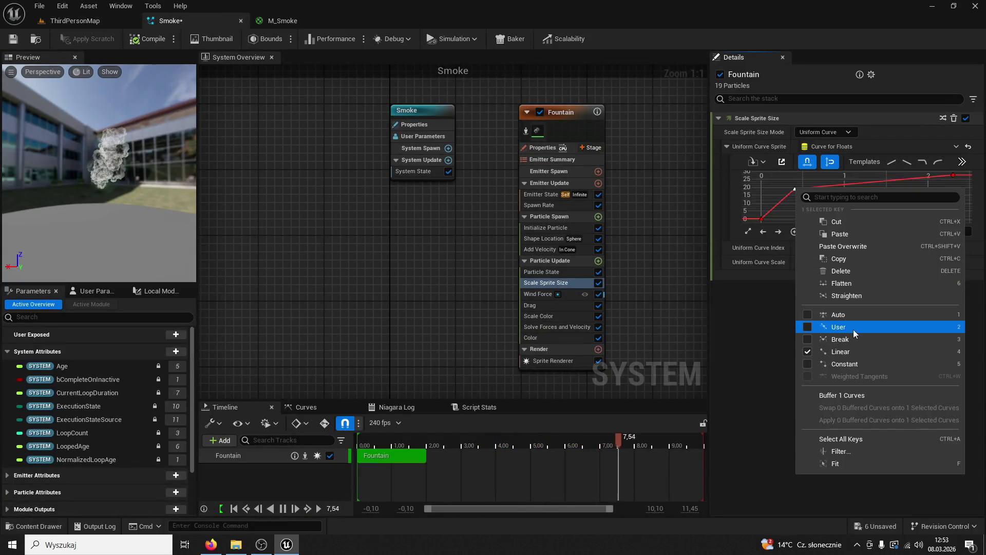
pyautogui.click(832, 316)
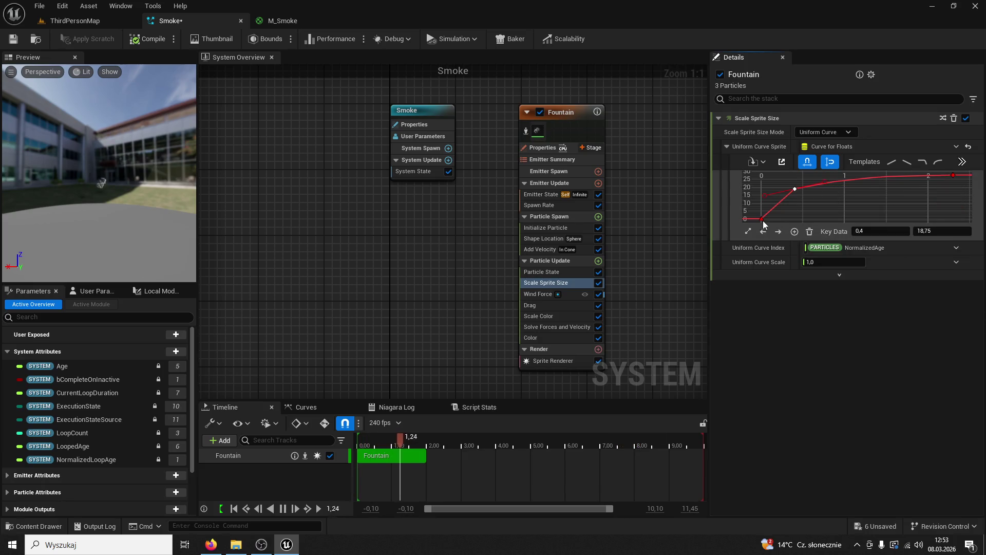
pyautogui.rightClick(762, 219)
pyautogui.click(802, 345)
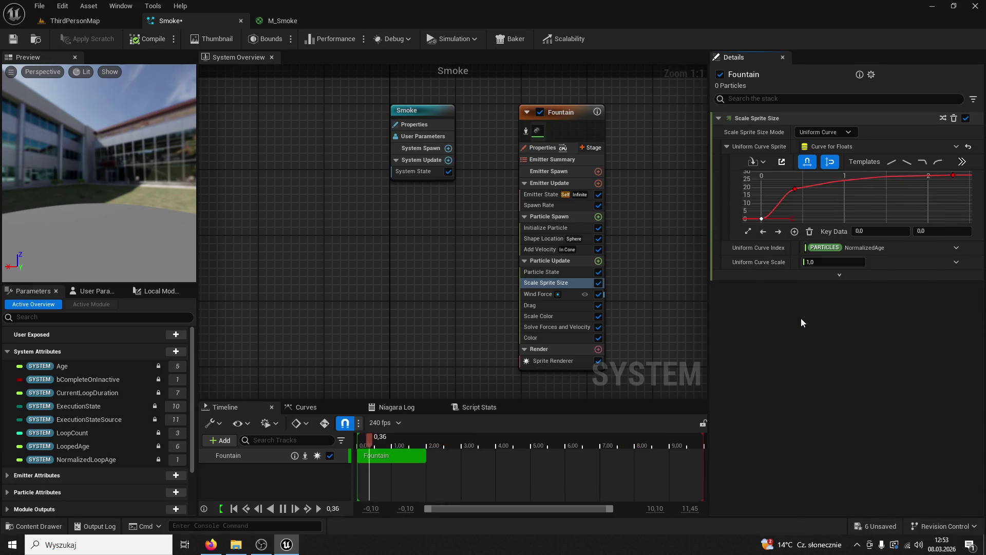
pyautogui.middleClick(796, 187)
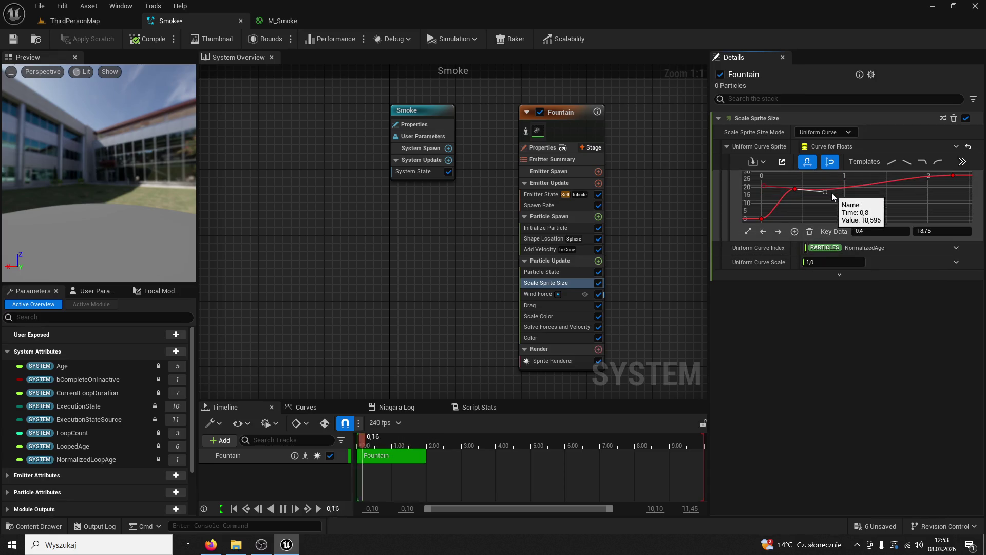
pyautogui.middleClick(827, 189)
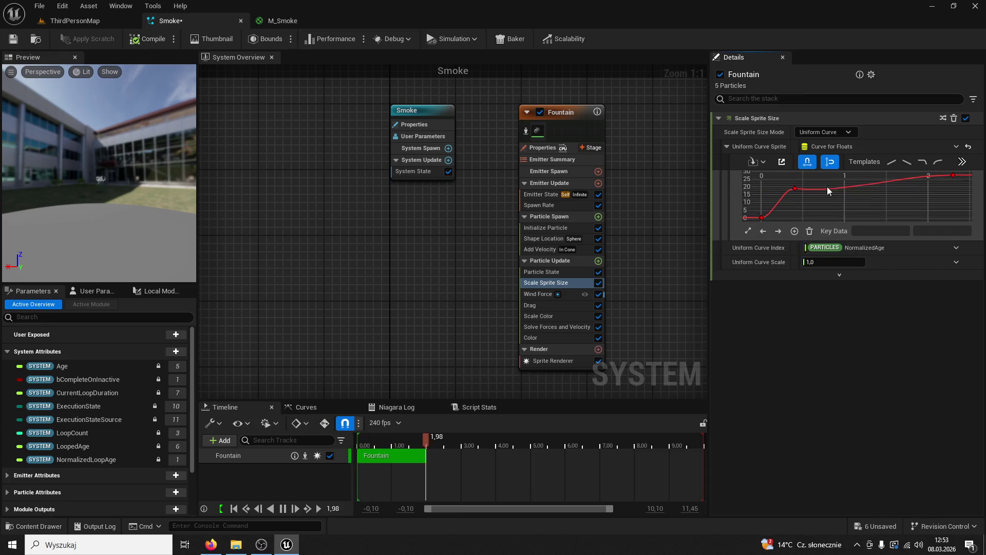
pyautogui.click(794, 190)
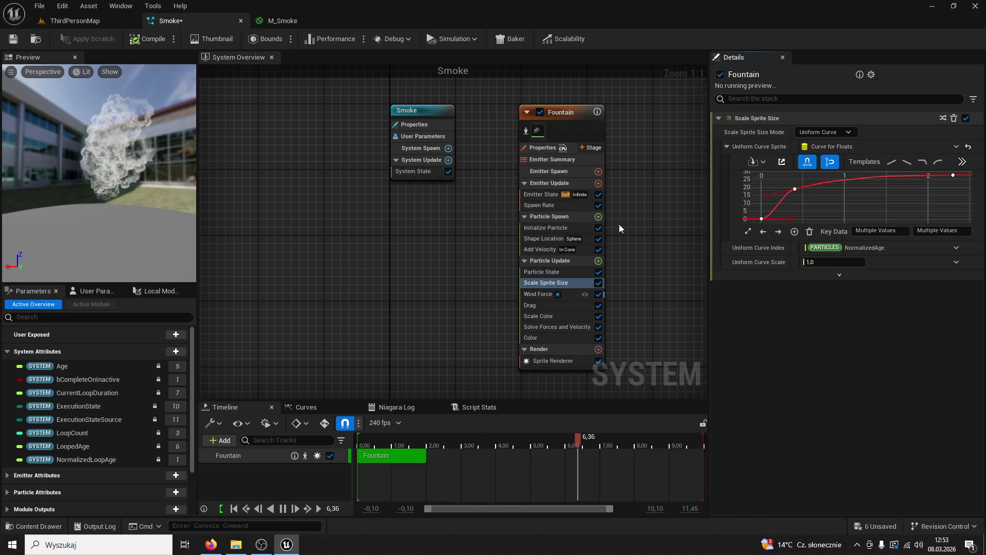
# Confirm the Smoke emitter's Spawn Rate of 3.0.
pyautogui.doubleClick(550, 230)
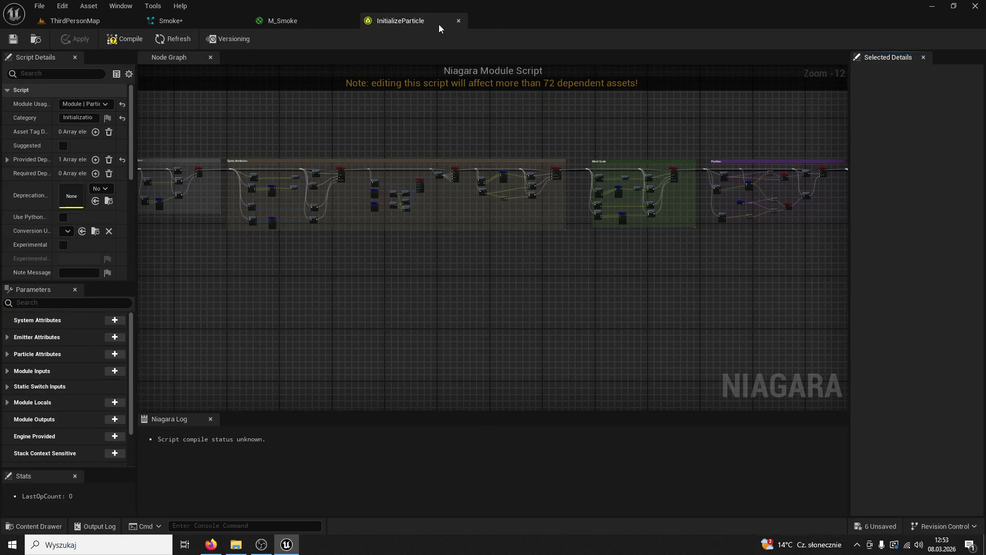
pyautogui.click(459, 21)
pyautogui.click(195, 23)
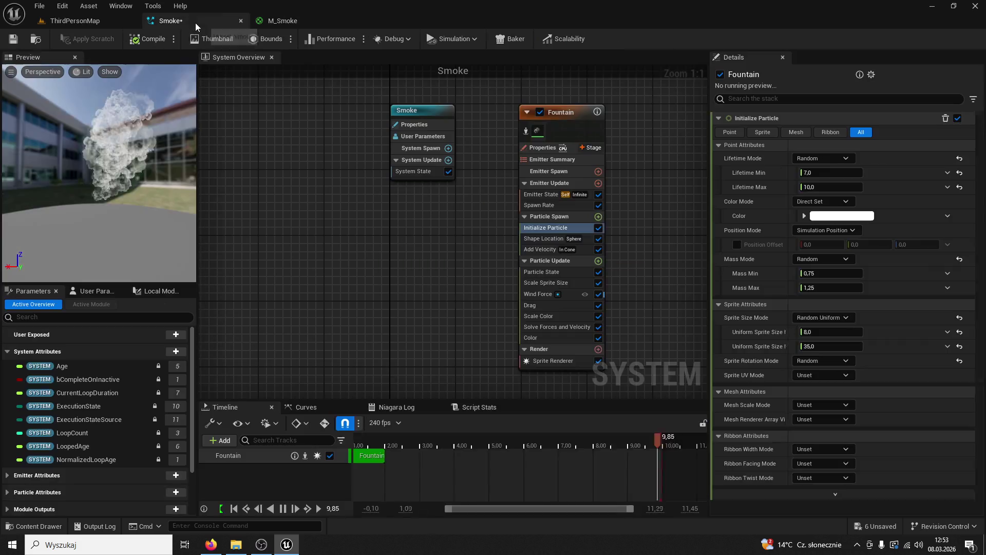
pyautogui.click(539, 205)
pyautogui.click(827, 132)
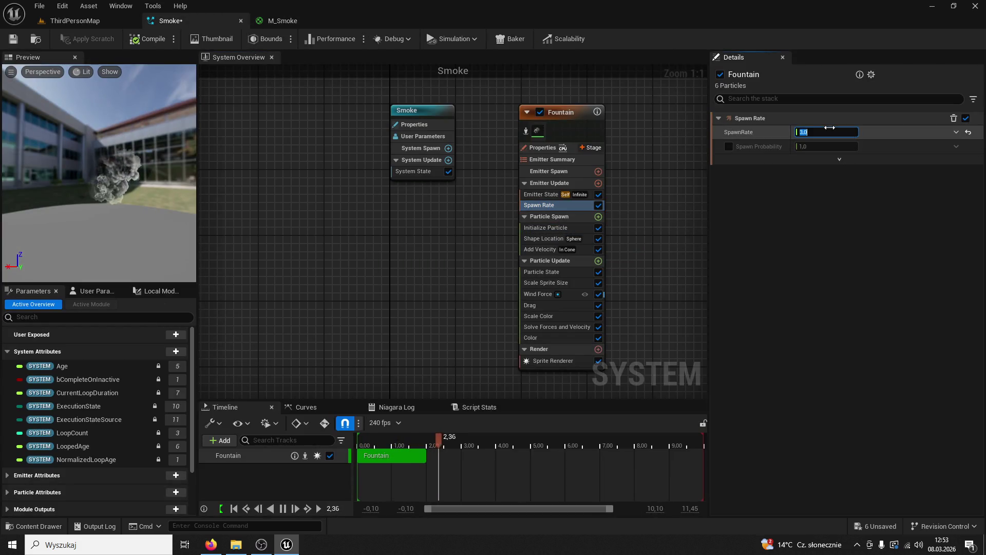
pyautogui.press('Return')
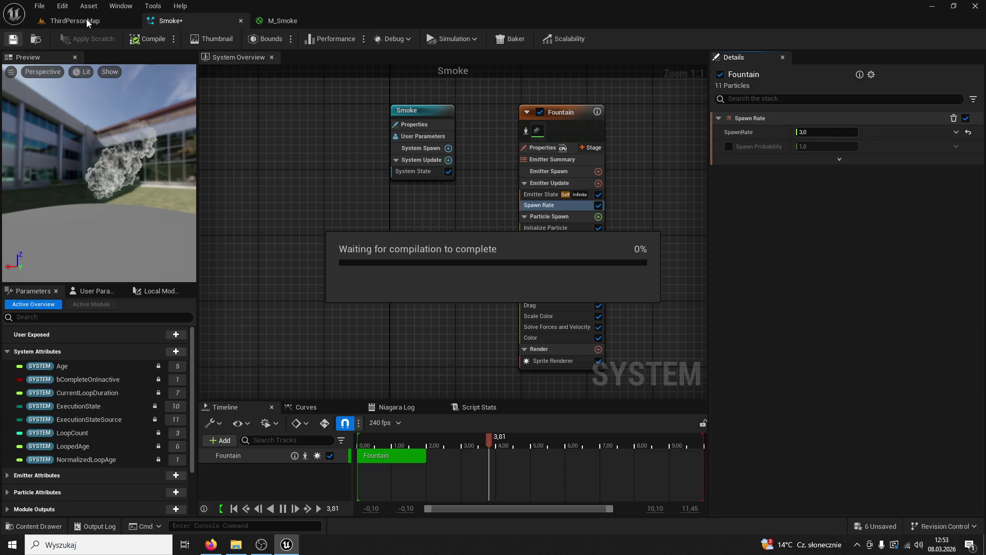
pyautogui.click(86, 20)
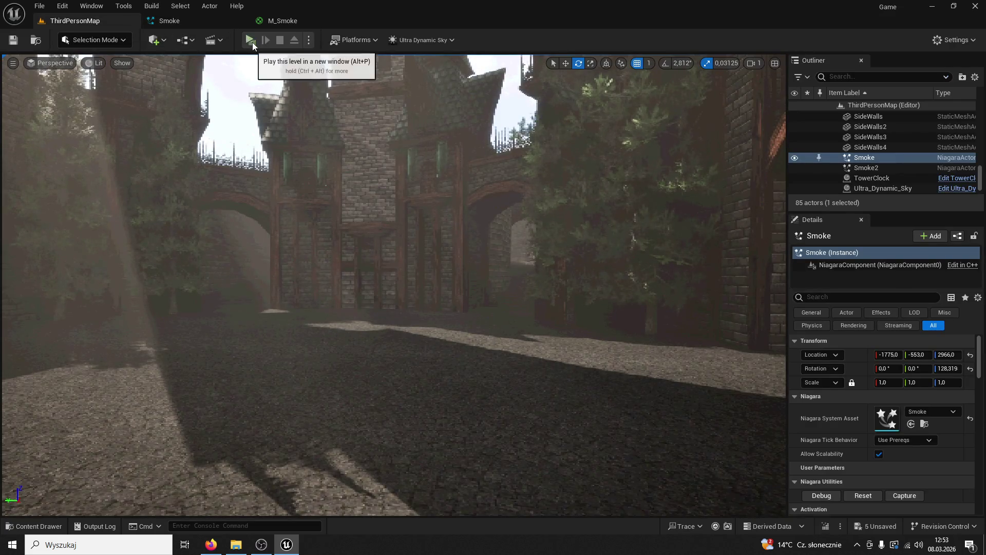
# Play-test the level, running the character forward toward the arches.
pyautogui.click(250, 40)
pyautogui.press('w')
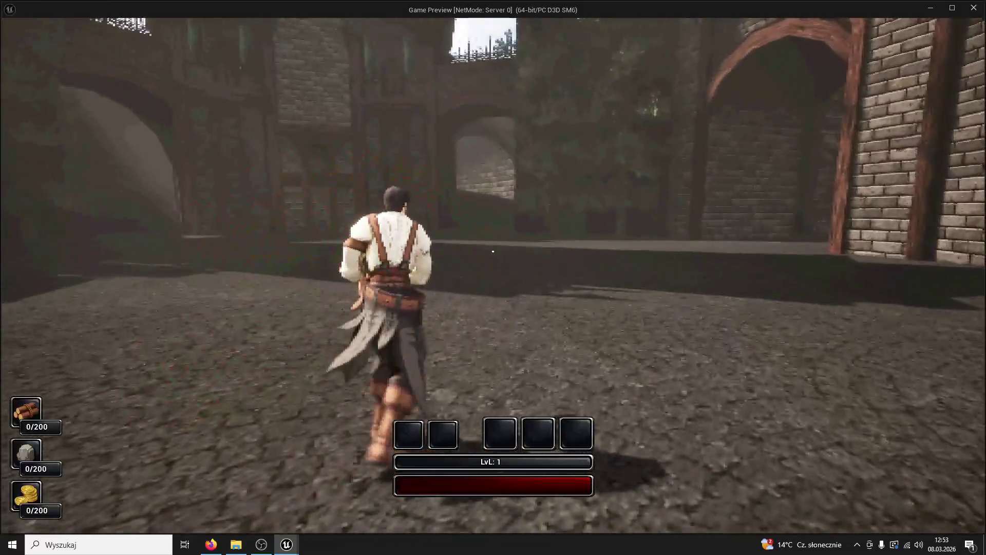
pyautogui.press('w')
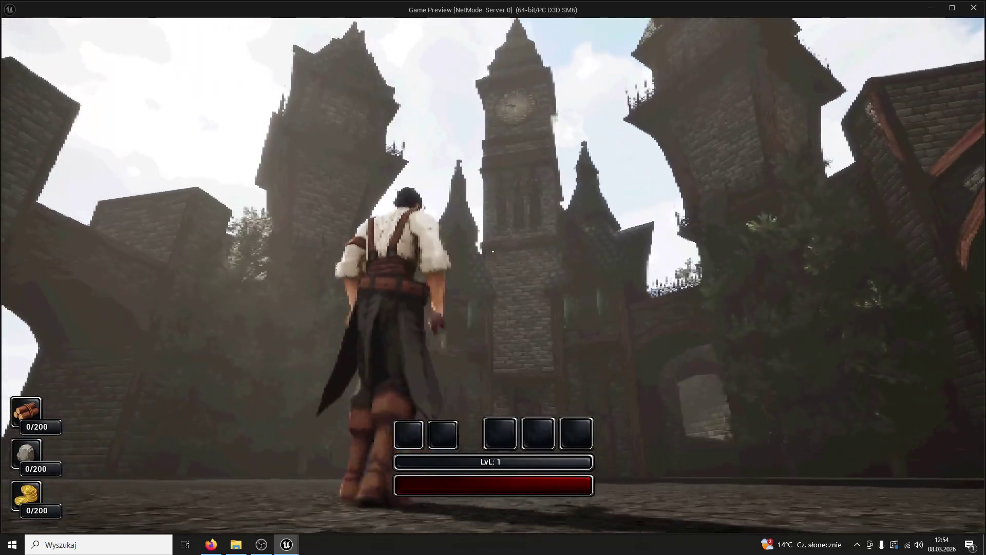
pyautogui.press('Escape')
# Drag the Smoke Niagara system into the courtyard as Smoke3 at 764, -720, 100.
pyautogui.click(37, 526)
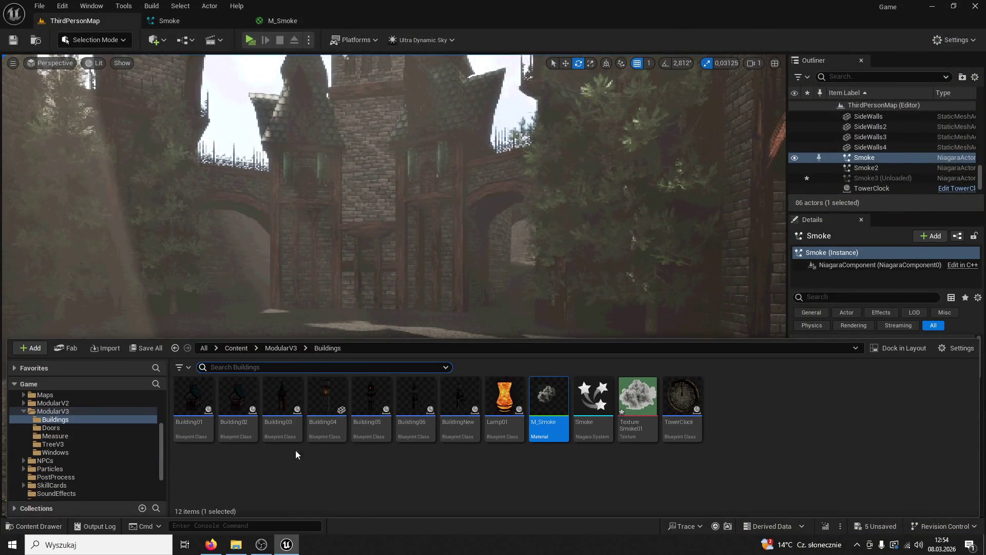
pyautogui.moveTo(563, 388)
pyautogui.mouseDown()
pyautogui.moveTo(513, 297)
pyautogui.moveTo(433, 353)
pyautogui.moveTo(565, 430)
pyautogui.moveTo(552, 414)
pyautogui.moveTo(405, 352)
pyautogui.moveTo(434, 409)
pyautogui.mouseUp()
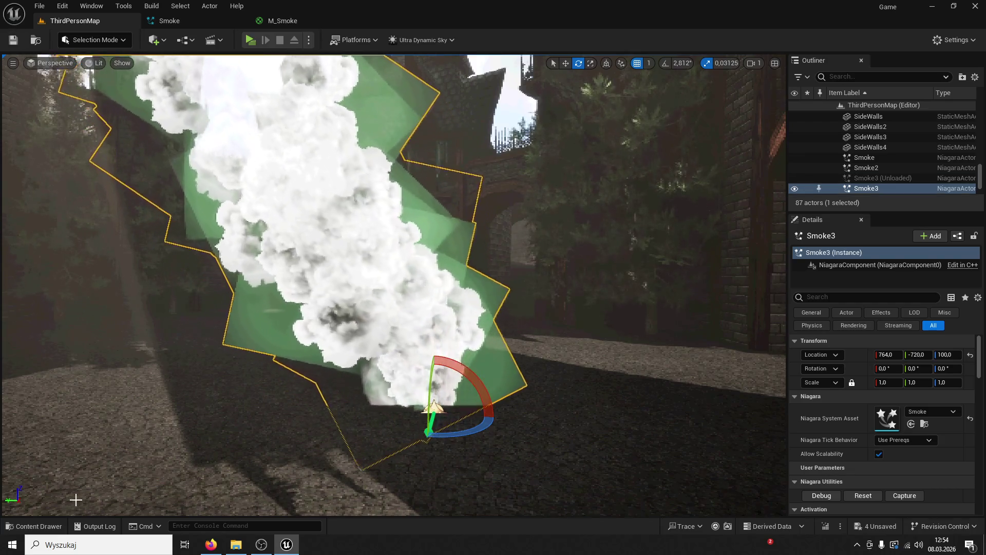
pyautogui.click(35, 526)
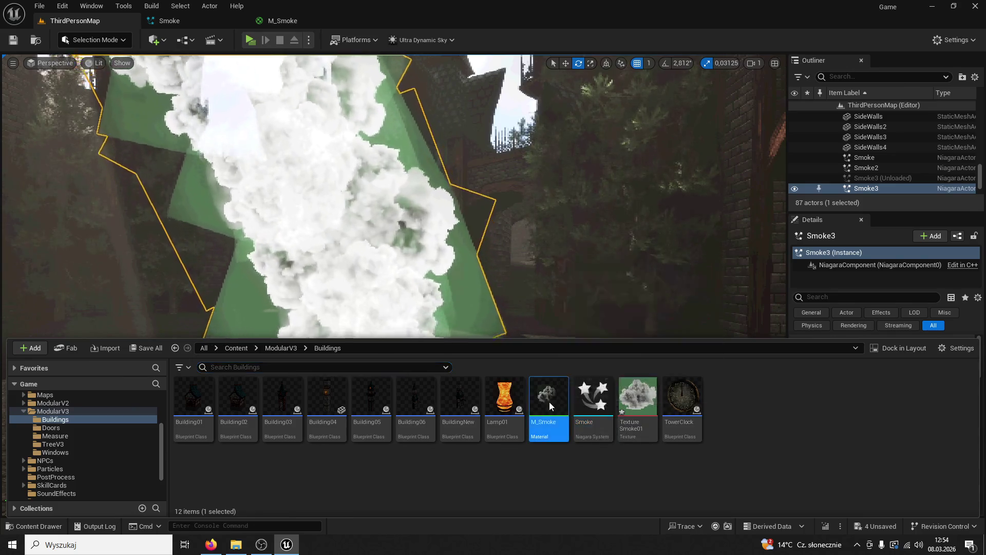
# Try deleting M_Smoke's Texture Sample node, apply, then restore it with undo.
pyautogui.doubleClick(550, 402)
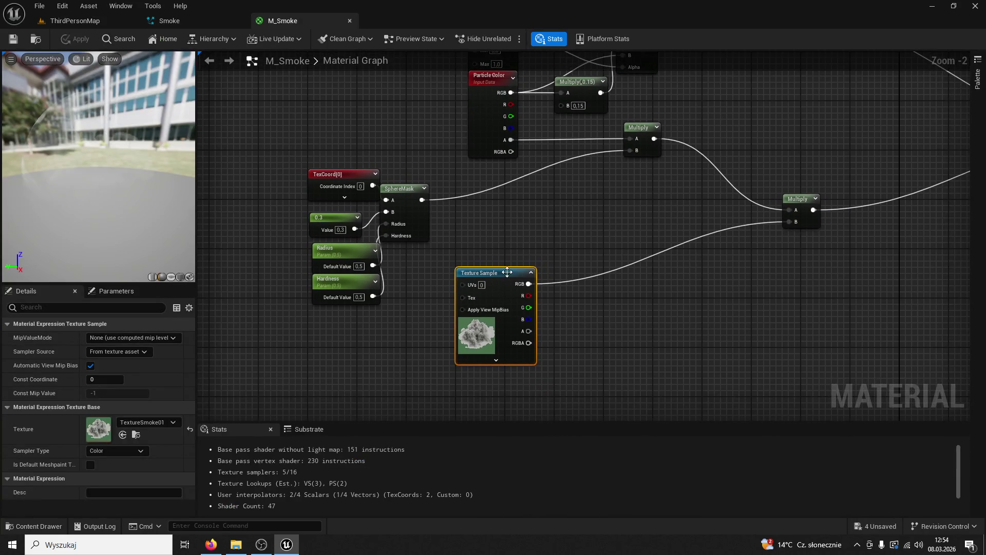
pyautogui.moveTo(565, 280)
pyautogui.mouseDown()
pyautogui.moveTo(388, 293)
pyautogui.moveTo(559, 250)
pyautogui.moveTo(531, 348)
pyautogui.moveTo(564, 352)
pyautogui.moveTo(495, 221)
pyautogui.mouseUp()
pyautogui.moveTo(667, 245); pyautogui.dragTo(785, 193)
pyautogui.moveTo(308, 324); pyautogui.dragTo(424, 273)
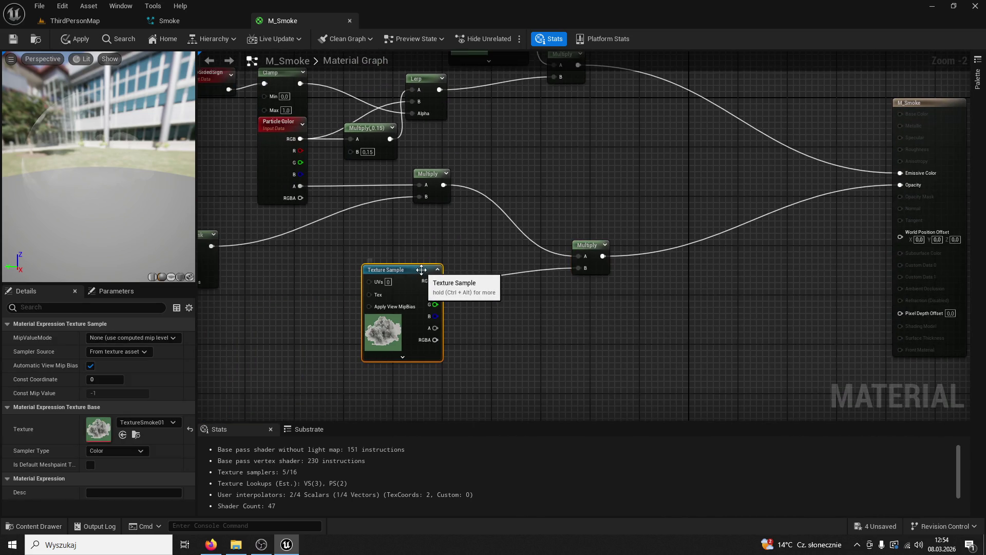
pyautogui.press('Delete')
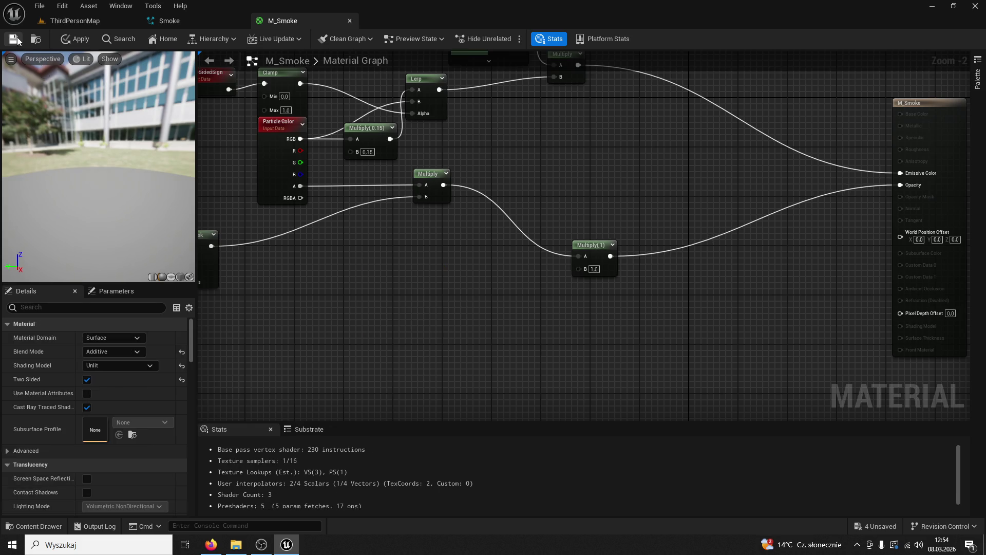
pyautogui.click(14, 40)
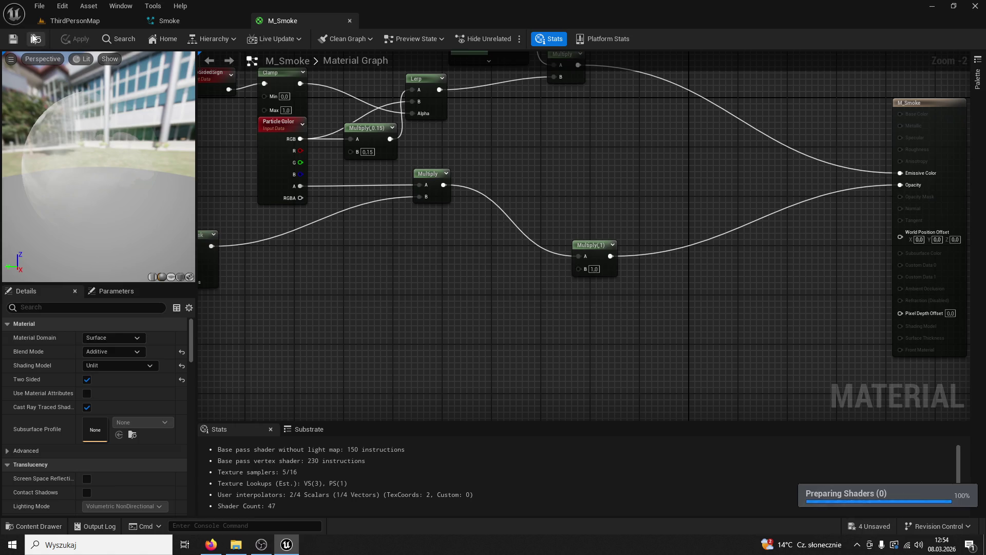
pyautogui.hotkey('ctrl', 'z')
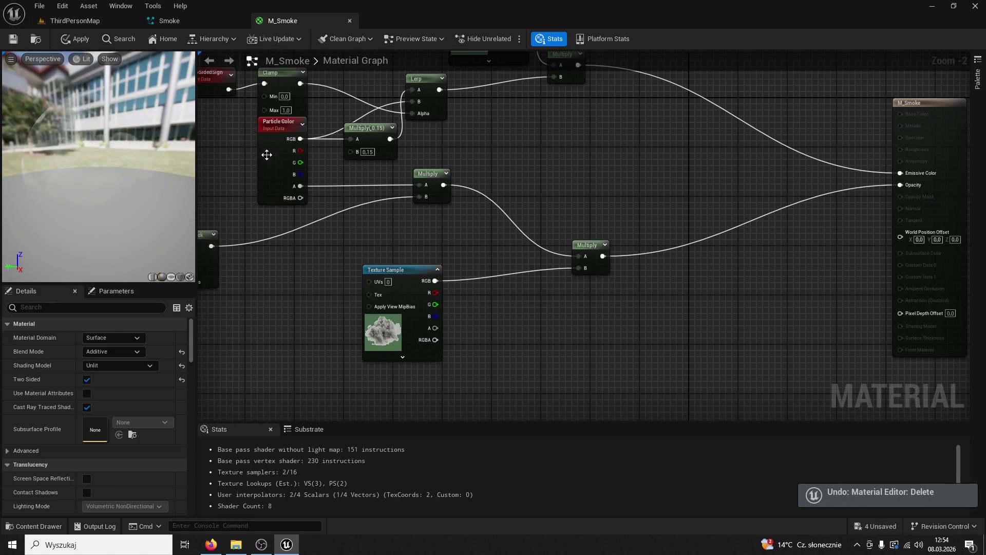
pyautogui.click(13, 39)
# Set M_Smoke's Blend Mode to Translucent and apply.
pyautogui.click(85, 20)
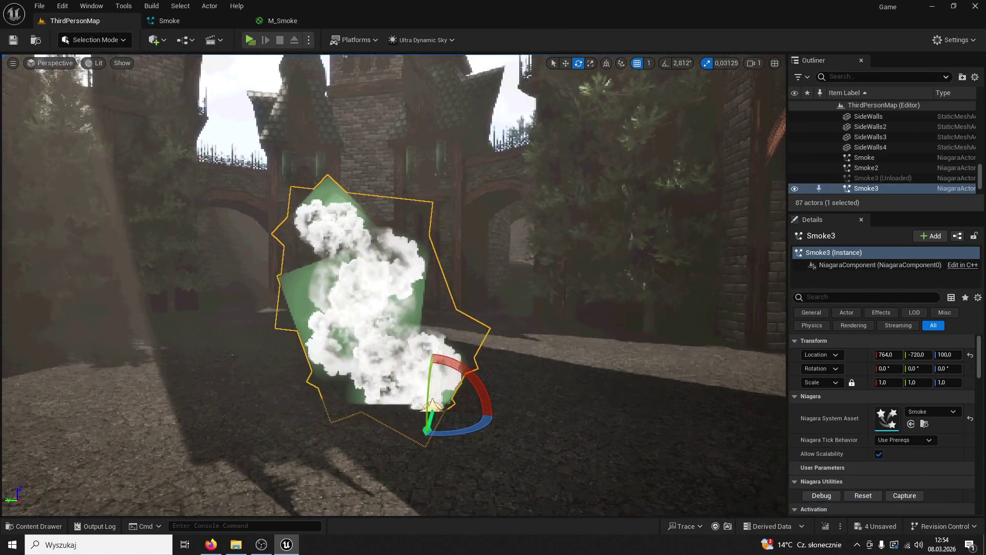
pyautogui.scroll(8, 521, 512)
pyautogui.scroll(-6, 331, 143)
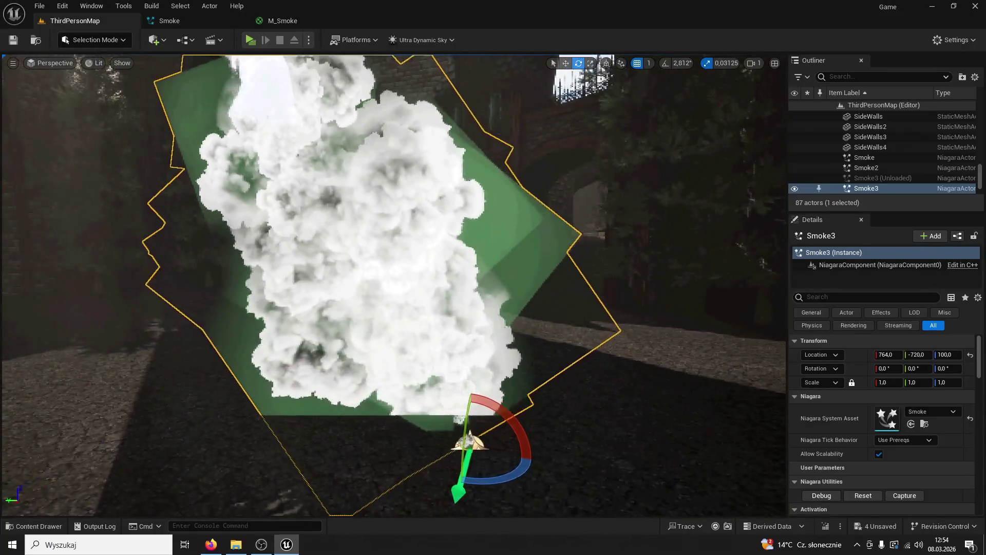
pyautogui.click(282, 20)
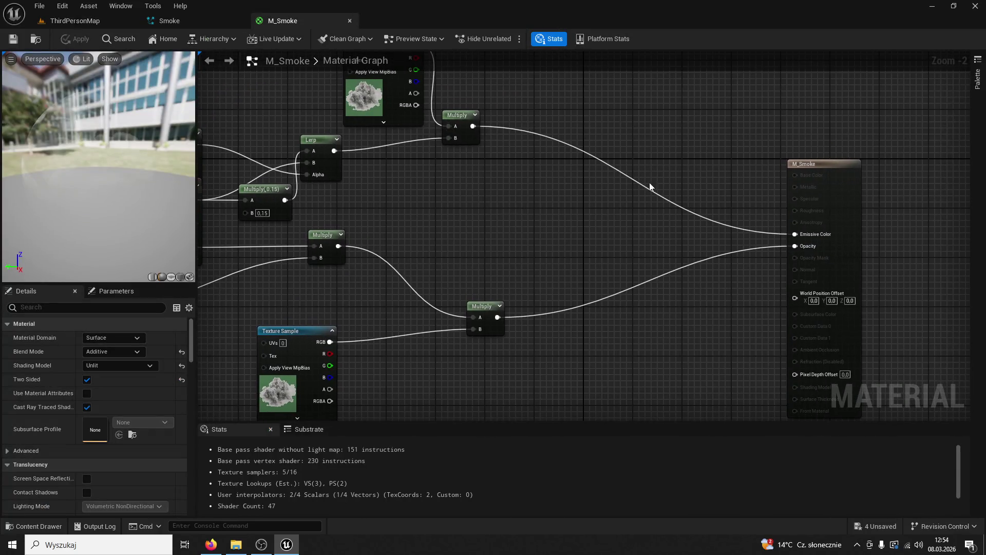
pyautogui.click(134, 352)
pyautogui.click(114, 381)
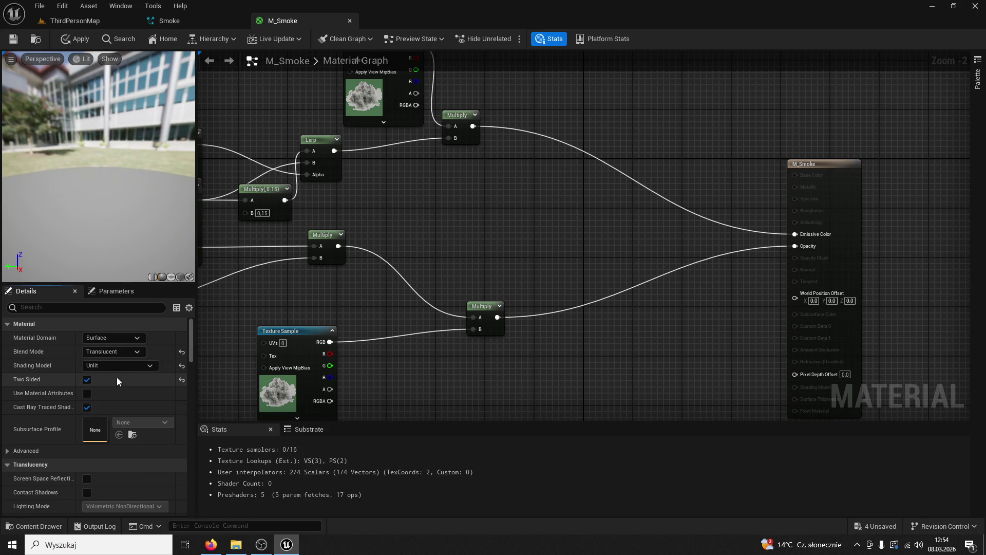
pyautogui.click(19, 40)
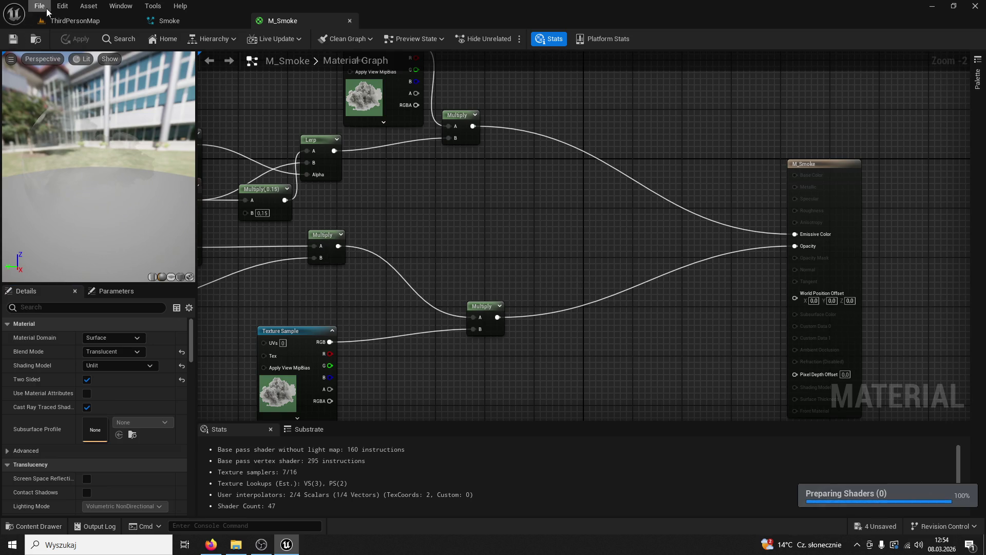
# Inspect the TextureSmoke01 texture from the project assets.
pyautogui.click(71, 21)
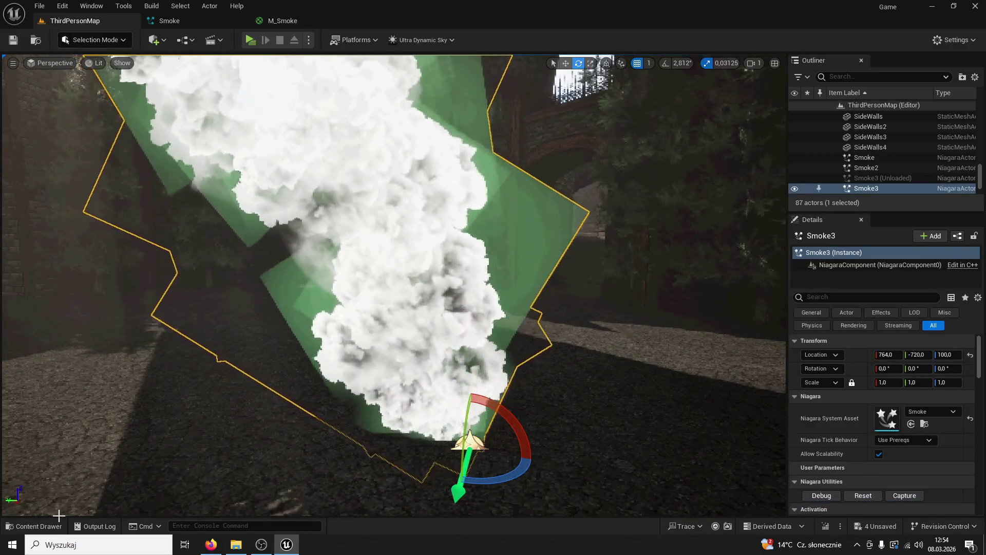
pyautogui.click(54, 524)
pyautogui.click(641, 405)
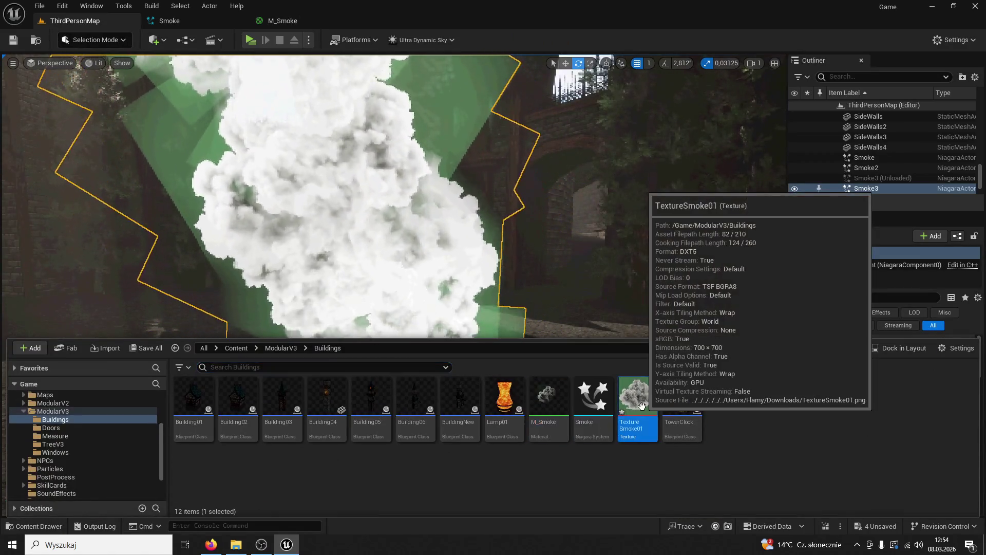
pyautogui.doubleClick(641, 406)
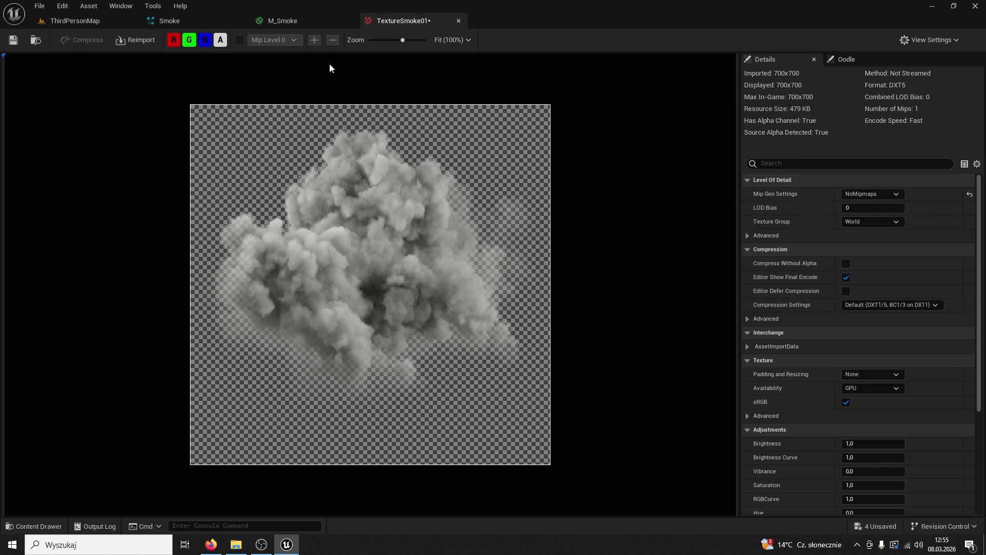
pyautogui.click(458, 21)
# Wire the Lerp output straight into Emissive Color, apply, and view the smoke.
pyautogui.moveTo(536, 211); pyautogui.dragTo(561, 223)
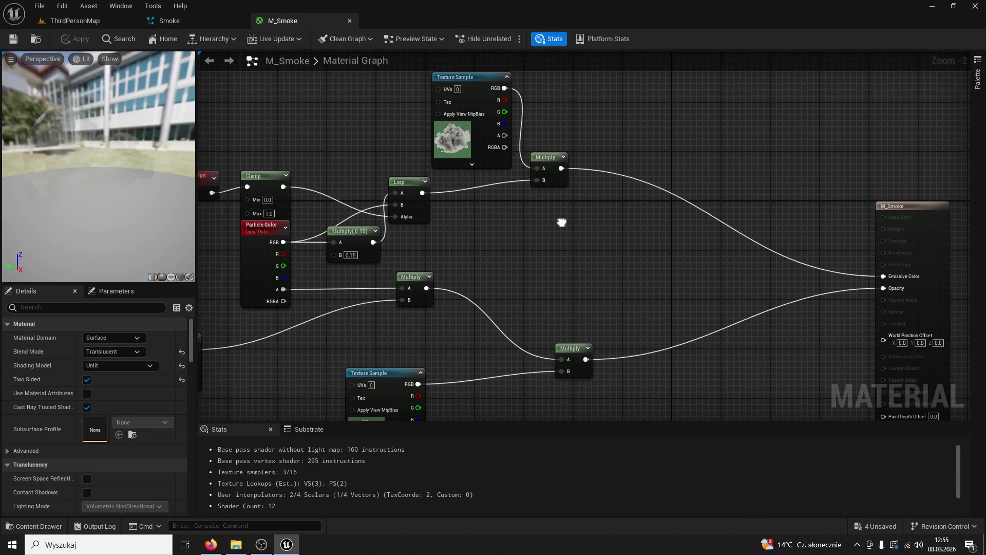
pyautogui.moveTo(422, 192)
pyautogui.mouseDown()
pyautogui.moveTo(699, 232)
pyautogui.moveTo(882, 275)
pyautogui.moveTo(471, 208)
pyautogui.mouseUp()
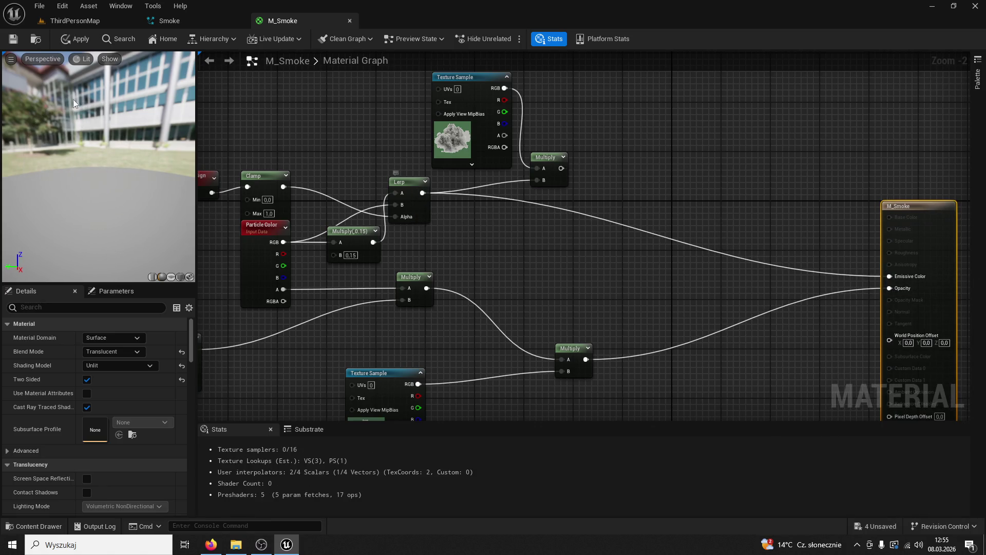
pyautogui.click(16, 42)
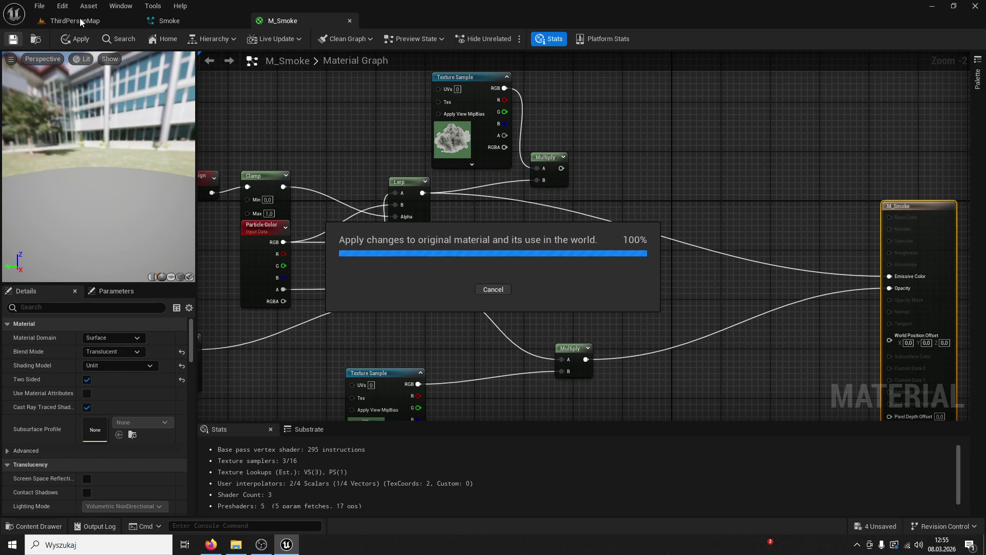
pyautogui.click(81, 22)
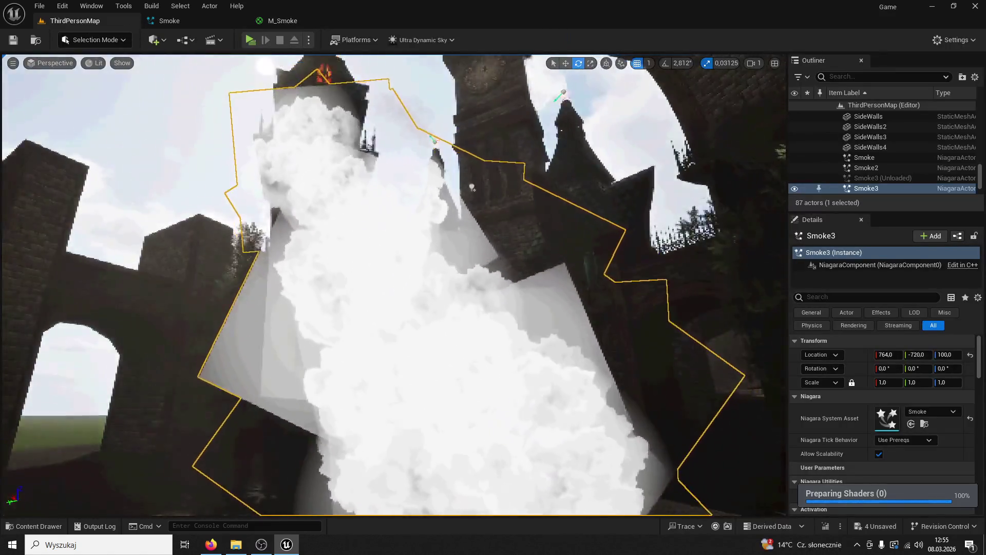
pyautogui.press('s')
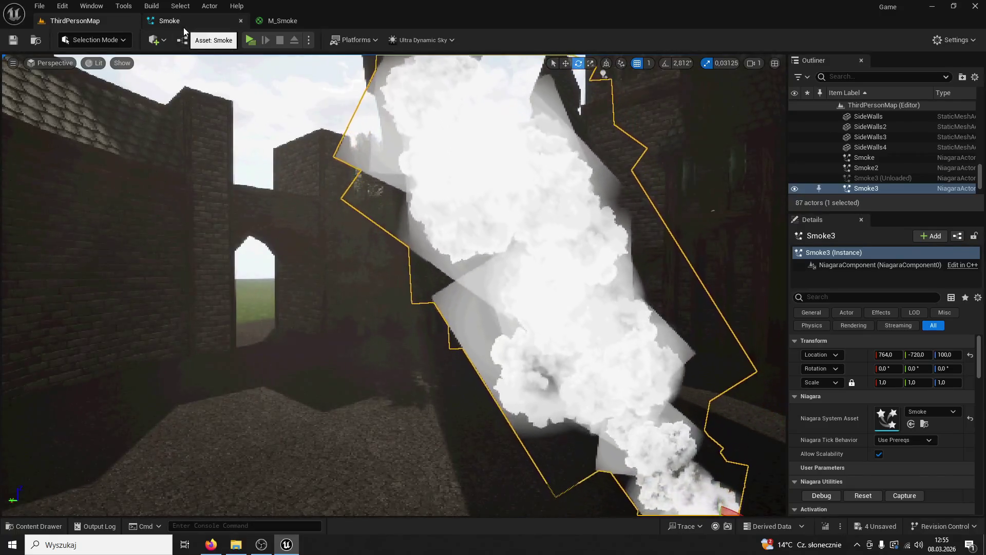
pyautogui.click(183, 26)
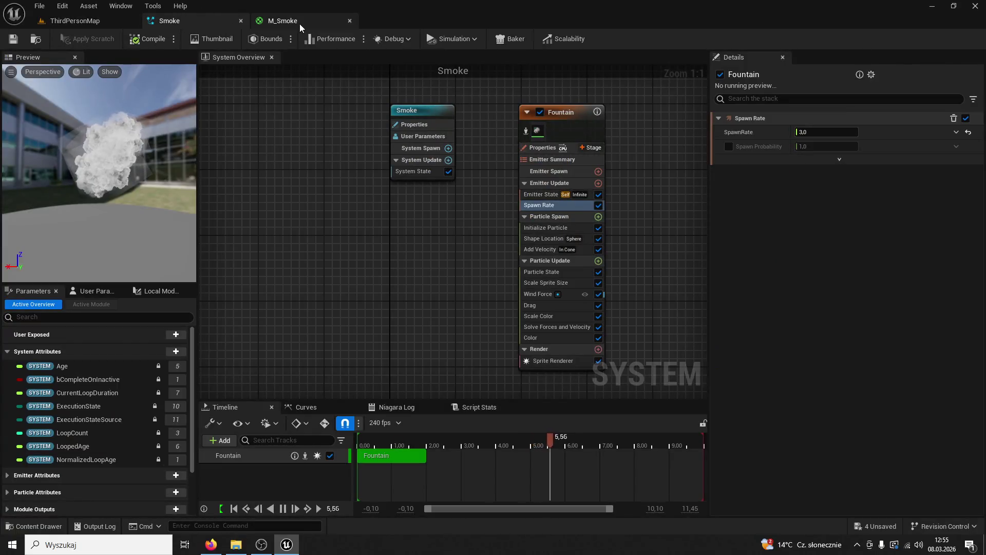
# Set the Hardness parameter default to 0 and check the smoke in the level.
pyautogui.click(300, 21)
pyautogui.scroll(3, 484, 321)
pyautogui.scroll(-2, 541, 270)
pyautogui.scroll(2, 506, 307)
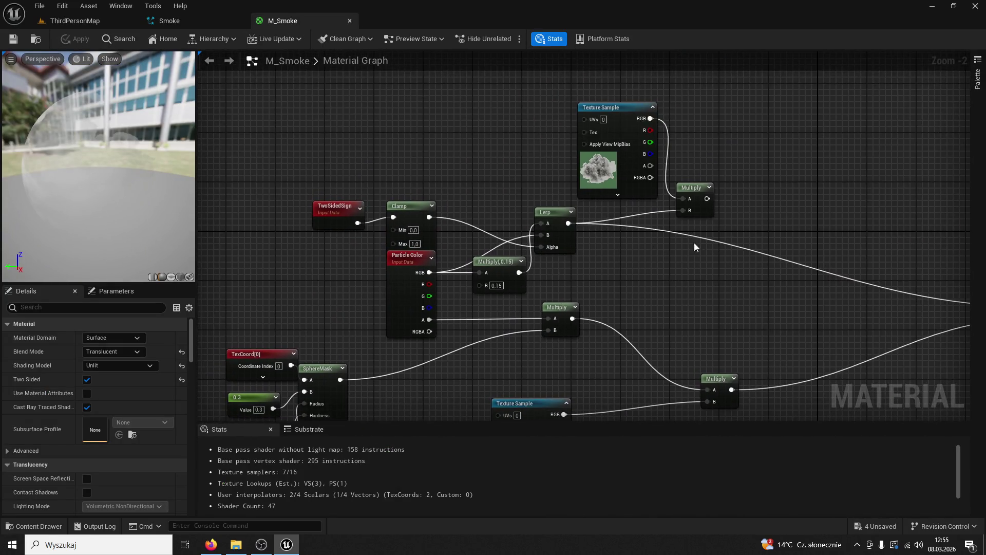
pyautogui.scroll(-1, 748, 143)
pyautogui.scroll(1, 748, 150)
pyautogui.scroll(2, 561, 269)
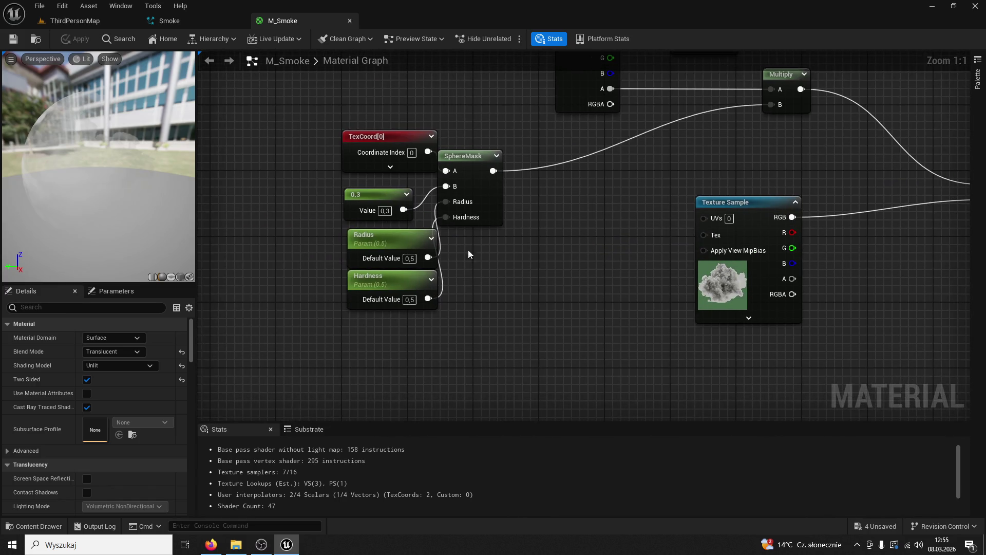
pyautogui.moveTo(417, 307); pyautogui.dragTo(412, 341)
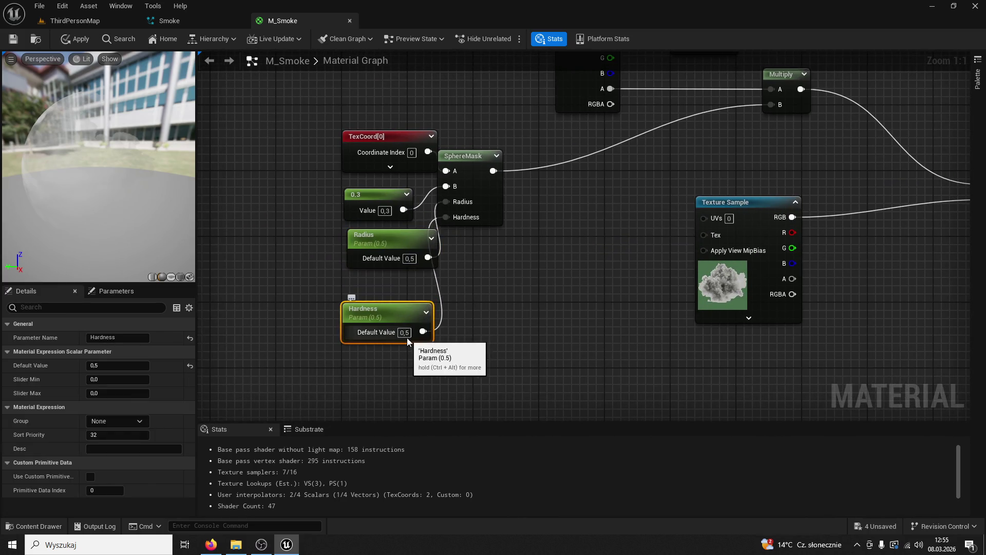
pyautogui.write('0')
pyautogui.press('Return')
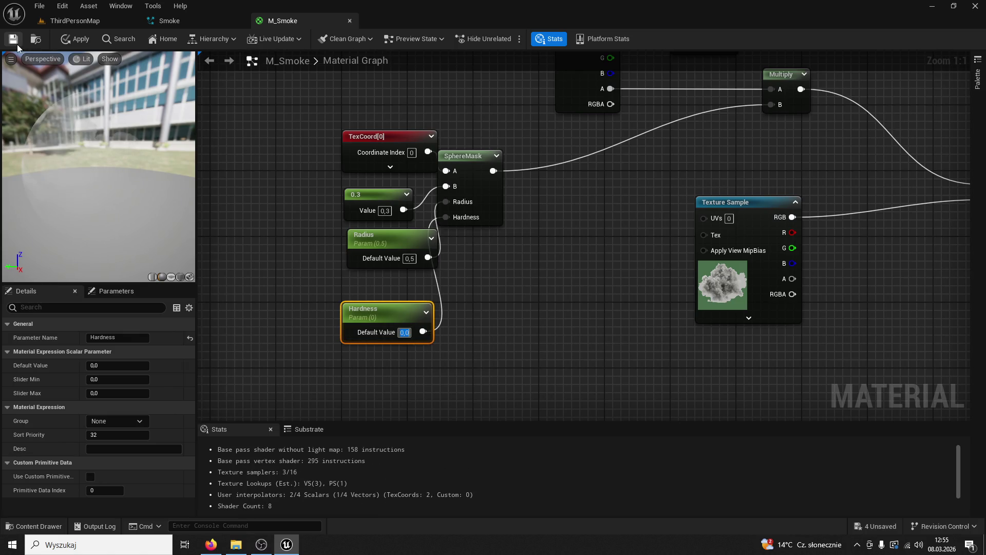
pyautogui.click(77, 21)
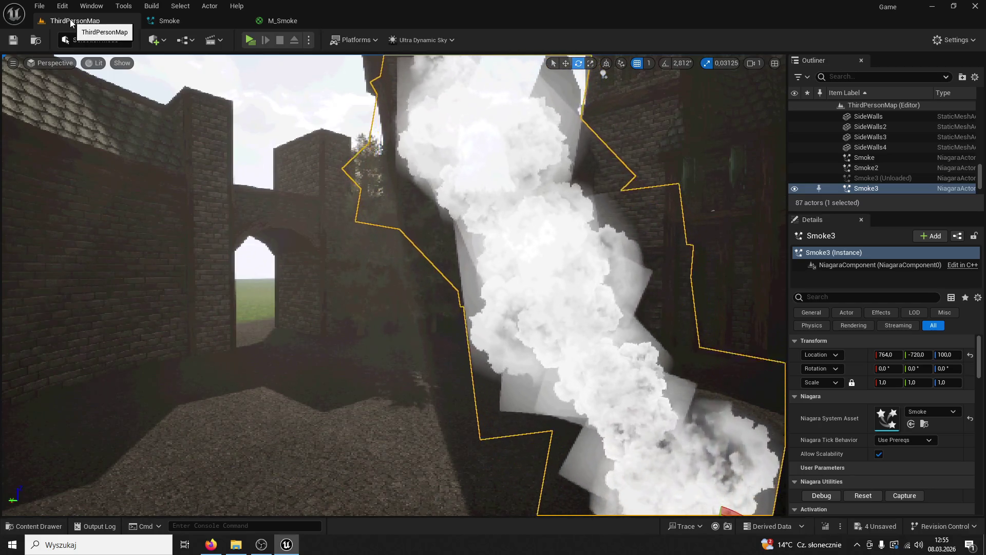
pyautogui.scroll(-5, 379, 170)
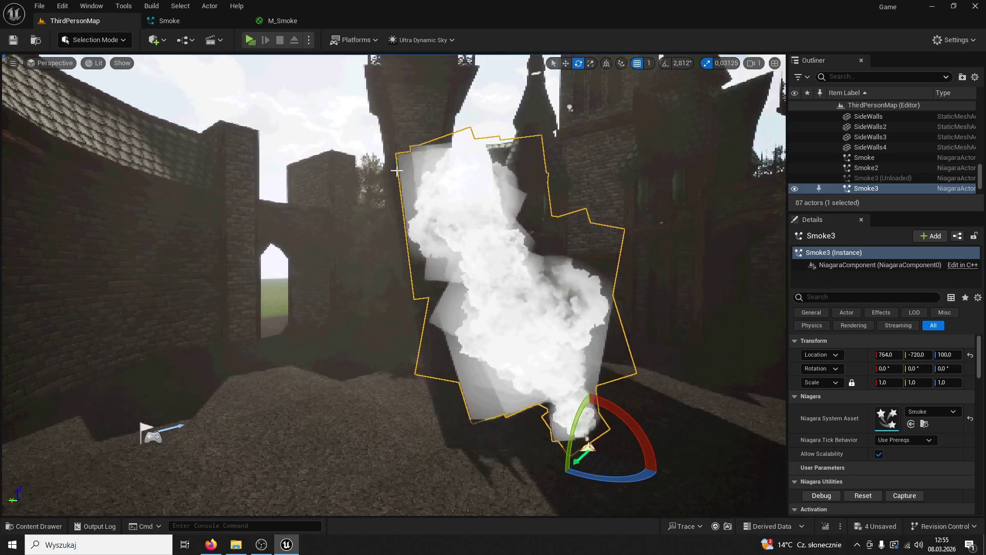
# Change the SphereMask constant from 0.3 to 0.5, save M_Smoke, and view the smoke.
pyautogui.click(277, 20)
pyautogui.click(387, 240)
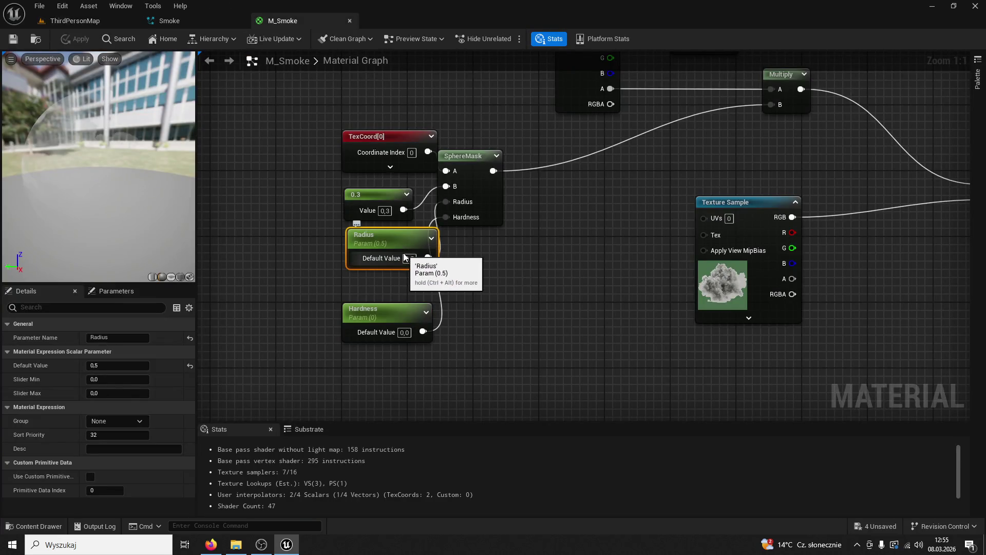
pyautogui.click(390, 213)
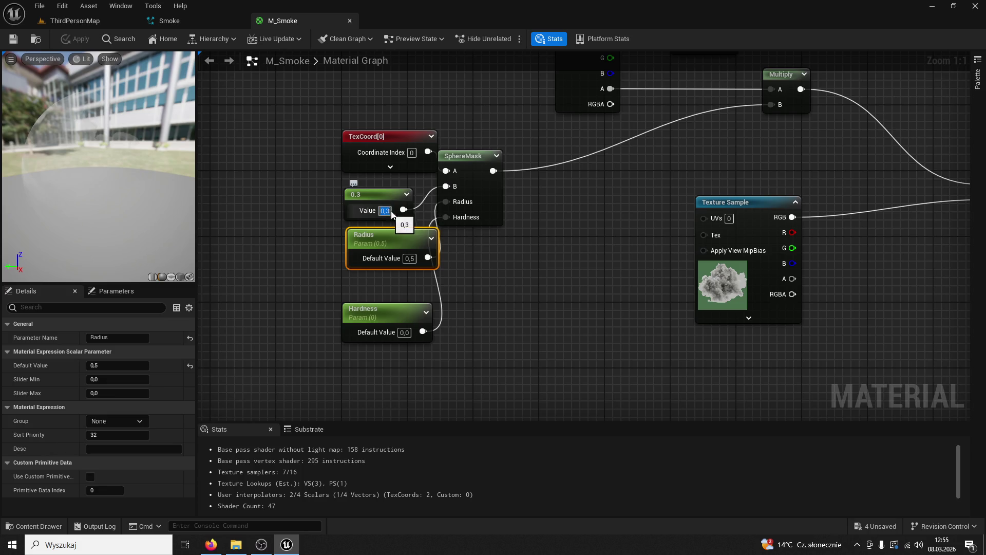
pyautogui.write('.5')
pyautogui.press('Return')
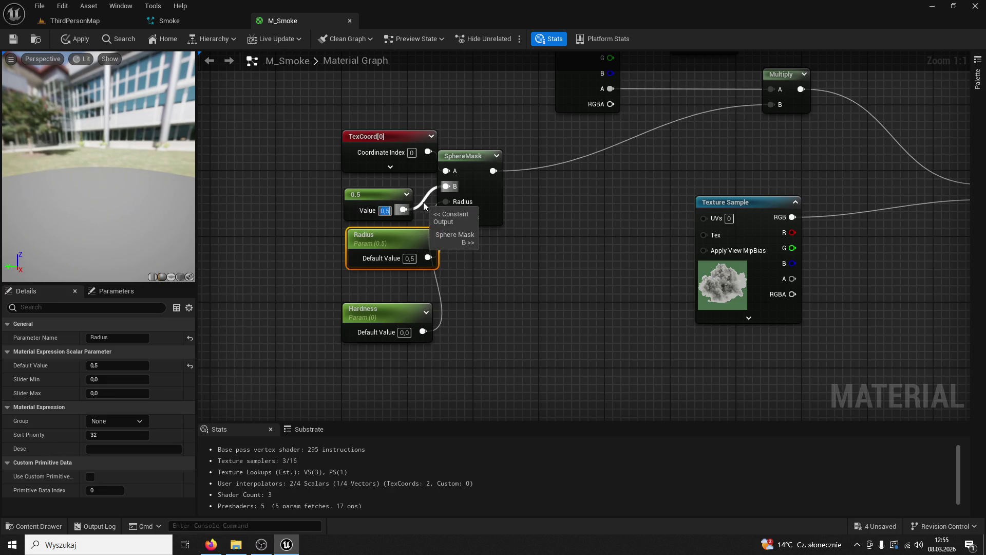
pyautogui.click(12, 41)
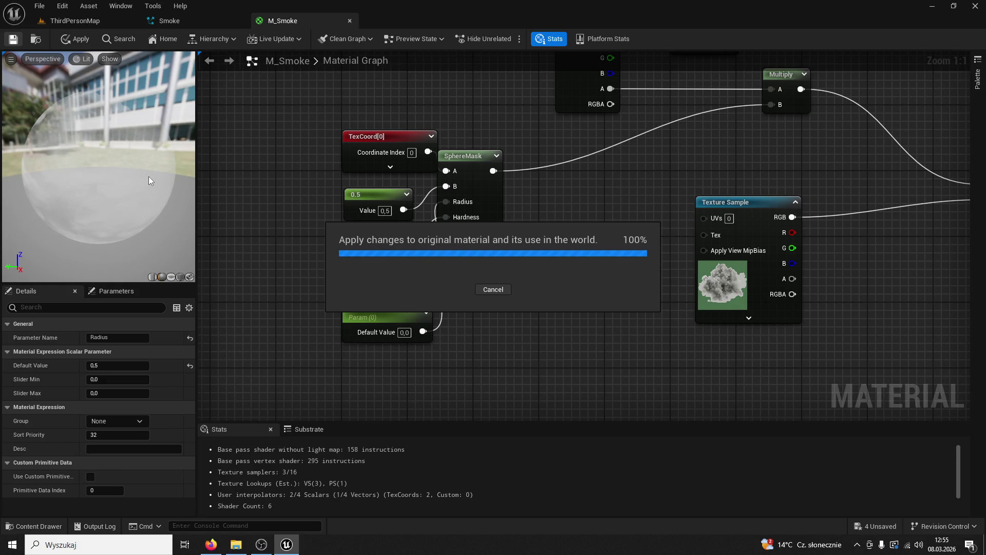
pyautogui.moveTo(149, 176)
pyautogui.mouseDown()
pyautogui.moveTo(170, 174)
pyautogui.moveTo(133, 156)
pyautogui.mouseUp()
pyautogui.click(95, 26)
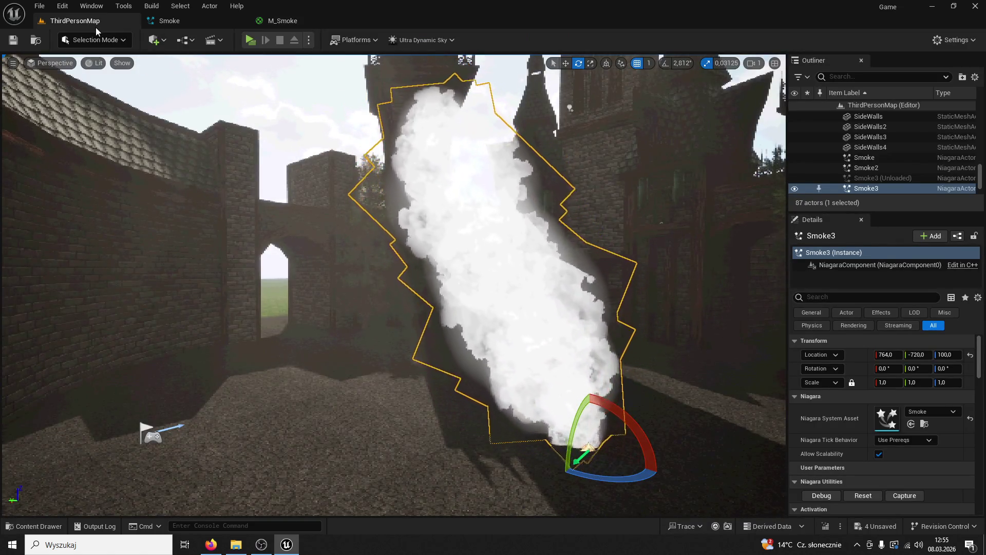
pyautogui.click(301, 23)
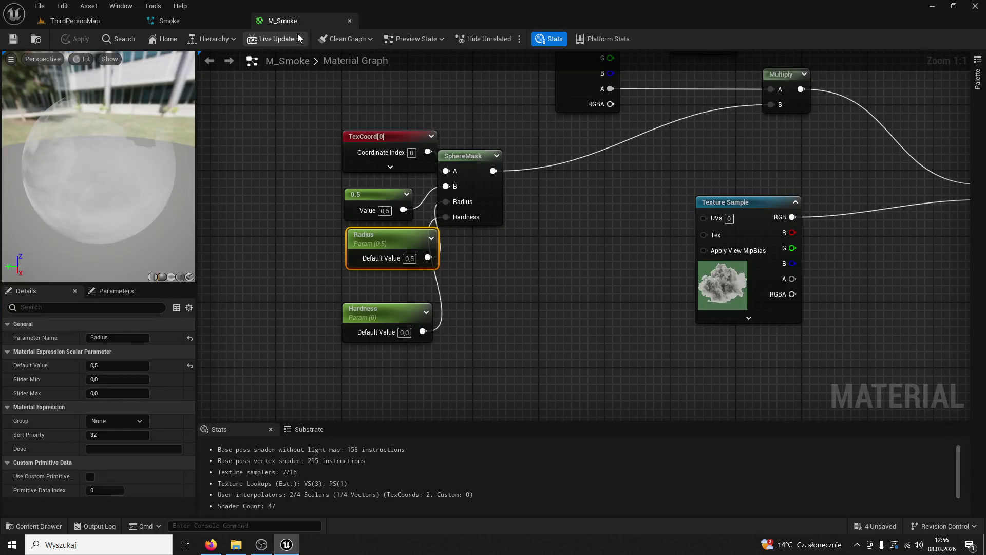
pyautogui.write('1')
# Test a constant of 1, then constant 0.5 with Hardness 0.5, checking the smoke each time.
pyautogui.press('Return')
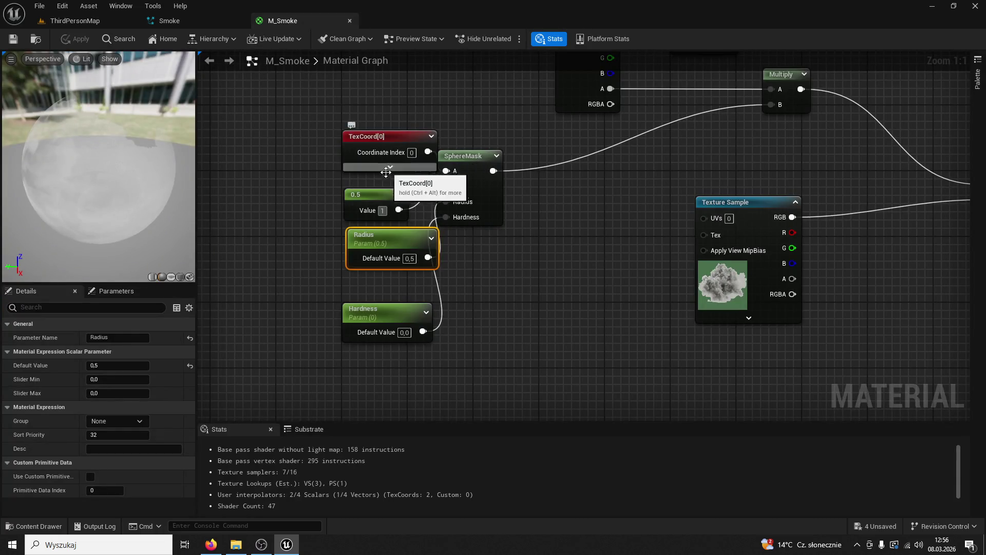
pyautogui.click(14, 43)
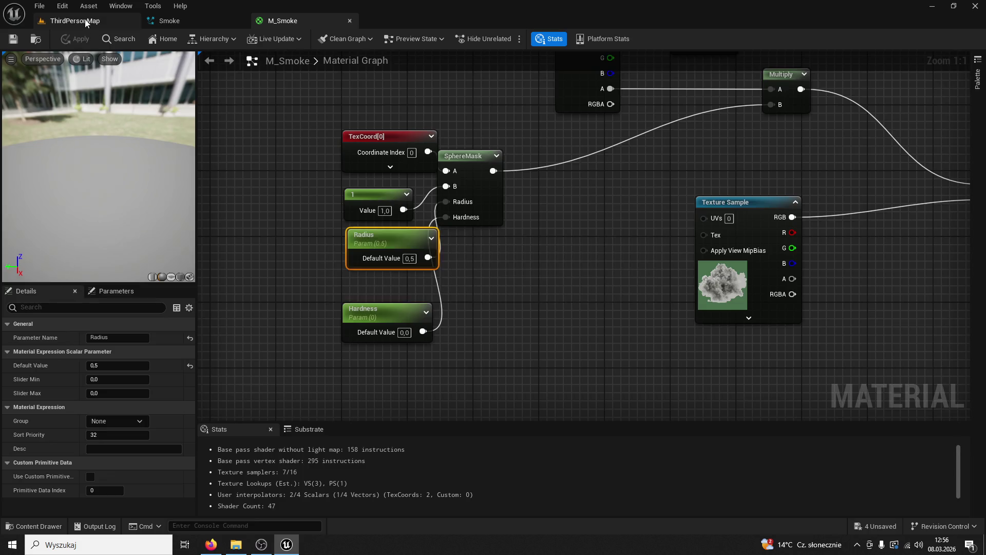
pyautogui.click(85, 19)
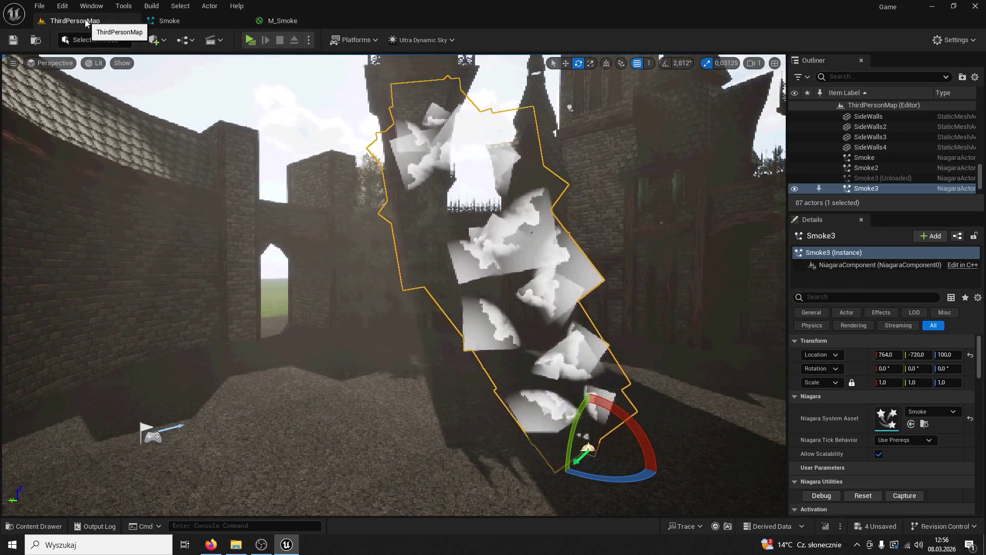
pyautogui.click(282, 21)
pyautogui.write('0,5')
pyautogui.press('Return')
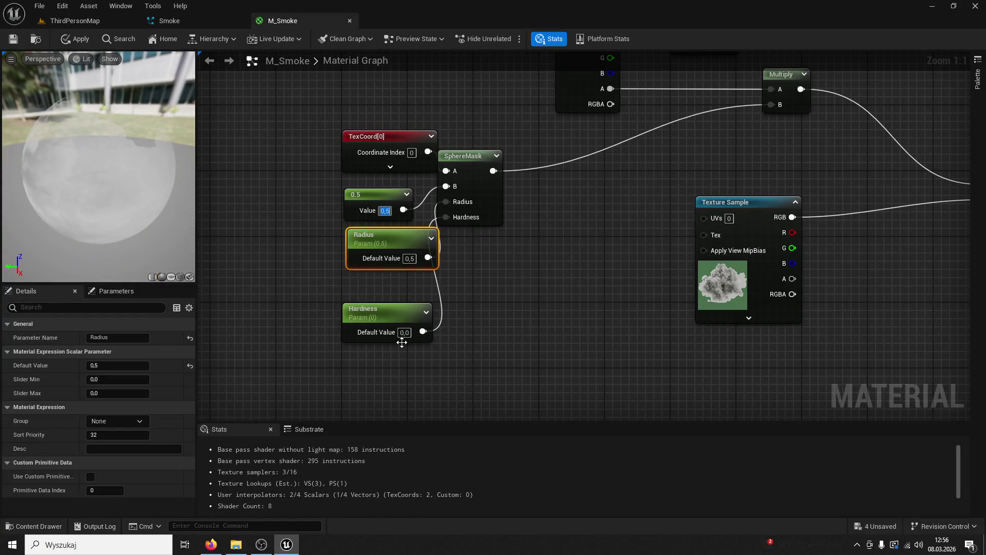
pyautogui.write('0,5')
pyautogui.press('Return')
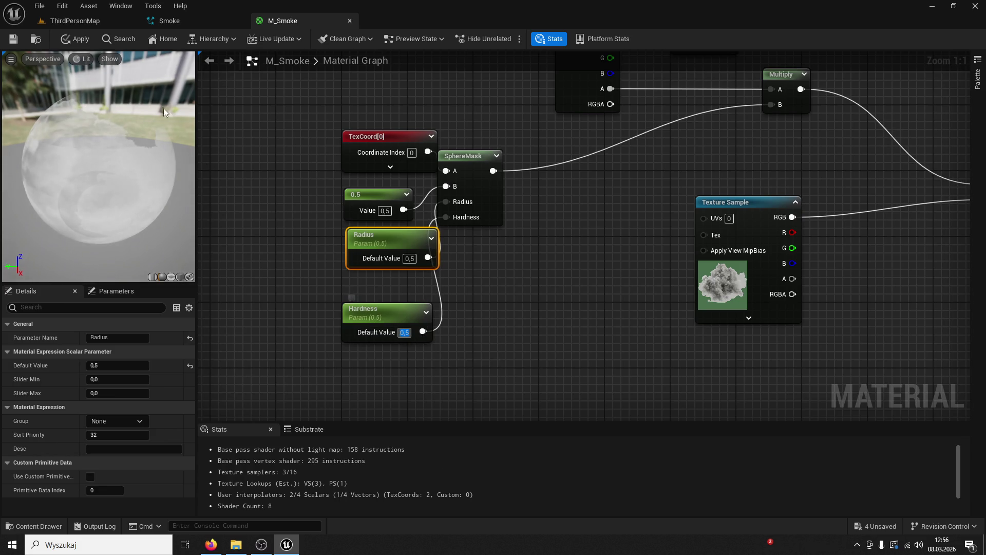
pyautogui.click(90, 25)
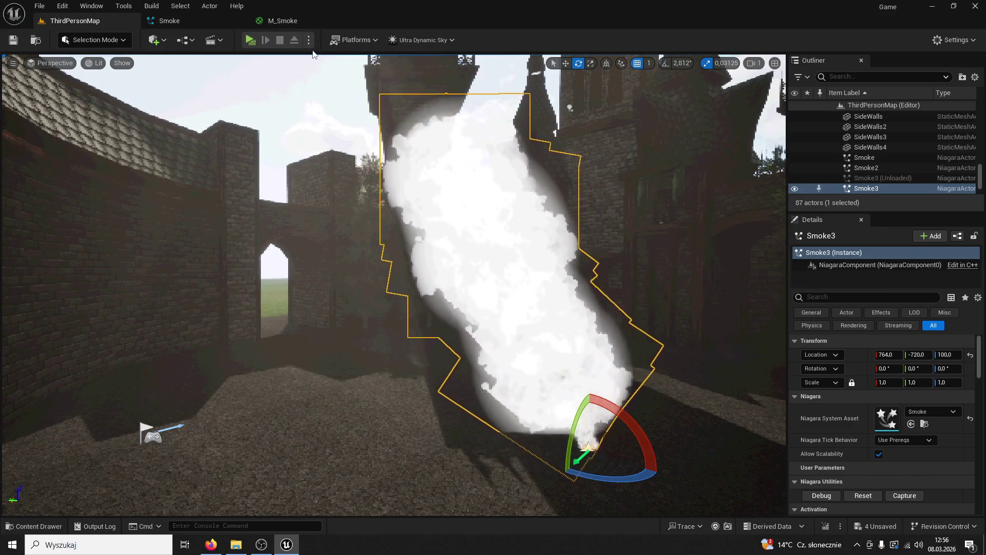
# Reset Hardness, Radius and the constant to 0, save, and check the smoke.
pyautogui.click(257, 22)
pyautogui.click(391, 305)
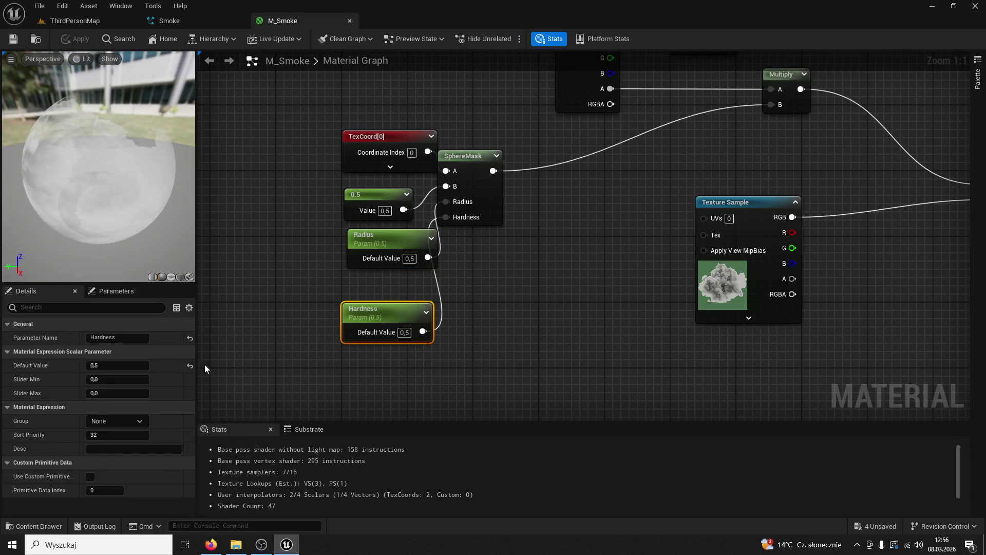
pyautogui.click(190, 365)
pyautogui.click(392, 236)
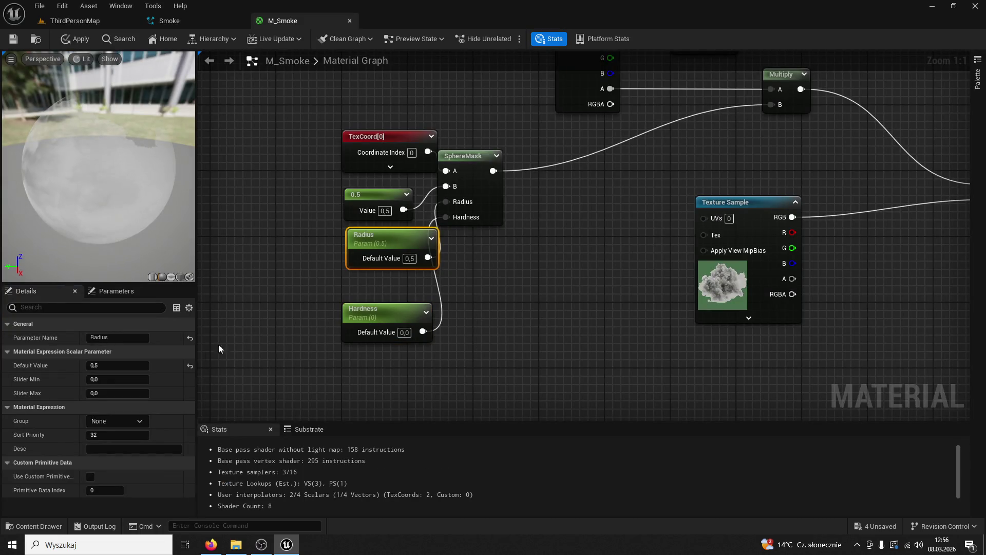
pyautogui.click(190, 365)
pyautogui.click(362, 200)
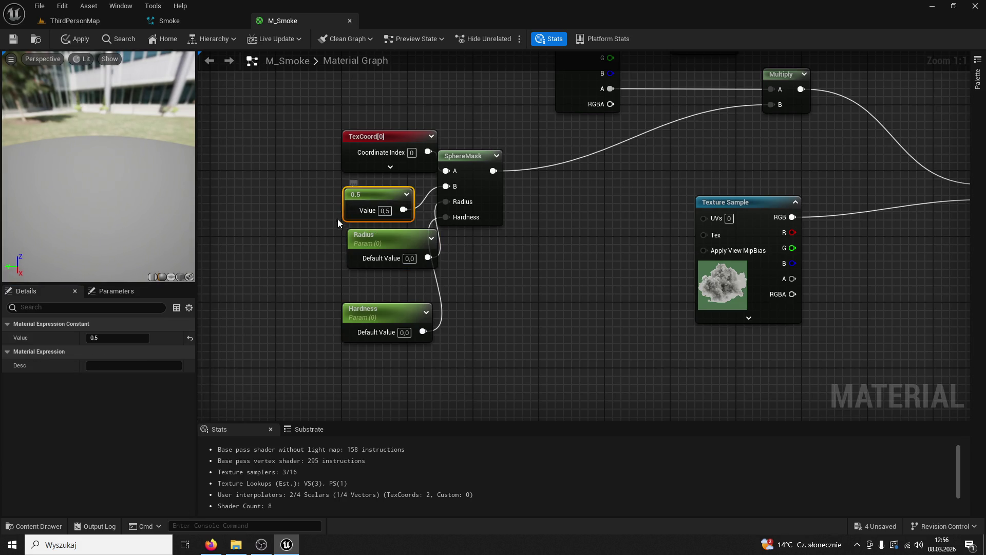
pyautogui.click(190, 338)
pyautogui.click(13, 39)
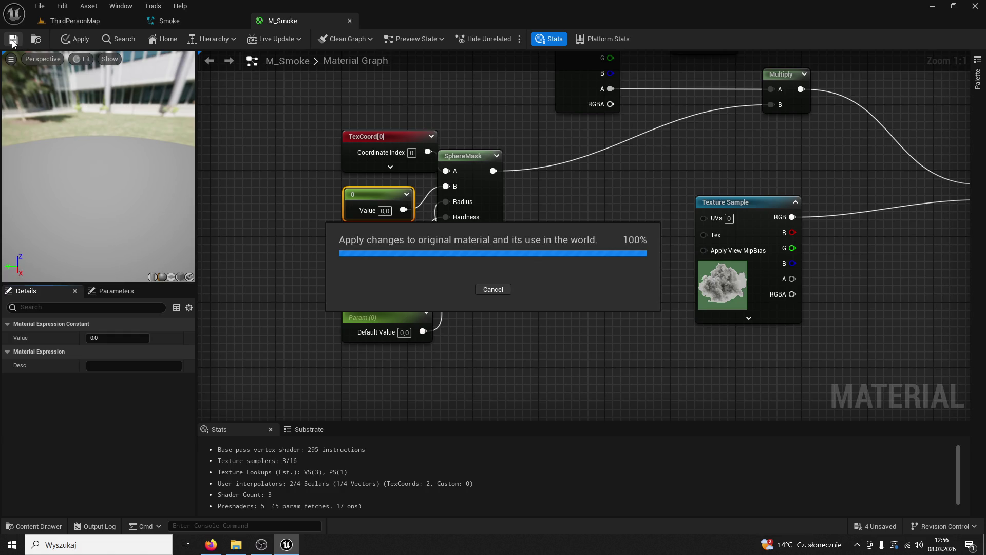
pyautogui.click(89, 24)
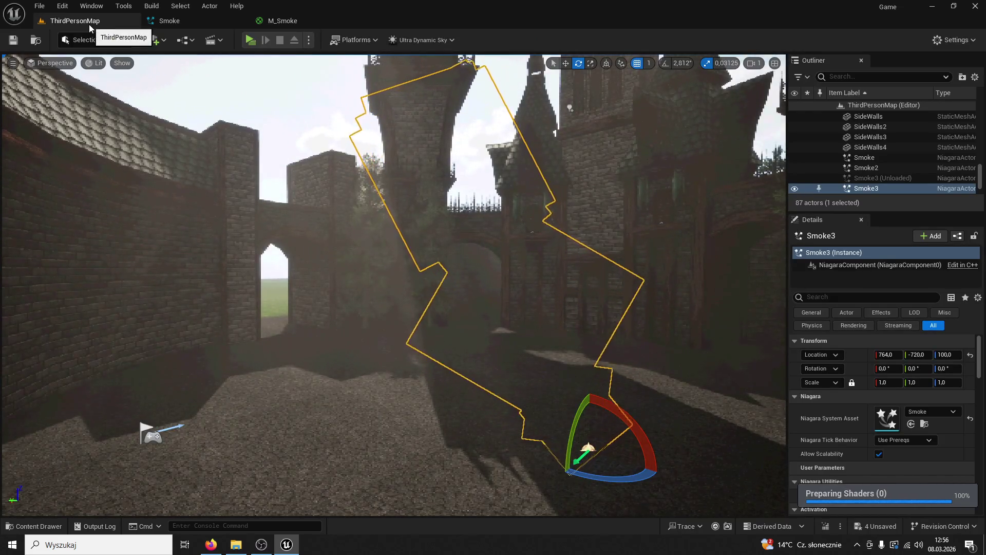
# Undo back to constant 0.5, Radius 0.5 and Hardness 0, and review the restored smoke.
pyautogui.click(285, 21)
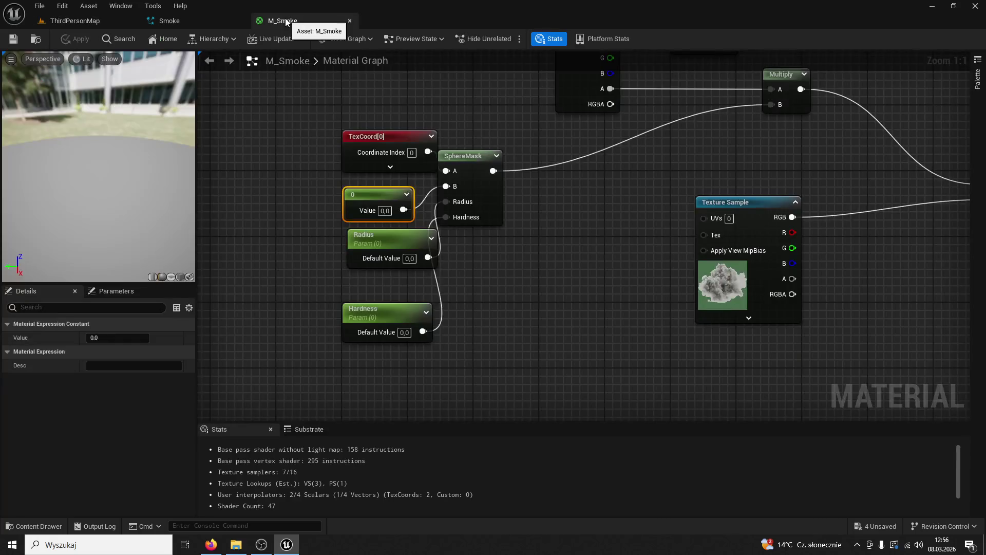
pyautogui.click(518, 288)
pyautogui.hotkey('ctrl', 'z')
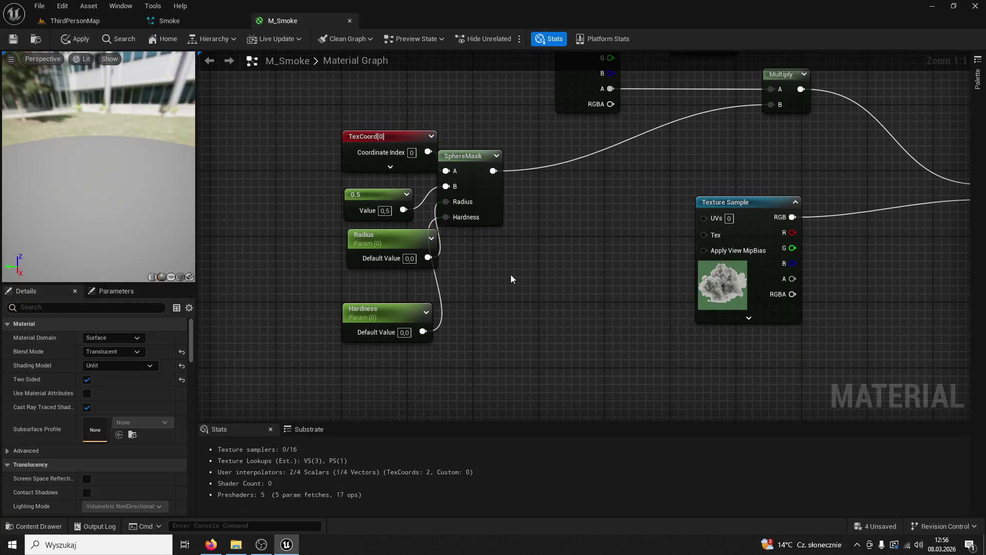
pyautogui.hotkey('ctrl', 'z')
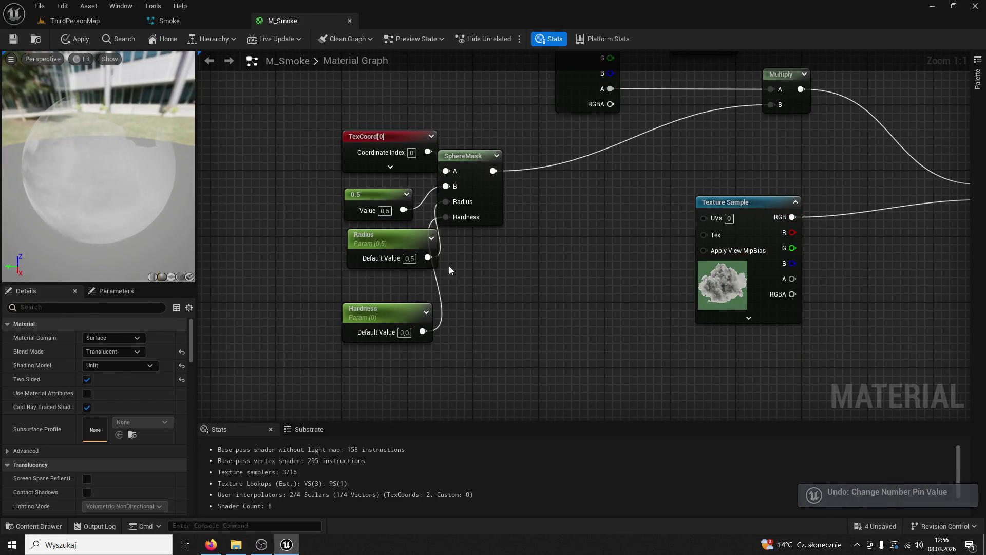
pyautogui.click(69, 26)
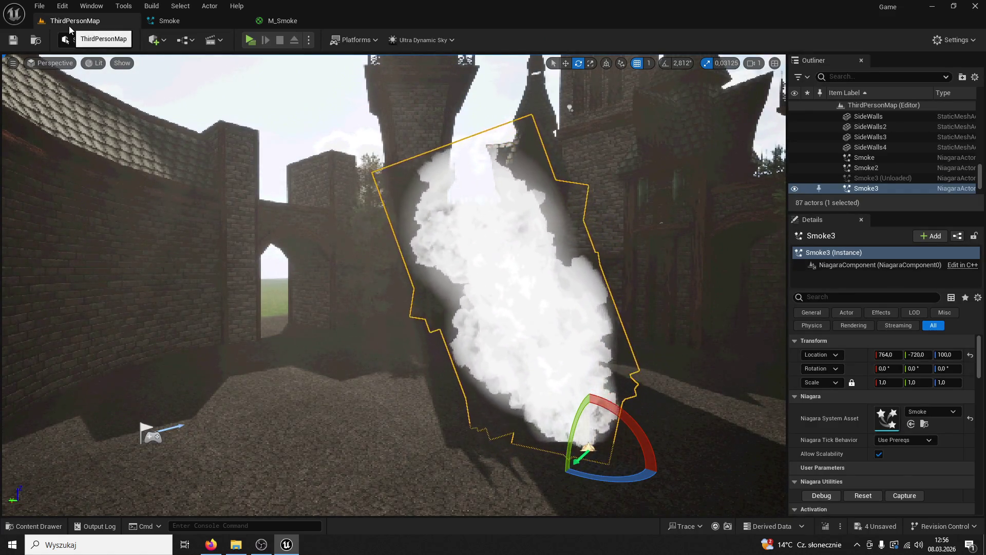
pyautogui.click(278, 21)
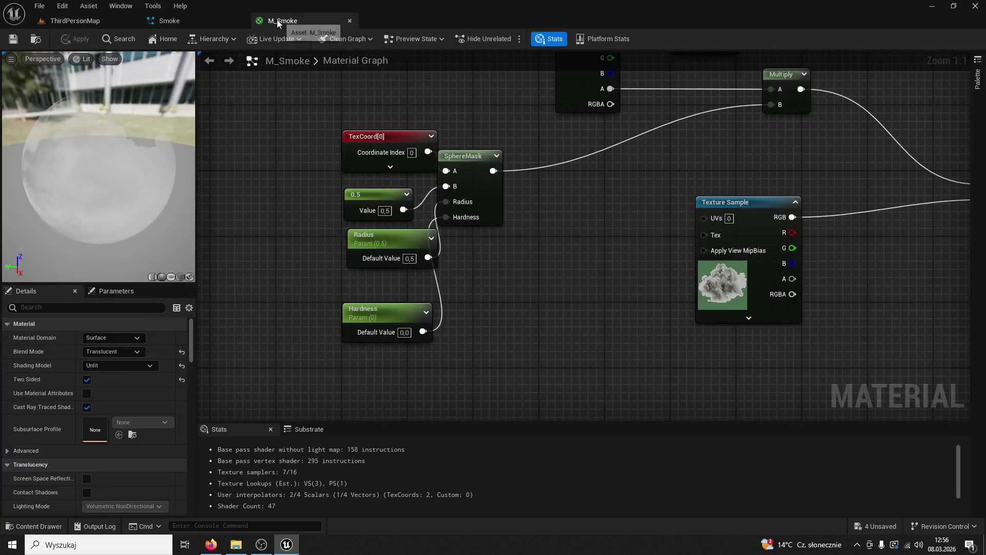
pyautogui.click(177, 21)
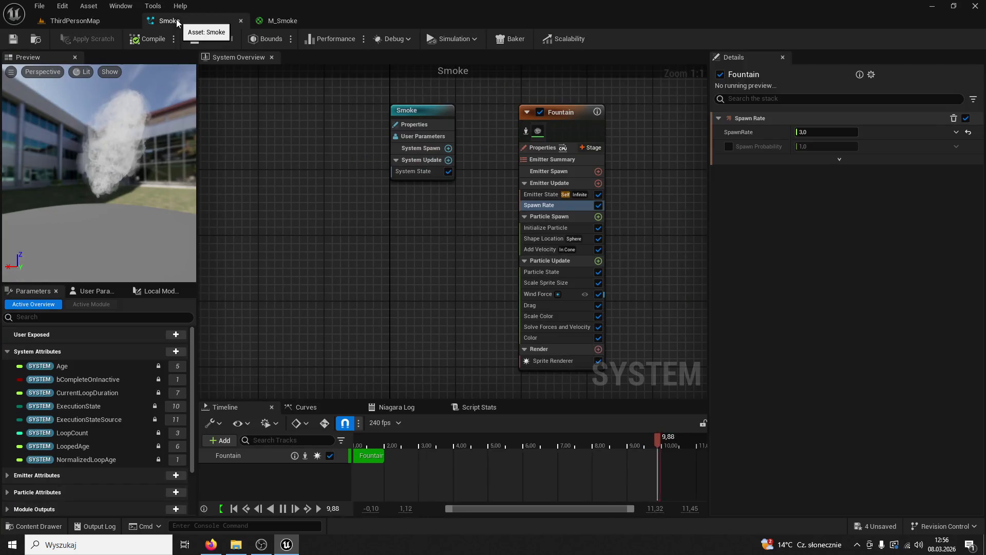
# Add a Rotate Around Point module to the Fountain emitter's Particle Update and raise its Rotation Phase.
pyautogui.click(598, 261)
pyautogui.write('rotate')
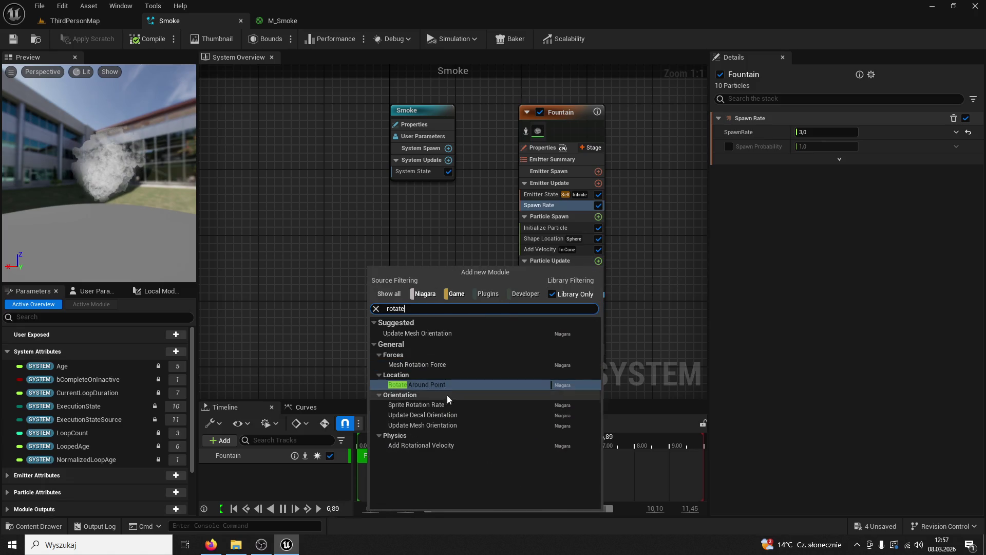
pyautogui.click(442, 384)
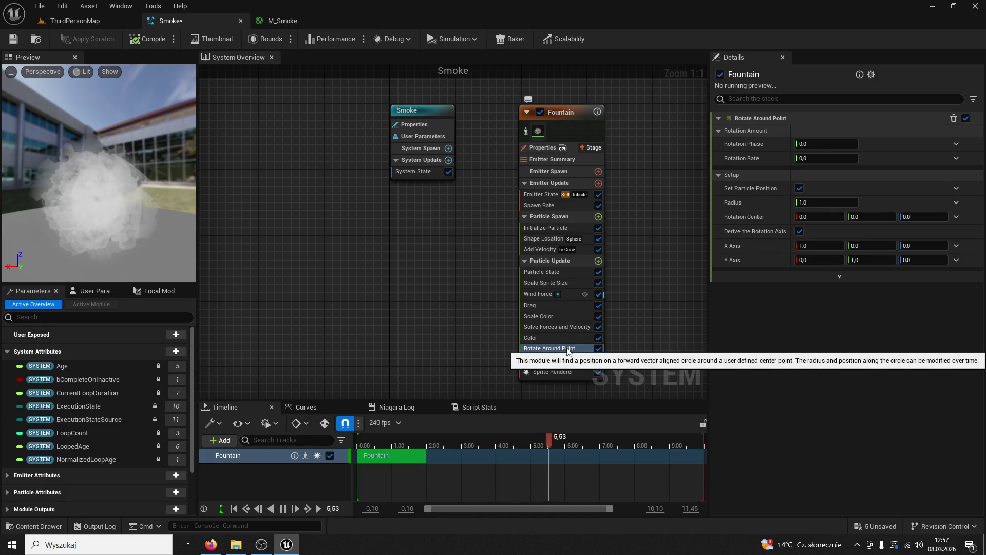
pyautogui.moveTo(812, 145); pyautogui.dragTo(812, 161)
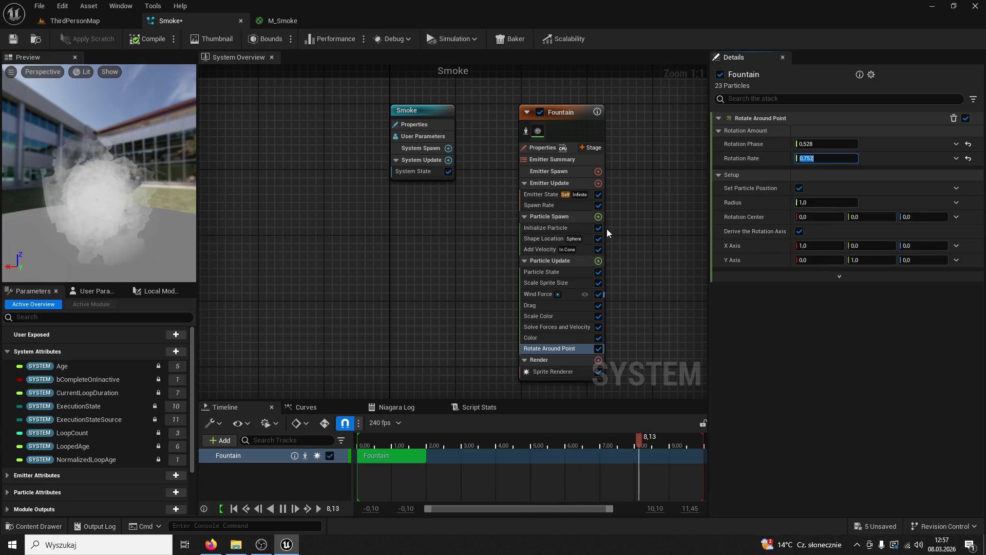
# Inspect the Rotate Around Point script, then delete the module from the Fountain emitter.
pyautogui.doubleClick(545, 350)
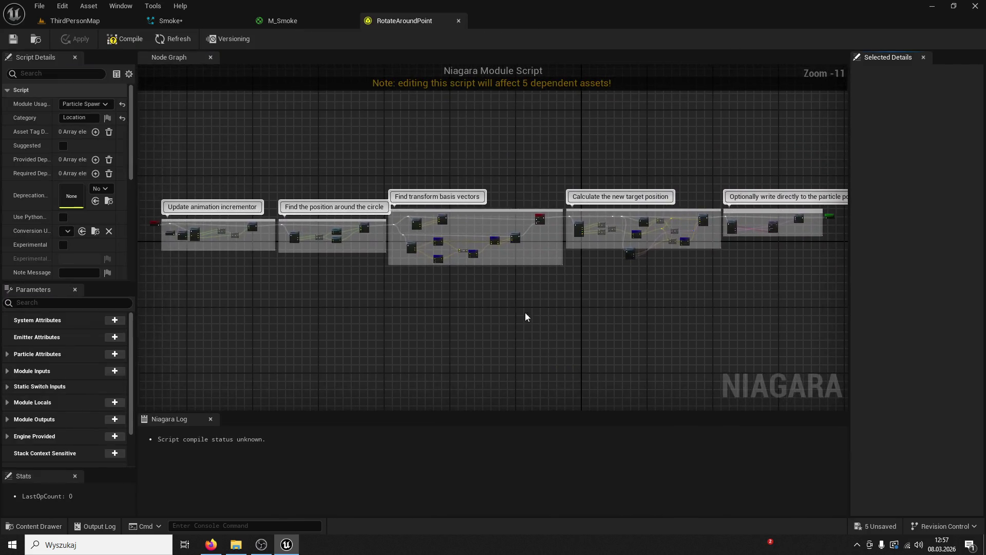
pyautogui.click(459, 21)
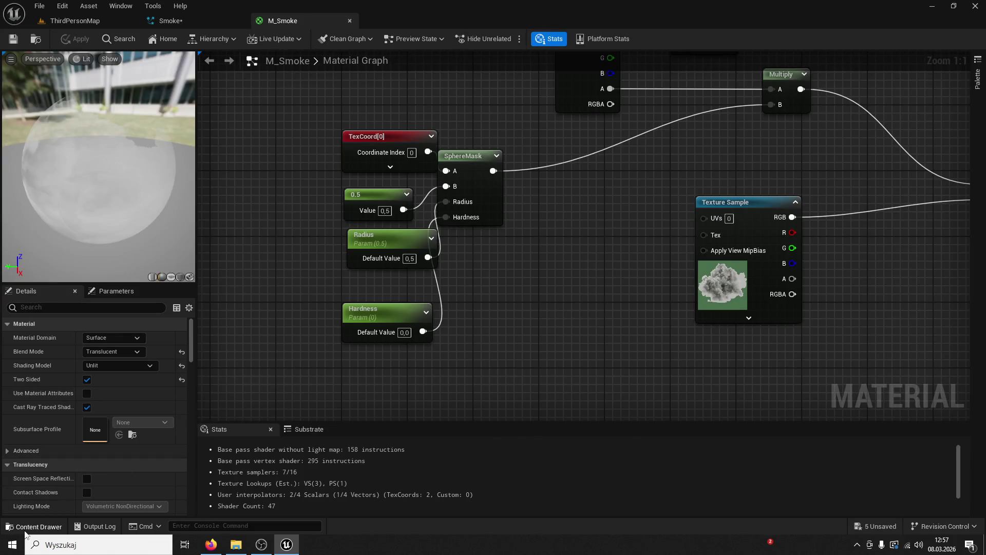
pyautogui.click(19, 528)
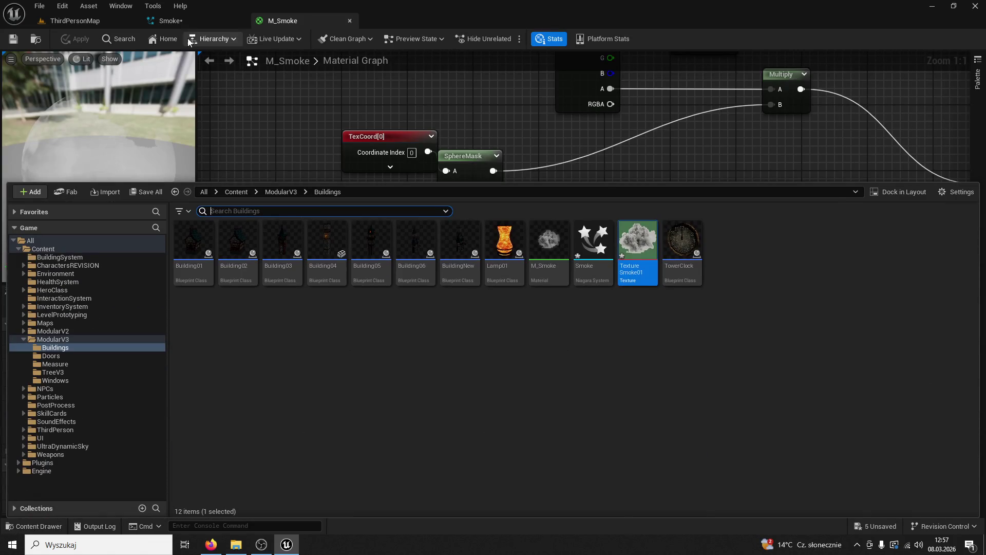
pyautogui.click(165, 20)
pyautogui.doubleClick(547, 349)
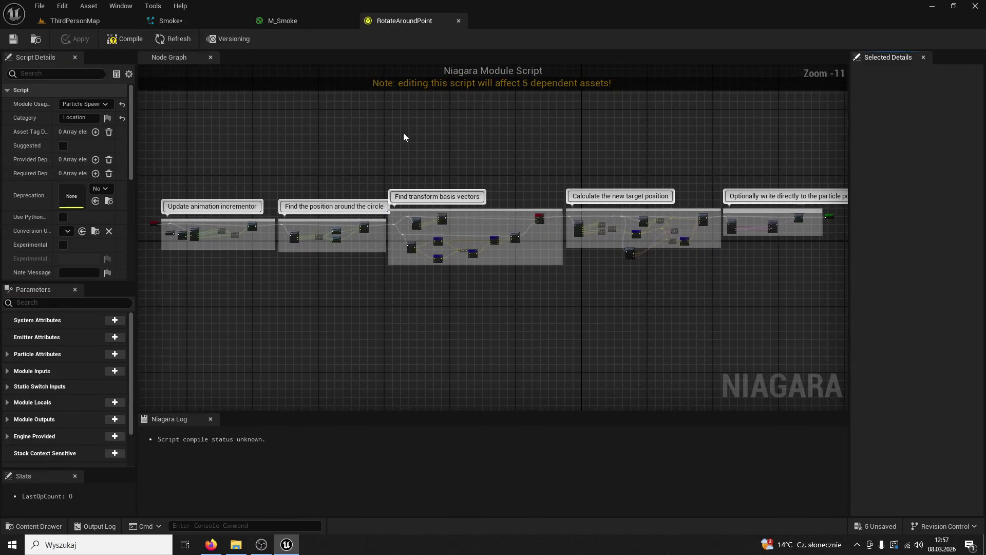
pyautogui.click(459, 22)
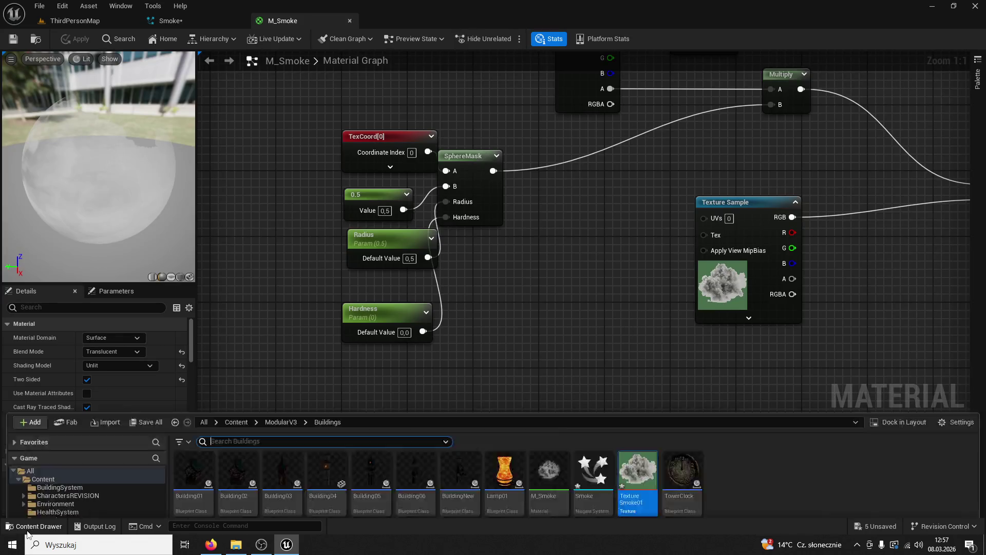
pyautogui.click(27, 529)
pyautogui.click(234, 23)
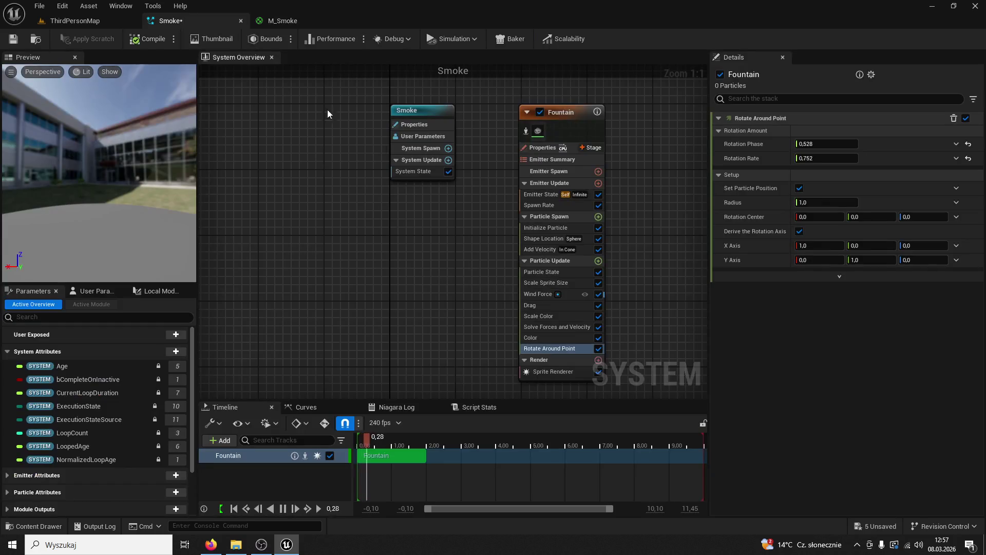
pyautogui.doubleClick(543, 346)
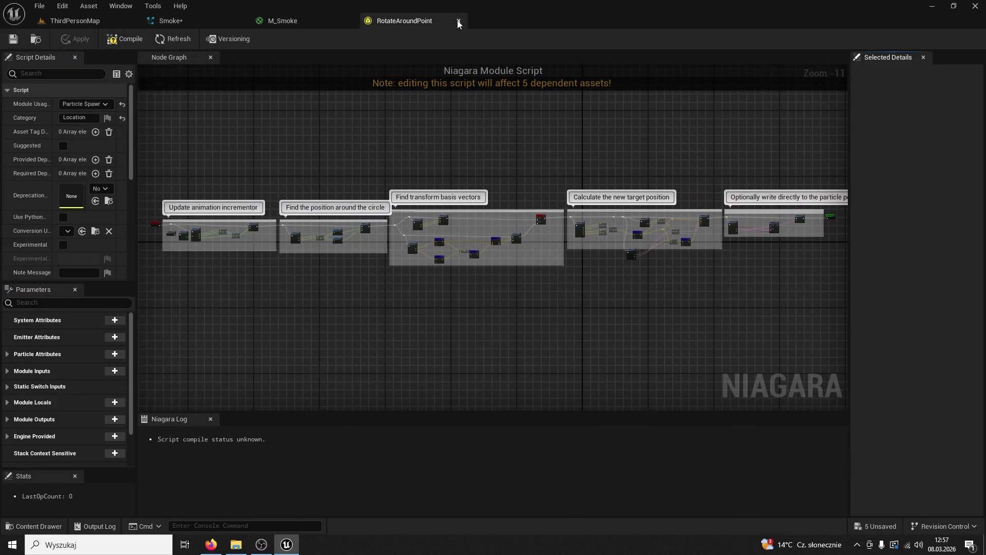
pyautogui.click(458, 22)
pyautogui.click(211, 22)
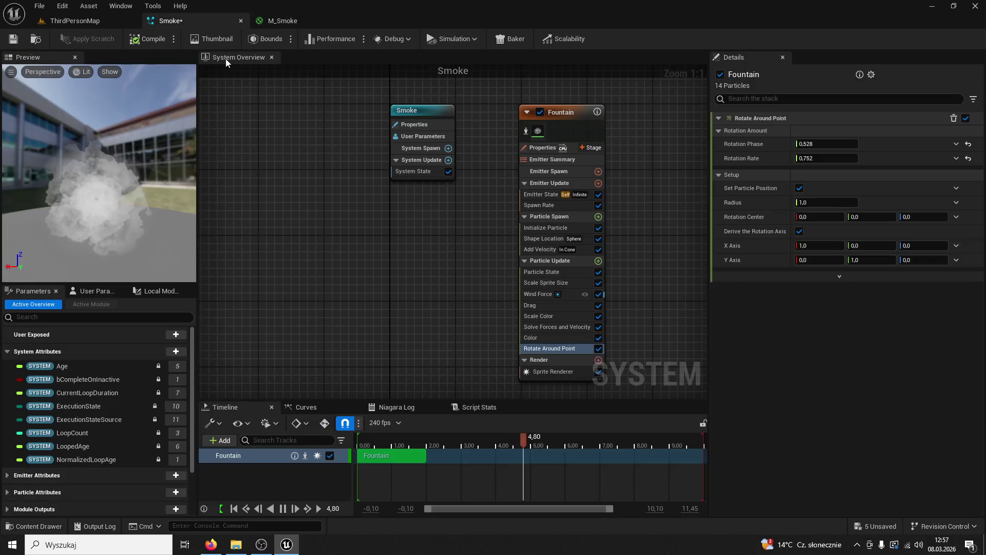
pyautogui.press('Delete')
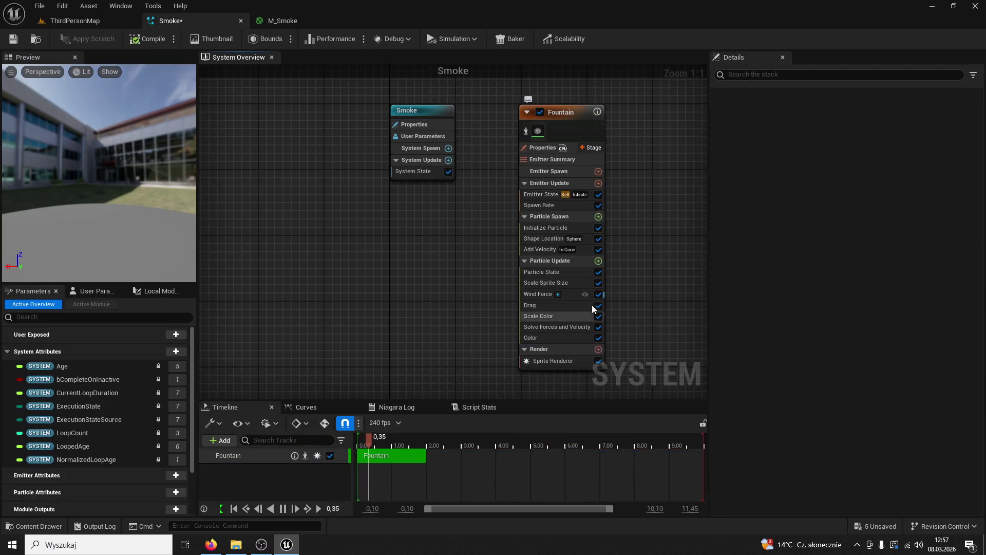
# Add a Sprite Rotation Rate module to Particle Update and set its Rotation Rate to 5.0.
pyautogui.click(598, 261)
pyautogui.write('rotate')
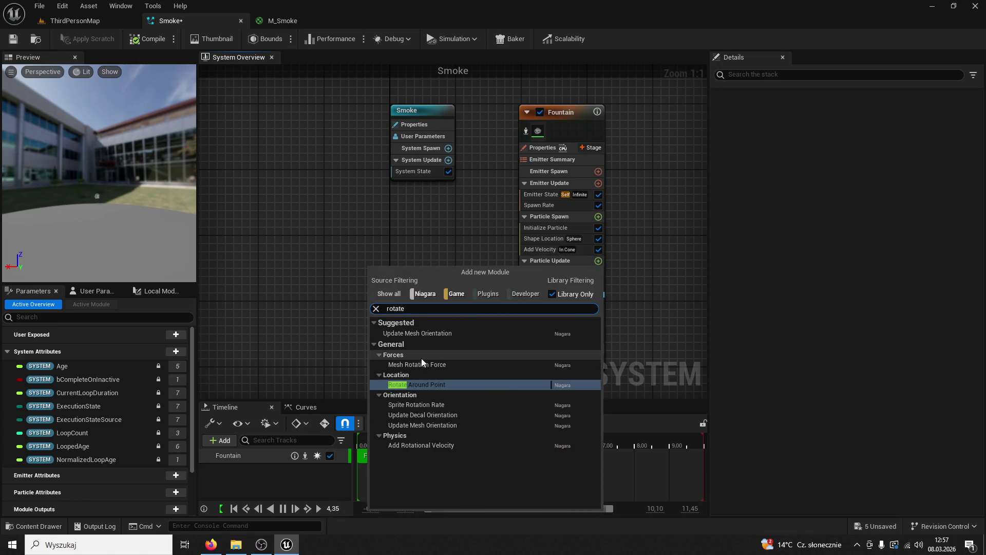
pyautogui.click(440, 404)
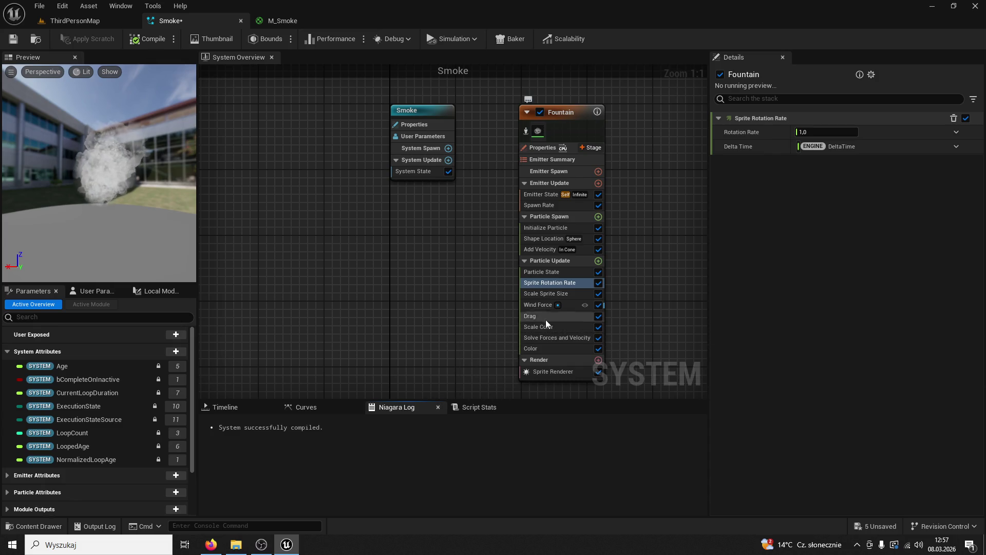
pyautogui.click(821, 132)
pyautogui.write('5')
pyautogui.press('Return')
pyautogui.click(808, 132)
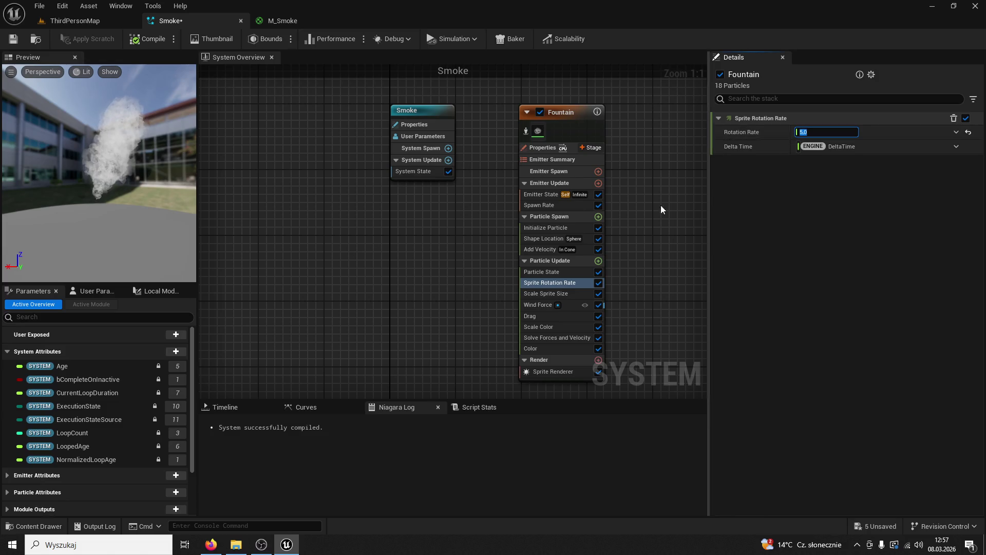
pyautogui.click(556, 372)
# Set the Fountain Sprite Renderer's material to DefaultSpriteMaterial.
pyautogui.click(966, 150)
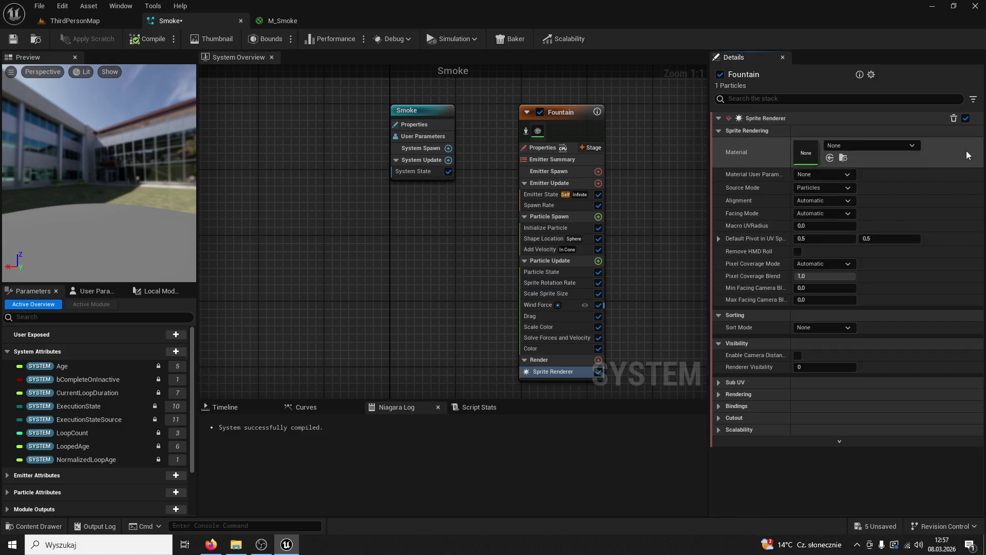
pyautogui.click(844, 158)
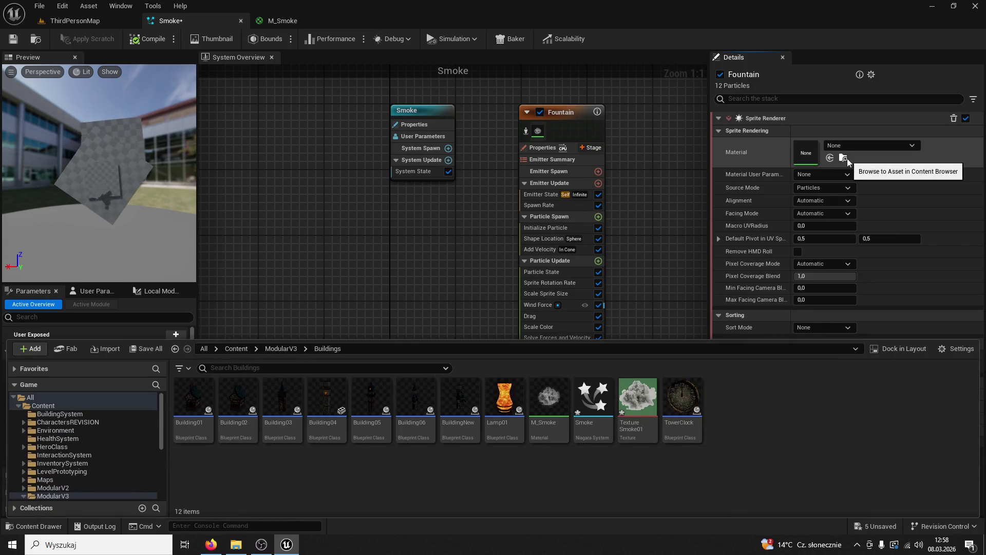
pyautogui.click(855, 144)
pyautogui.write('sprite')
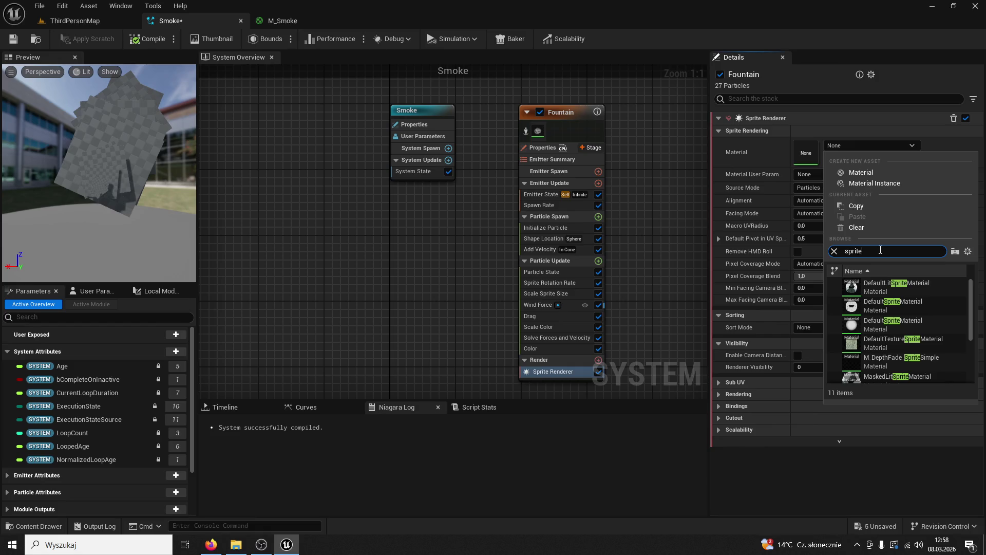
pyautogui.click(912, 325)
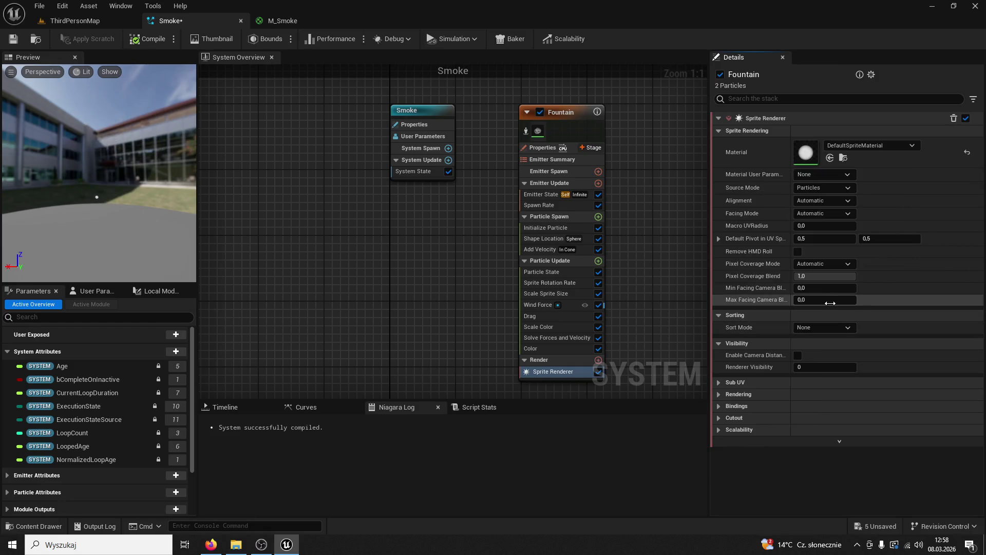
# Save the Smoke system and locate DefaultSpriteMaterial in the content browser.
pyautogui.click(17, 41)
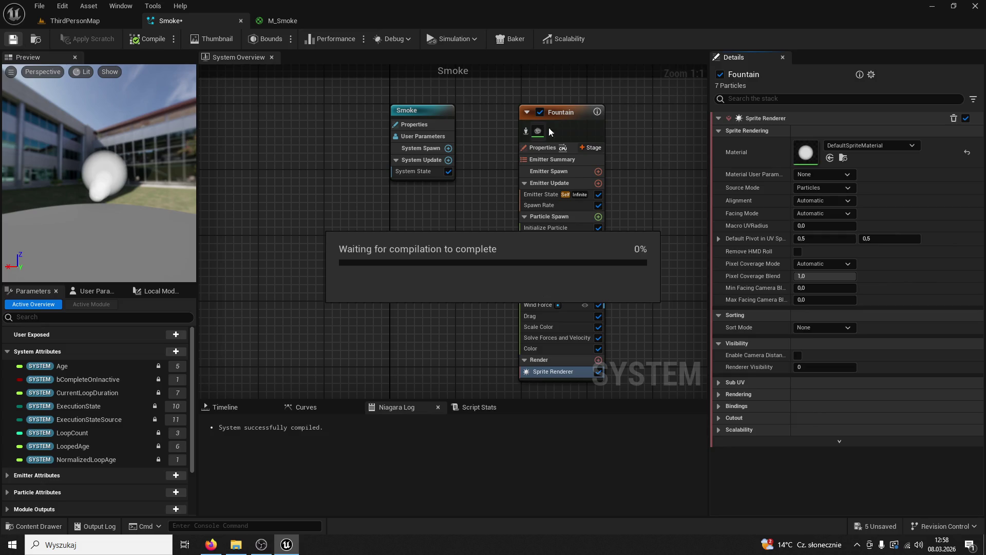
pyautogui.click(844, 158)
pyautogui.rightClick(620, 405)
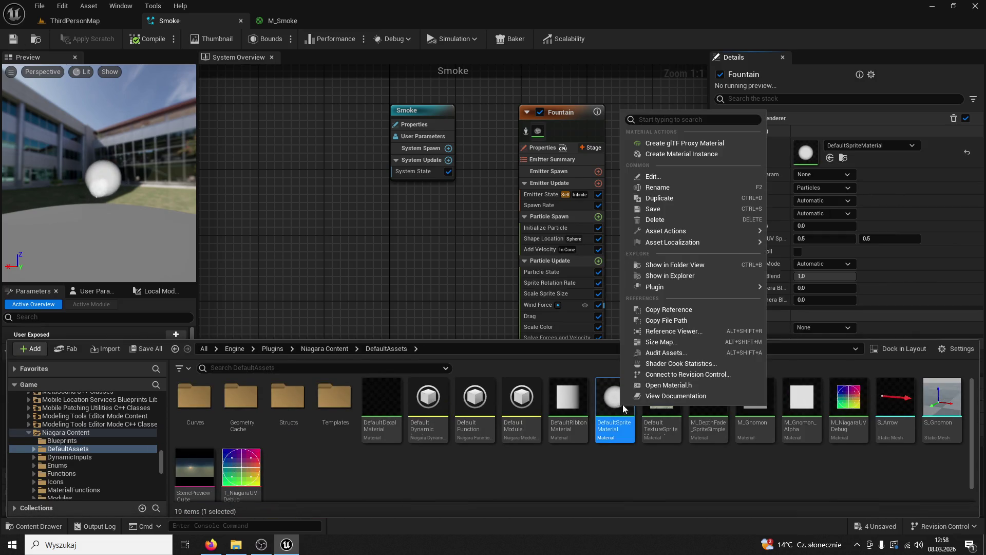
# Duplicate DefaultSpriteMaterial and move the copy into the ModularV3/Buildings folder.
pyautogui.click(669, 198)
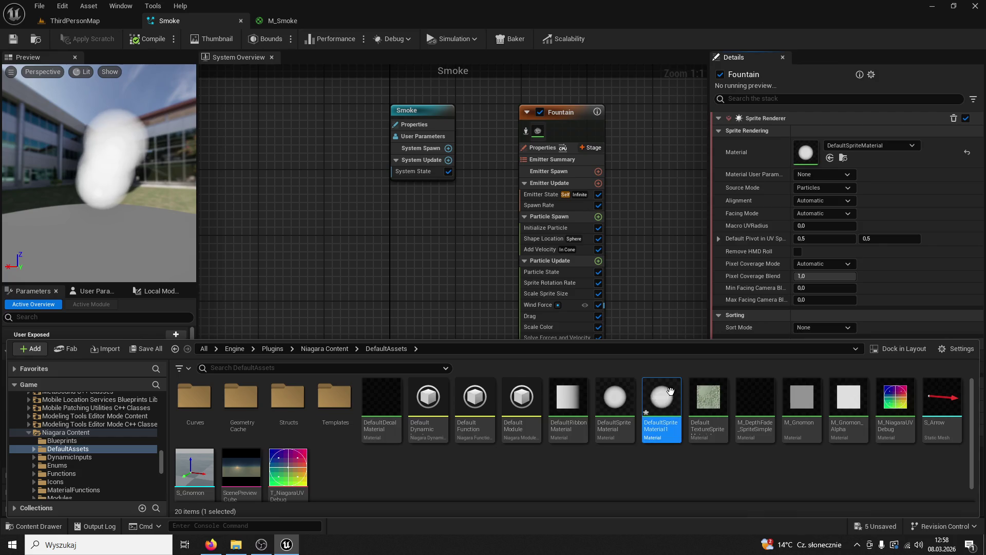
pyautogui.moveTo(661, 401)
pyautogui.mouseDown()
pyautogui.moveTo(67, 462)
pyautogui.moveTo(56, 437)
pyautogui.moveTo(66, 385)
pyautogui.moveTo(94, 413)
pyautogui.moveTo(67, 460)
pyautogui.mouseUp()
pyautogui.click(94, 476)
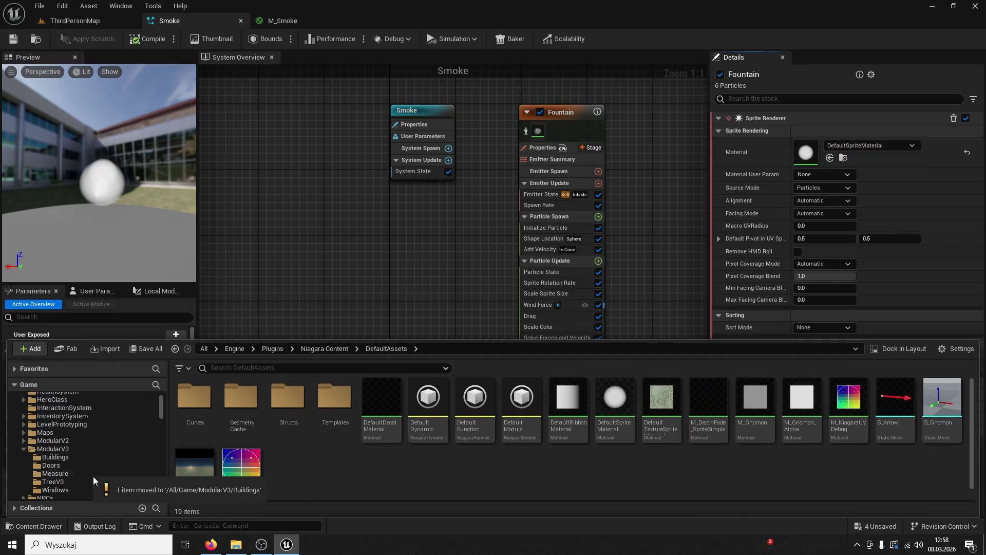
# Navigate back to ModularV3/Buildings and open DefaultSpriteMaterial1 in the material editor.
pyautogui.click(342, 350)
pyautogui.click(281, 352)
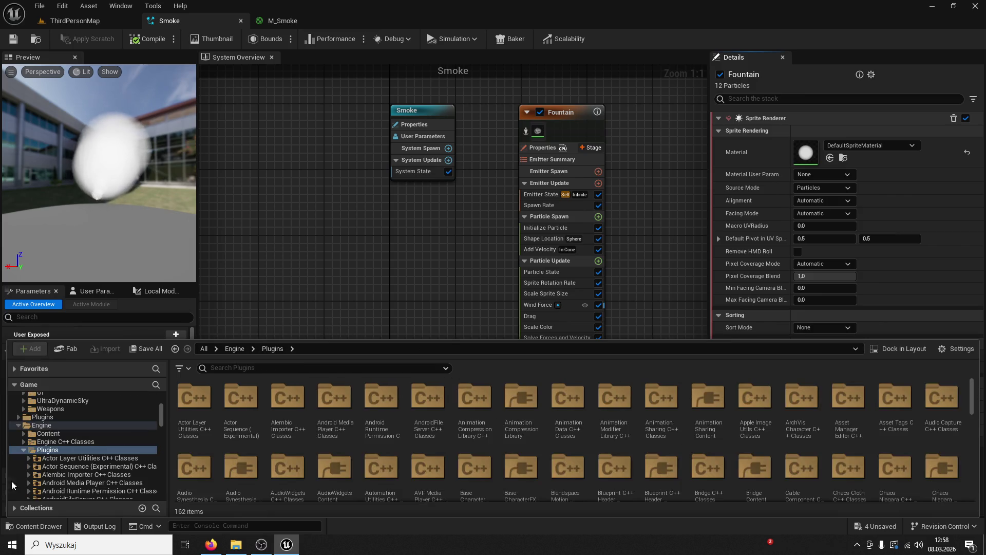
pyautogui.click(15, 441)
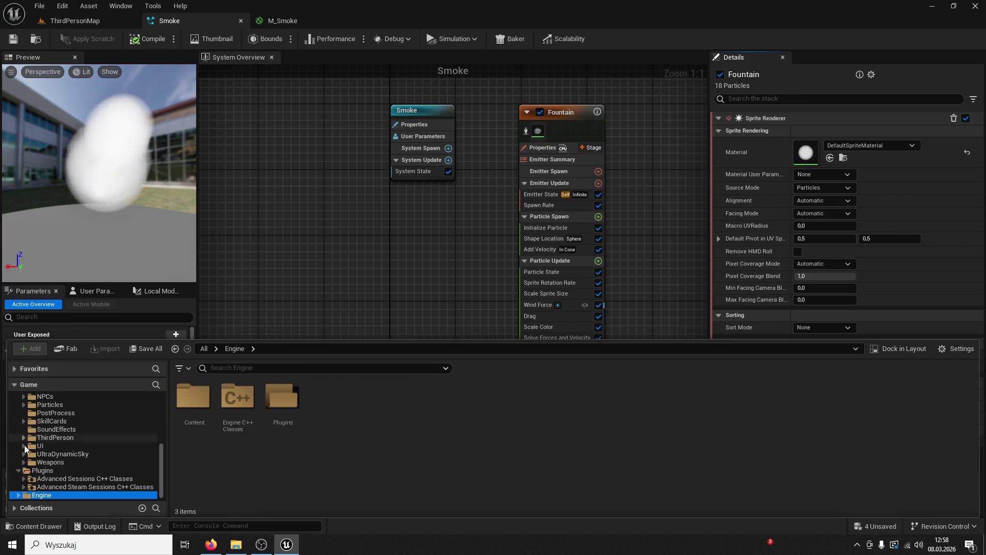
pyautogui.scroll(3, 30, 465)
pyautogui.scroll(4, 67, 450)
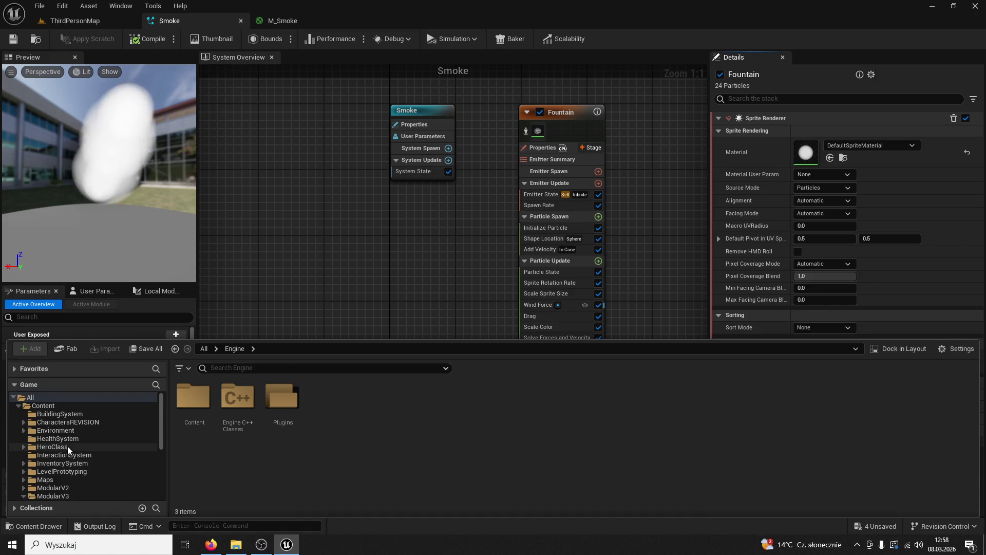
pyautogui.click(69, 415)
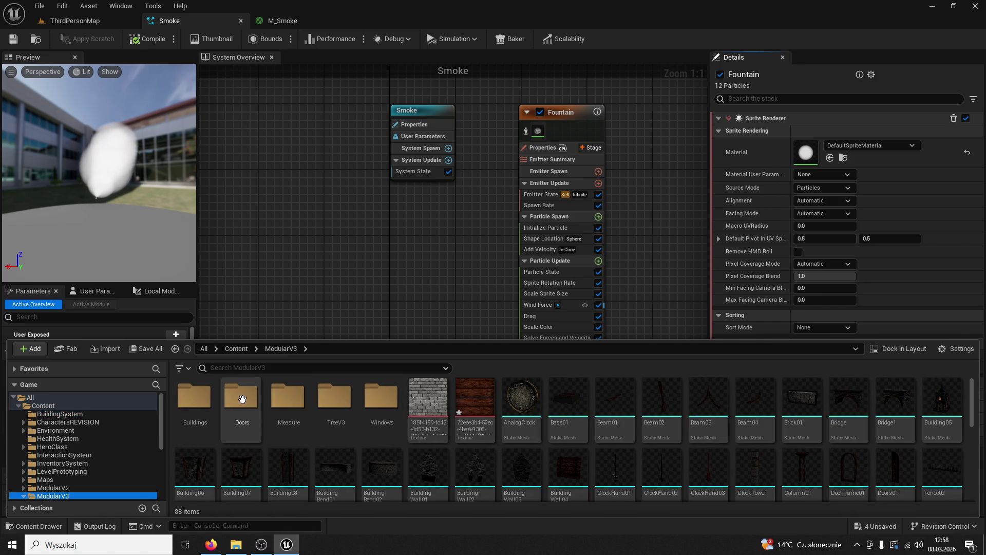
pyautogui.doubleClick(181, 409)
pyautogui.doubleClick(504, 419)
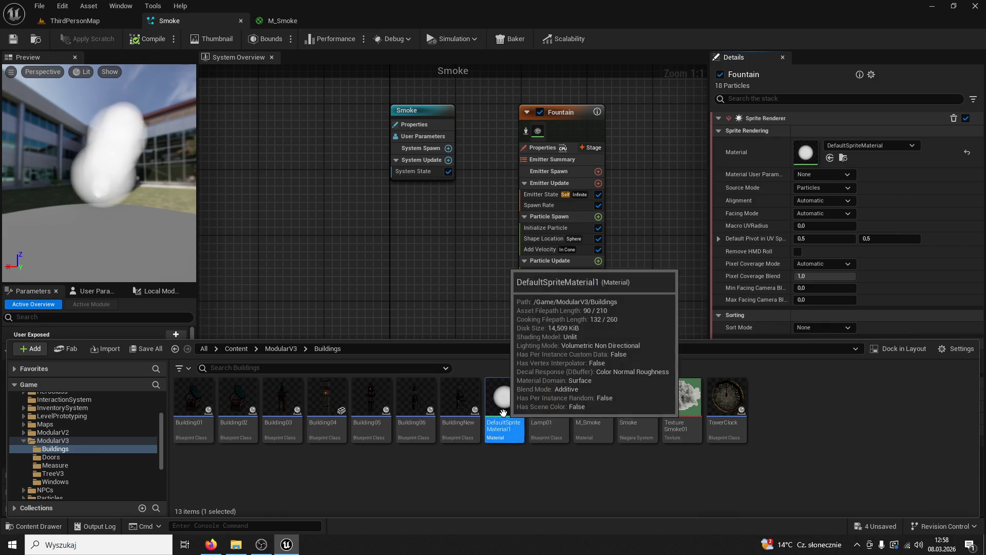
pyautogui.moveTo(602, 307); pyautogui.dragTo(429, 110)
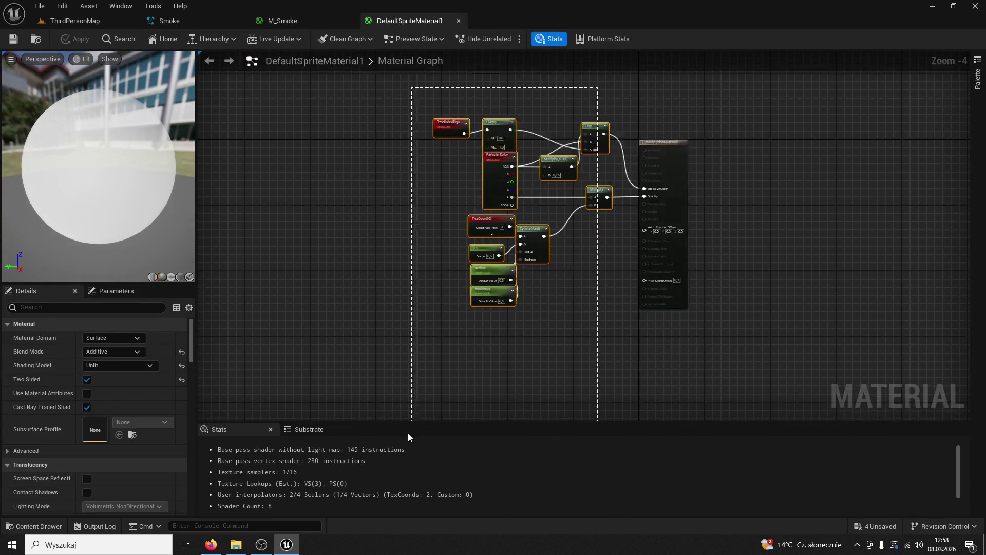
# Copy M_Smoke's Texture Sample and Multiply nodes into DefaultSpriteMaterial1's graph.
pyautogui.moveTo(494, 254); pyautogui.dragTo(301, 241)
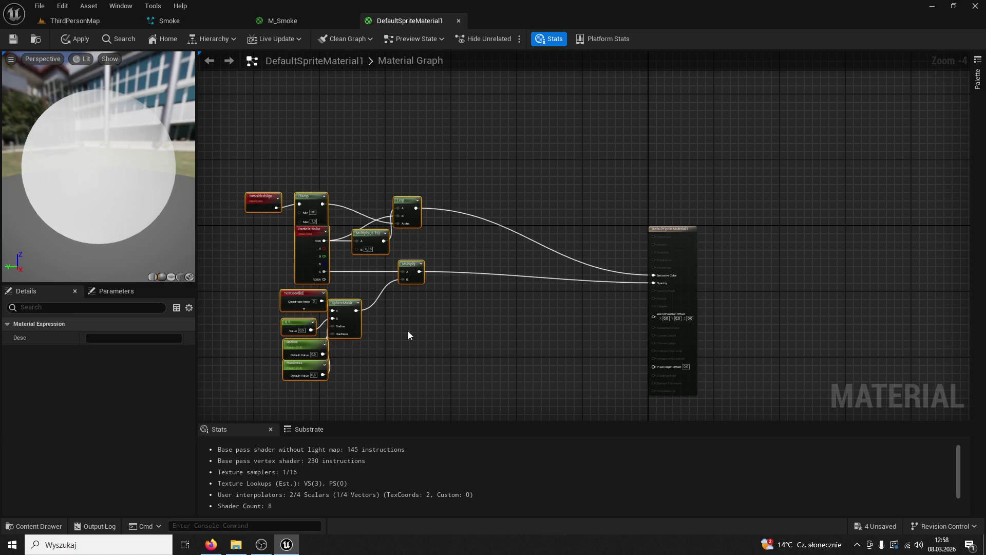
pyautogui.click(390, 313)
pyautogui.click(282, 21)
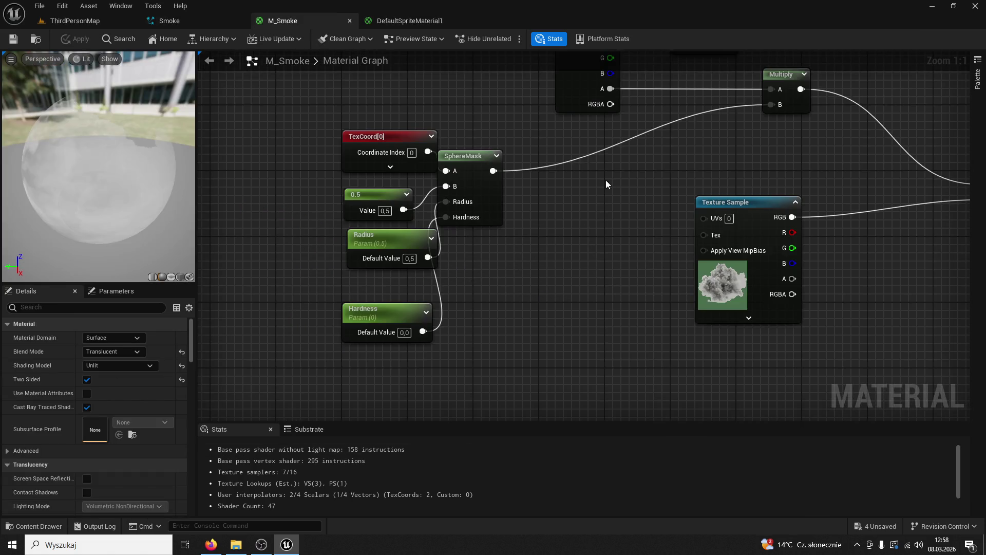
pyautogui.scroll(2, 591, 215)
pyautogui.moveTo(540, 345); pyautogui.dragTo(545, 344)
pyautogui.hotkey('ctrl', 'space')
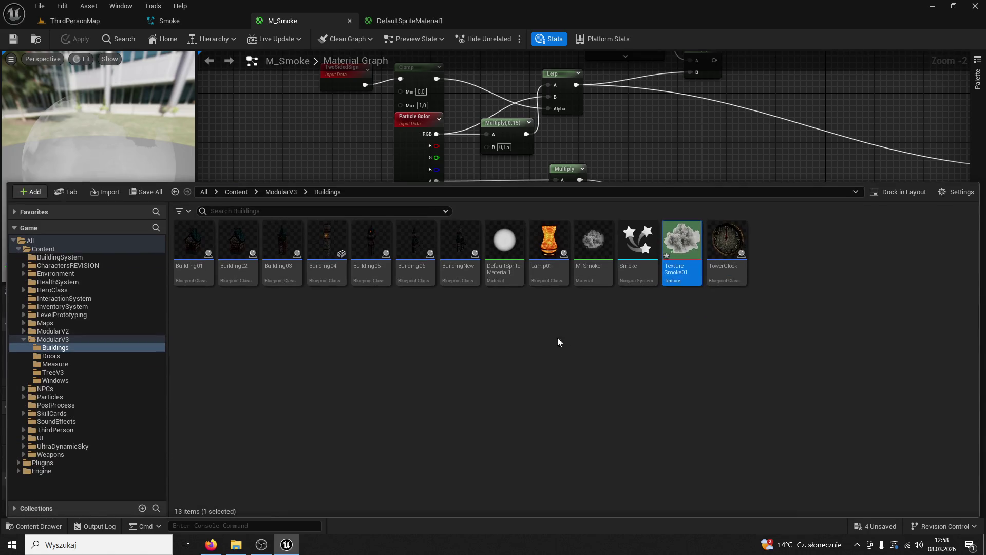
pyautogui.click(710, 150)
pyautogui.click(719, 252)
pyautogui.keyDown('ctrl'); pyautogui.click(544, 274); pyautogui.keyUp('ctrl')
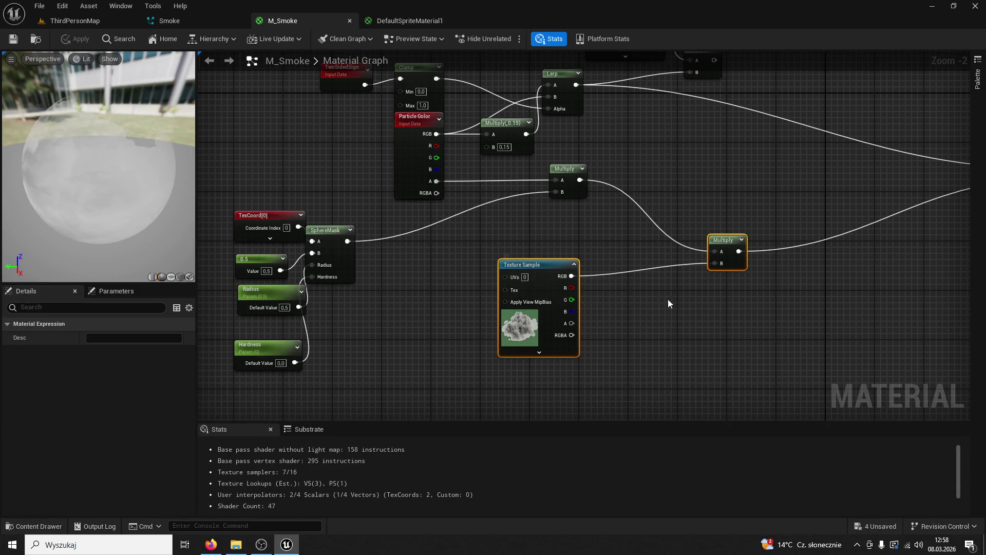
pyautogui.click(376, 21)
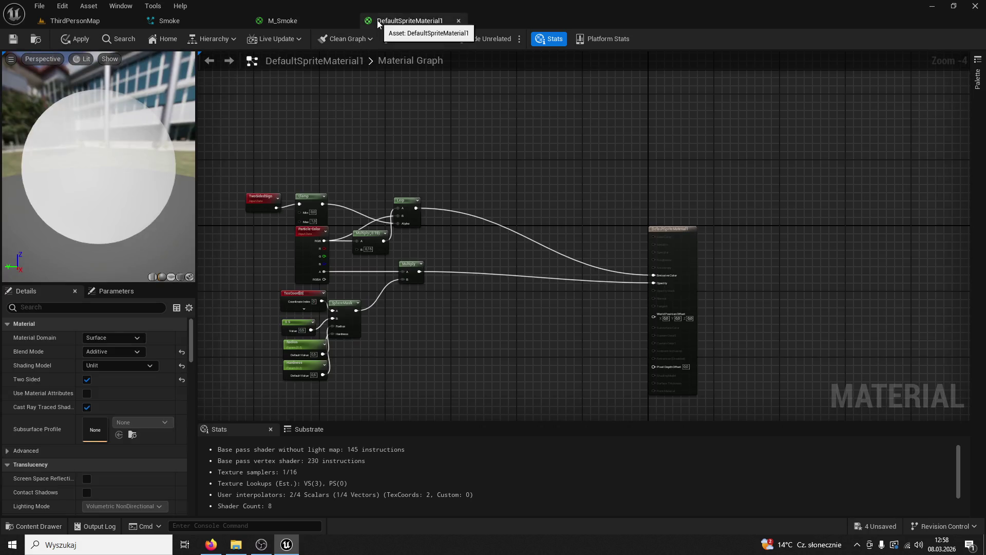
pyautogui.scroll(-2, 442, 269)
pyautogui.hotkey('ctrl', 'v')
pyautogui.click(415, 208)
# Route the sphere-mask Multiply through the pasted Multiply into Opacity, and paste a second texture-Multiply pair.
pyautogui.moveTo(400, 192); pyautogui.dragTo(520, 267)
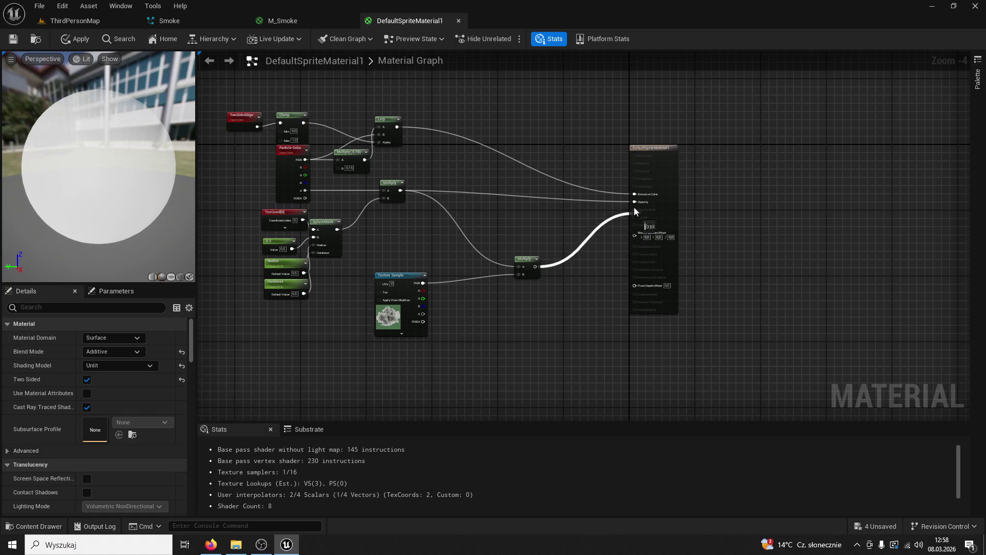
pyautogui.moveTo(637, 204); pyautogui.dragTo(636, 205)
pyautogui.scroll(3, 445, 184)
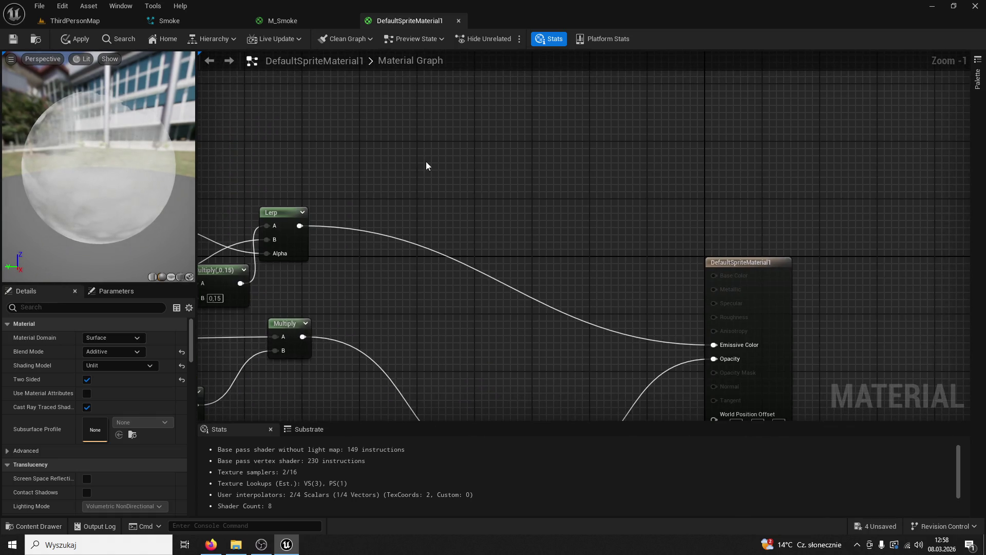
pyautogui.hotkey('ctrl', 'v')
pyautogui.moveTo(376, 171); pyautogui.dragTo(356, 77)
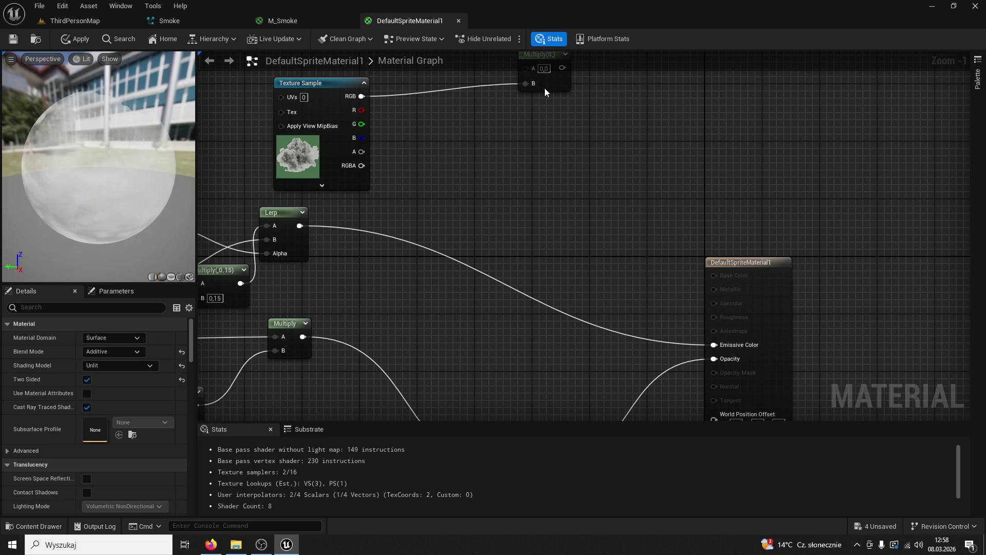
pyautogui.moveTo(546, 85); pyautogui.dragTo(532, 279)
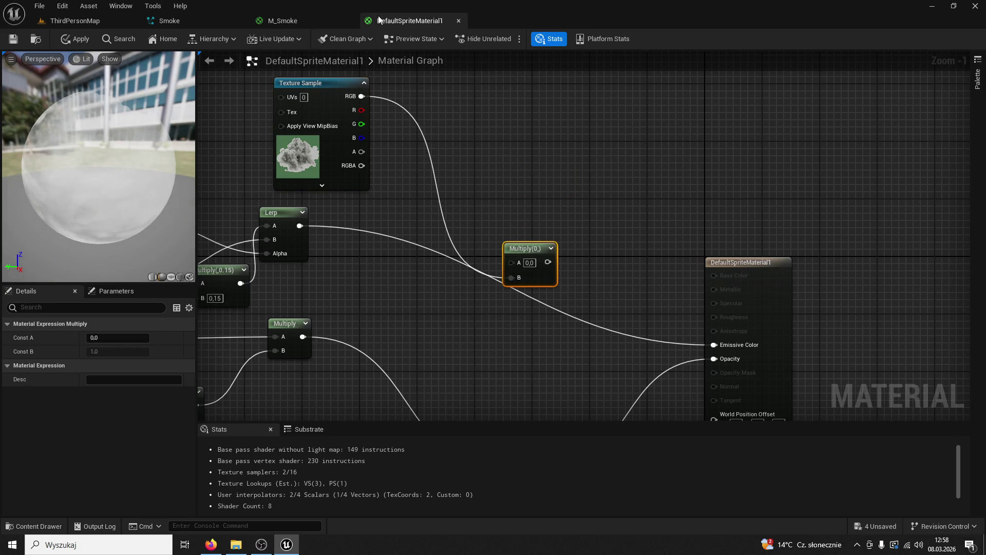
# Multiply the Lerp colour by the texture into Emissive Color, apply, and close M_Smoke.
pyautogui.click(312, 21)
pyautogui.moveTo(532, 193); pyautogui.dragTo(539, 339)
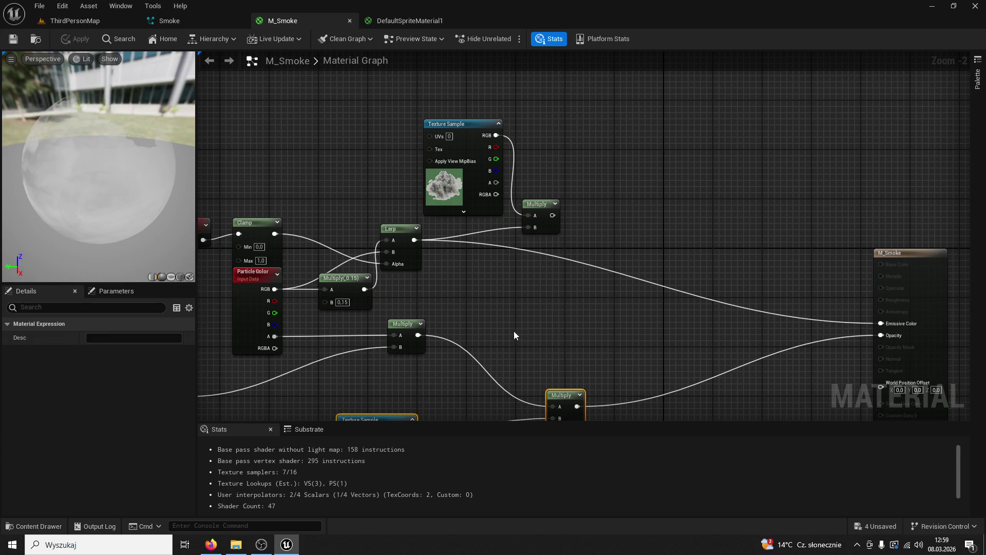
pyautogui.click(407, 20)
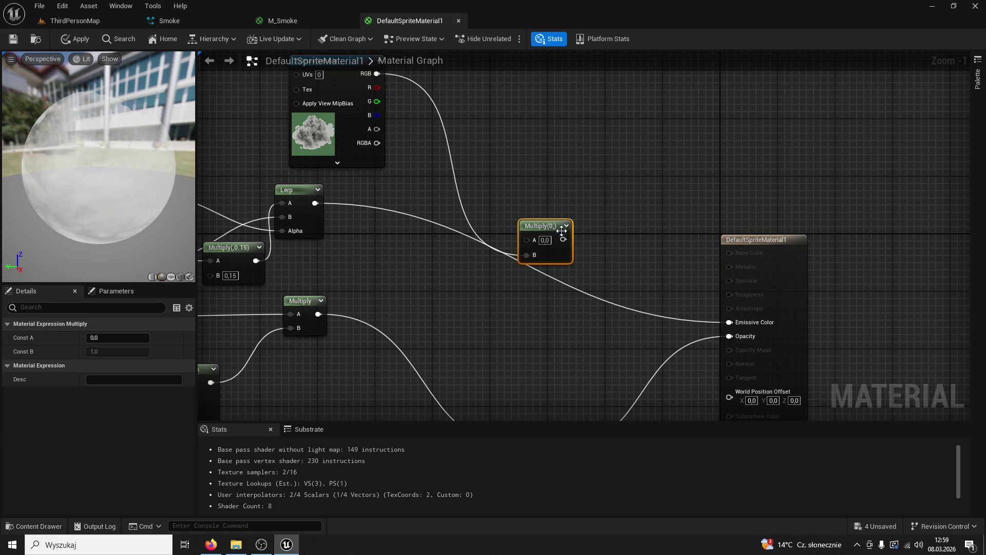
pyautogui.moveTo(549, 229); pyautogui.dragTo(593, 186)
pyautogui.moveTo(319, 204)
pyautogui.mouseDown()
pyautogui.moveTo(589, 205)
pyautogui.moveTo(571, 197)
pyautogui.moveTo(618, 224)
pyautogui.mouseUp()
pyautogui.moveTo(728, 323); pyautogui.dragTo(728, 322)
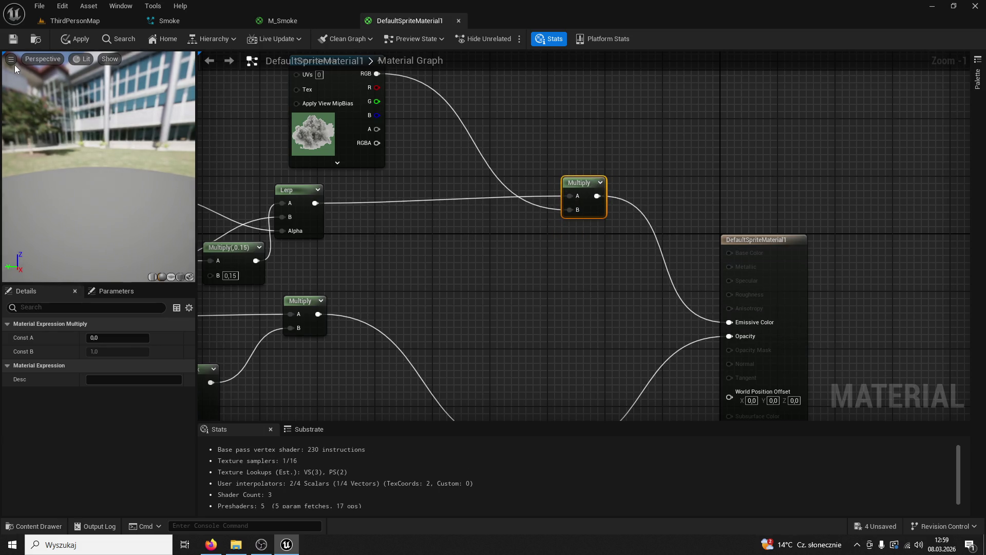
pyautogui.click(13, 39)
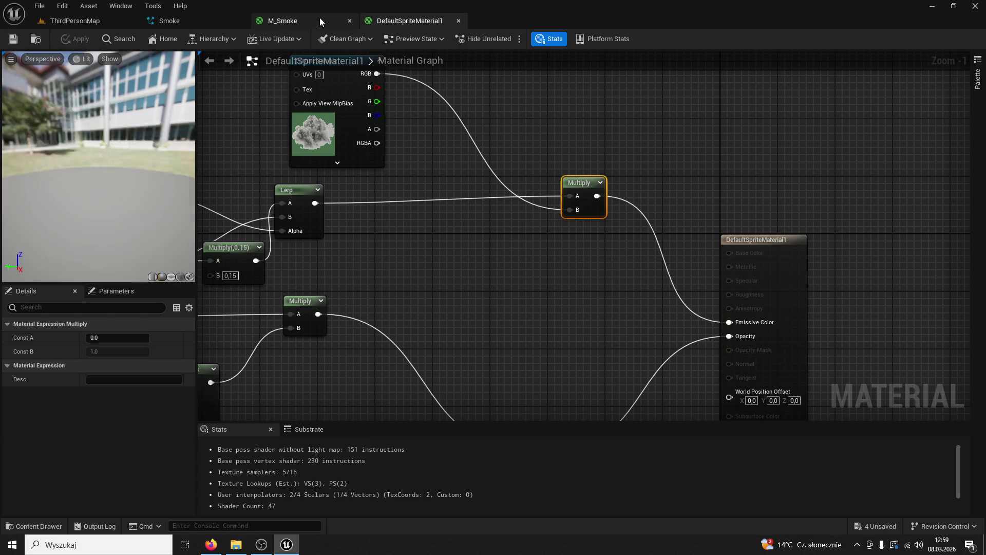
pyautogui.click(319, 17)
pyautogui.click(347, 21)
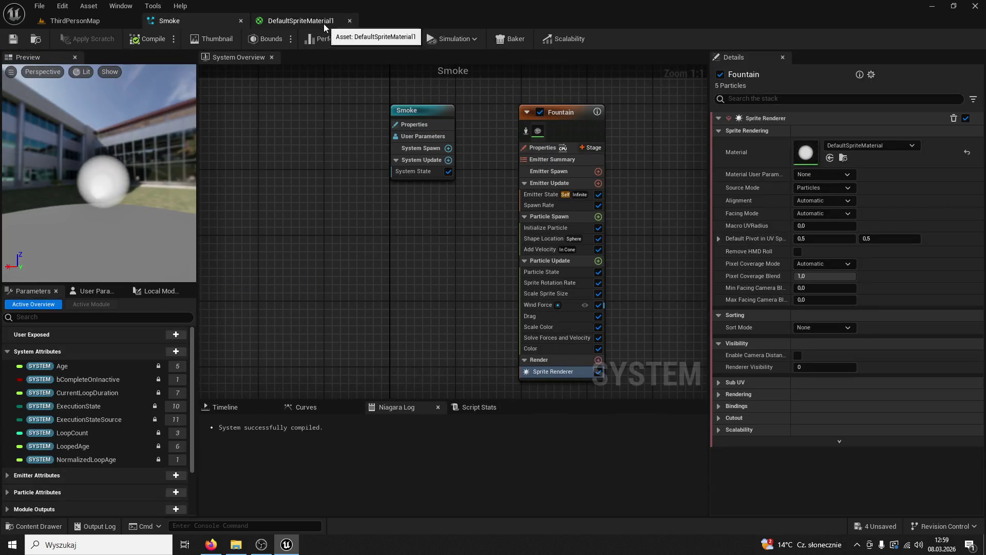
# Assign DefaultSpriteMaterial1 from the Buildings folder to the Fountain Sprite Renderer's Material.
pyautogui.click(43, 526)
pyautogui.click(43, 526)
pyautogui.click(44, 527)
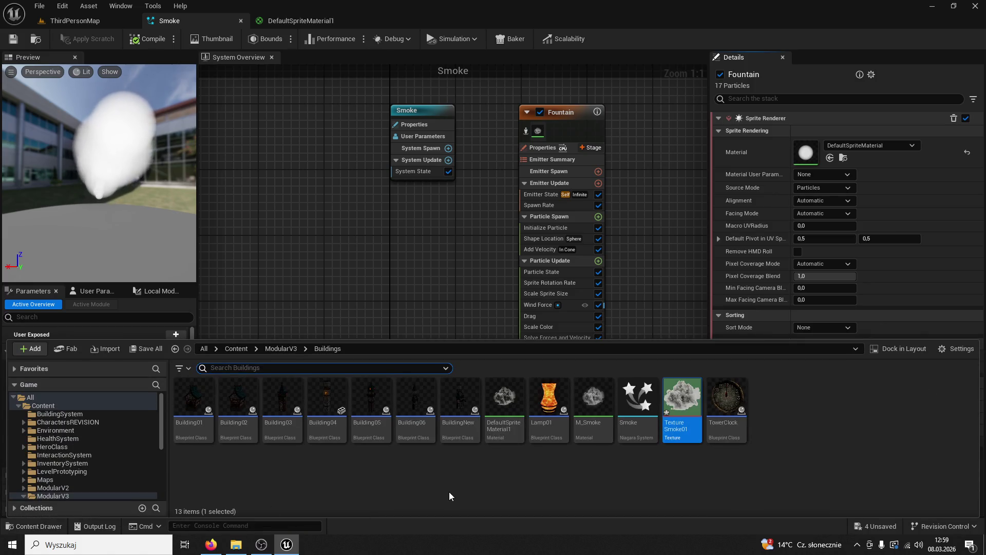
pyautogui.click(502, 408)
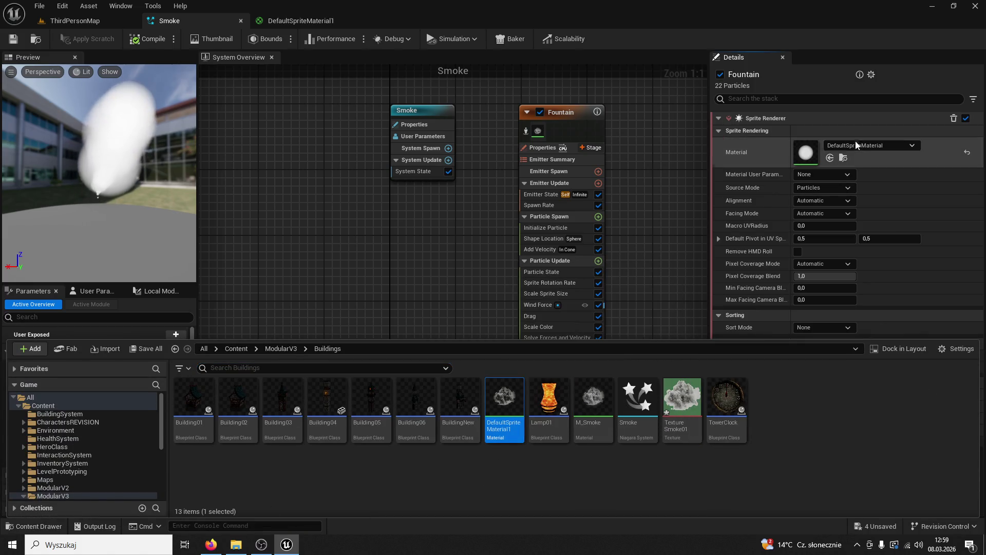
pyautogui.click(831, 157)
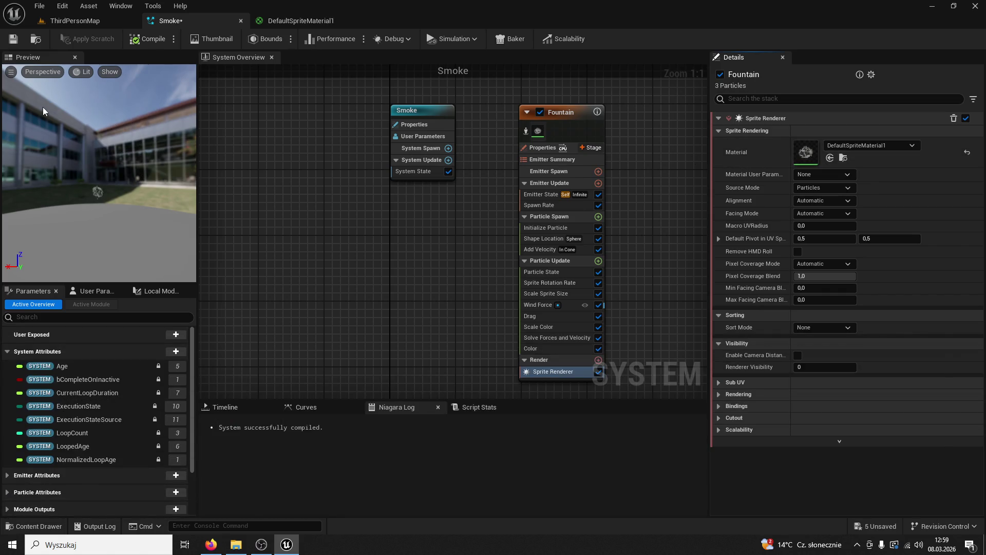
# Frame the Smoke3 actor in ThirdPersonMap and zoom in to inspect its plume.
pyautogui.click(67, 21)
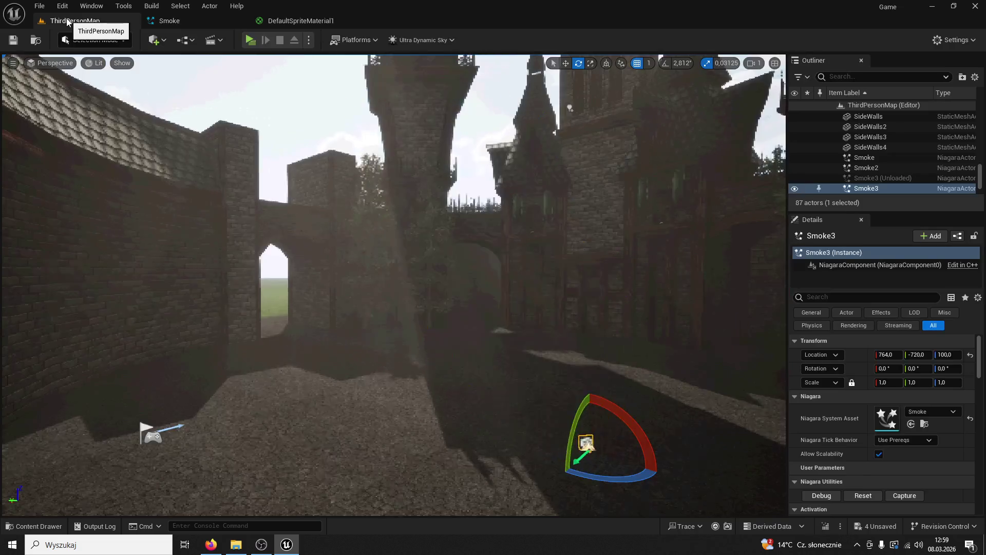
pyautogui.press('f')
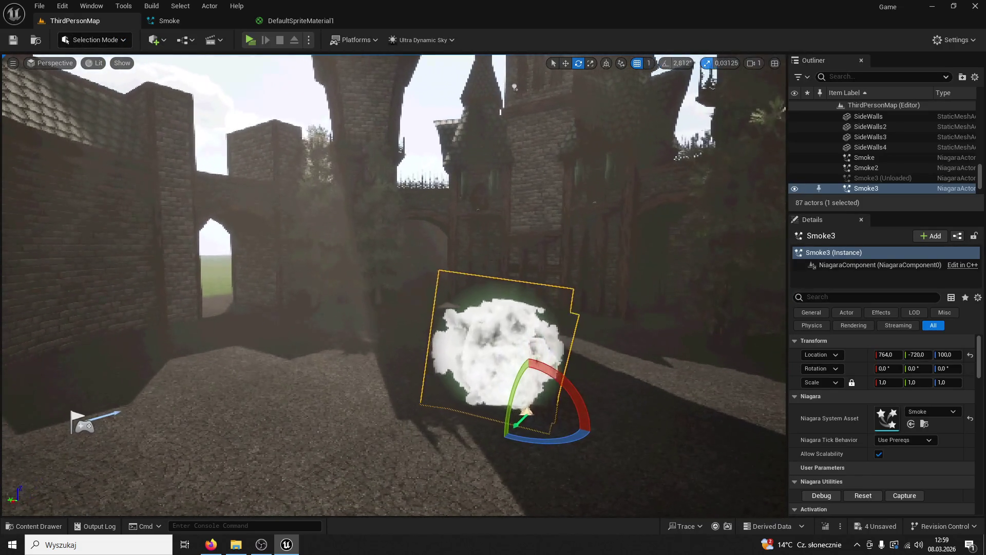
pyautogui.scroll(5, 393, 285)
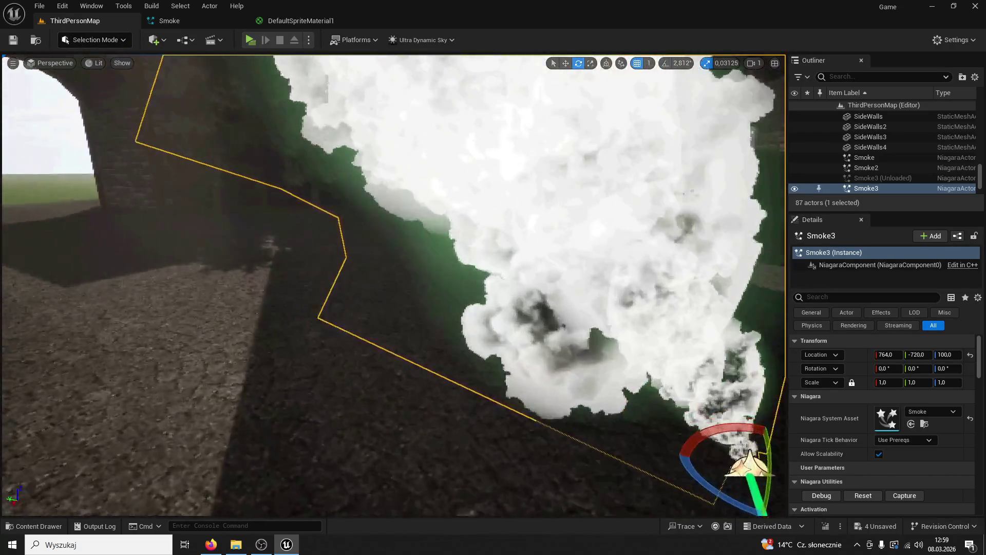
pyautogui.scroll(-5, 393, 285)
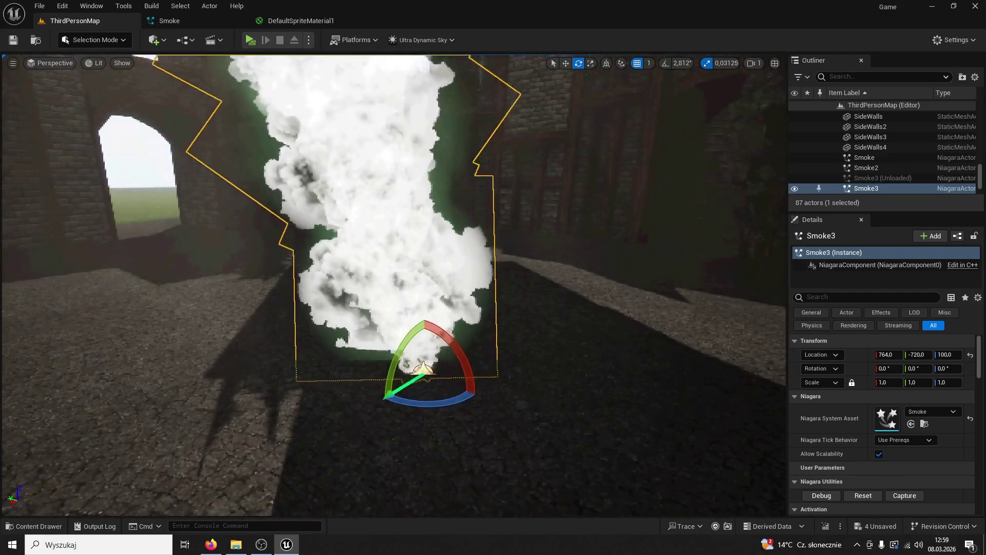
pyautogui.scroll(5, 393, 285)
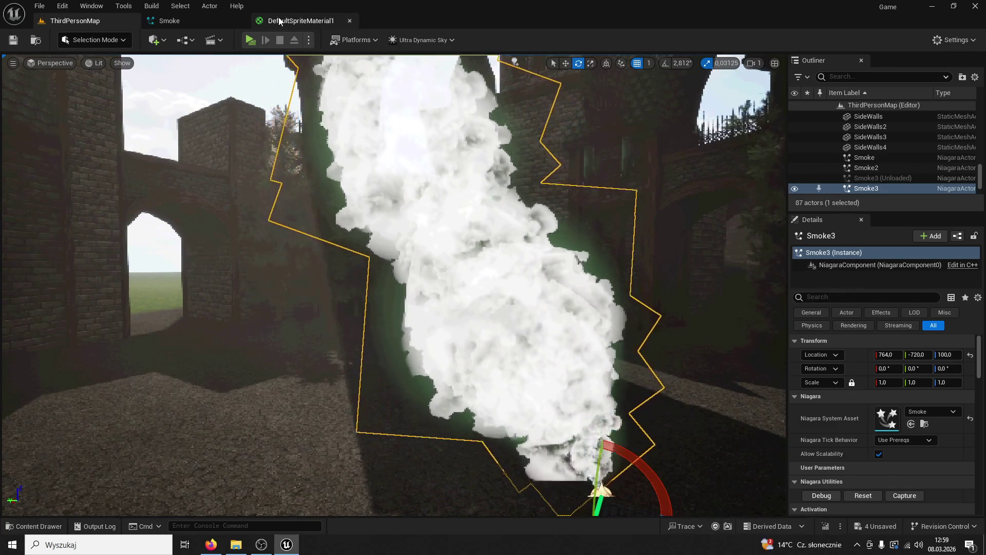
pyautogui.click(276, 22)
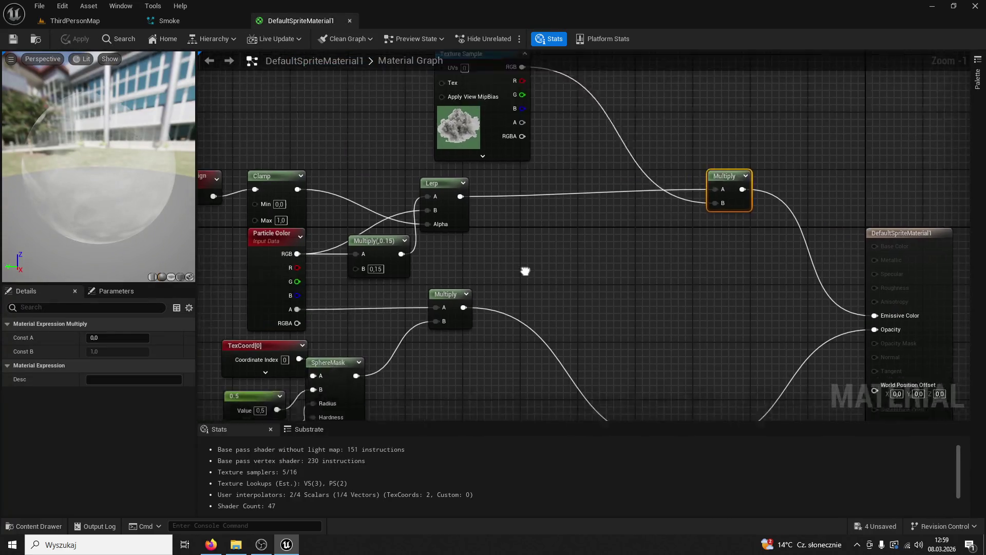
# Set the sphere-mask constant to 0.0, apply, and check the smoke in the level.
pyautogui.click(362, 294)
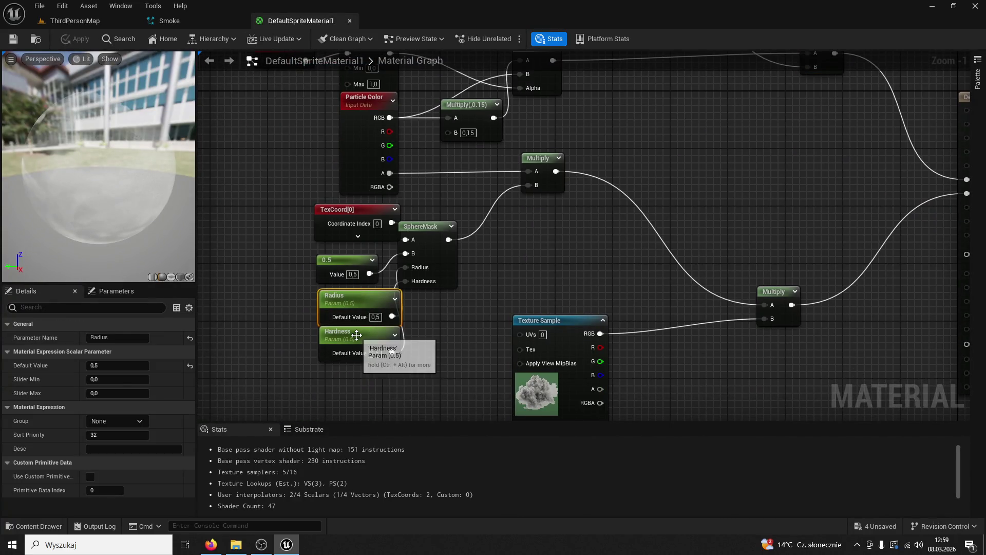
pyautogui.click(351, 261)
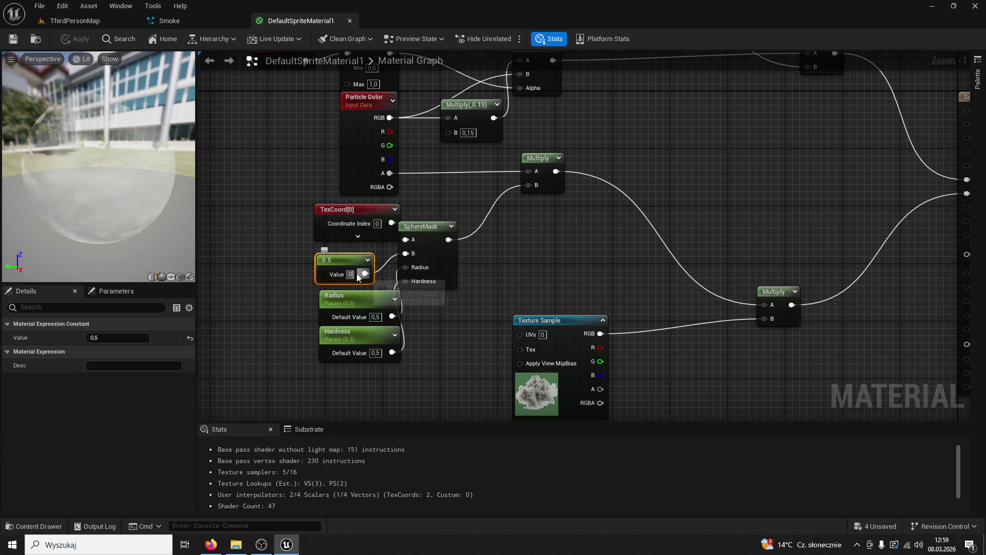
pyautogui.press('Return')
pyautogui.click(18, 40)
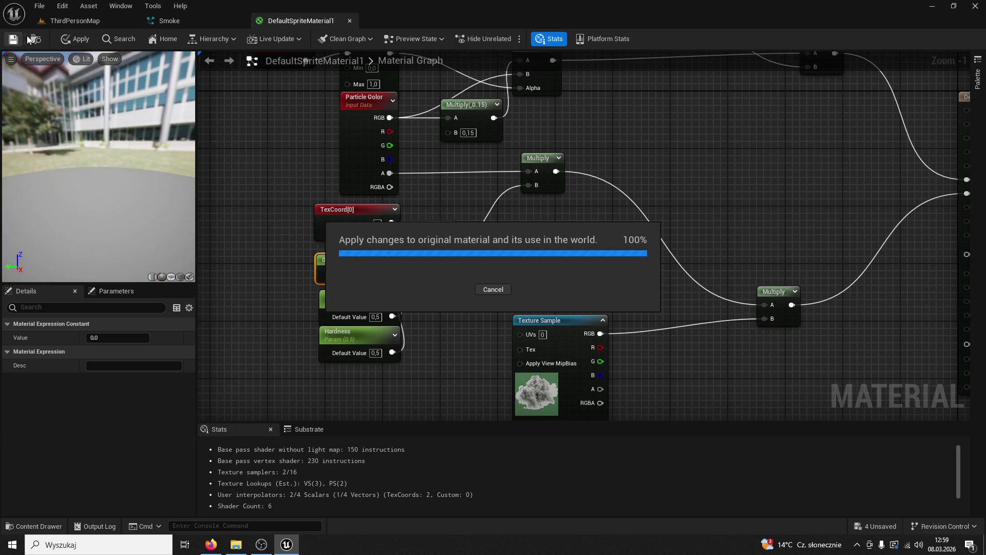
pyautogui.click(67, 22)
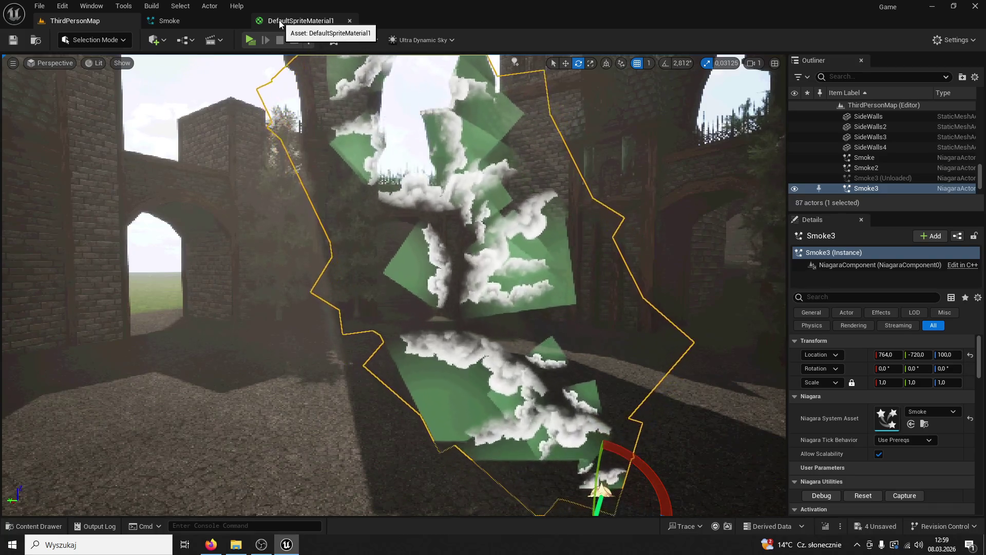
pyautogui.click(324, 23)
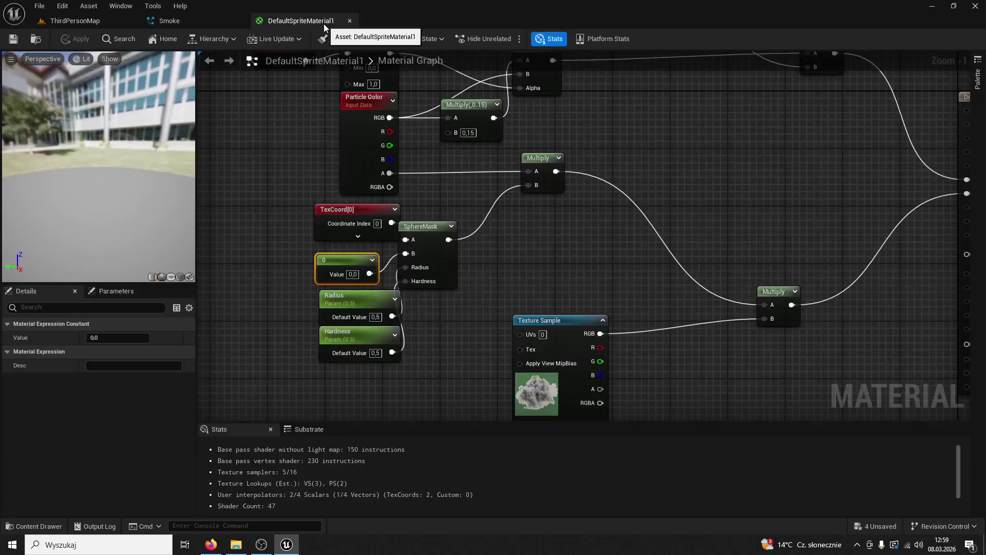
# Revert the constant and try 1.0 instead, applying and checking the level smoke.
pyautogui.click(457, 328)
pyautogui.hotkey('ctrl', 'z')
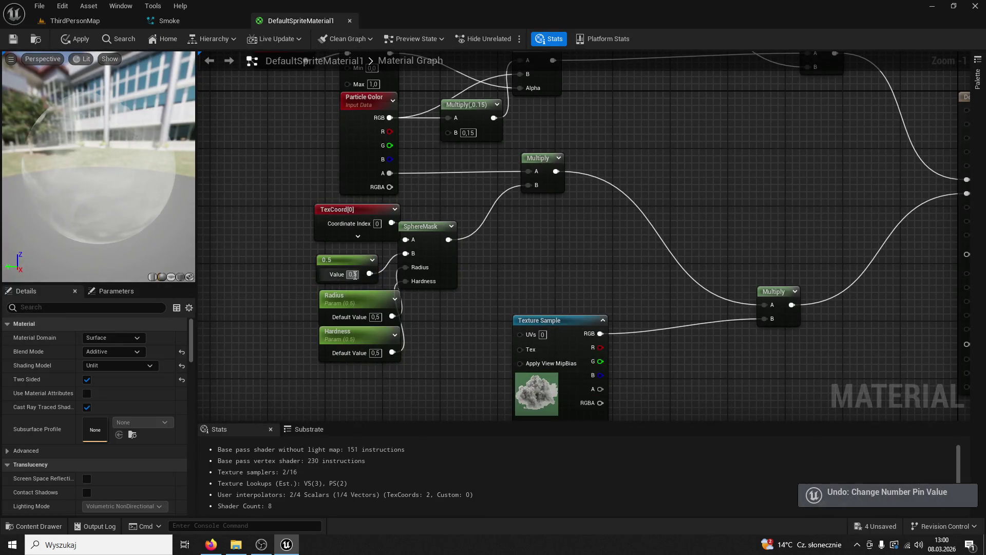
pyautogui.write('1')
pyautogui.press('Return')
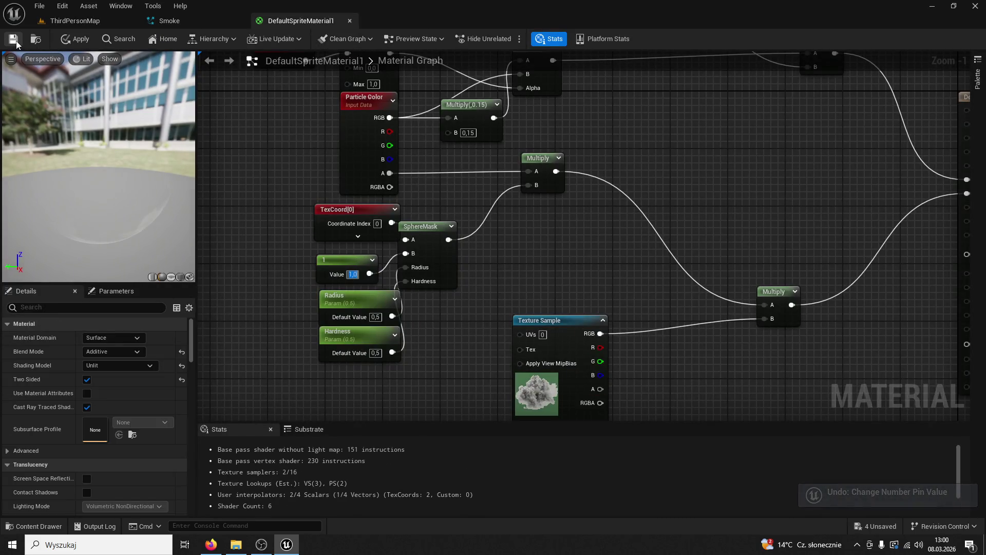
pyautogui.click(76, 35)
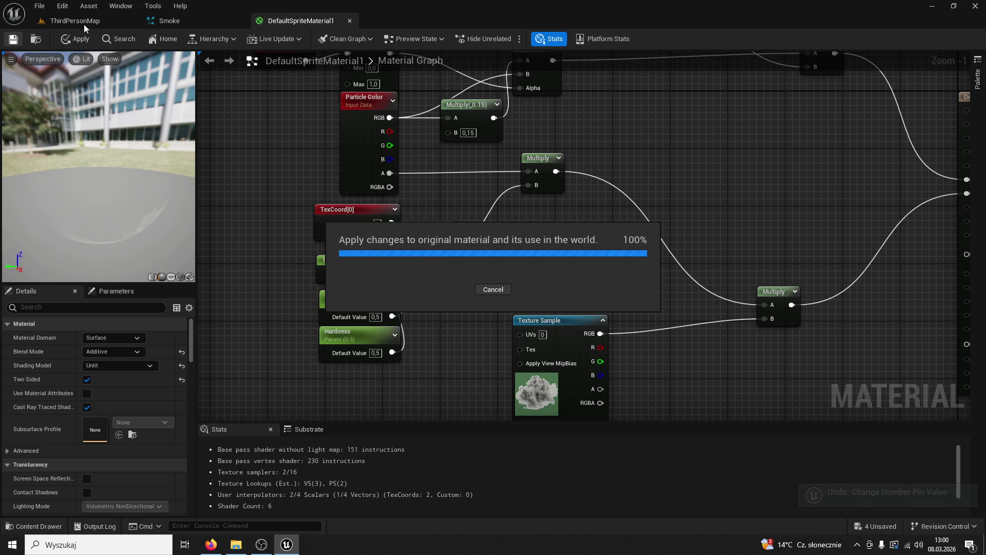
pyautogui.click(84, 24)
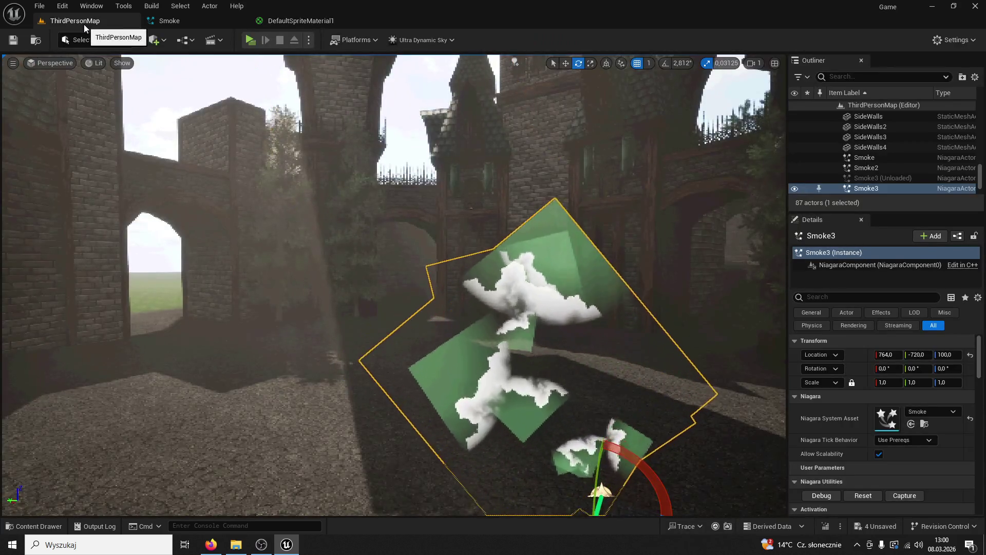
pyautogui.click(286, 21)
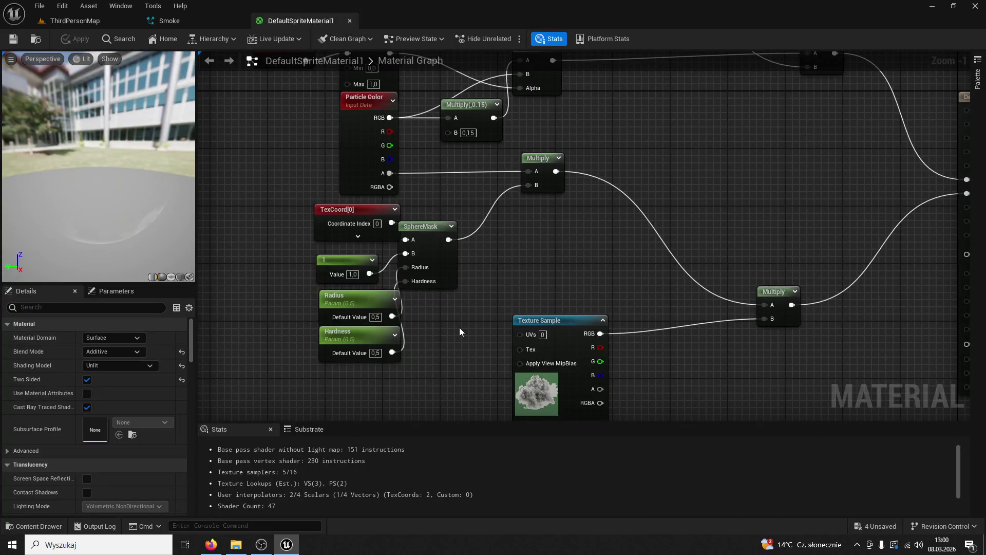
# Undo the change, save the material, check Smoke3, and revert Radius to 0.5.
pyautogui.hotkey('ctrl', 'z')
pyautogui.click(13, 40)
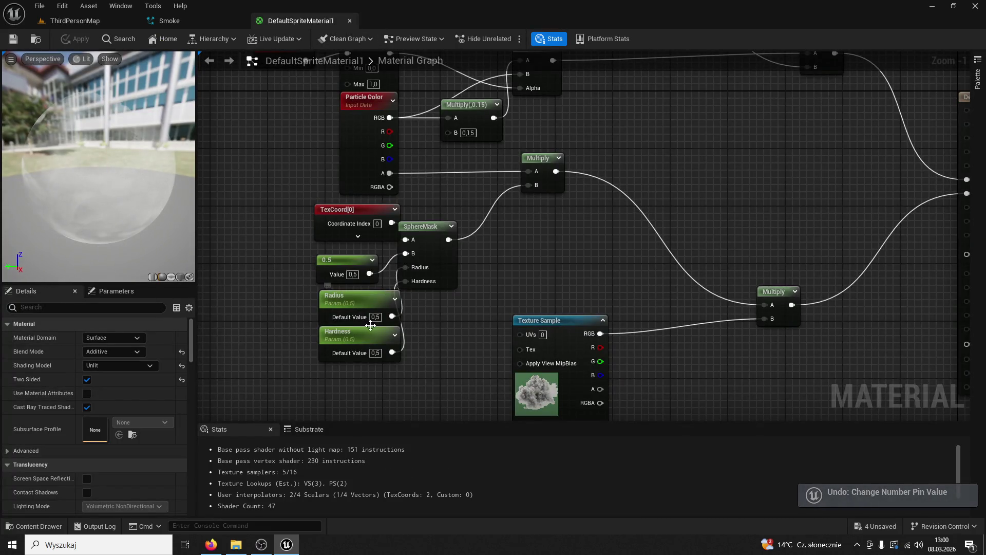
pyautogui.click(75, 21)
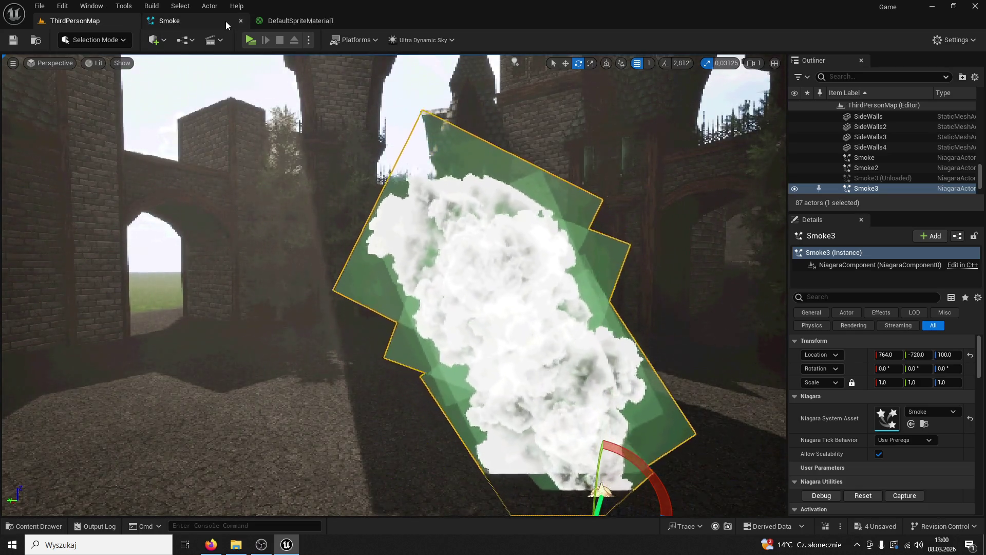
pyautogui.click(208, 20)
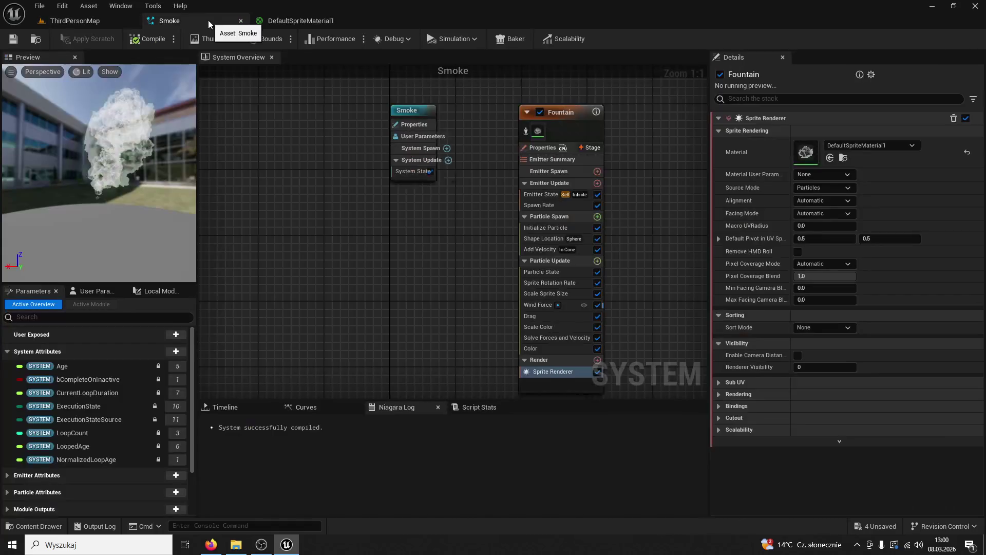
pyautogui.click(290, 24)
pyautogui.hotkey('ctrl', 'z')
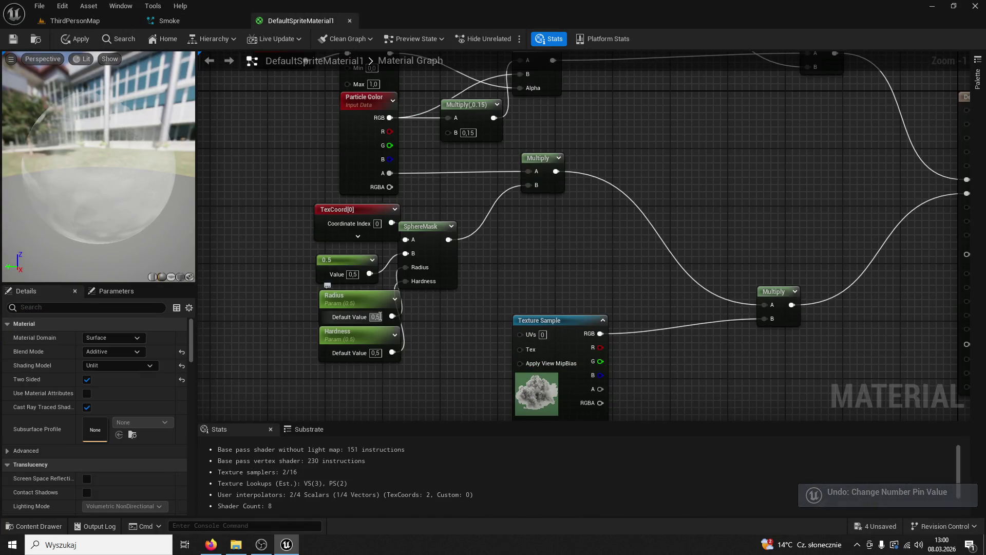
# Try a SphereMask Radius of 0,2, apply, view the level smoke, then undo to 0,5.
pyautogui.write('0,2')
pyautogui.press('Return')
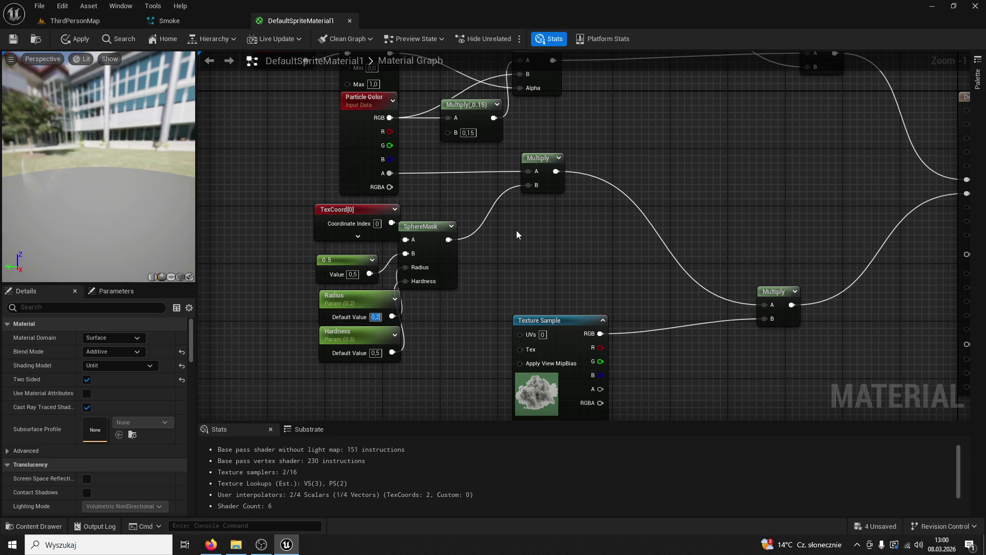
pyautogui.click(76, 38)
pyautogui.click(64, 24)
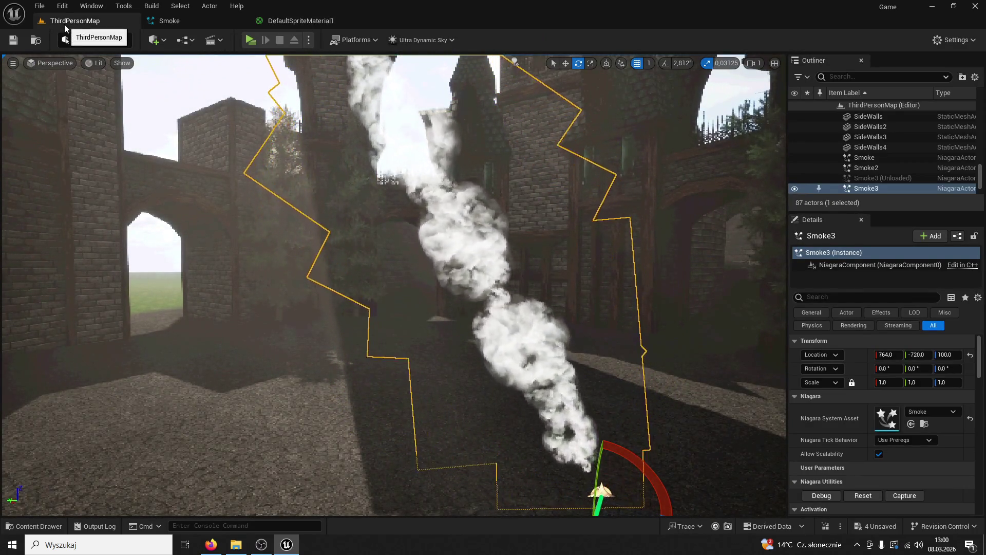
pyautogui.click(293, 21)
pyautogui.hotkey('ctrl', 'z')
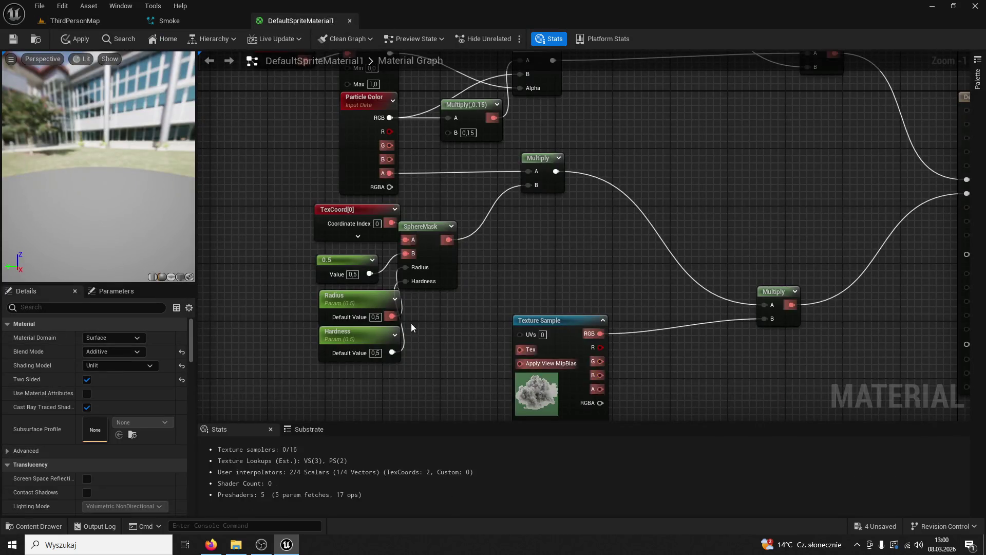
# Try a Hardness of 1,0, check the level smoke, then undo back to 0,5.
pyautogui.click(377, 355)
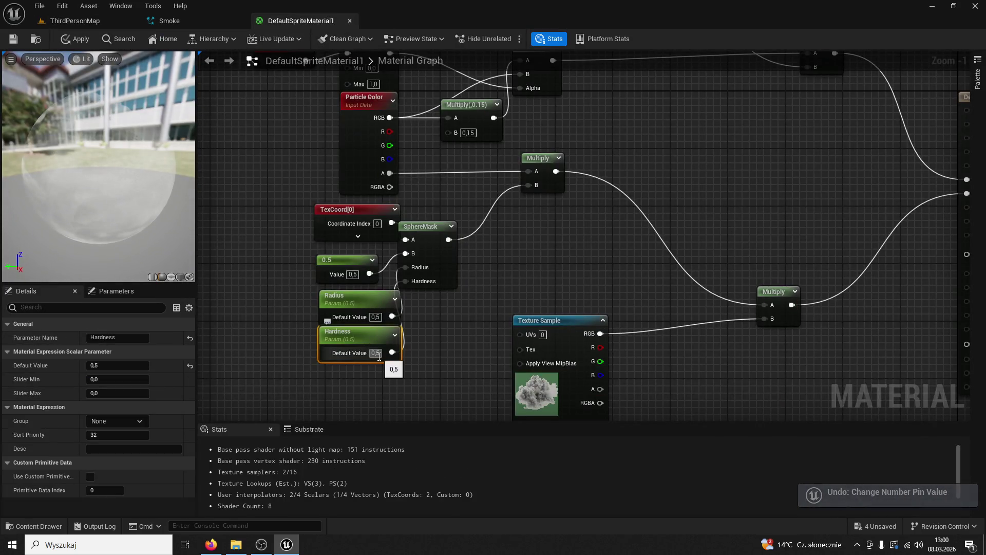
pyautogui.write('1')
pyautogui.click(294, 296)
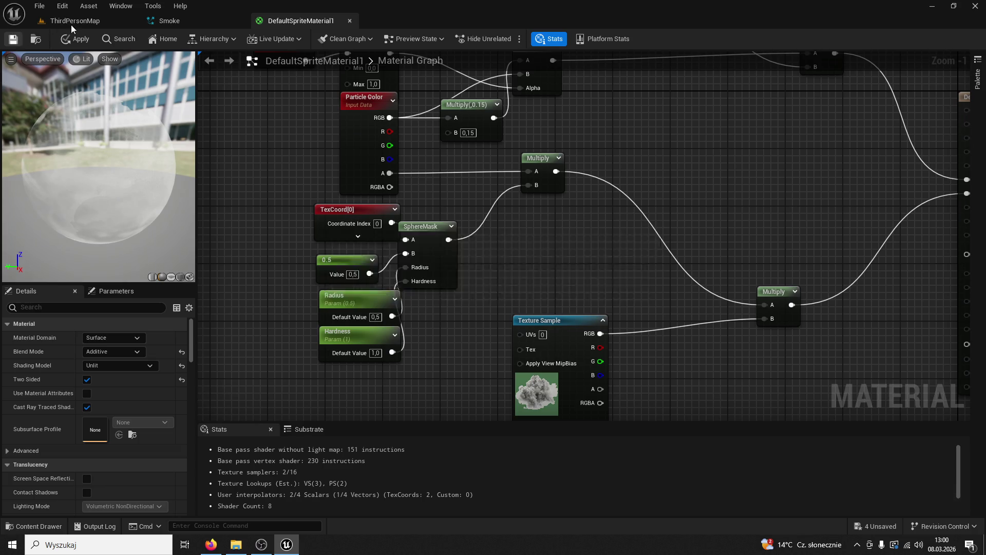
pyautogui.click(71, 25)
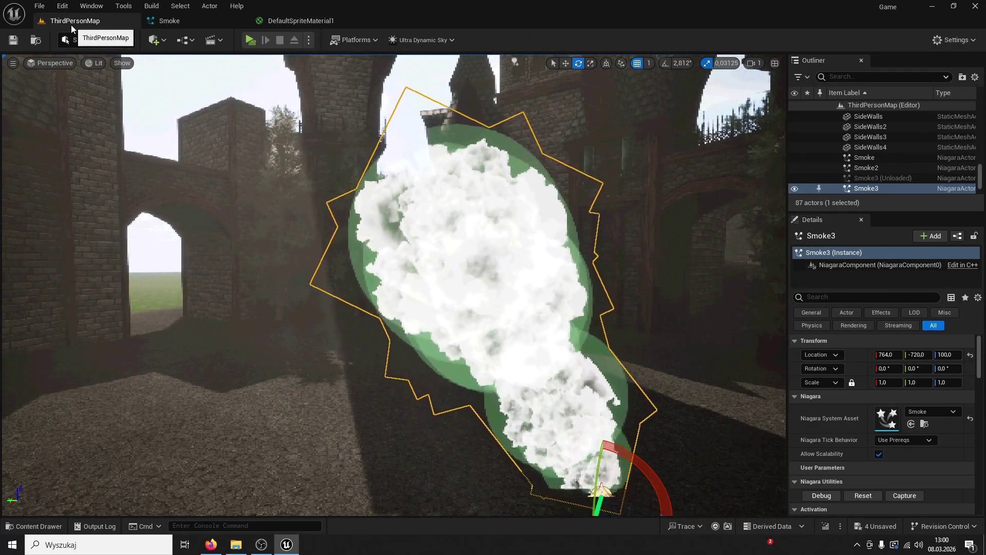
pyautogui.click(298, 20)
pyautogui.hotkey('ctrl', 'z')
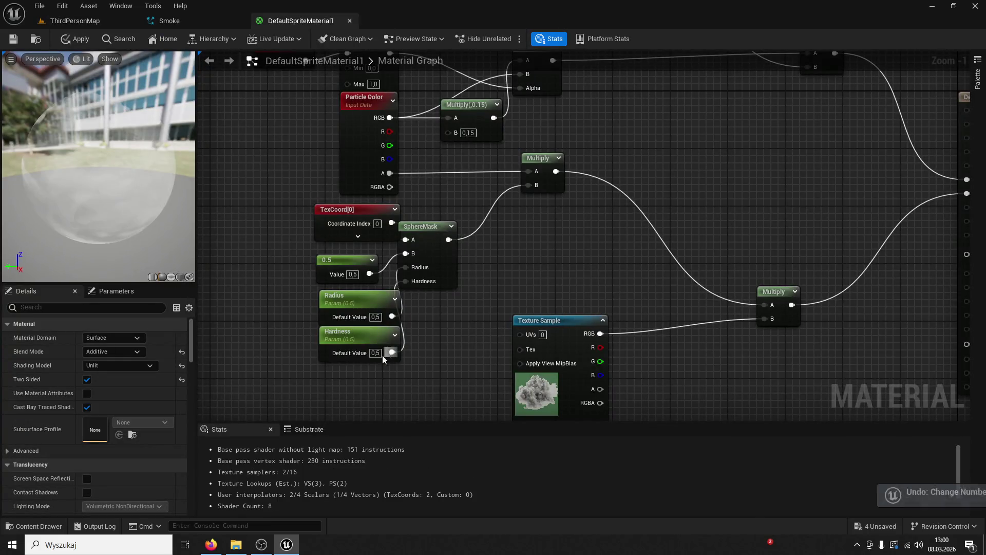
# Try a Hardness of 0,2, apply and check the level, then revert to 0,5.
pyautogui.click(375, 353)
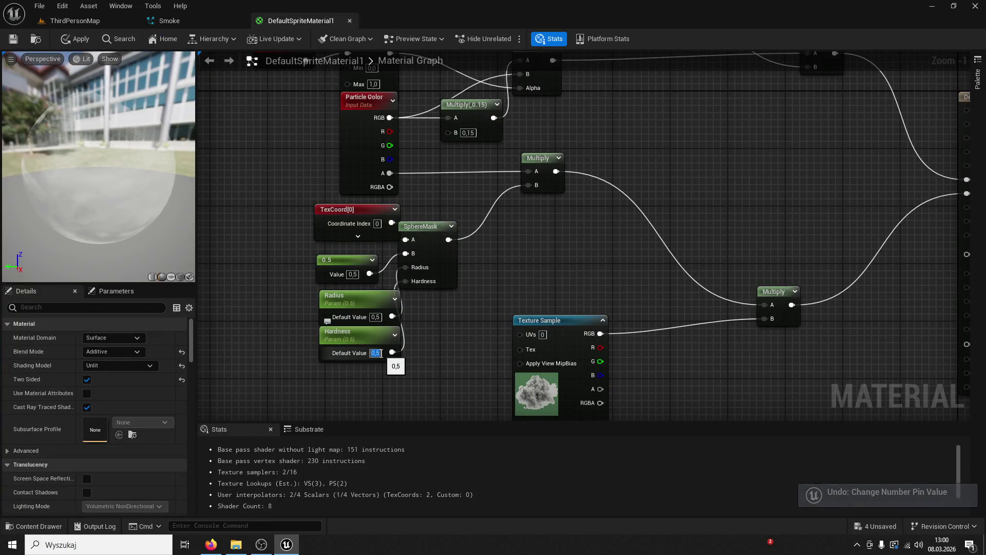
pyautogui.write('0,2')
pyautogui.press('Return')
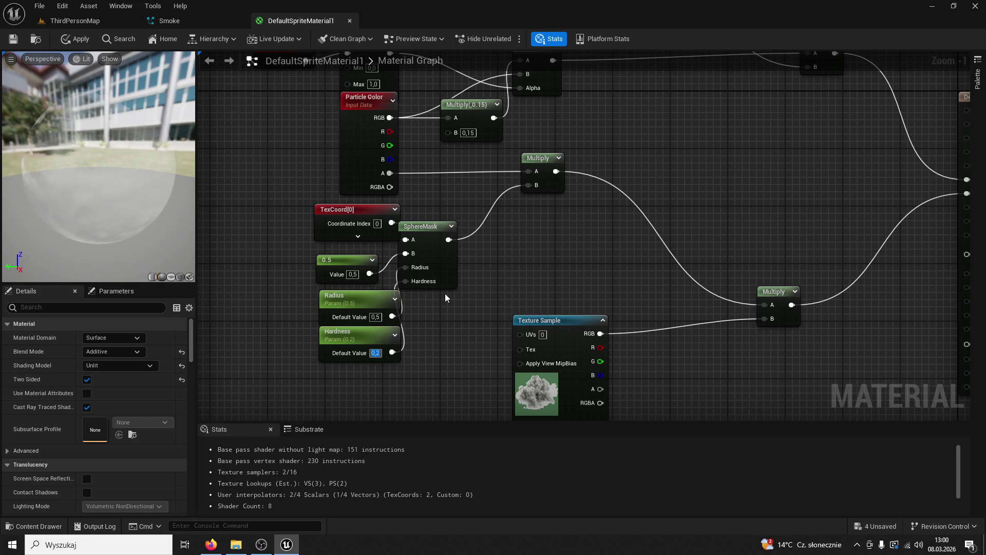
pyautogui.click(13, 39)
pyautogui.click(54, 23)
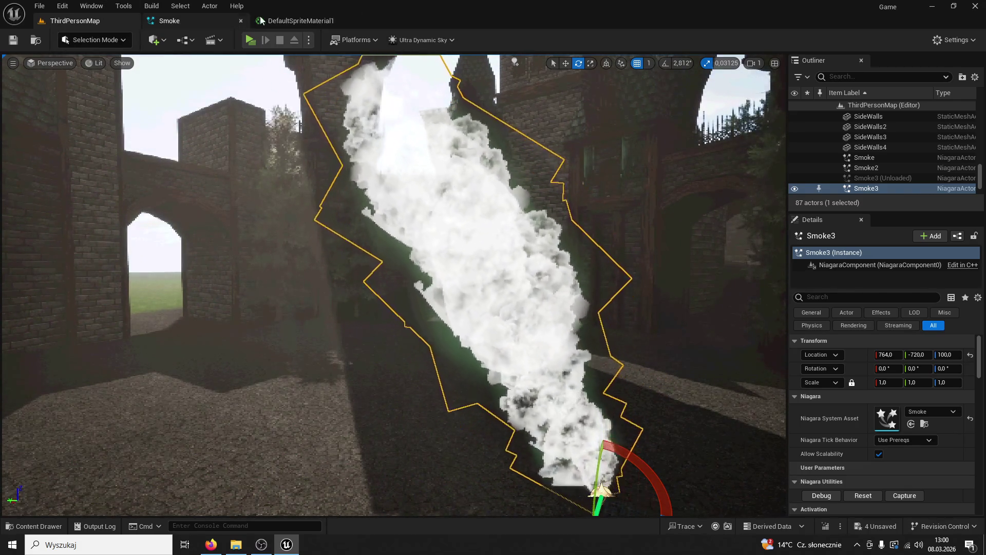
pyautogui.click(298, 21)
pyautogui.hotkey('ctrl', 'z')
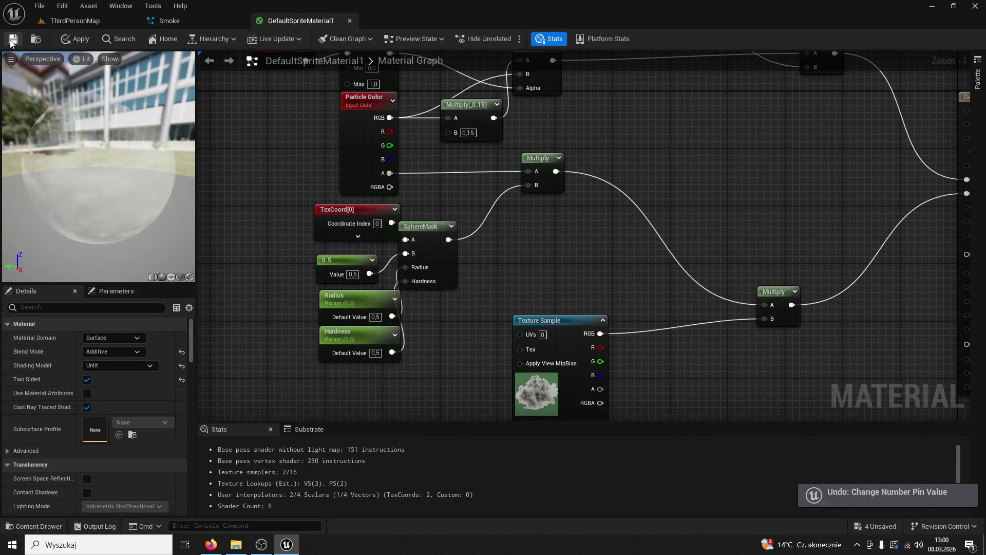
# Save the sprite material with the 0,5 values and review the Smoke3 plume in the level.
pyautogui.click(13, 40)
pyautogui.click(56, 21)
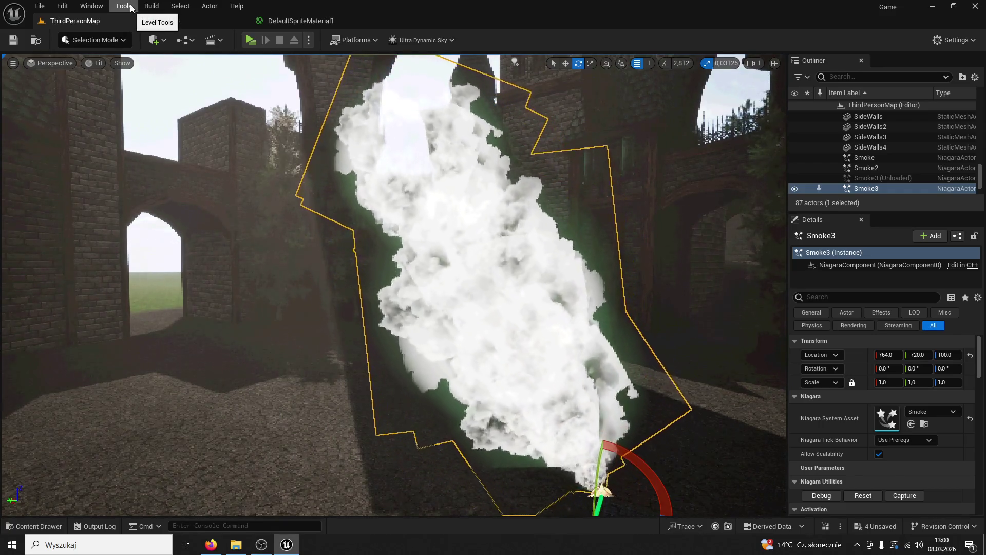
pyautogui.click(292, 21)
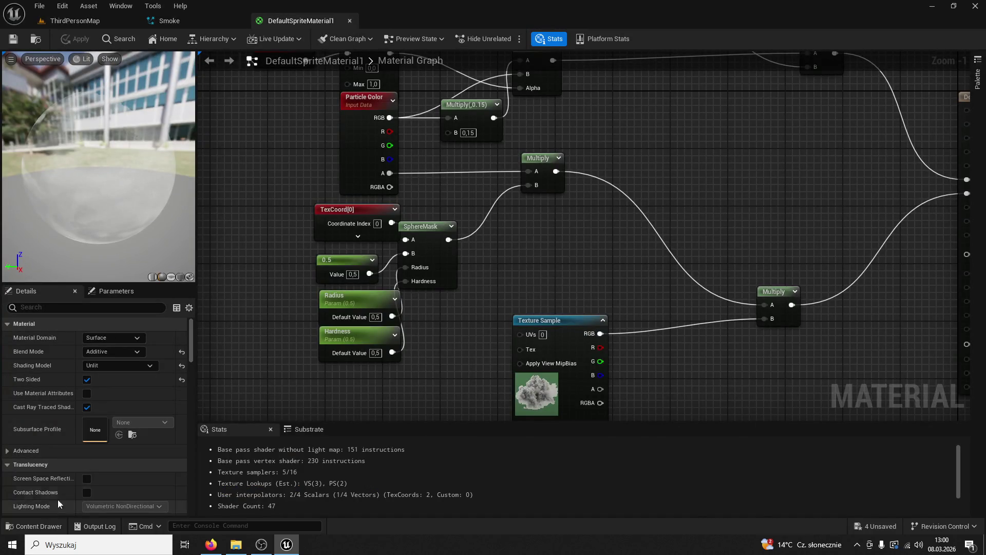
pyautogui.click(75, 21)
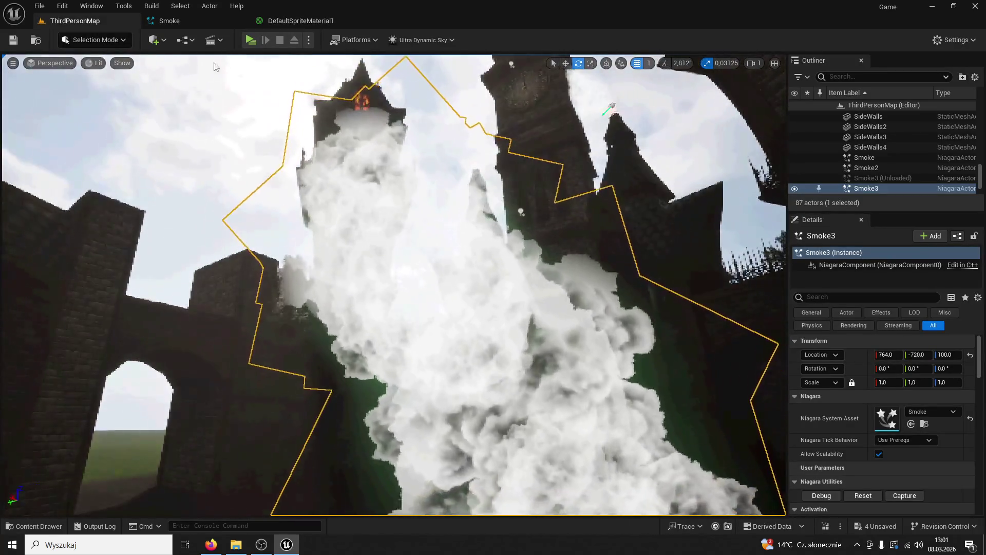
pyautogui.click(169, 21)
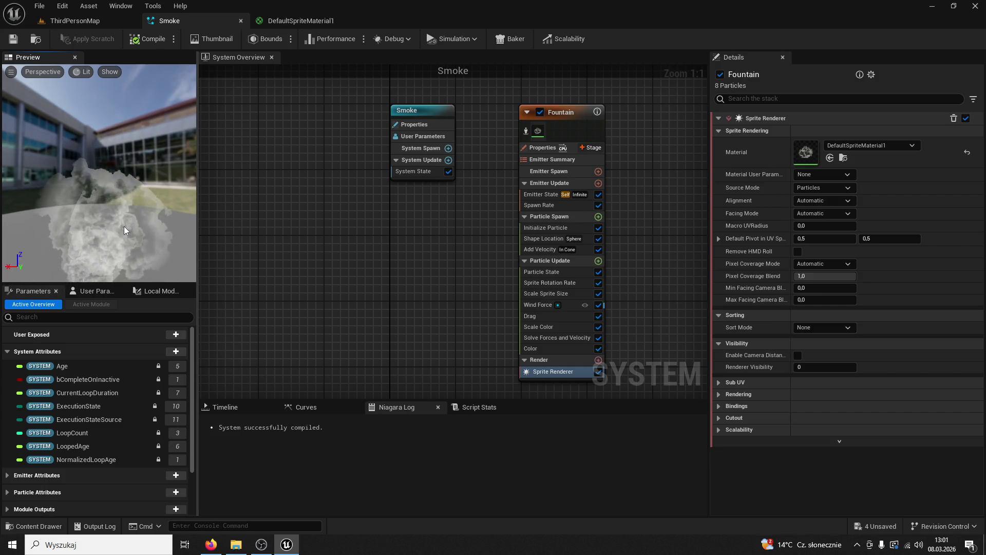
# Undo the last pin link, apply, and wire the Lerp output into the Multiply's A input.
pyautogui.click(325, 24)
pyautogui.hotkey('ctrl', 'z')
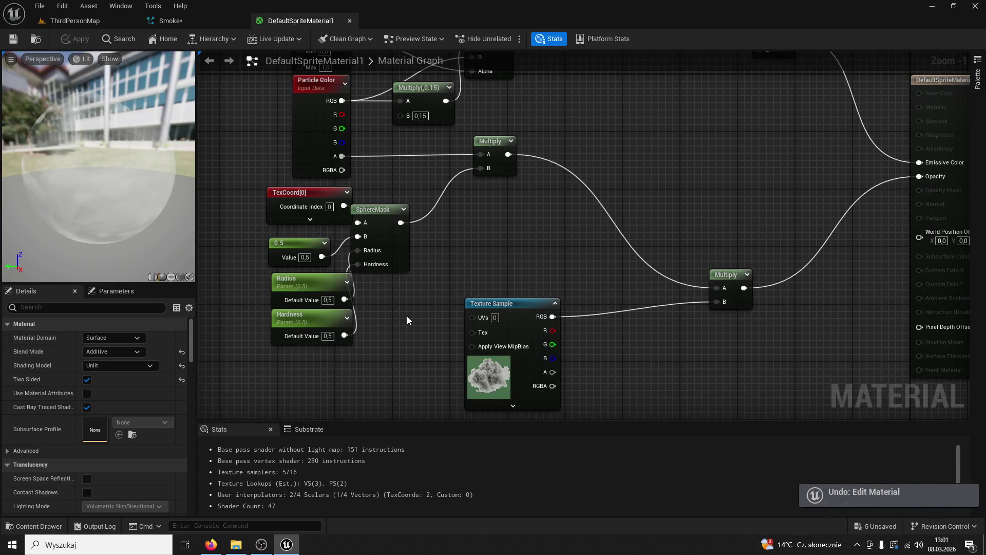
pyautogui.scroll(-3, 406, 310)
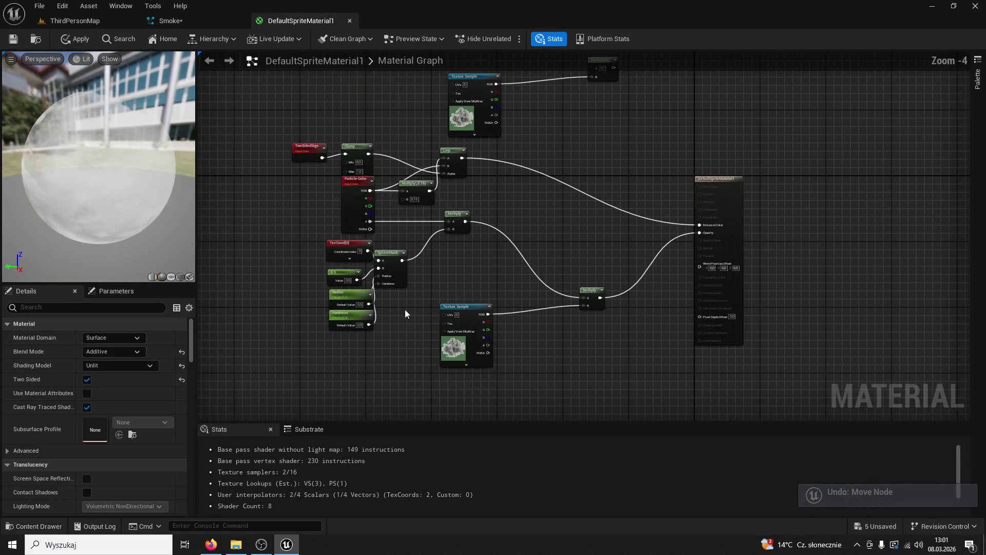
pyautogui.click(12, 38)
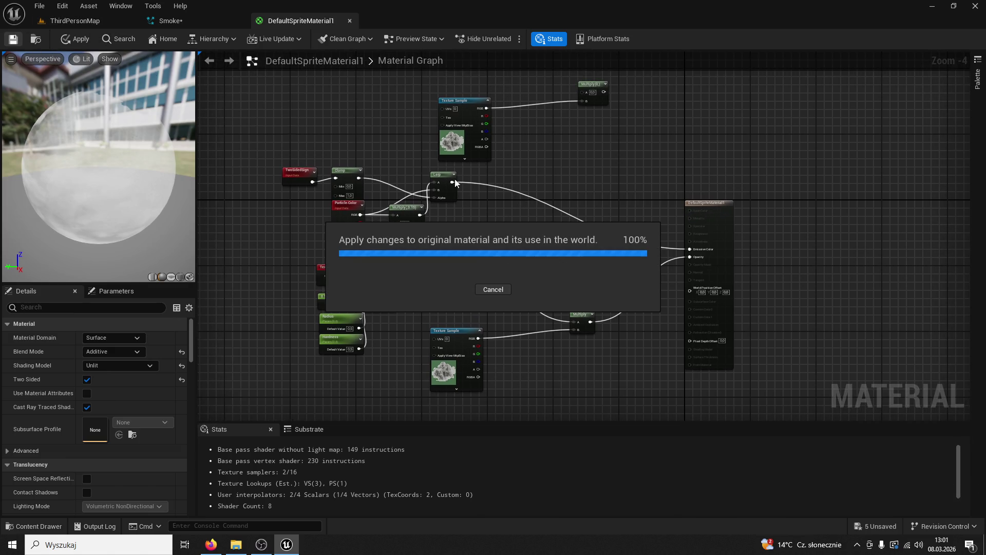
pyautogui.moveTo(458, 183)
pyautogui.mouseDown()
pyautogui.moveTo(472, 186)
pyautogui.moveTo(591, 93)
pyautogui.moveTo(691, 250)
pyautogui.mouseUp()
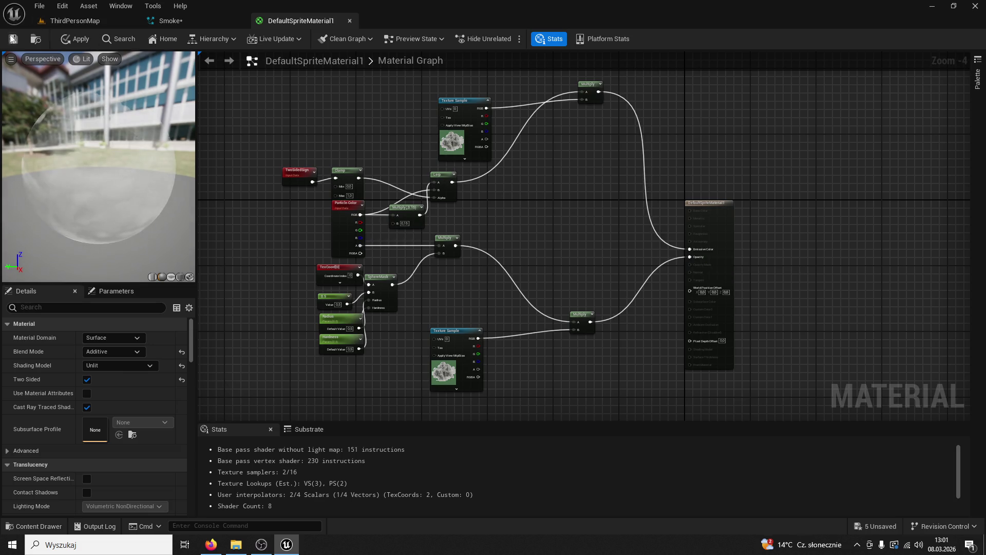
# Reassign DefaultSpriteMaterial1 to the Fountain Sprite Renderer and review the Color and Scale Color modules.
pyautogui.click(214, 17)
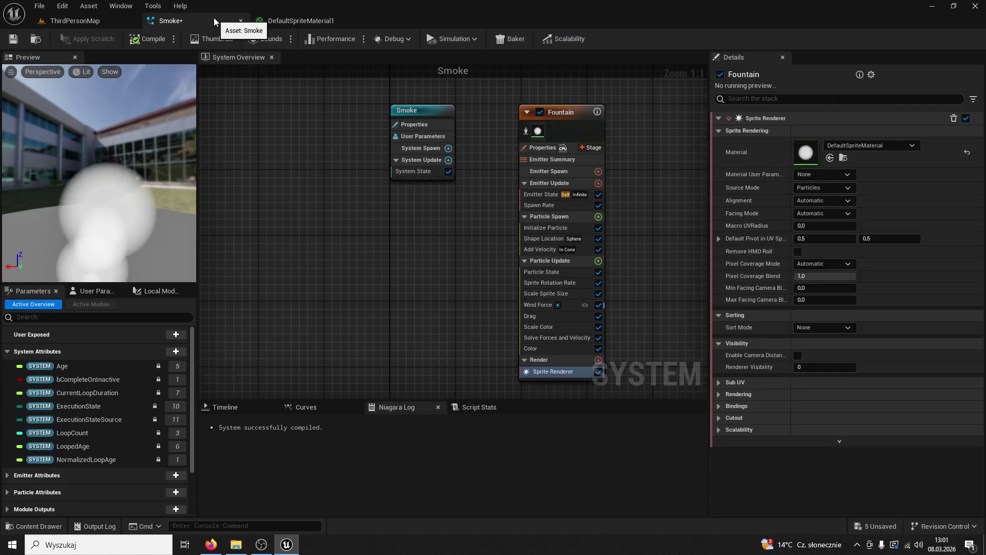
pyautogui.click(34, 526)
pyautogui.click(830, 157)
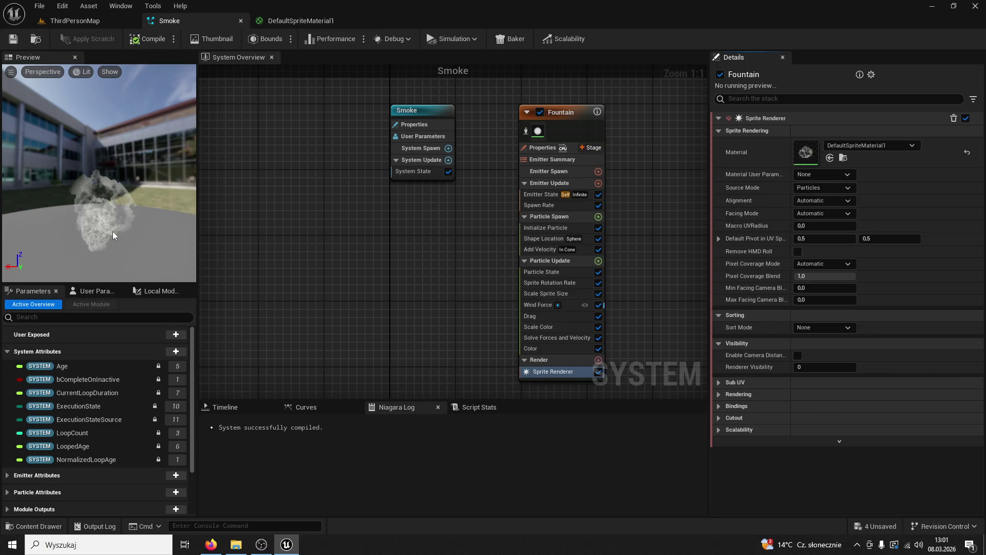
pyautogui.click(550, 349)
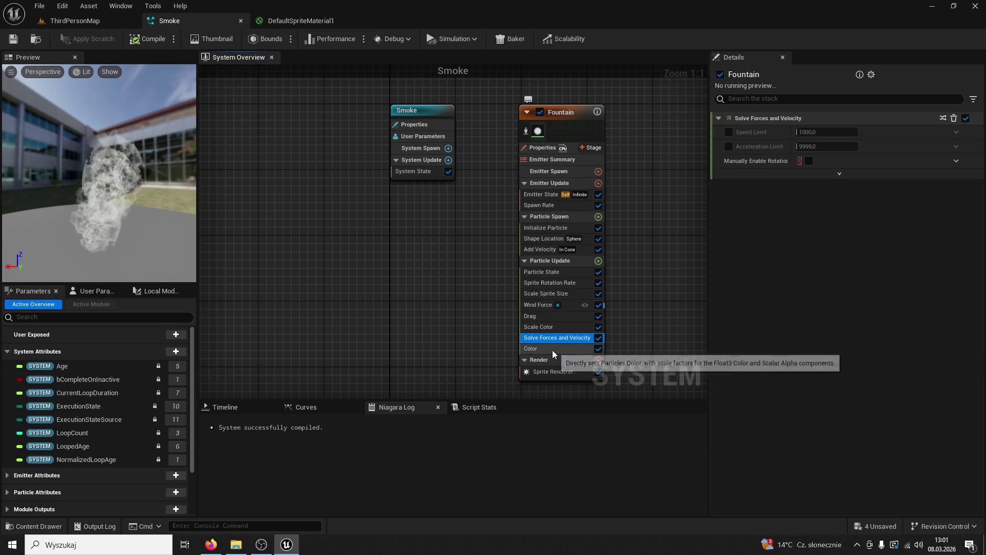
pyautogui.click(545, 330)
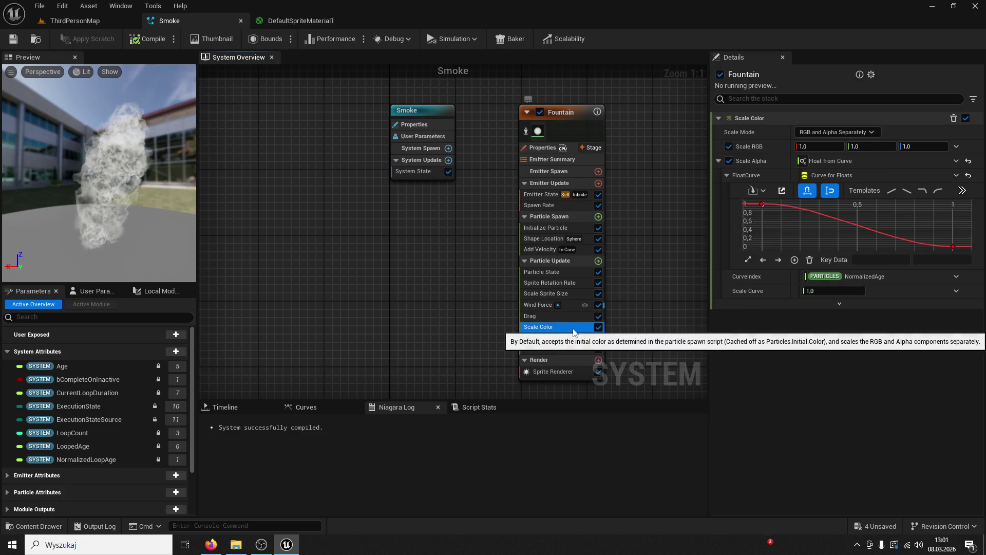
# Delete the Scale Color module and review the Drag, Scale Sprite Size and Solve Forces modules.
pyautogui.press('Delete')
pyautogui.click(540, 316)
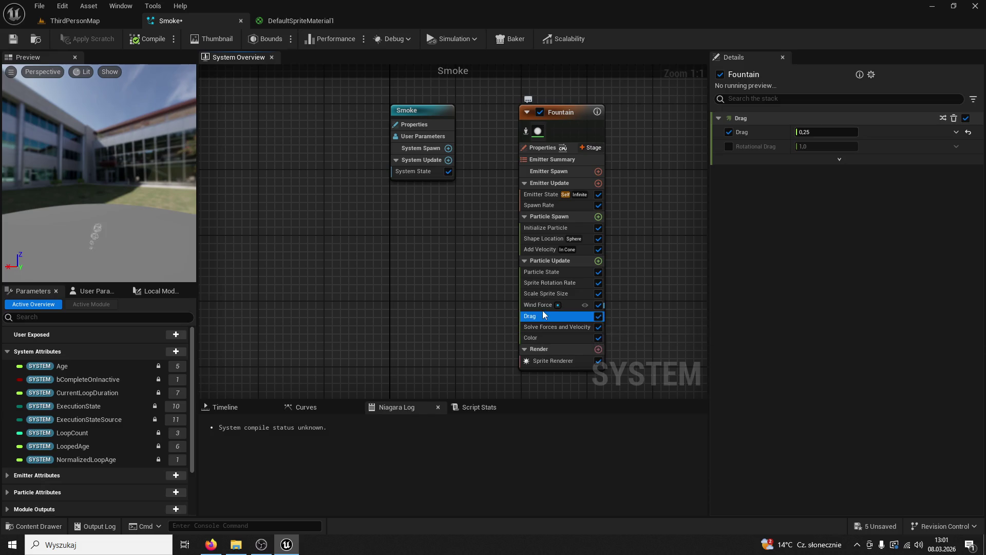
pyautogui.doubleClick(542, 294)
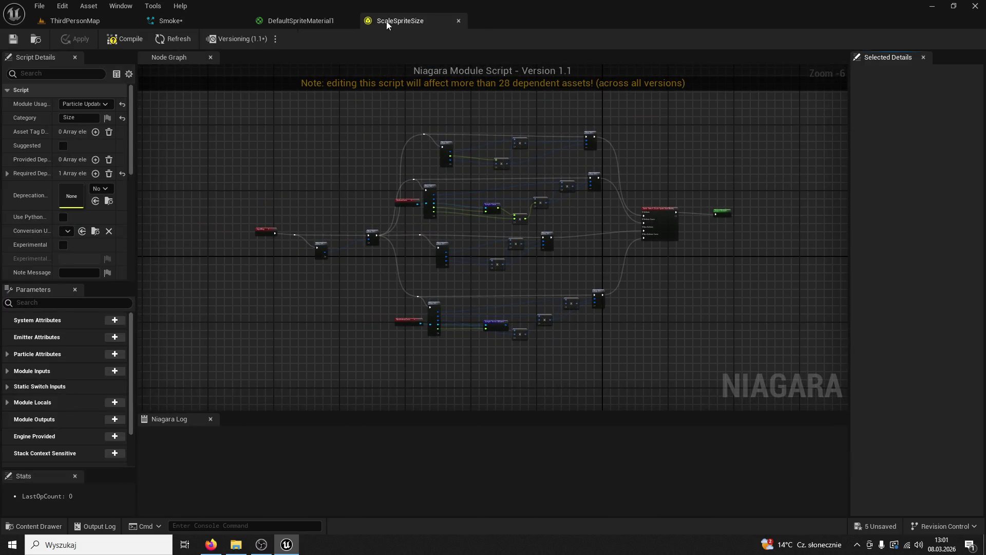
pyautogui.click(460, 20)
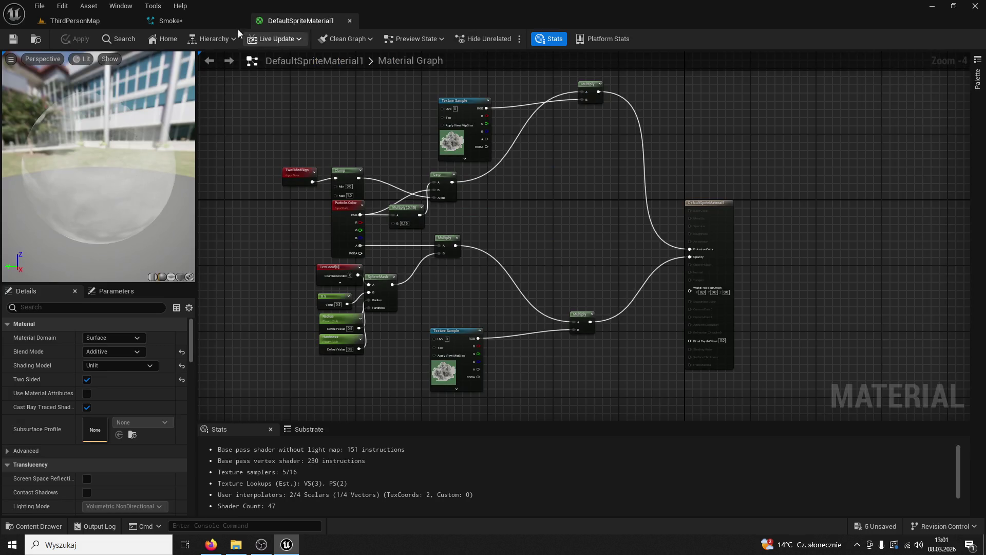
pyautogui.click(226, 21)
pyautogui.click(551, 328)
pyautogui.click(543, 317)
# Add Align Particles with Collision Plane to Particle Update and open the Drag module script.
pyautogui.click(597, 261)
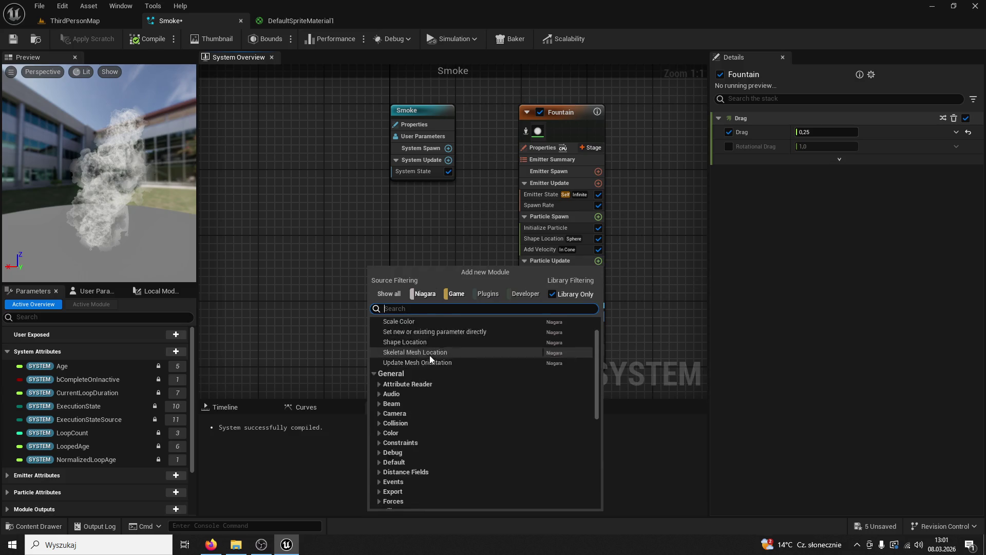
pyautogui.scroll(-3, 431, 354)
pyautogui.click(437, 362)
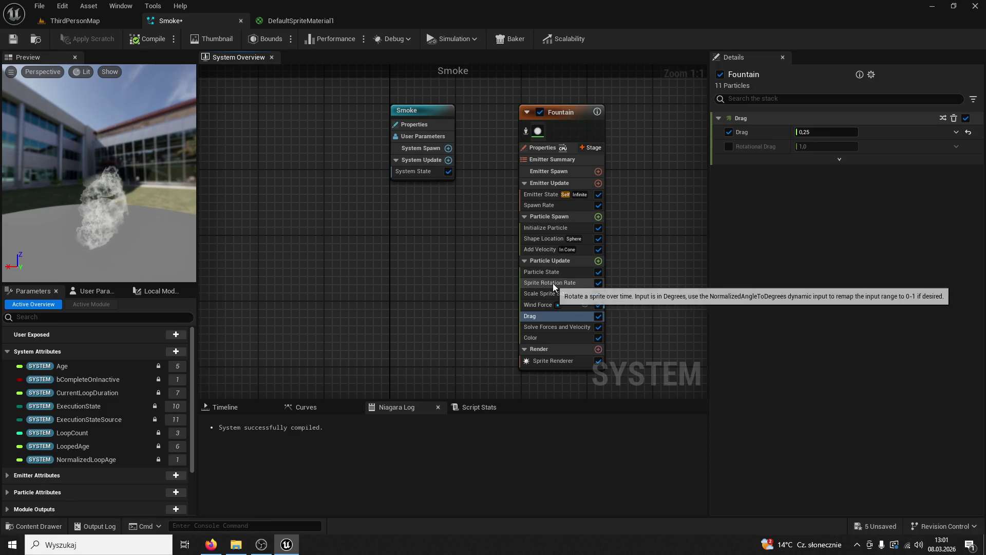
pyautogui.click(598, 261)
pyautogui.write('swirl')
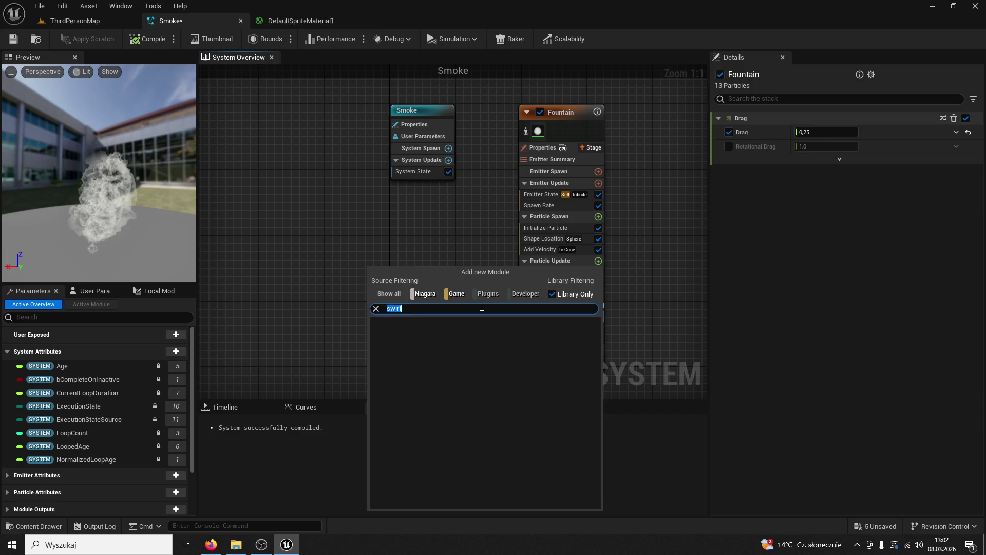
pyautogui.write('tw')
pyautogui.press('BackSpace')
pyautogui.press('BackSpace')
pyautogui.press('BackSpace')
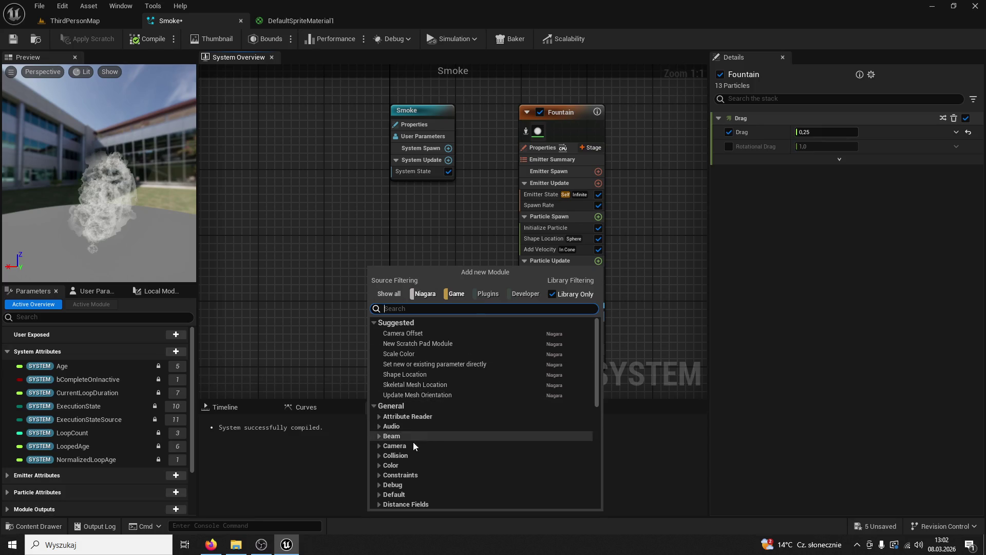
pyautogui.click(378, 455)
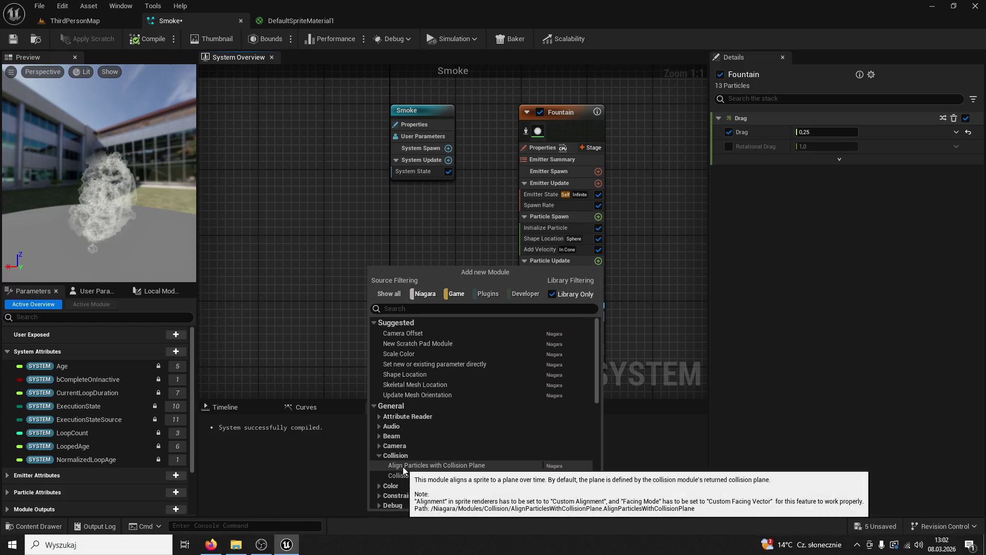
pyautogui.click(459, 466)
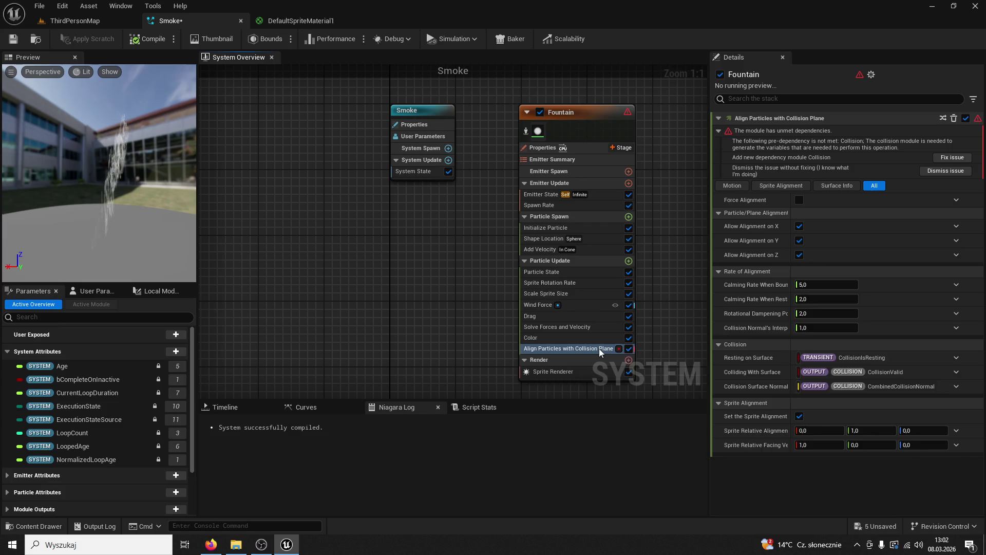
pyautogui.doubleClick(555, 317)
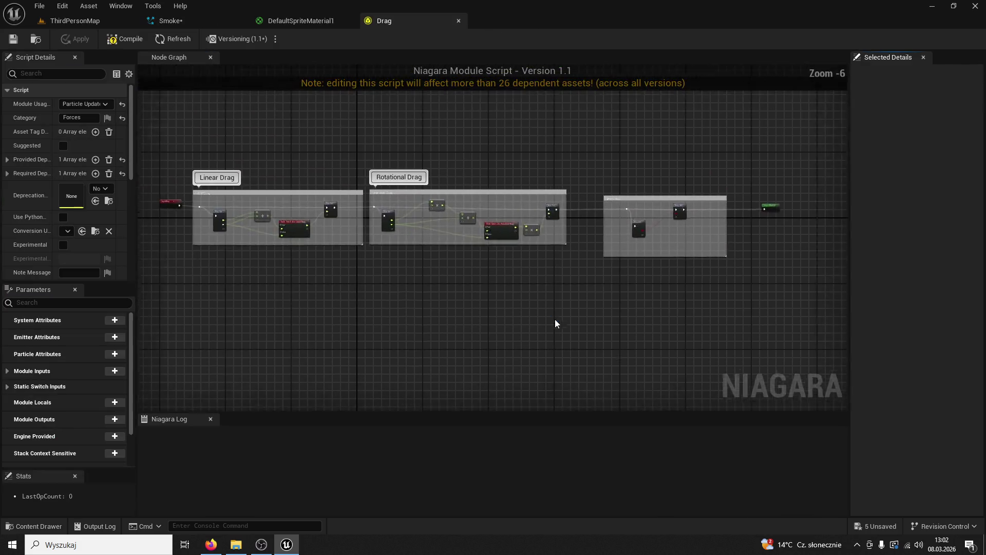
# Raise the smoke's Drag value to about 3.3.
pyautogui.click(458, 21)
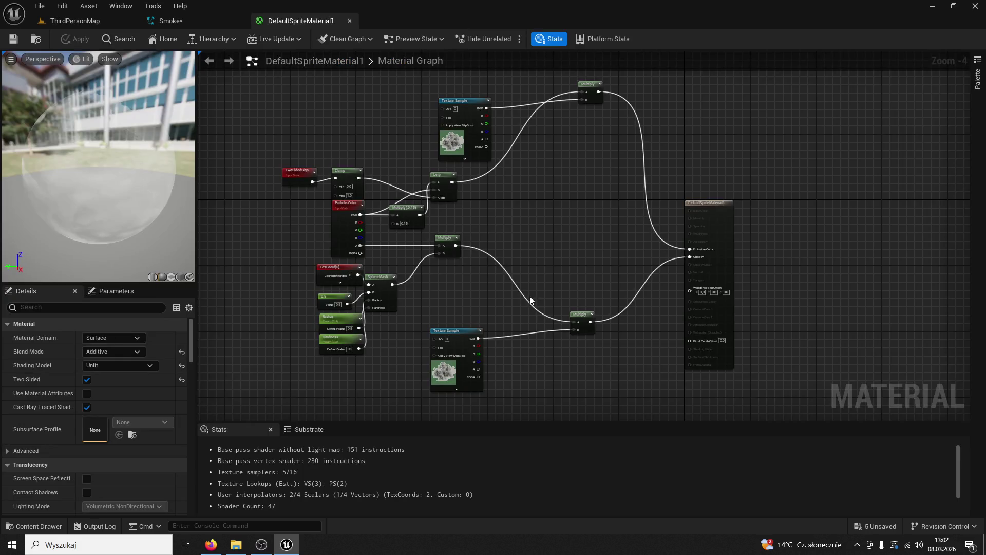
pyautogui.click(183, 22)
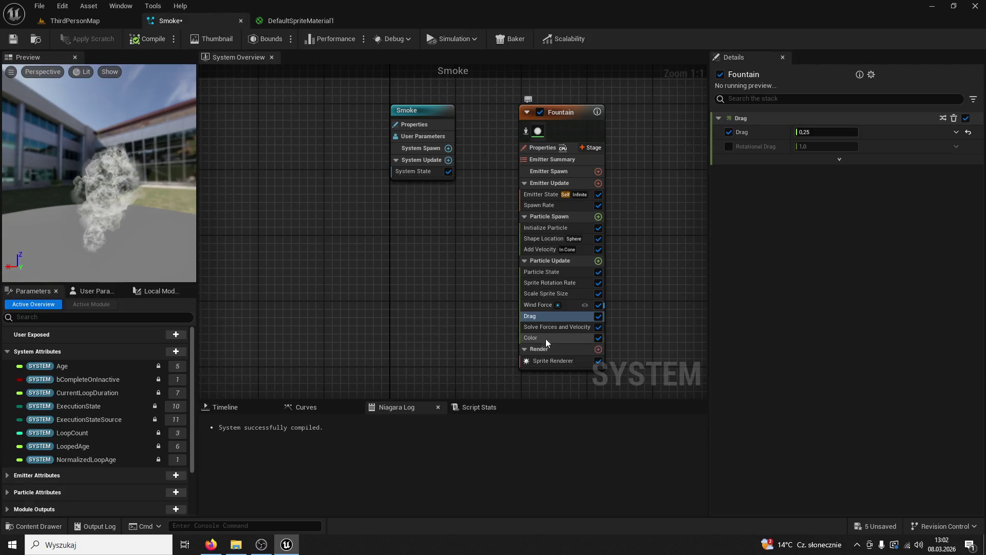
pyautogui.moveTo(814, 131); pyautogui.dragTo(842, 131)
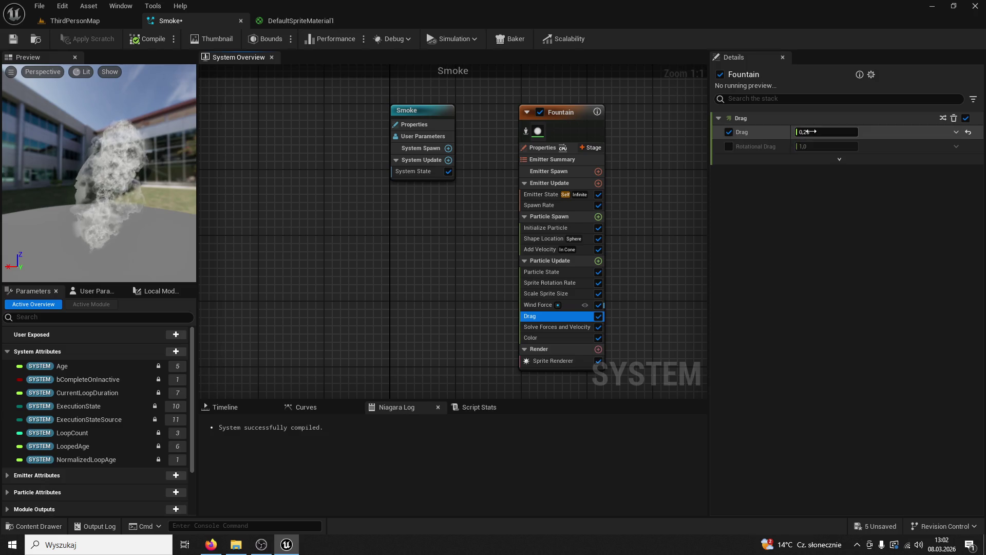
pyautogui.click(814, 131)
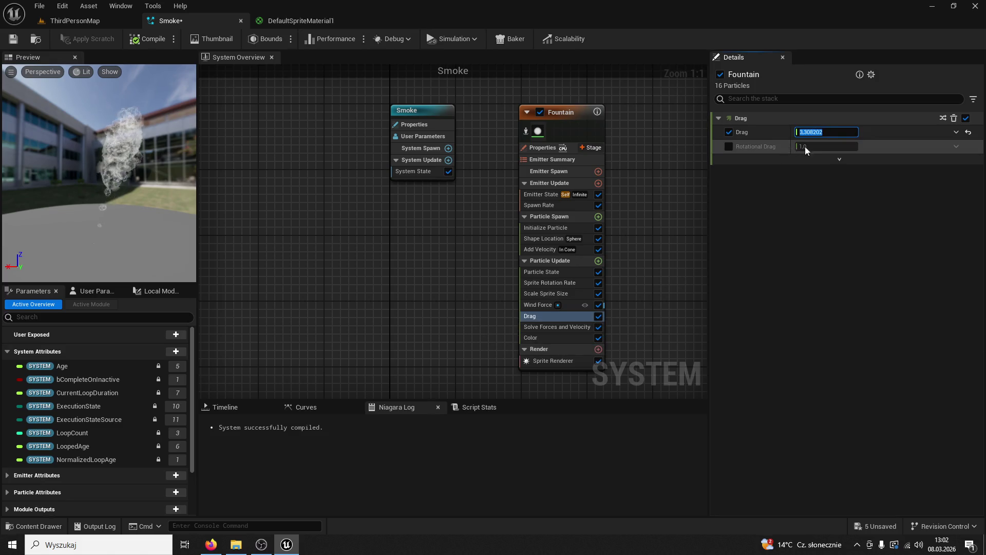
# Inspect the Solve Forces and Velocity, Scale Sprite Size and Particle State modules.
pyautogui.click(554, 327)
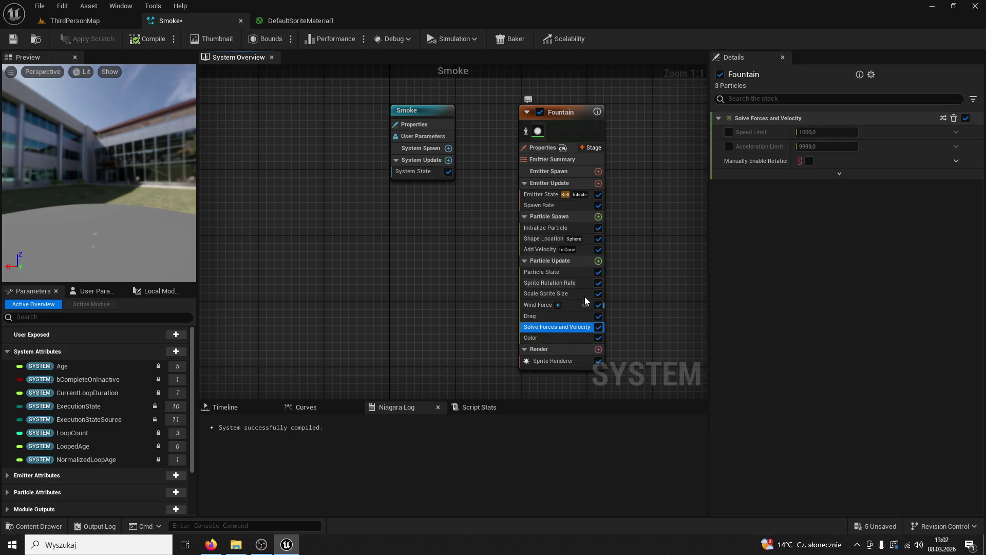
pyautogui.click(563, 294)
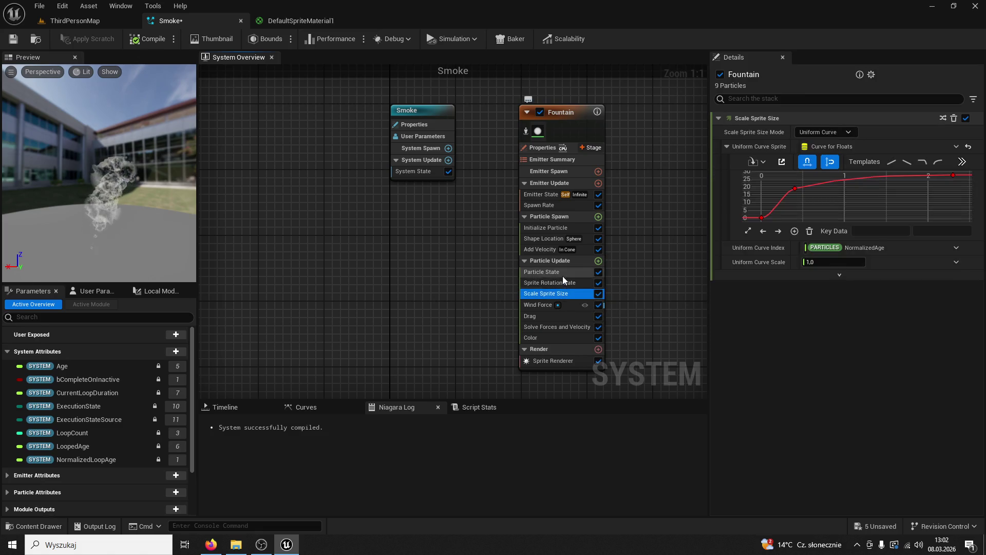
pyautogui.doubleClick(562, 276)
pyautogui.click(458, 21)
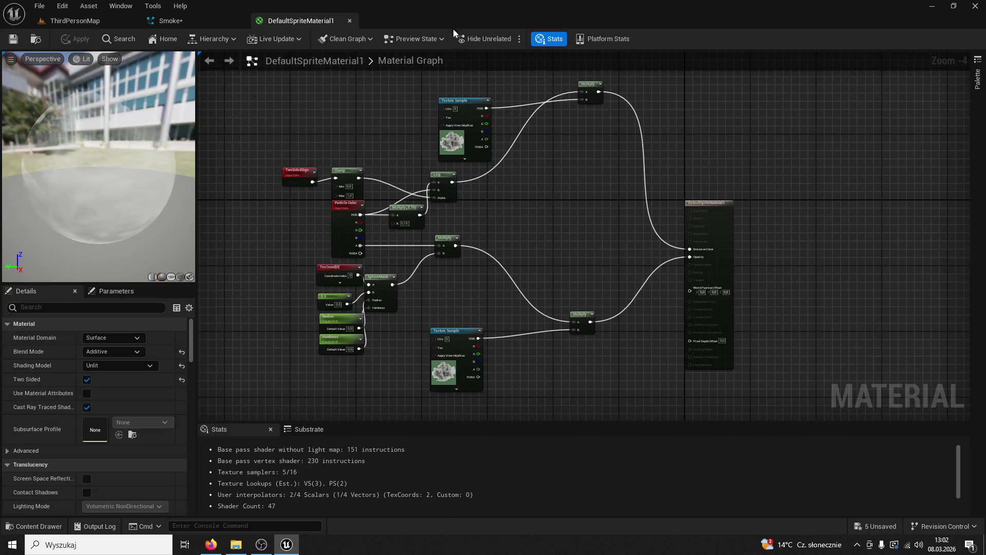
pyautogui.click(351, 20)
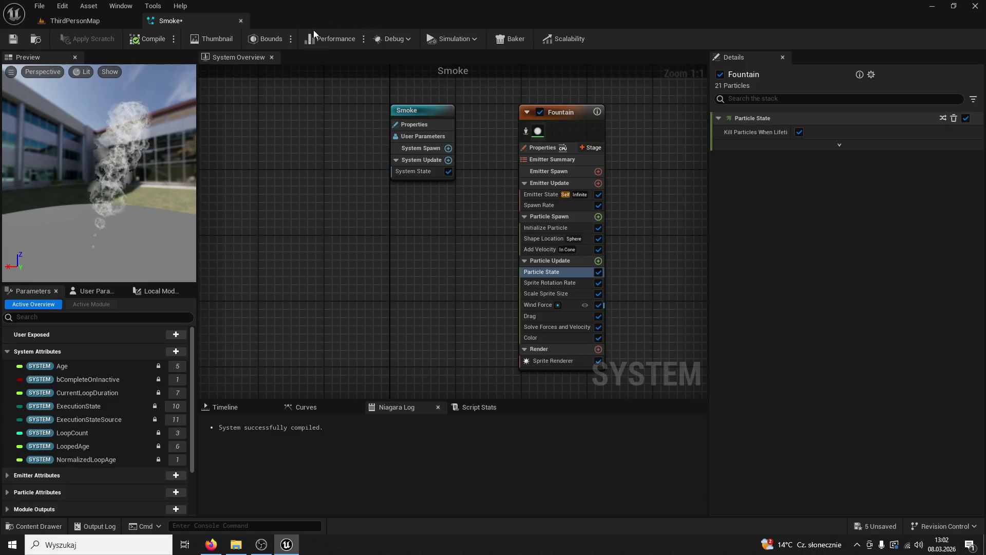
# Set Sprite Rotation Rate to 20 and save the Smoke system.
pyautogui.click(547, 281)
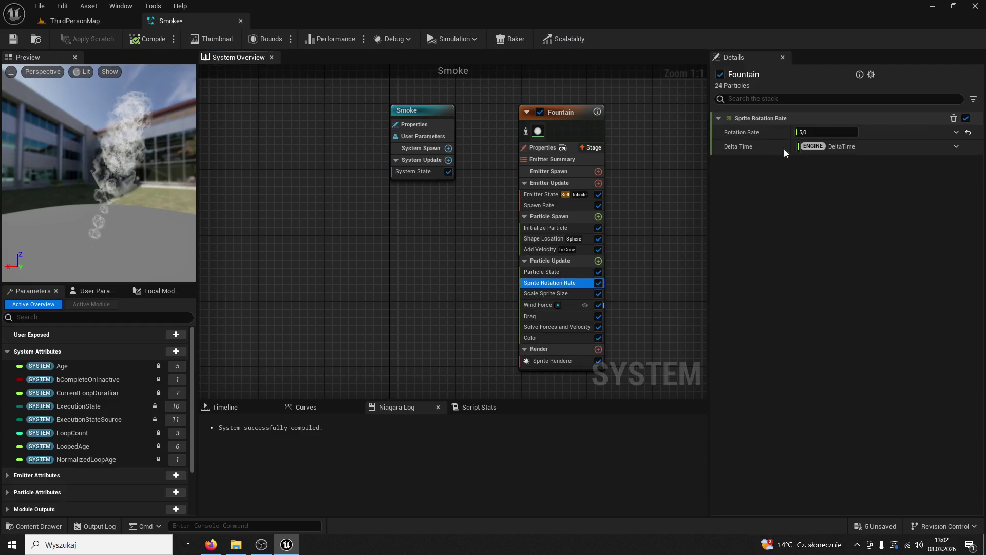
pyautogui.click(814, 132)
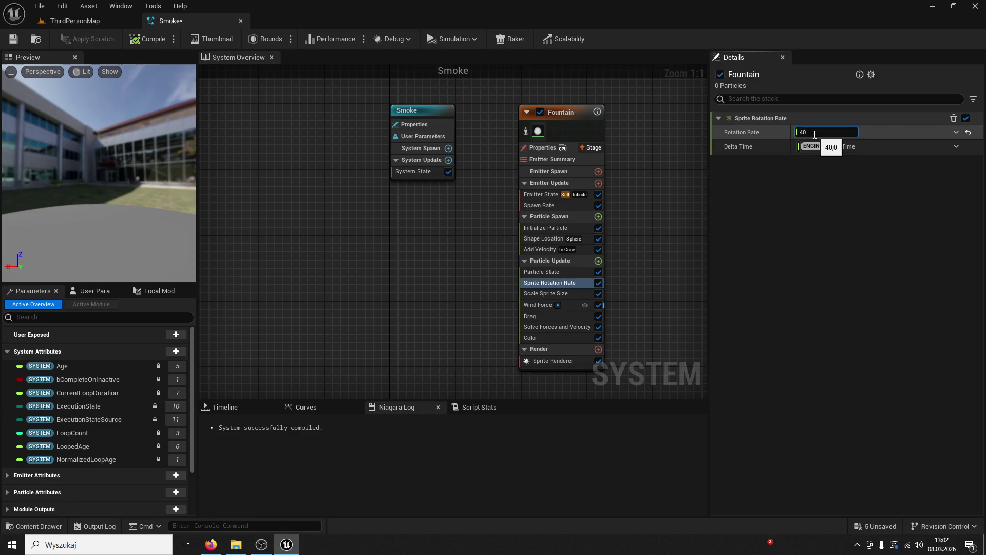
pyautogui.press('Return')
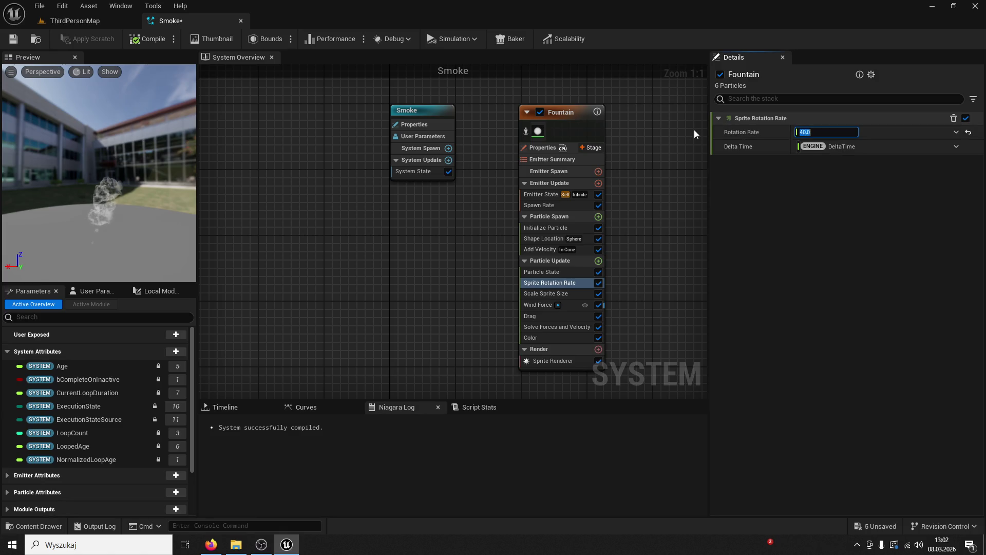
pyautogui.write('2')
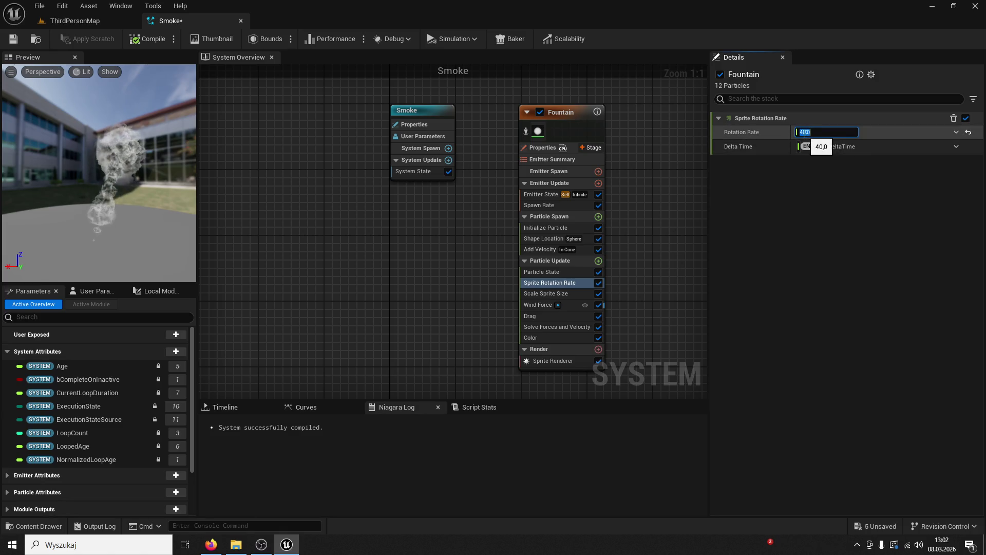
pyautogui.write('0')
pyautogui.press('Return')
pyautogui.click(14, 38)
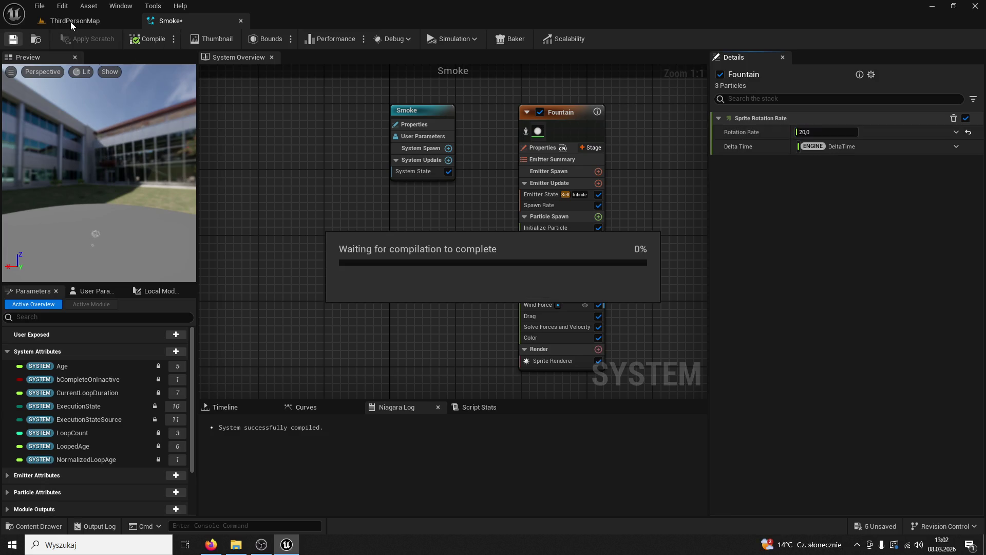
# Try a spawn rate of 2 and frame Smoke3 in the level to preview it.
pyautogui.click(538, 205)
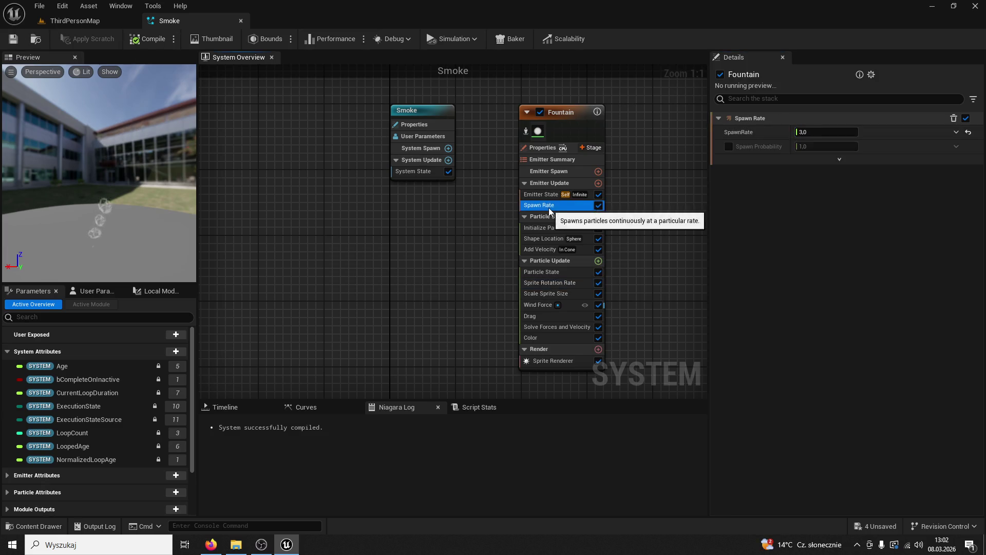
pyautogui.doubleClick(816, 132)
pyautogui.write('2')
pyautogui.press('Return')
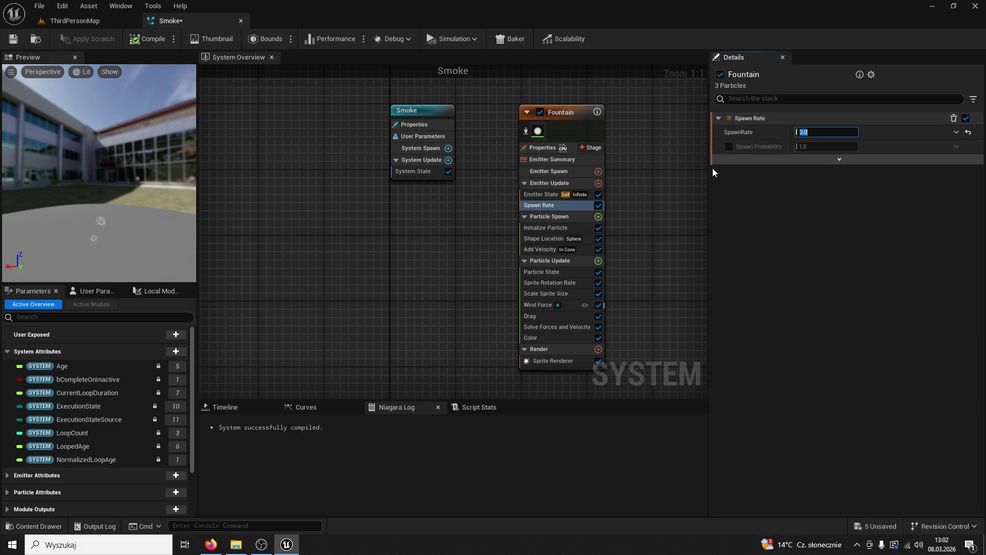
pyautogui.click(47, 24)
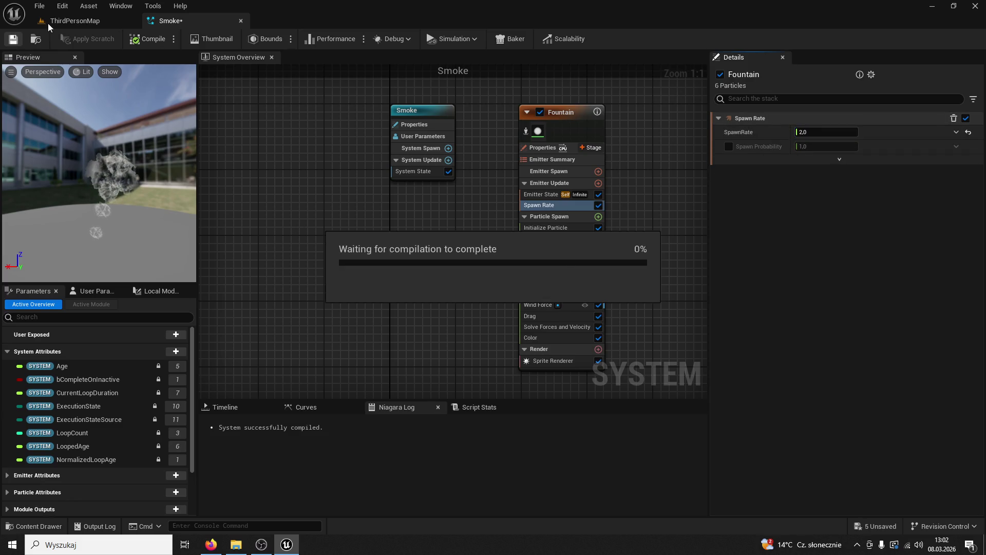
pyautogui.press('f')
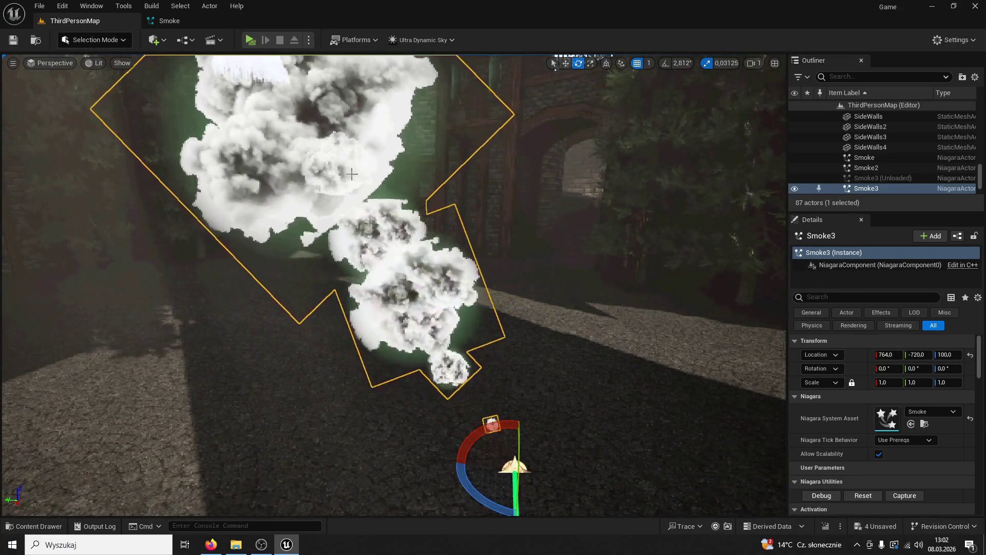
# Raise the spawn rate to 5, save, and check the denser plume in the level.
pyautogui.click(169, 21)
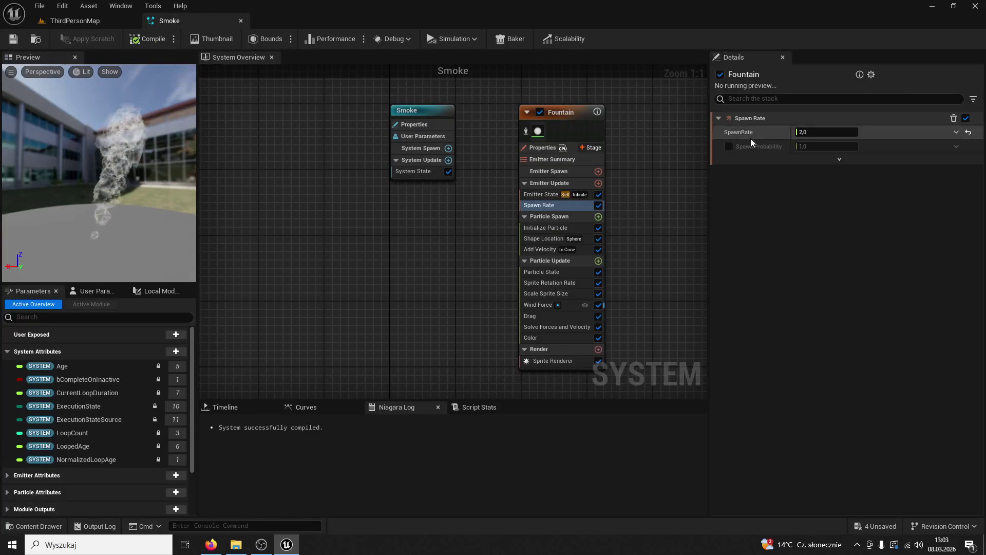
pyautogui.click(808, 132)
pyautogui.write('5')
pyautogui.press('Return')
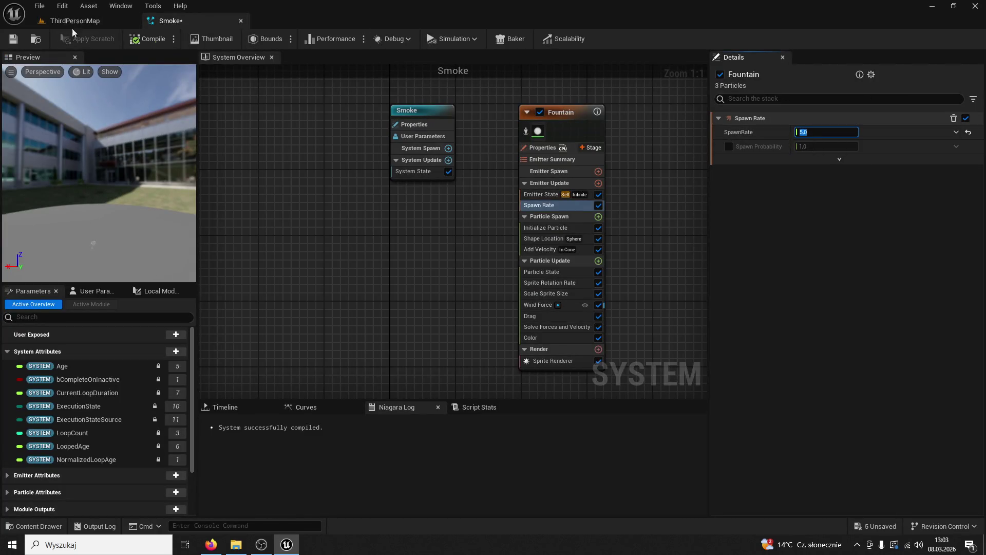
pyautogui.click(14, 39)
pyautogui.click(86, 23)
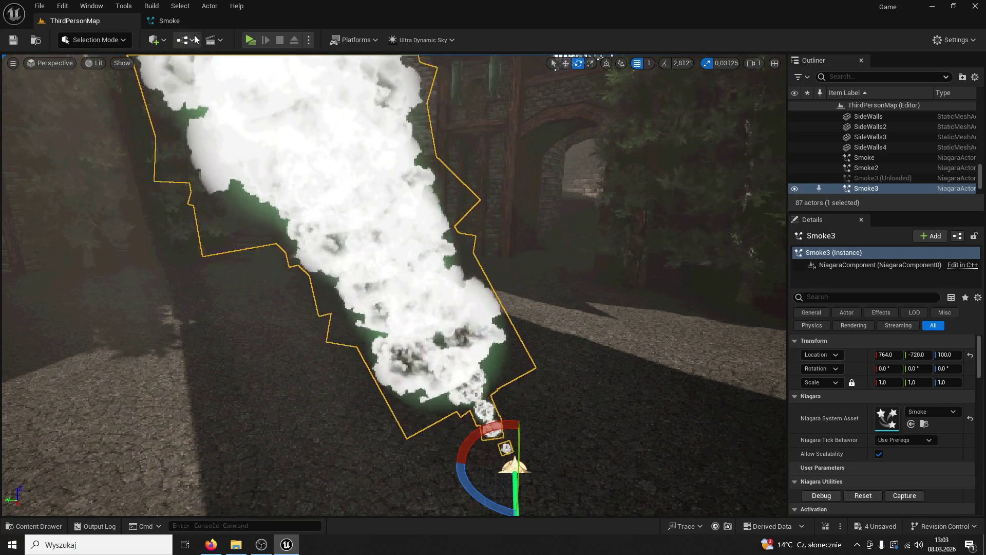
pyautogui.click(170, 21)
pyautogui.click(827, 132)
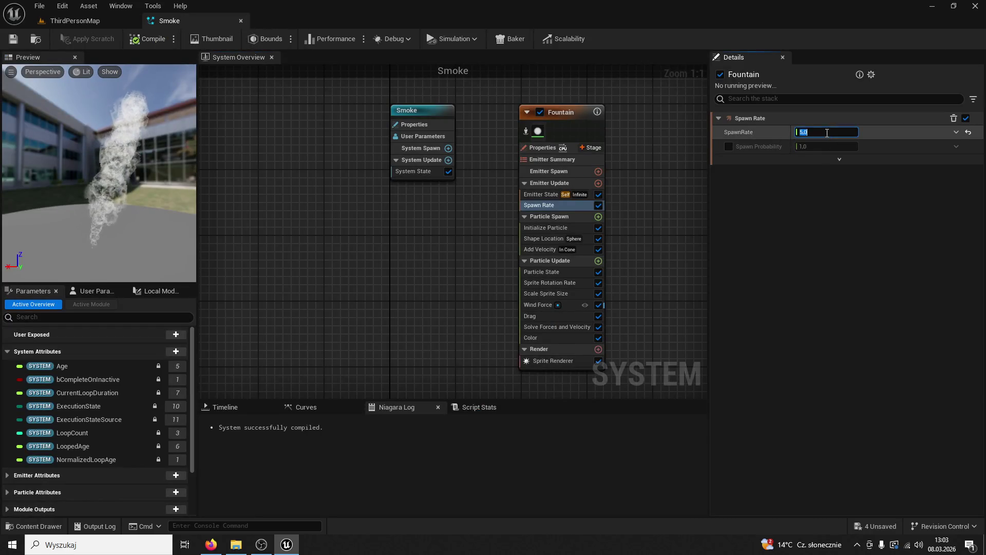
# Step through the Fountain's modules to the Scale Sprite Size curve.
pyautogui.click(565, 227)
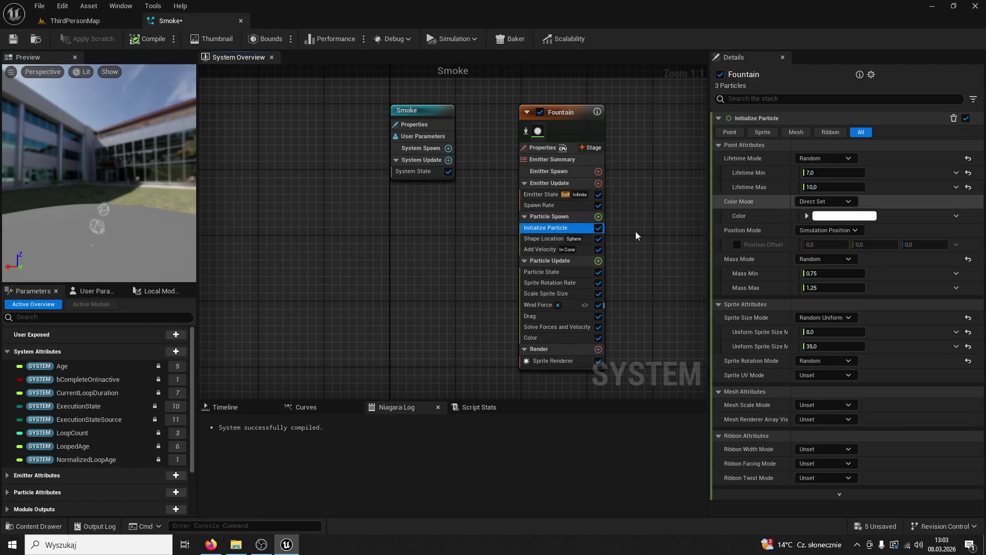
pyautogui.click(550, 239)
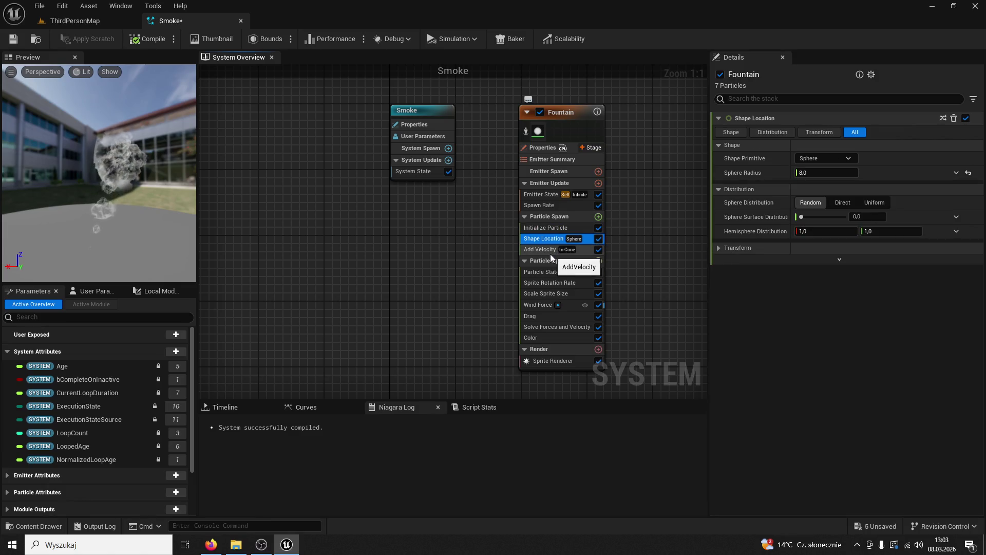
pyautogui.click(551, 251)
pyautogui.click(555, 273)
pyautogui.click(546, 282)
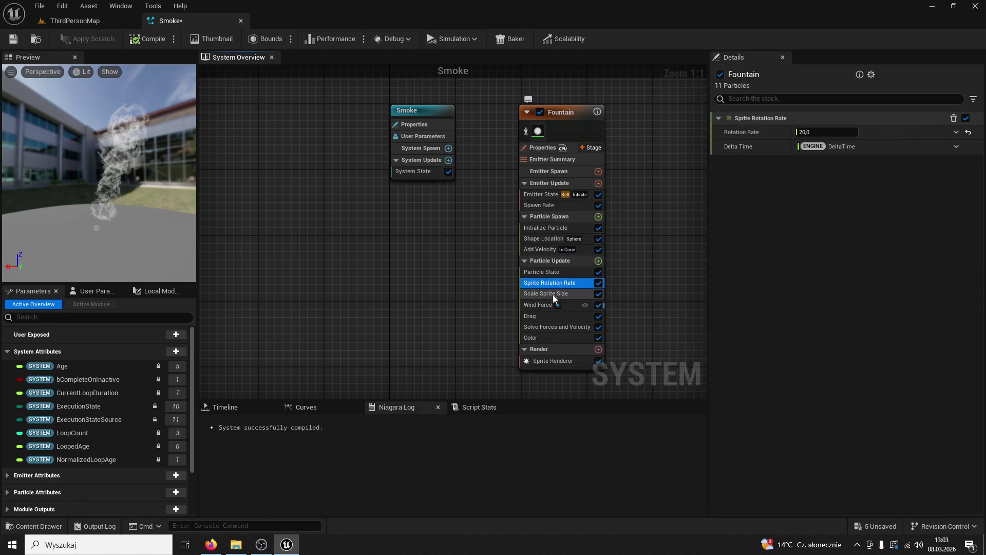
pyautogui.click(553, 292)
# Set the sprite-size curve key at 0.4 to 8, saving and previewing the smoke in the level.
pyautogui.click(795, 189)
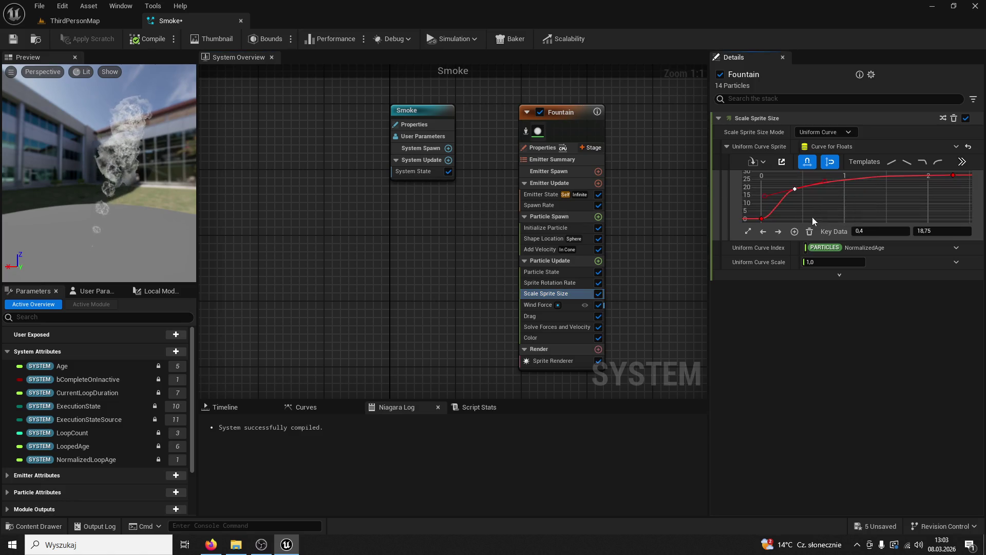
pyautogui.click(940, 232)
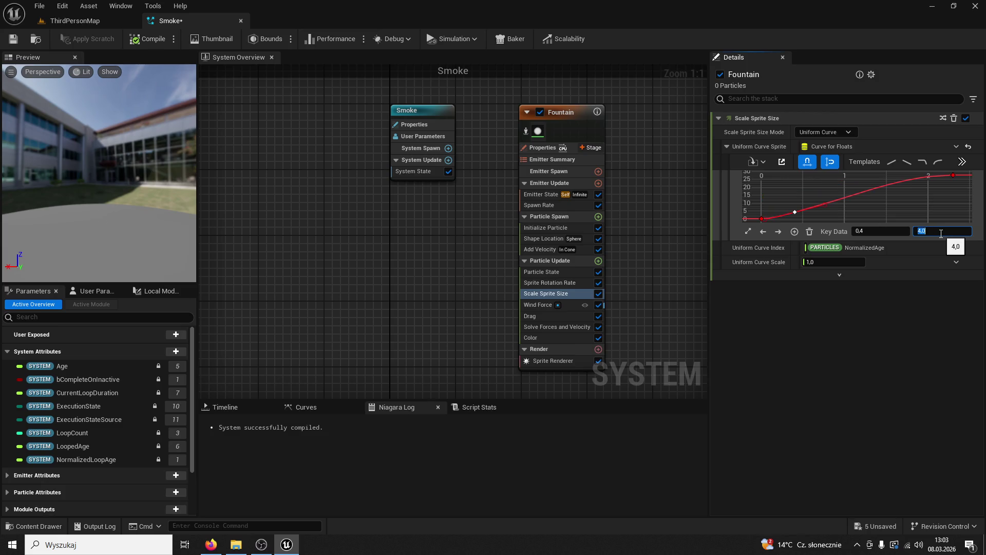
pyautogui.click(12, 39)
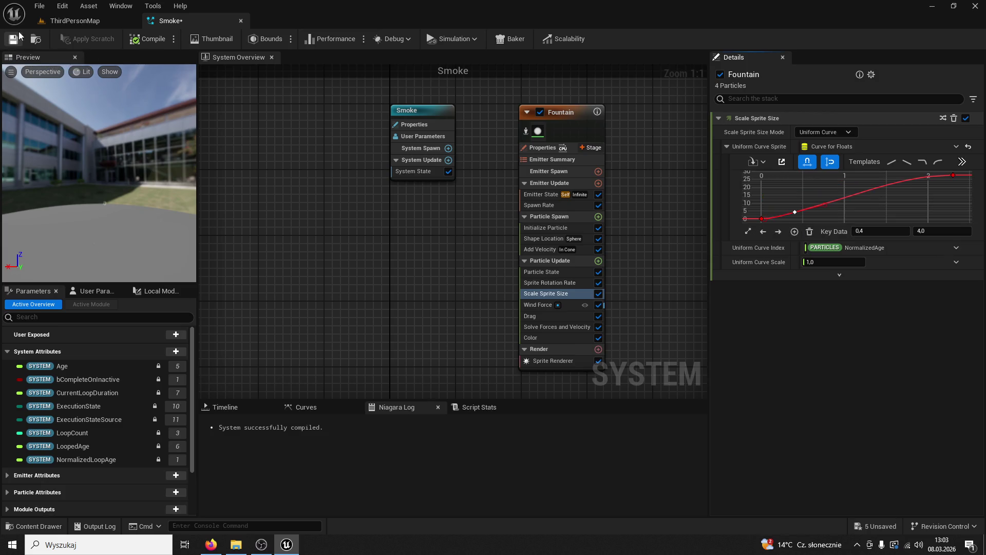
pyautogui.click(85, 23)
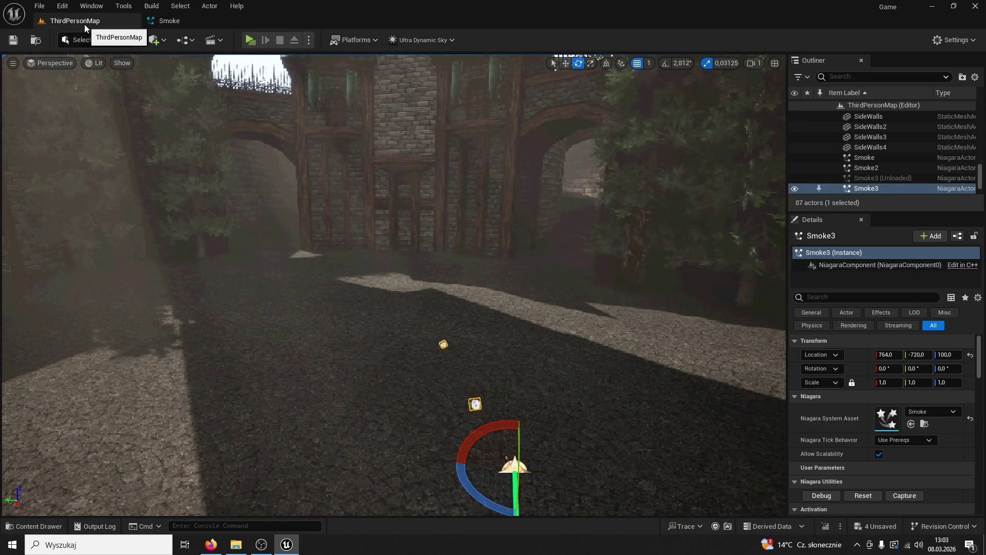
pyautogui.moveTo(272, 145); pyautogui.dragTo(314, 158)
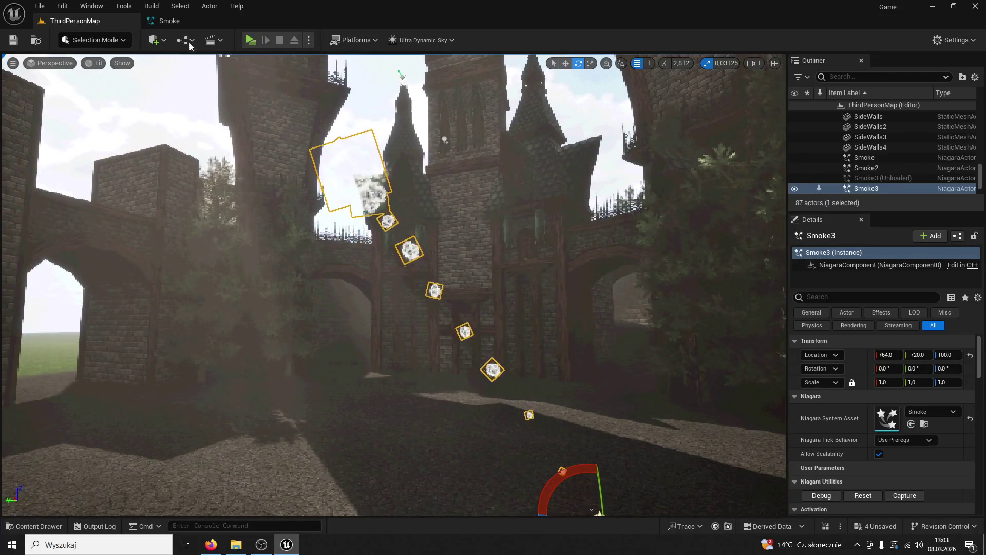
pyautogui.click(172, 22)
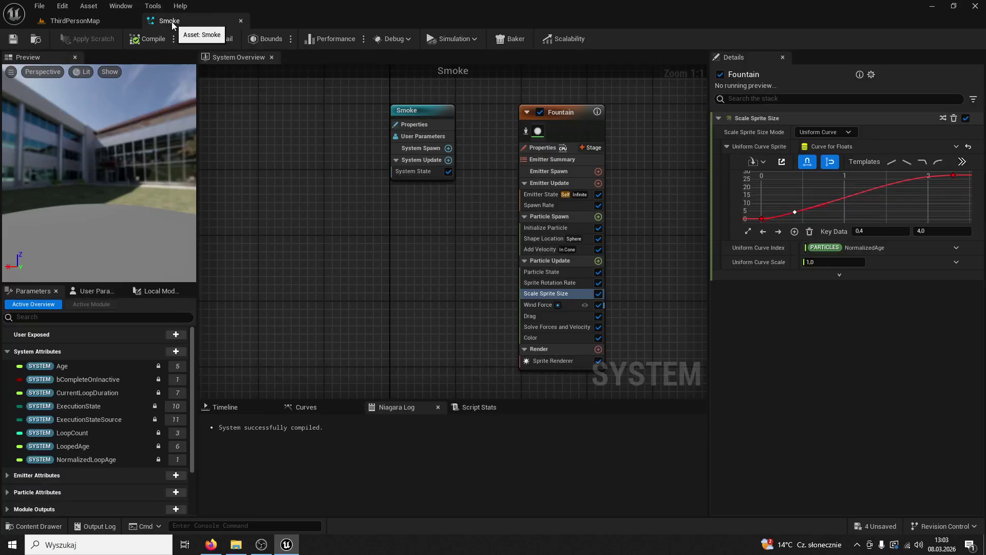
pyautogui.click(761, 217)
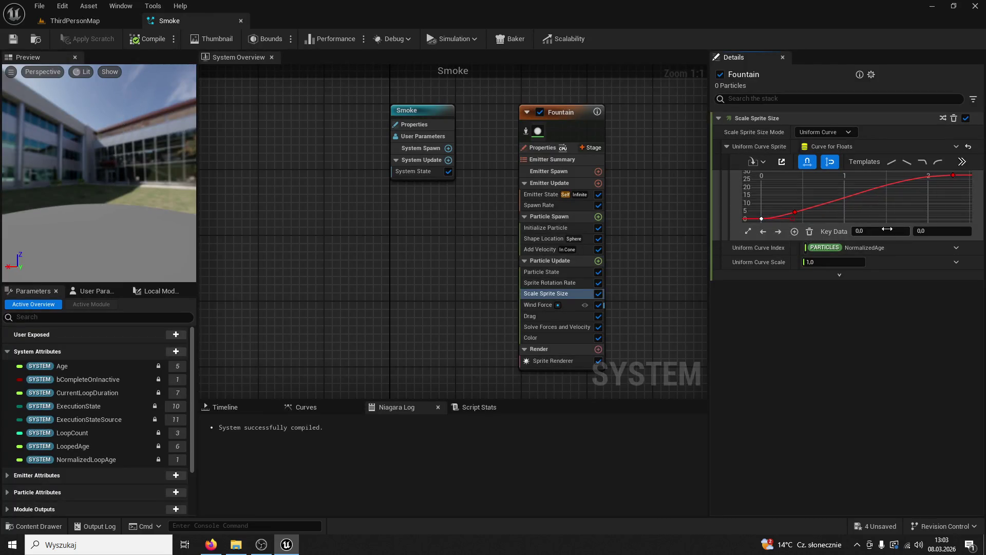
pyautogui.click(795, 210)
pyautogui.click(930, 233)
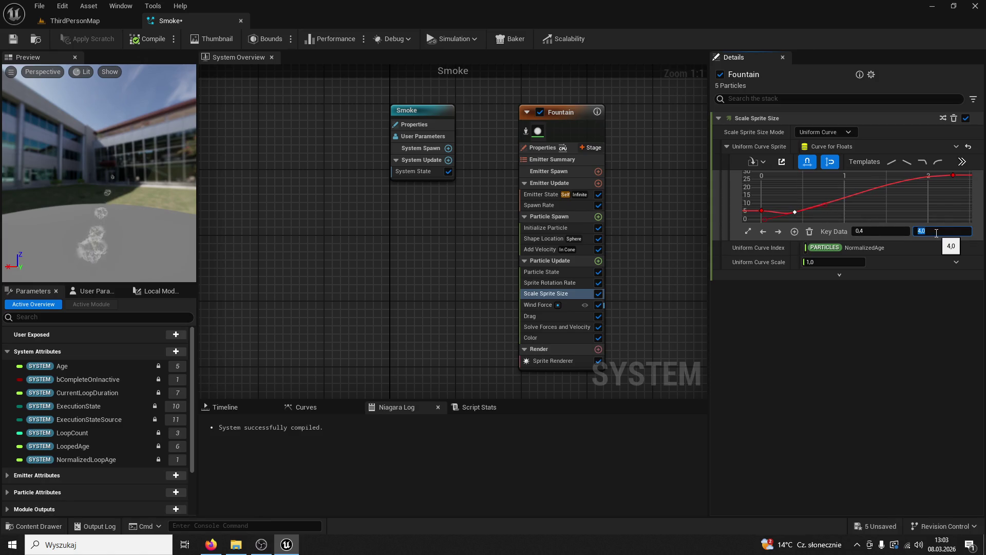
pyautogui.click(13, 40)
pyautogui.click(69, 21)
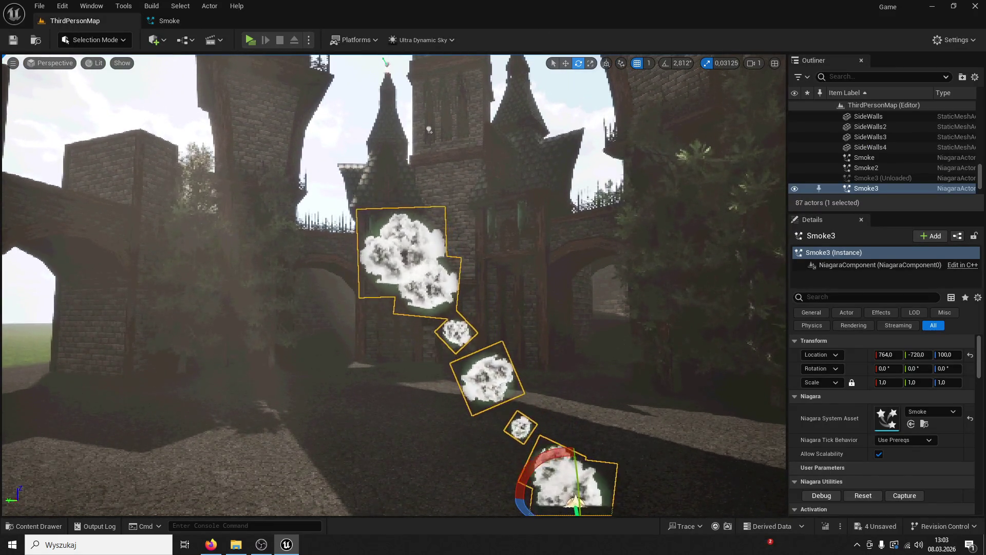
# Set the first sprite-size key to 1 and check the smoke in the level.
pyautogui.click(169, 20)
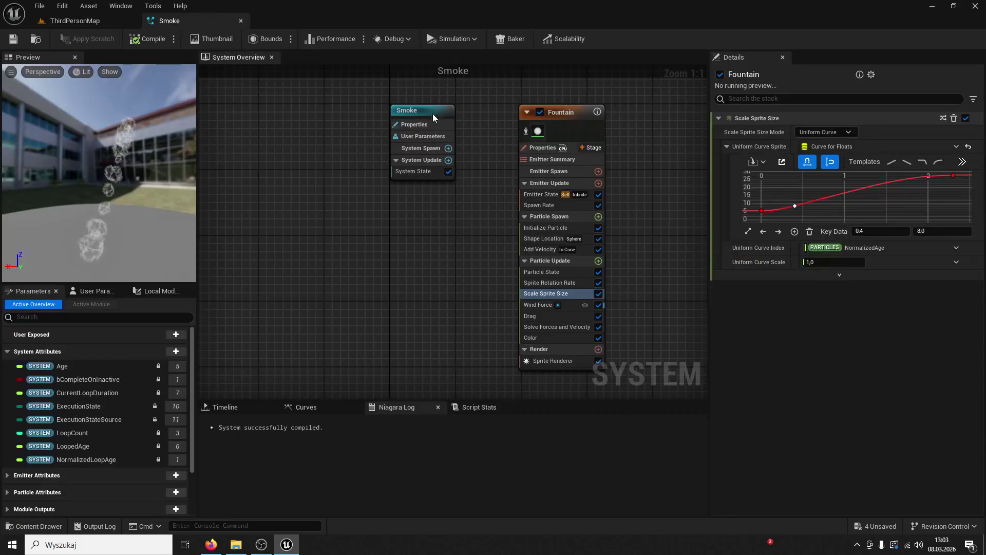
pyautogui.click(762, 209)
pyautogui.click(925, 231)
pyautogui.write('1')
pyautogui.press('Return')
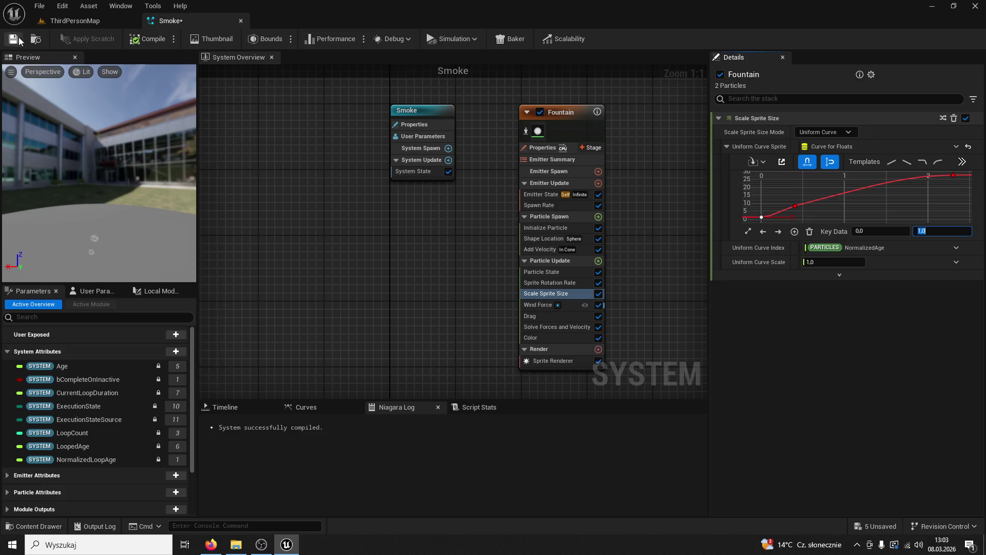
pyautogui.click(95, 20)
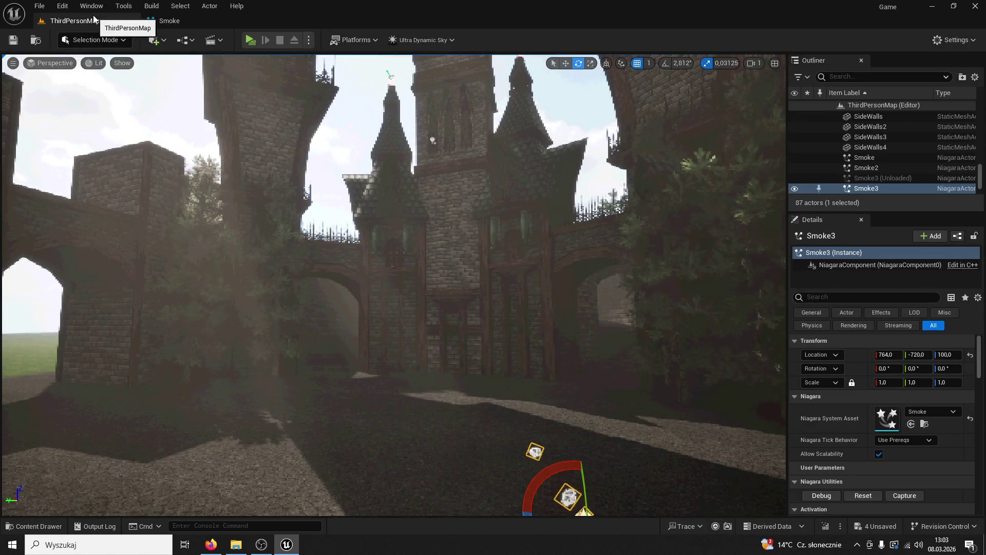
pyautogui.click(184, 24)
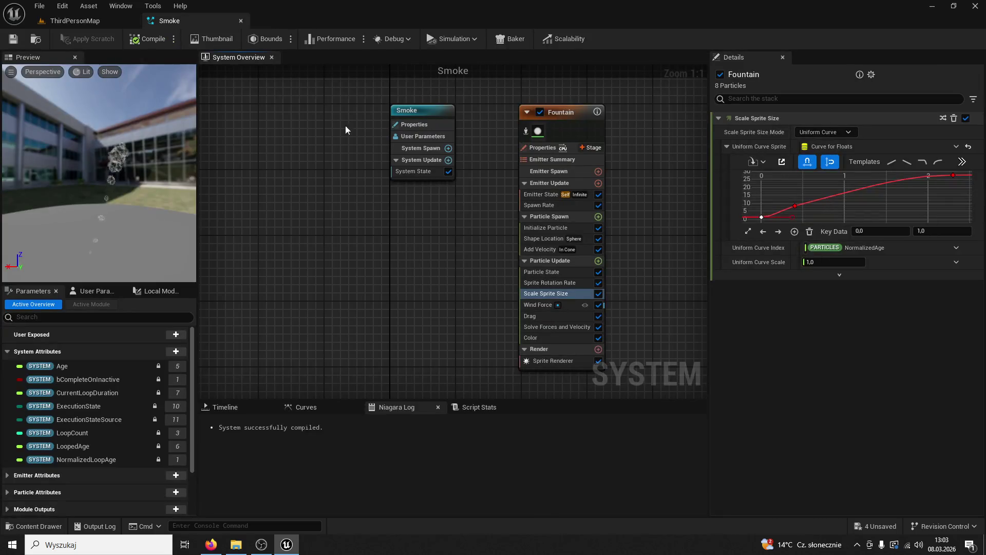
# Undo the last two Smoke system edits, save, and close the Smoke editor.
pyautogui.doubleClick(542, 305)
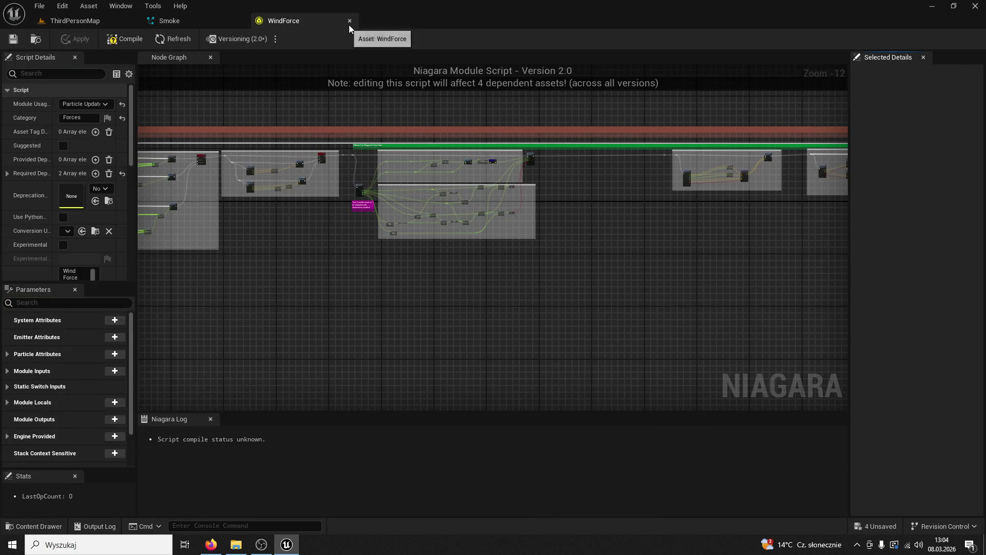
pyautogui.click(350, 21)
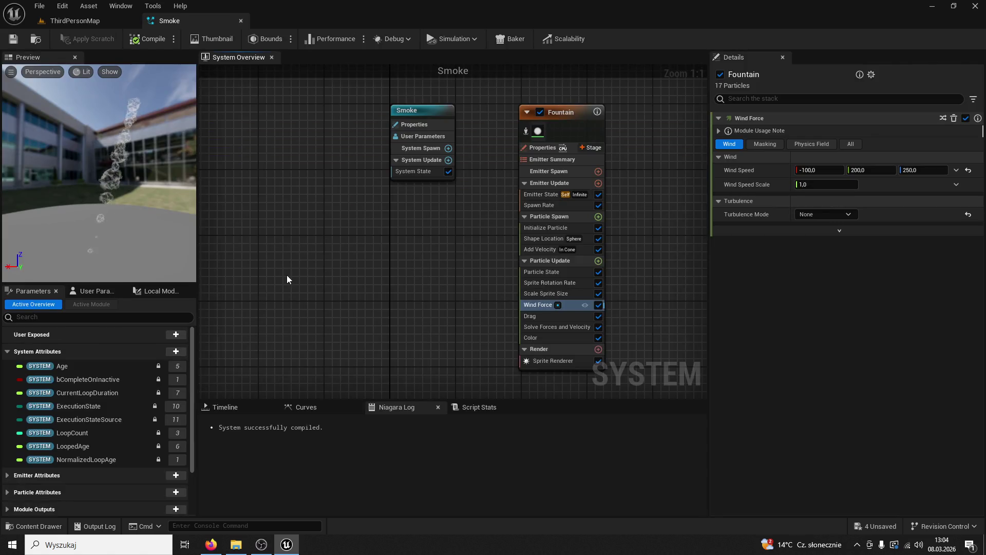
pyautogui.hotkey('ctrl', 'z')
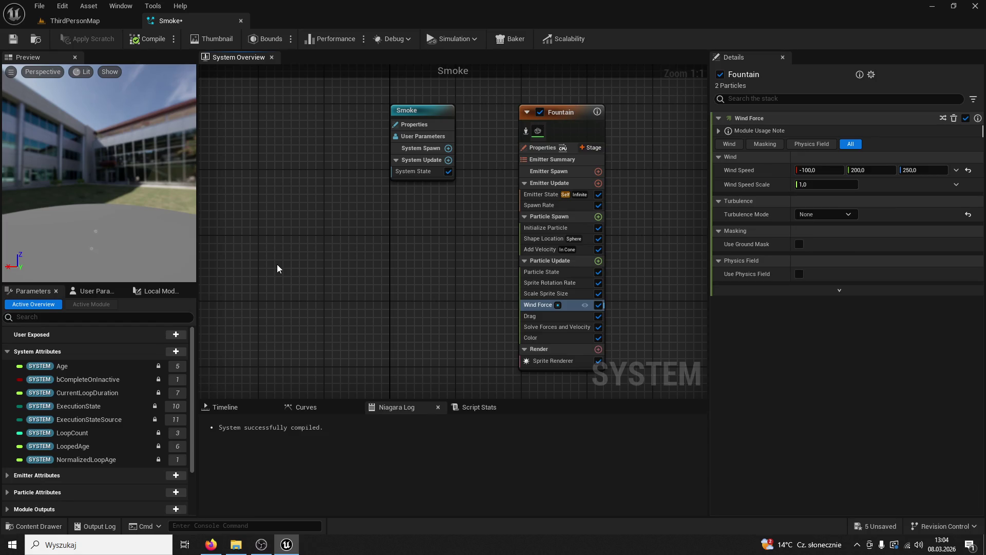
pyautogui.hotkey('ctrl', 'z')
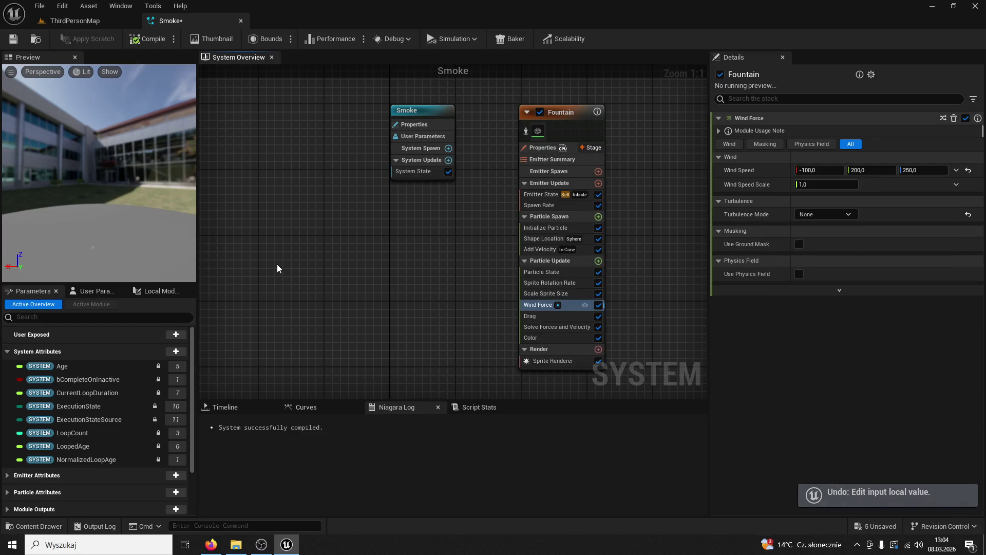
pyautogui.click(14, 39)
pyautogui.click(241, 20)
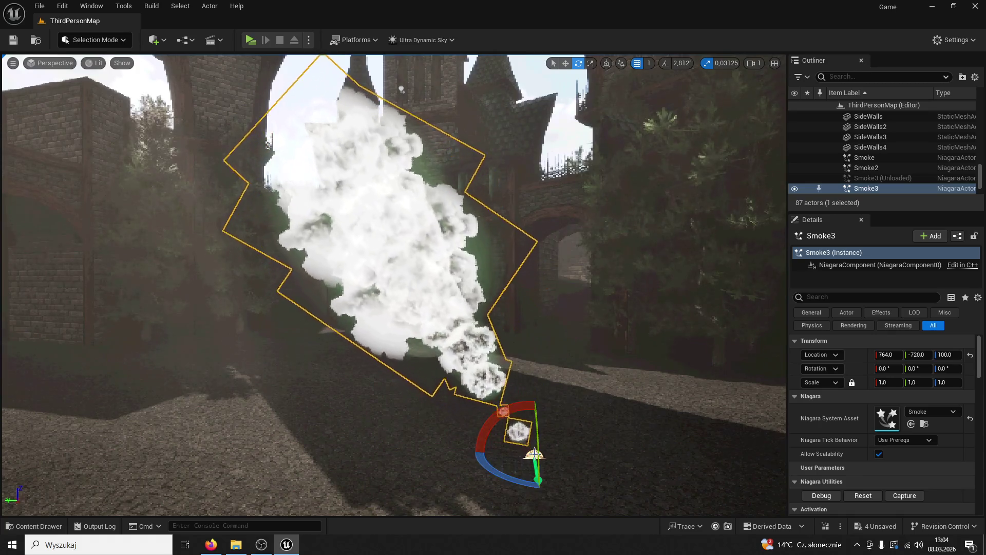
# Delete Smoke3 from the level and open DefaultSpriteMaterial1 from the Buildings folder.
pyautogui.press('Delete')
pyautogui.hotkey('ctrl', 'space')
pyautogui.hotkey('ctrl', 'space')
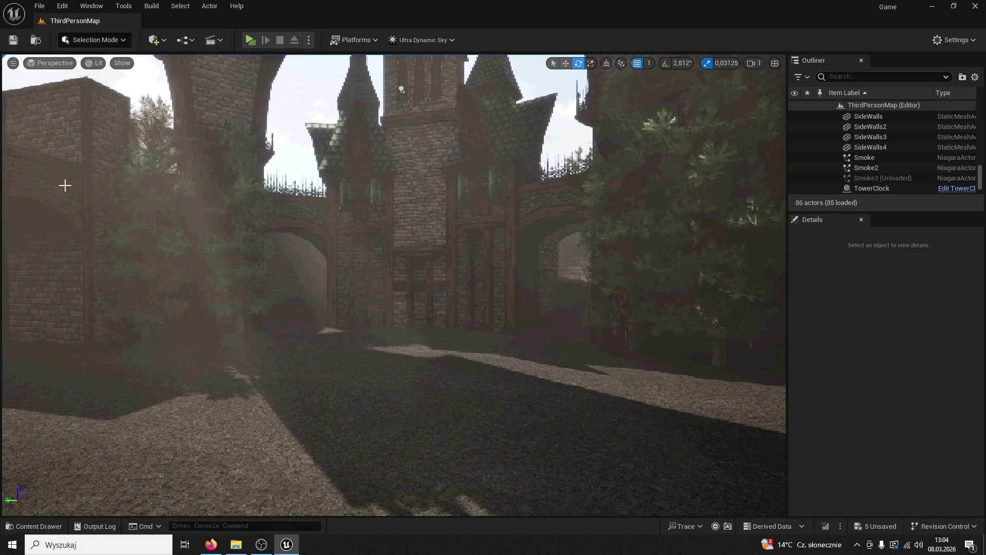
pyautogui.click(34, 526)
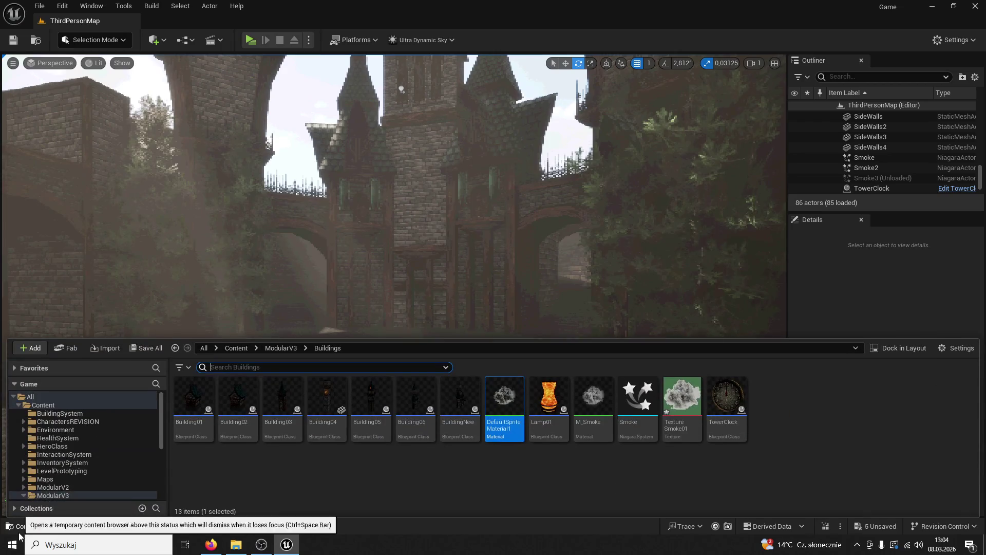
pyautogui.doubleClick(492, 405)
pyautogui.scroll(-3, 543, 306)
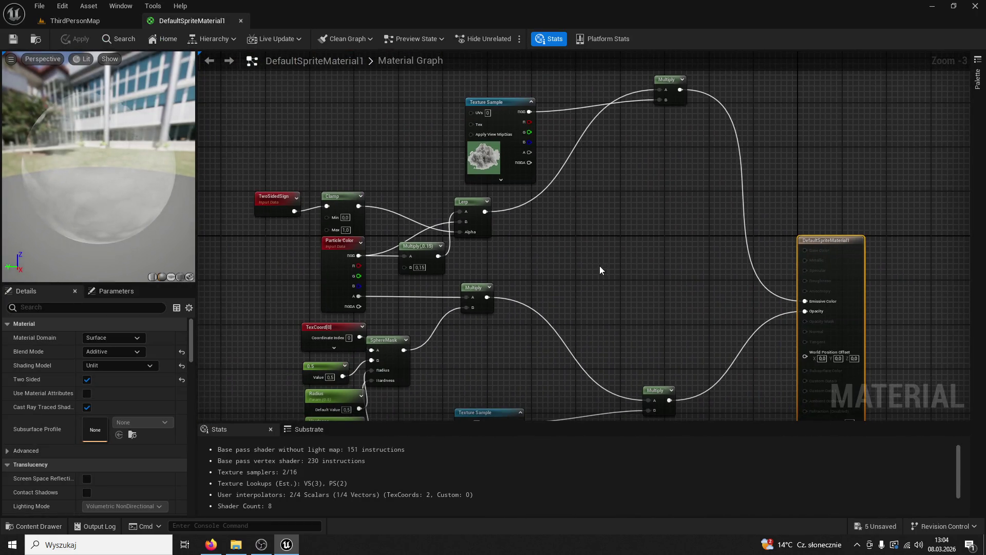
# Create a new Material asset in the Buildings folder.
pyautogui.click(36, 527)
pyautogui.rightClick(642, 355)
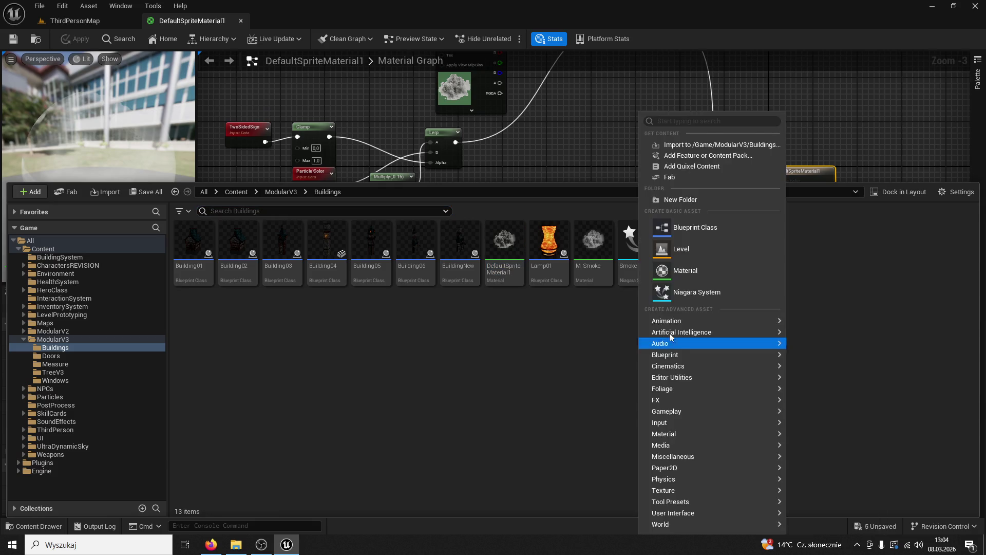
pyautogui.click(708, 270)
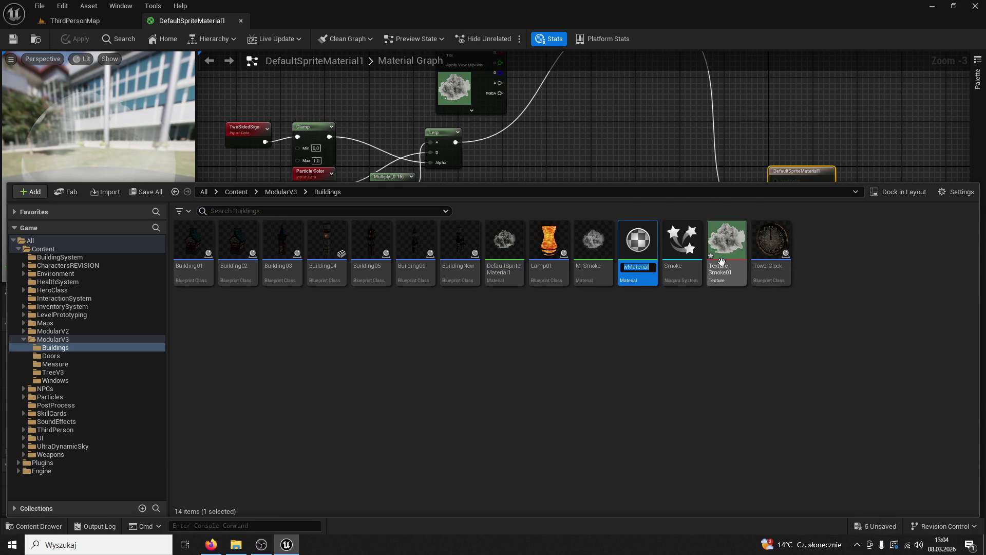
# Open M_Smoke02, dock its editor, and set its Blend Mode to Translucent.
pyautogui.doubleClick(637, 240)
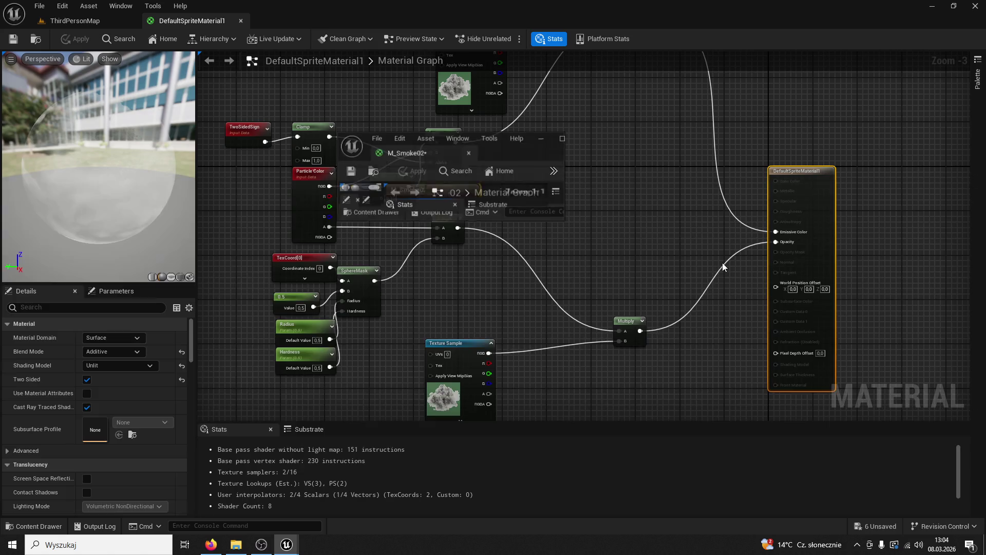
pyautogui.moveTo(392, 126); pyautogui.dragTo(284, 26)
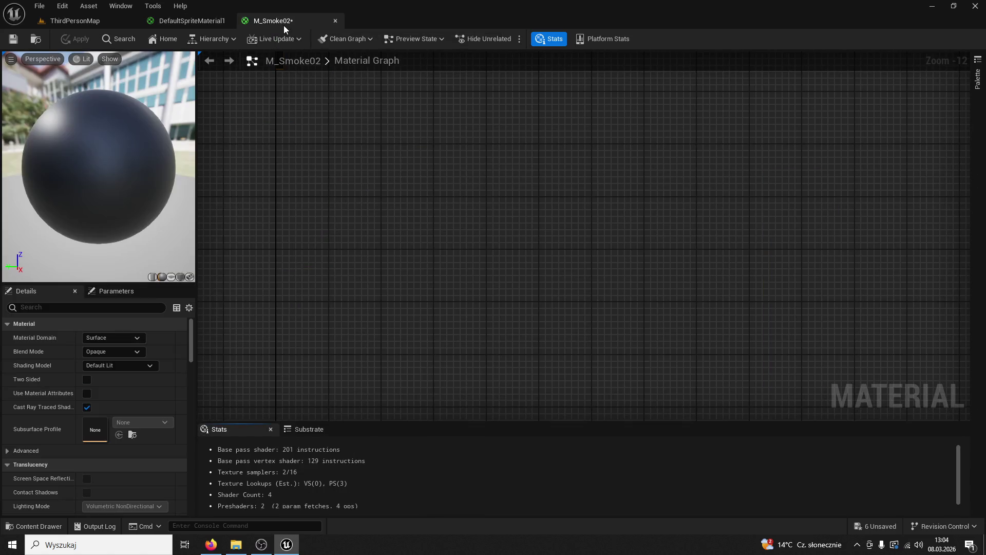
pyautogui.scroll(-6, 475, 364)
pyautogui.press('Home')
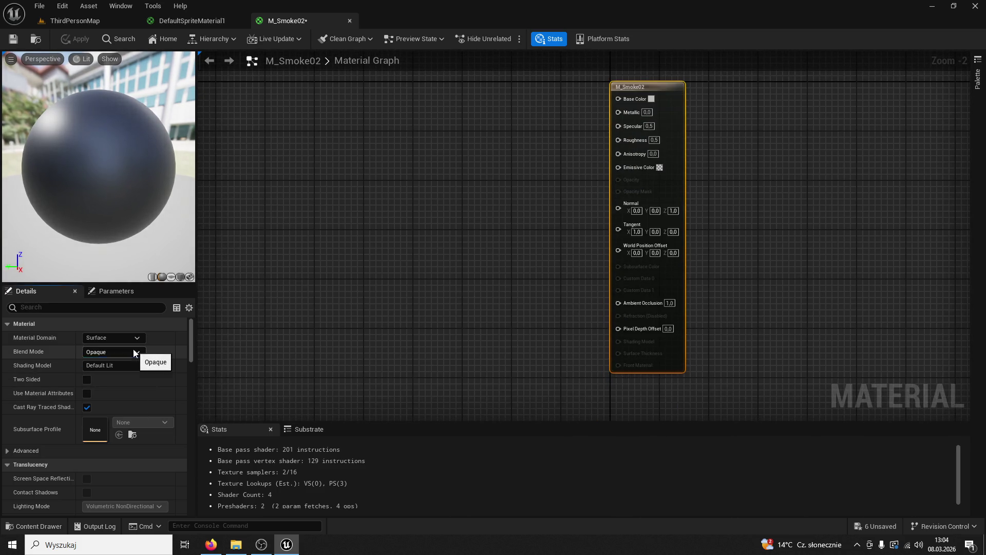
pyautogui.click(135, 352)
pyautogui.click(120, 392)
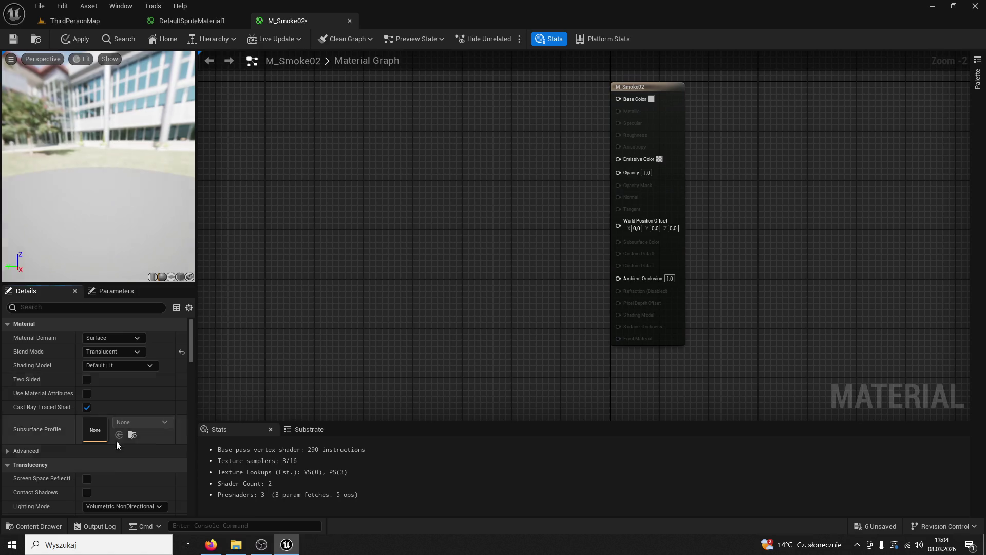
# Wire TextureSmoke01's colour to Base Color and alpha to Opacity, then save and close.
pyautogui.click(50, 523)
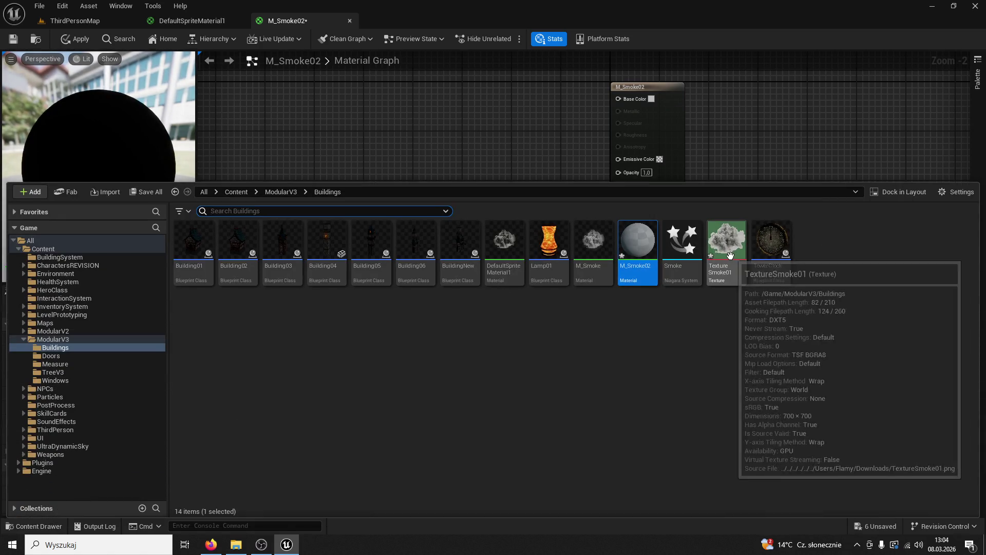
pyautogui.moveTo(726, 239); pyautogui.dragTo(501, 133)
pyautogui.moveTo(567, 142); pyautogui.dragTo(618, 99)
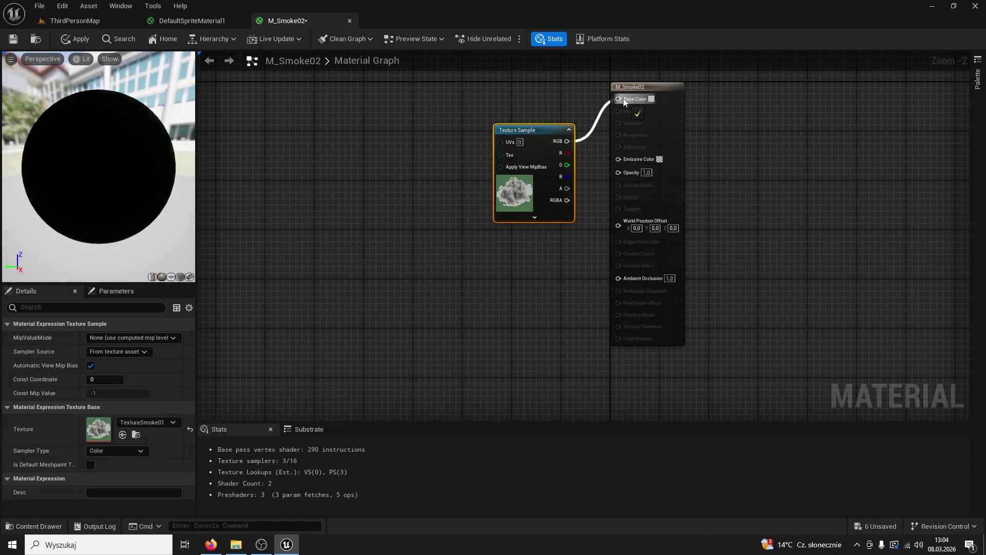
pyautogui.moveTo(544, 130); pyautogui.dragTo(470, 106)
pyautogui.moveTo(492, 164); pyautogui.dragTo(619, 171)
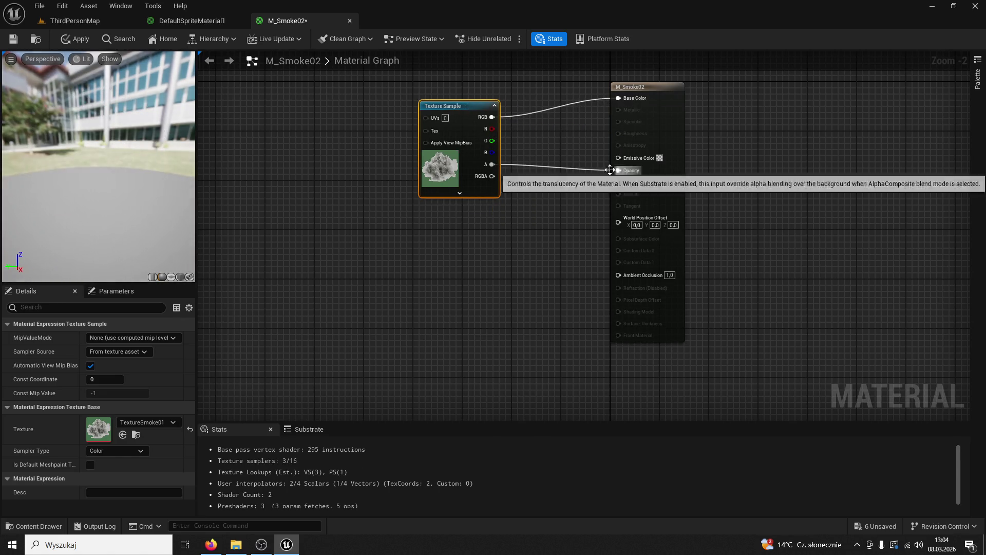
pyautogui.click(12, 40)
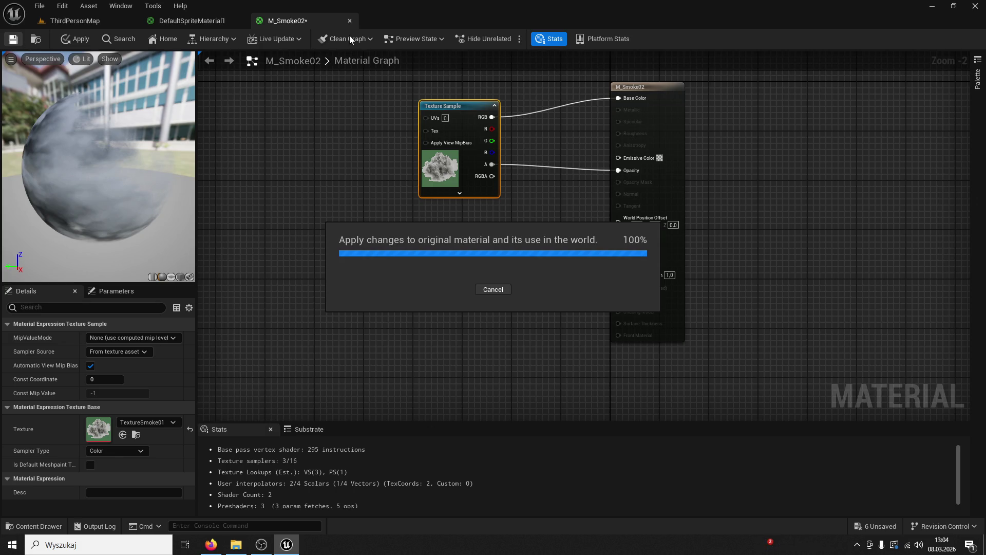
pyautogui.click(350, 21)
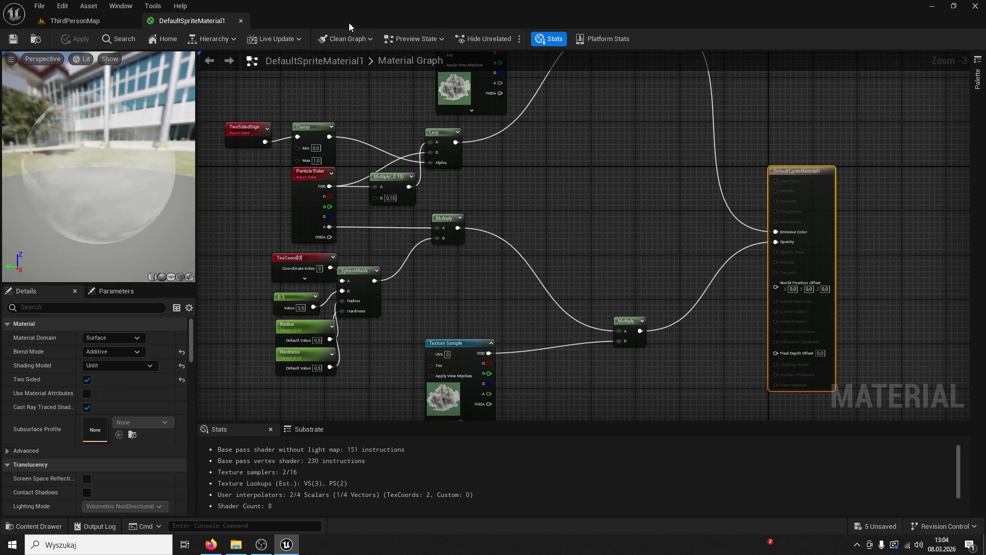
# Close DefaultSpriteMaterial1 and briefly inspect the M_Smoke material.
pyautogui.click(240, 21)
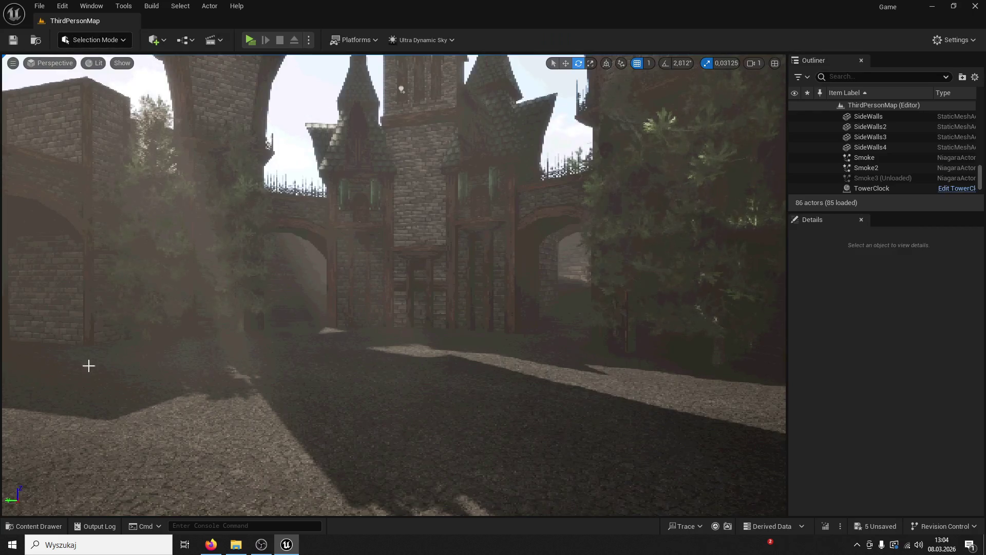
pyautogui.click(35, 526)
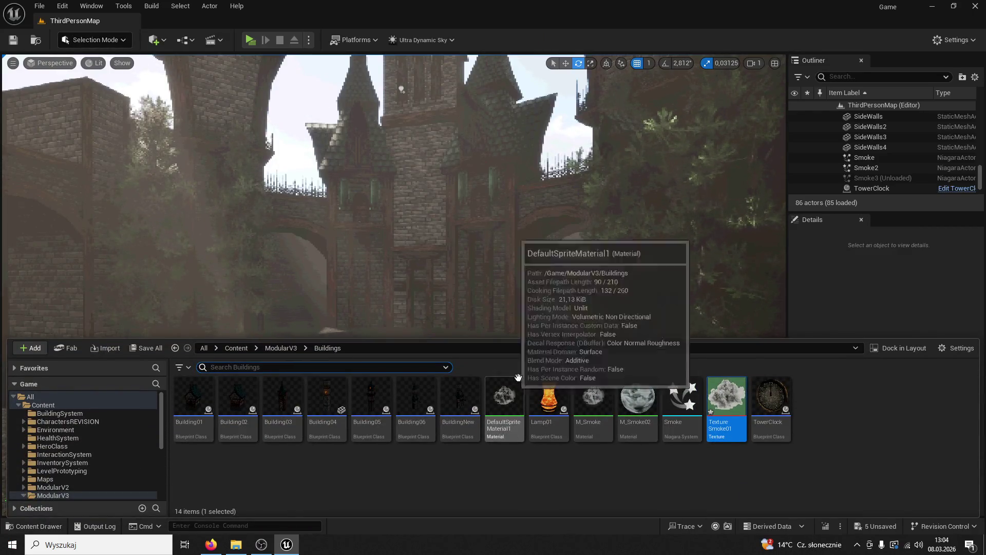
pyautogui.doubleClick(593, 401)
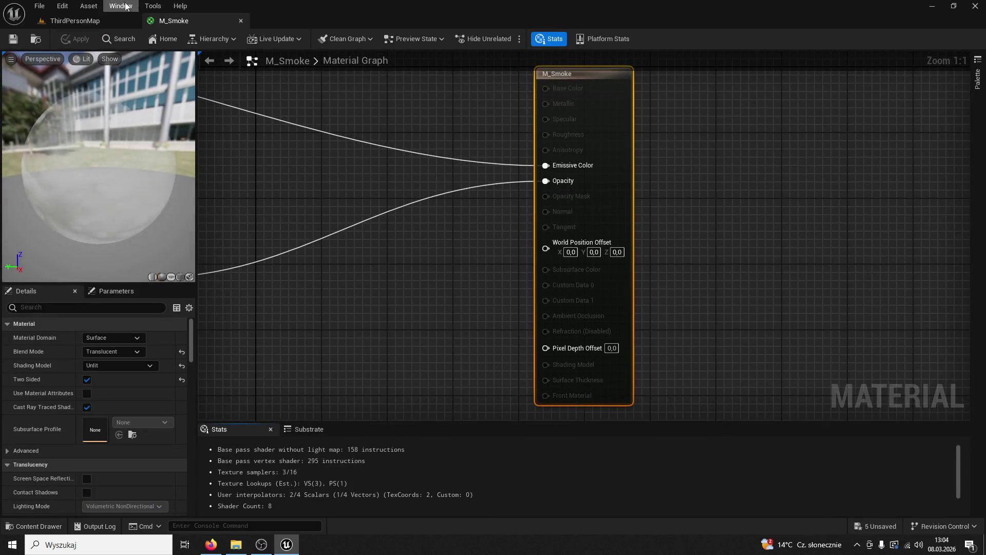
pyautogui.click(241, 21)
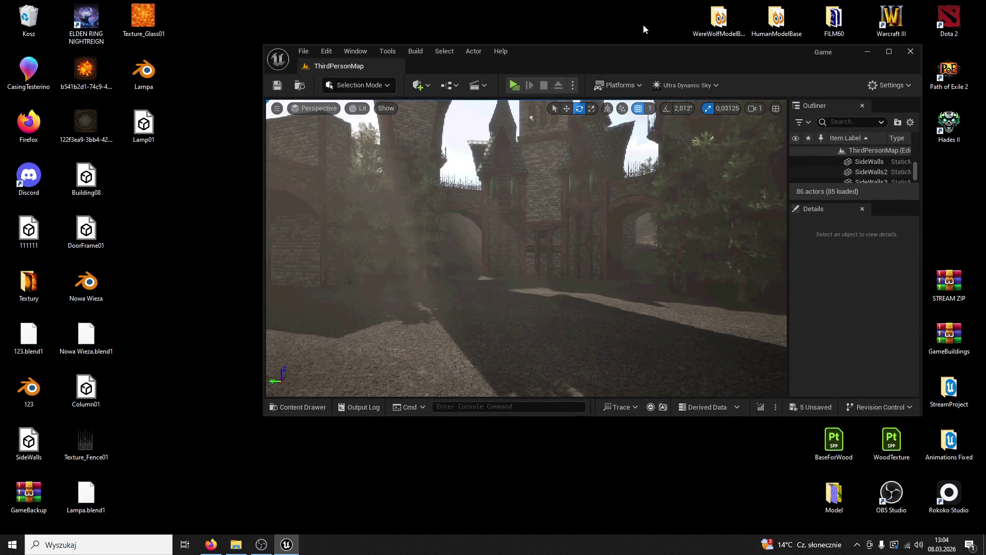
# Maximize the editor and open the Smoke Niagara system from the Buildings folder.
pyautogui.doubleClick(608, 50)
pyautogui.hotkey('ctrl', 'space')
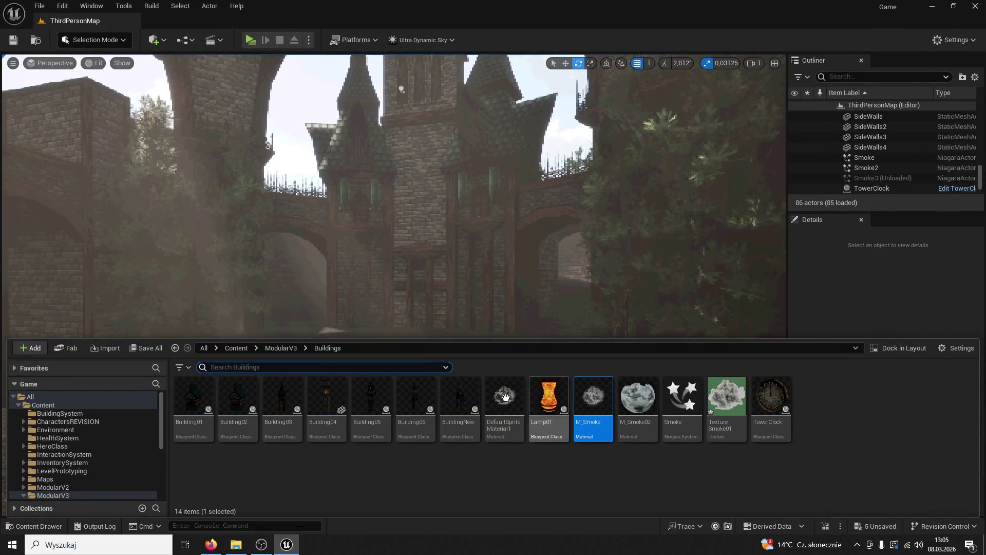
pyautogui.doubleClick(696, 390)
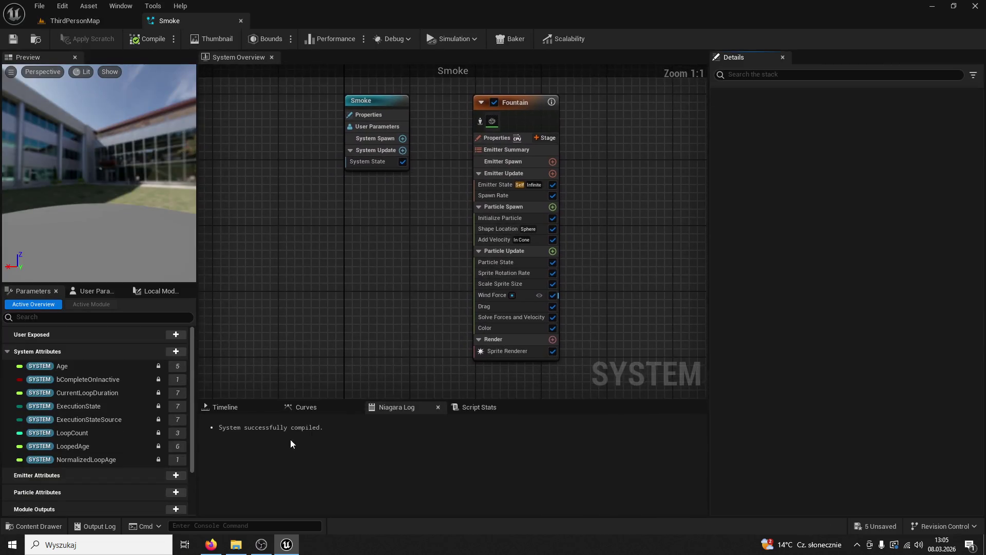
# Assign M_Smoke02 to the Fountain Sprite Renderer, save, and return to ThirdPersonMap.
pyautogui.click(540, 101)
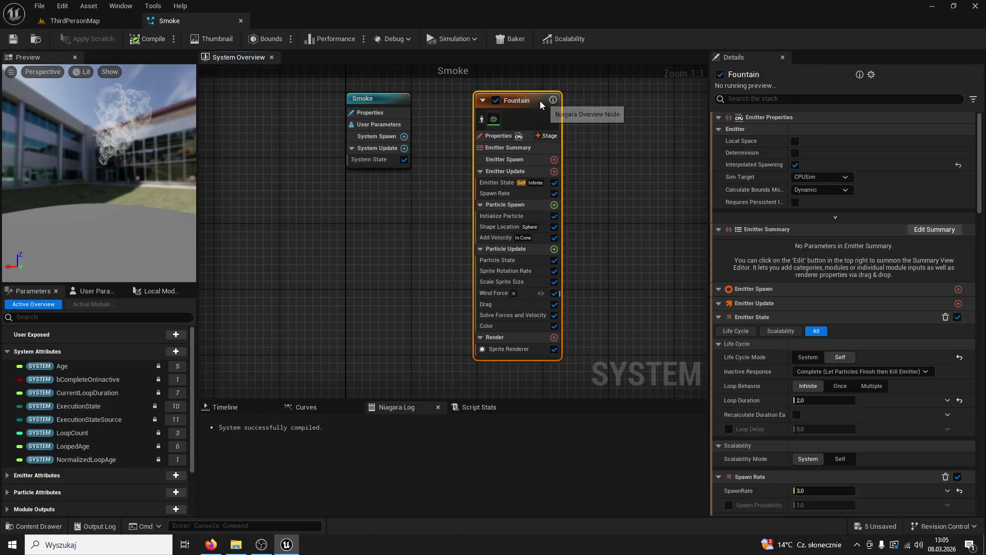
pyautogui.click(504, 349)
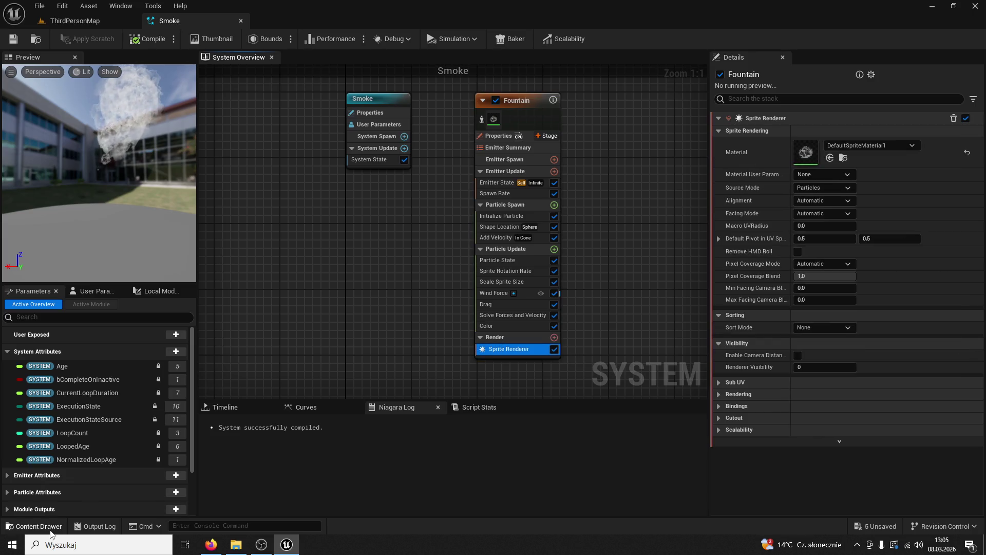
pyautogui.click(51, 531)
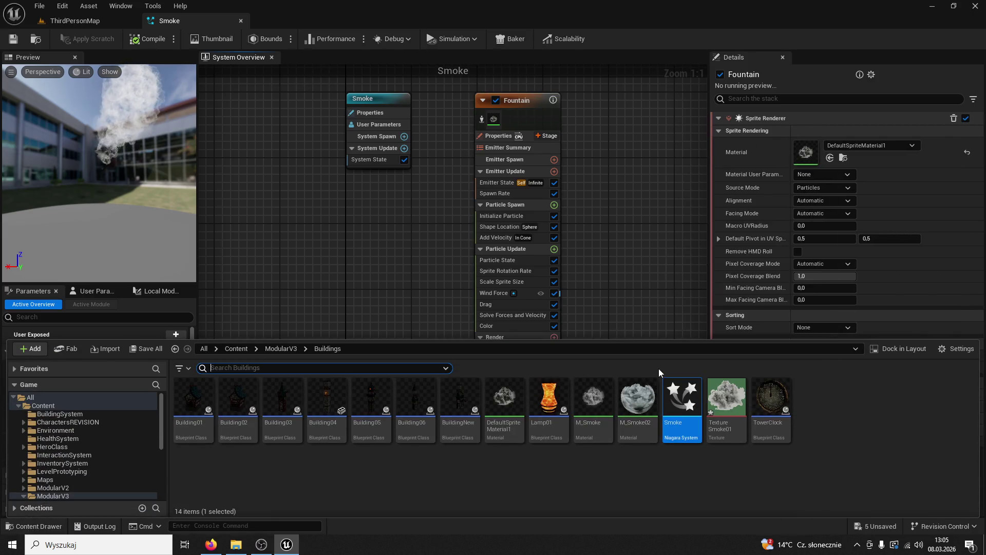
pyautogui.click(640, 398)
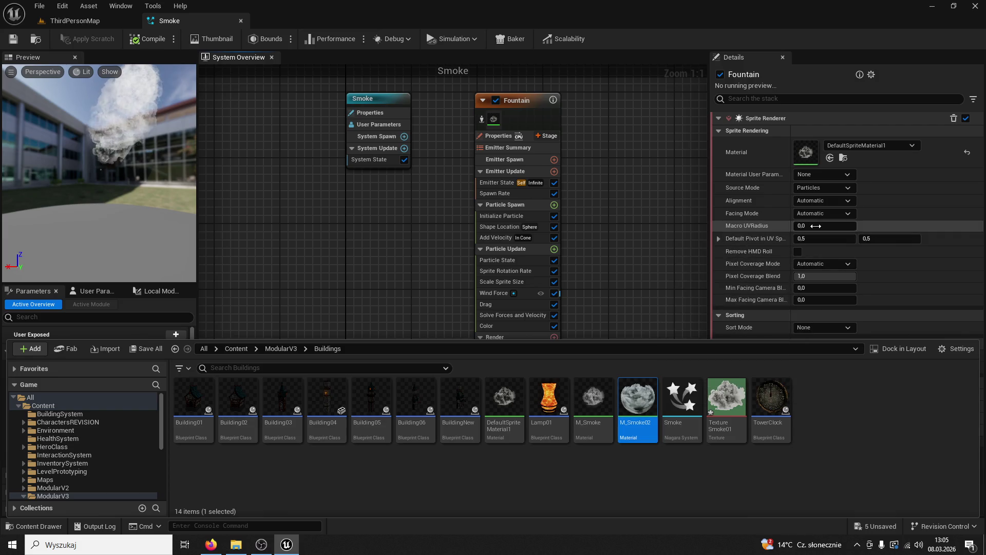
pyautogui.click(831, 159)
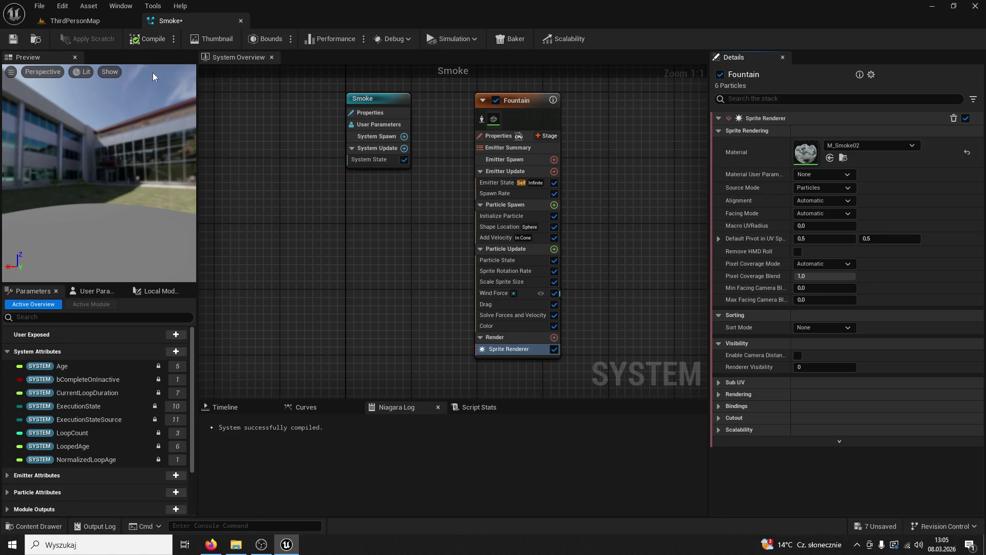
pyautogui.click(13, 39)
pyautogui.click(75, 21)
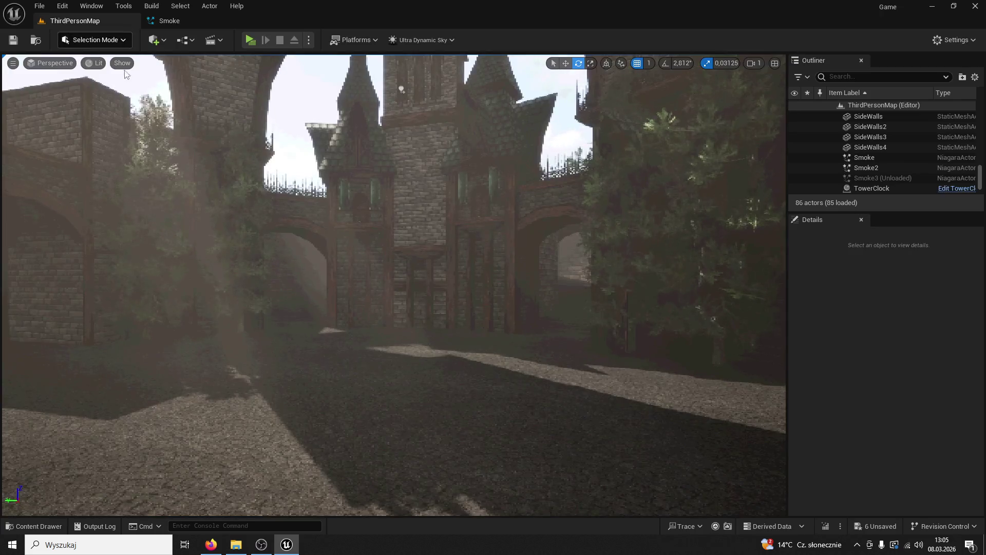
# Replace the Smoke2 emitter on the left spire with a new Smoke system.
pyautogui.moveTo(393, 285)
pyautogui.mouseDown()
pyautogui.moveTo(390, 215)
pyautogui.moveTo(436, 242)
pyautogui.moveTo(395, 226)
pyautogui.mouseUp()
pyautogui.click(453, 239)
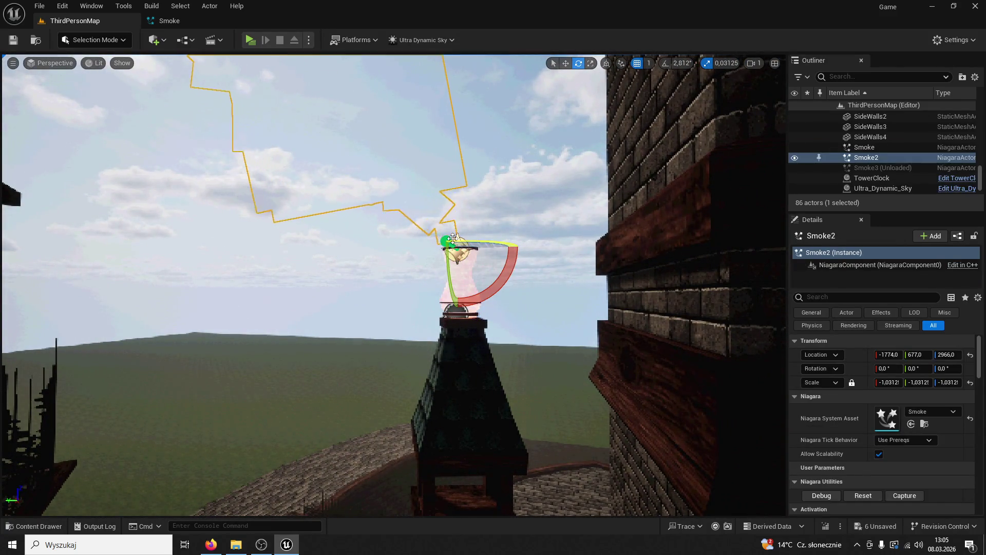
pyautogui.moveTo(453, 240); pyautogui.dragTo(446, 267)
pyautogui.press('Delete')
pyautogui.hotkey('ctrl', 'space')
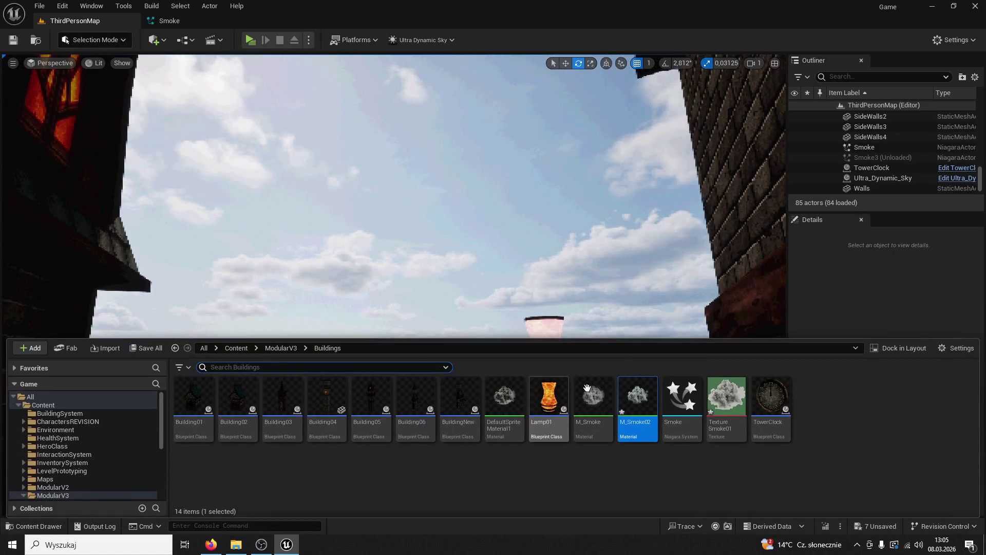
pyautogui.moveTo(569, 309)
pyautogui.mouseDown()
pyautogui.moveTo(534, 318)
pyautogui.moveTo(505, 367)
pyautogui.moveTo(355, 198)
pyautogui.mouseUp()
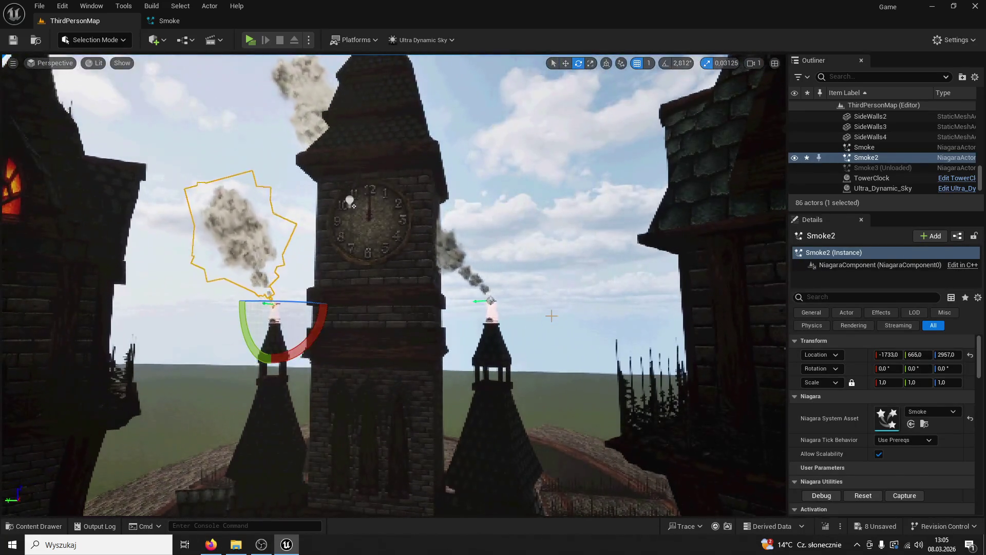
# Replace the right-spire Smoke emitter with a new Smoke system on its lamp.
pyautogui.click(466, 265)
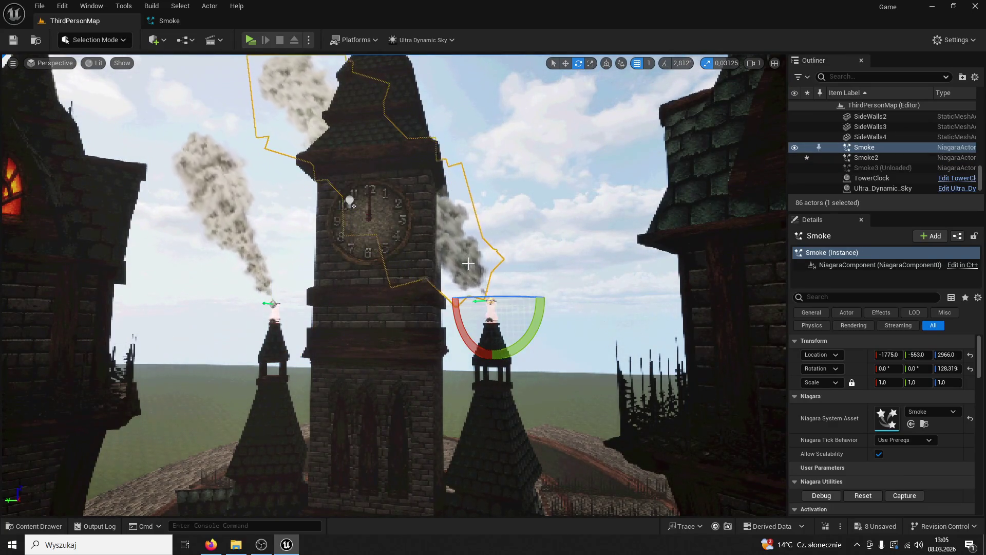
pyautogui.press('Delete')
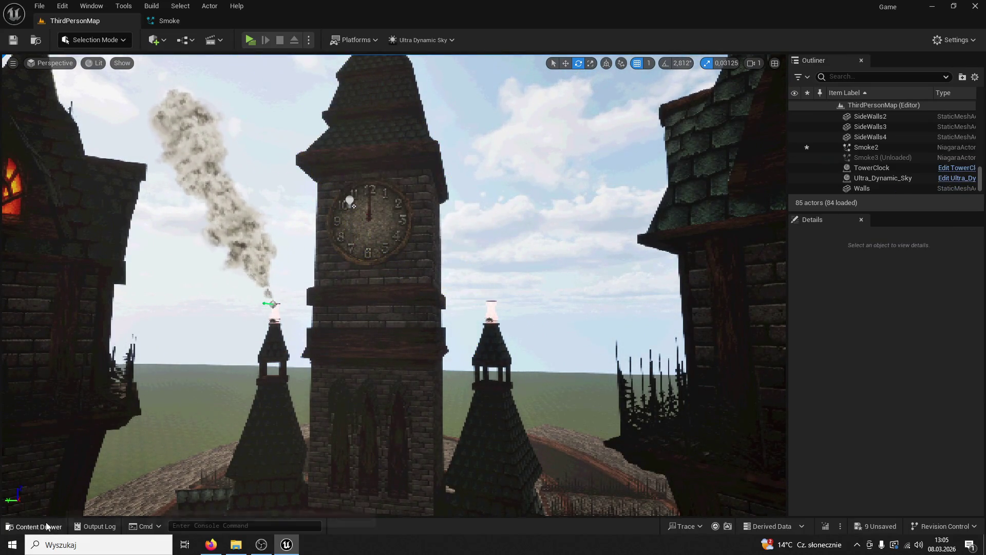
pyautogui.hotkey('ctrl', 'space')
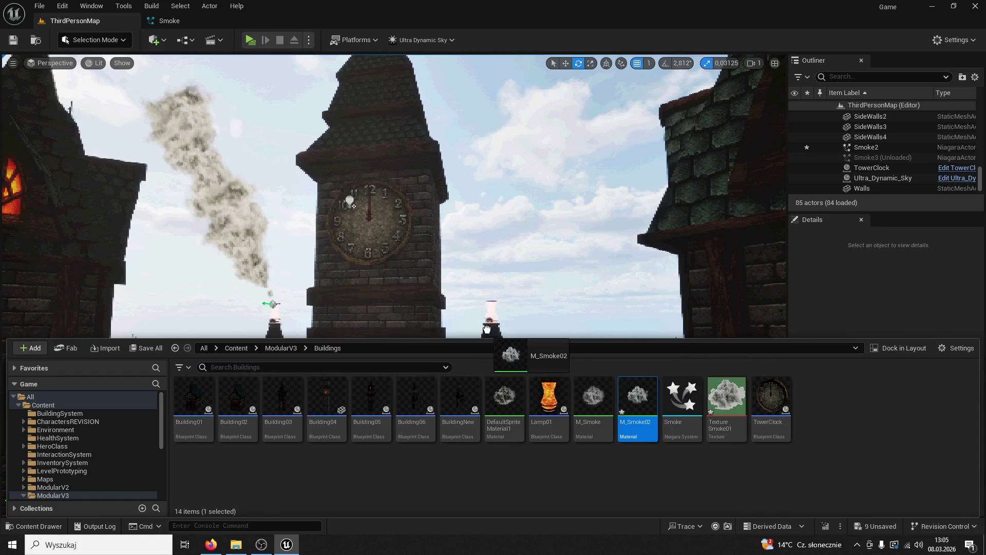
pyautogui.moveTo(490, 302); pyautogui.dragTo(490, 308)
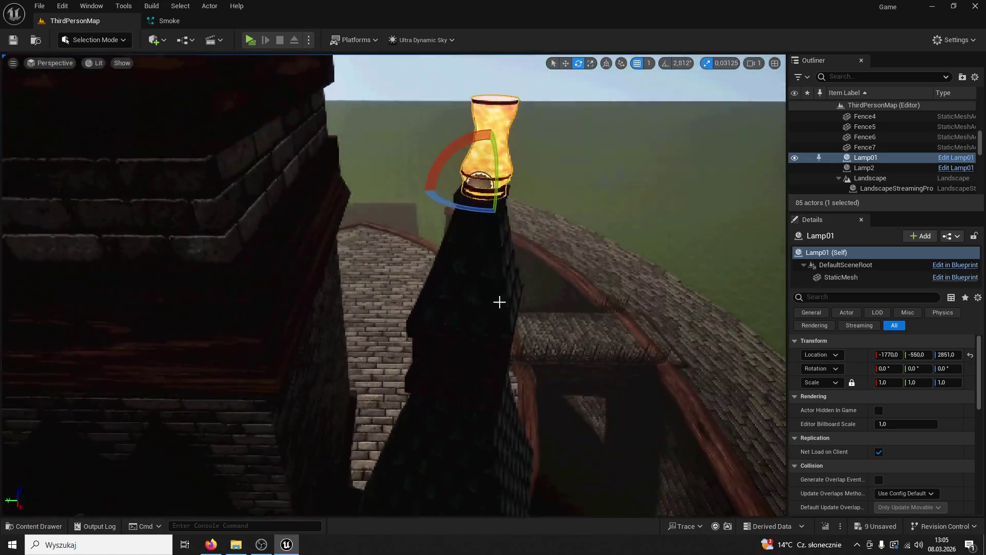
pyautogui.hotkey('ctrl', 'z')
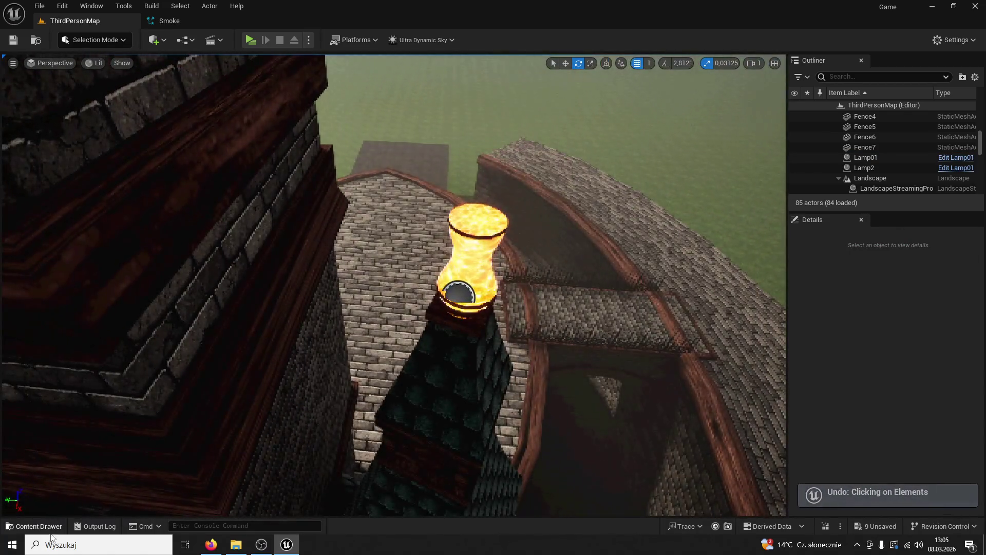
pyautogui.click(32, 527)
pyautogui.moveTo(682, 398)
pyautogui.mouseDown()
pyautogui.moveTo(564, 279)
pyautogui.moveTo(496, 231)
pyautogui.mouseUp()
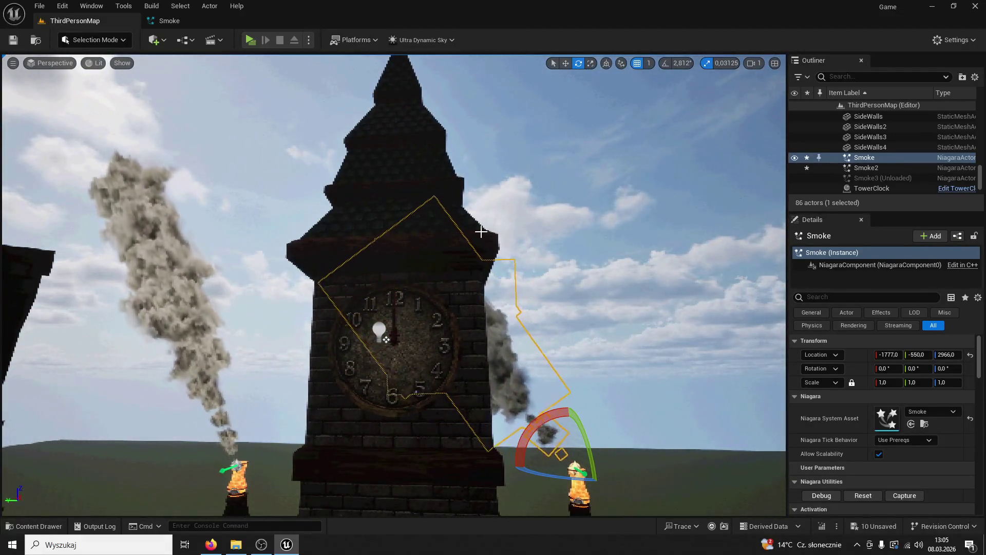
# Save all changes and start playing the level.
pyautogui.hotkey('ctrl', 'space')
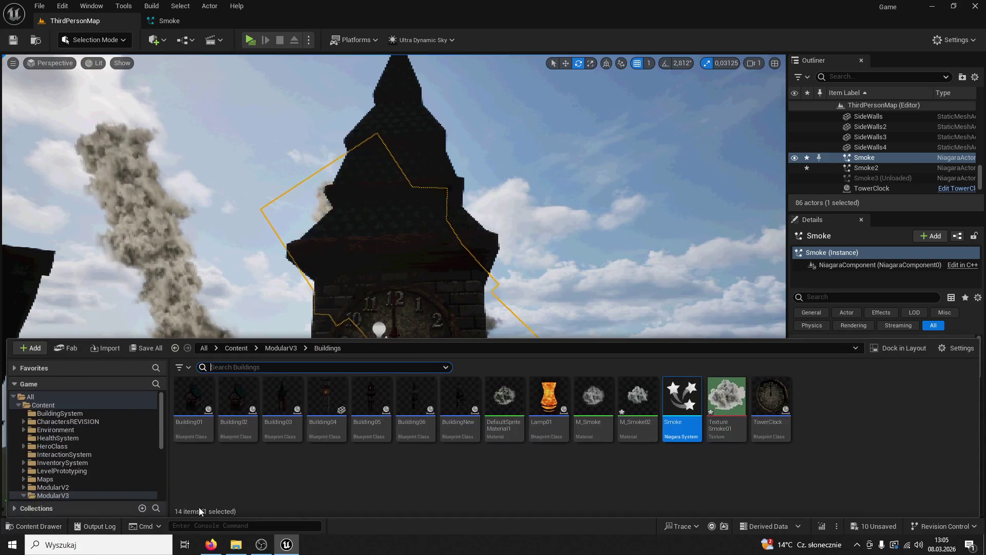
pyautogui.hotkey('ctrl', 's')
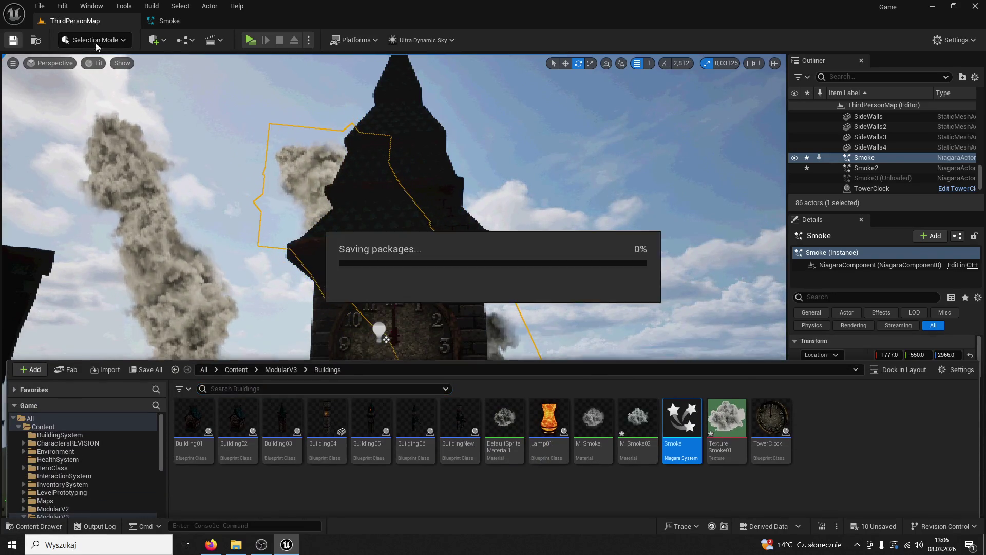
pyautogui.click(242, 40)
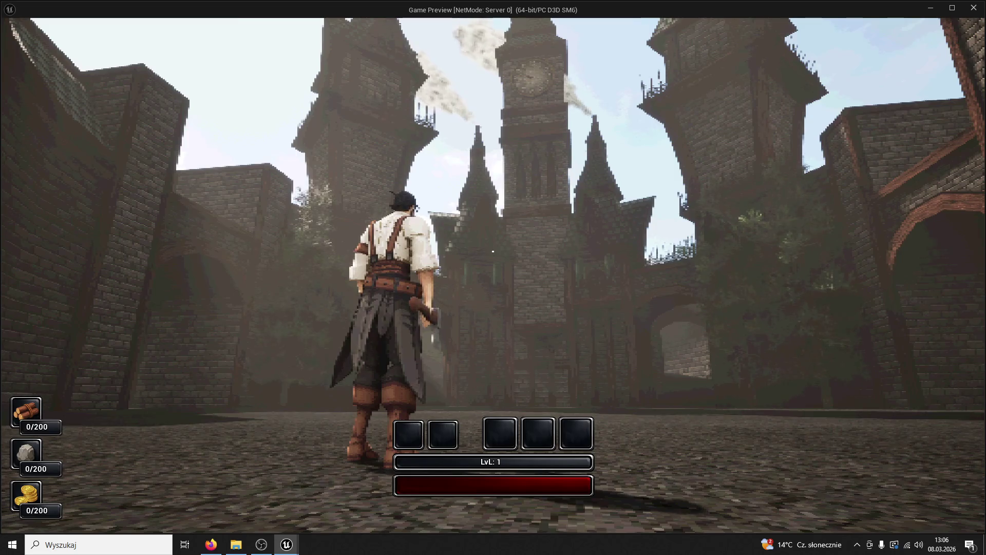
# Stop the play-test after watching smoke rise from both spires.
pyautogui.press('Escape')
# Enter a new Add Velocity speed for the Fountain emitter and save the Smoke system.
pyautogui.click(193, 23)
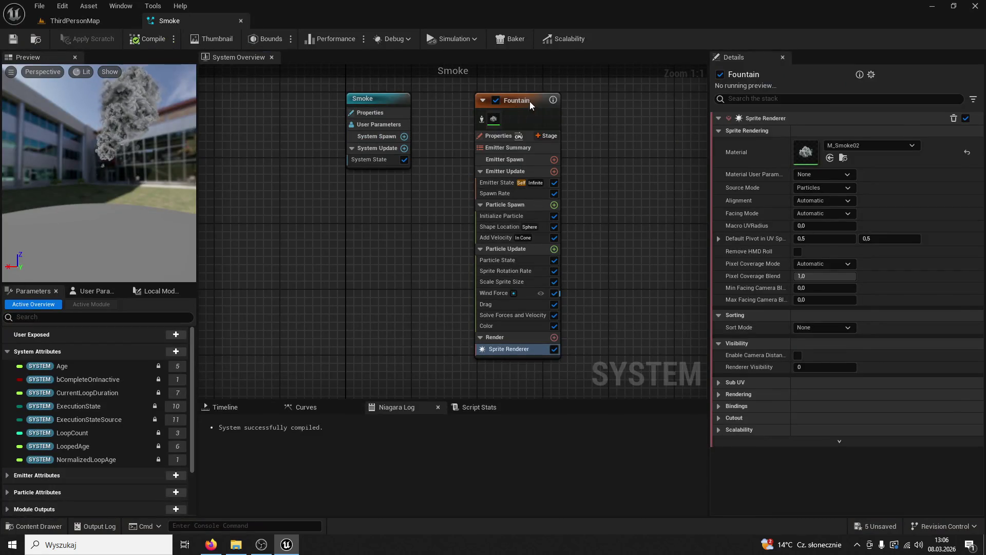
pyautogui.click(529, 100)
pyautogui.click(497, 238)
pyautogui.click(828, 162)
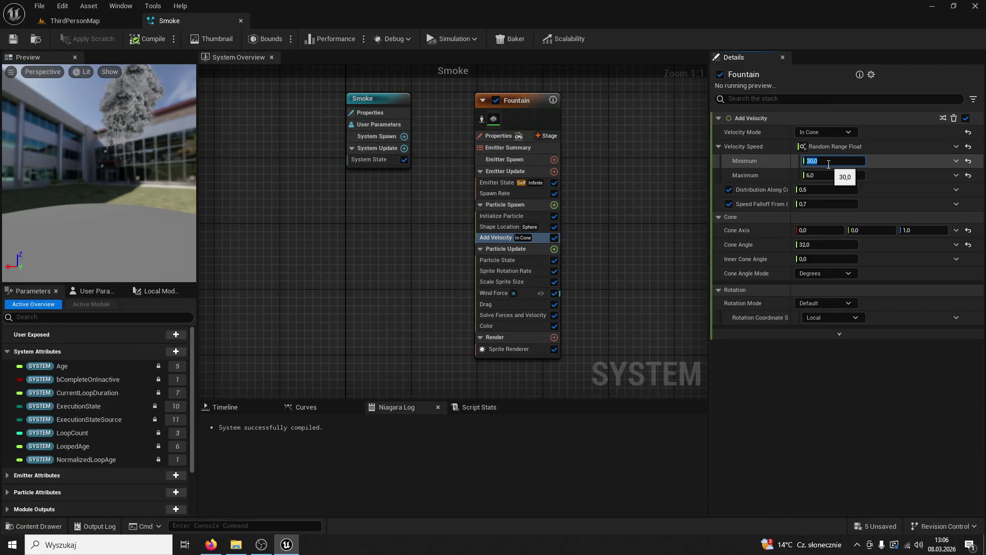
pyautogui.write('15')
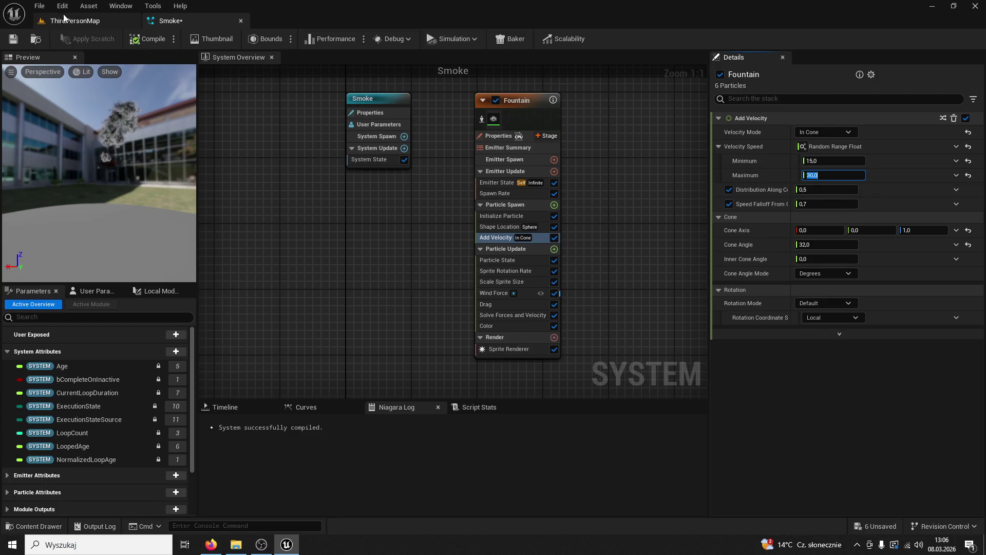
pyautogui.click(12, 39)
# Fix the Add Velocity range at 5 to 10 and check the smoke in the level.
pyautogui.click(840, 163)
pyautogui.write('5')
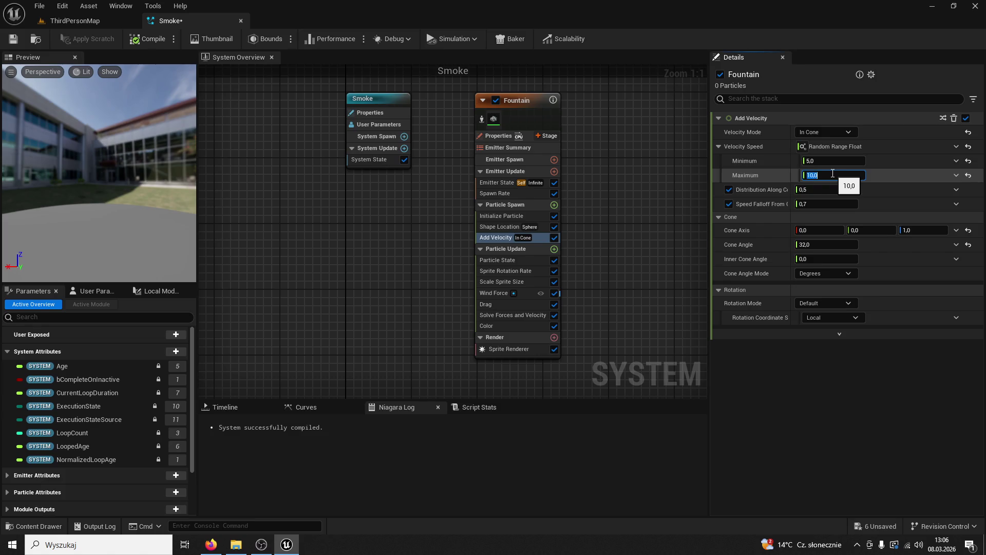
pyautogui.press('Return')
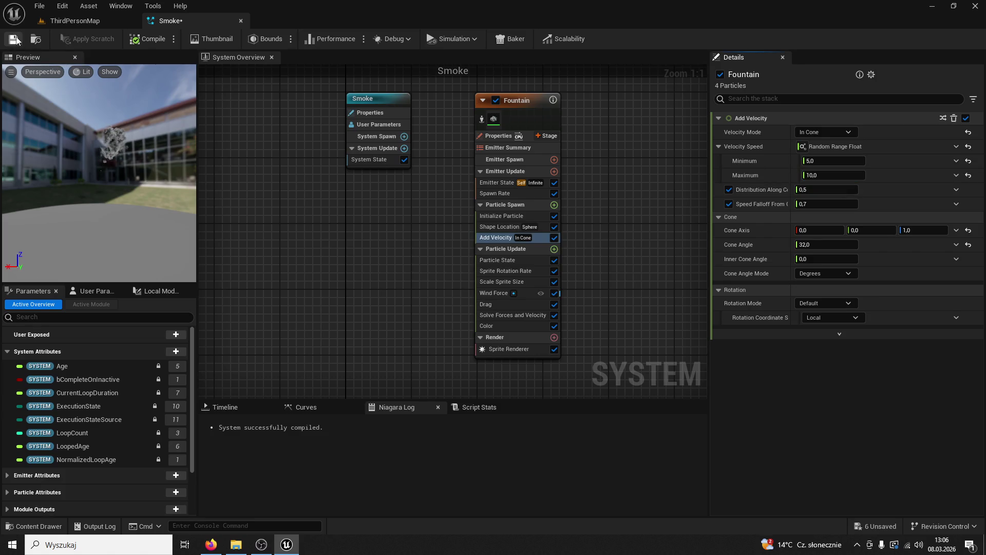
pyautogui.click(59, 24)
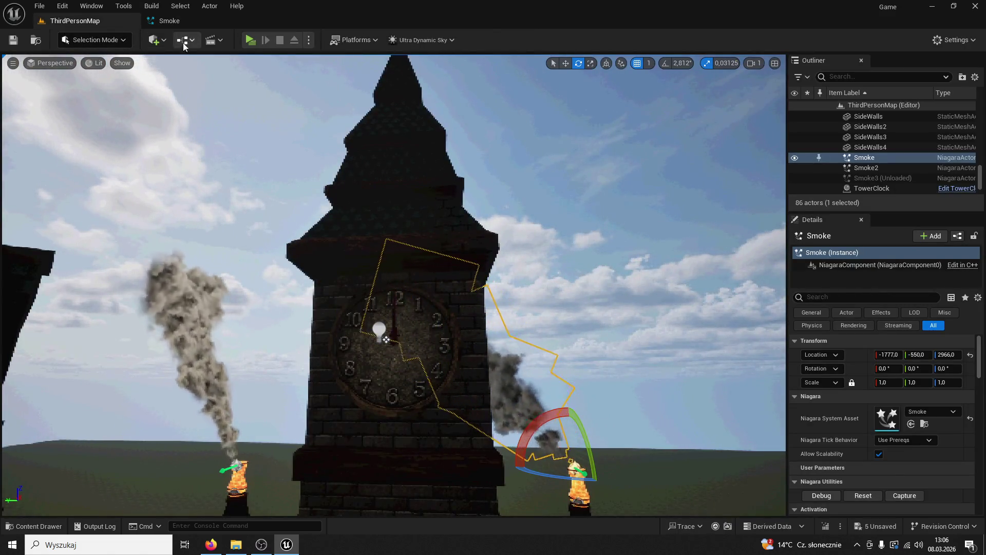
pyautogui.click(191, 28)
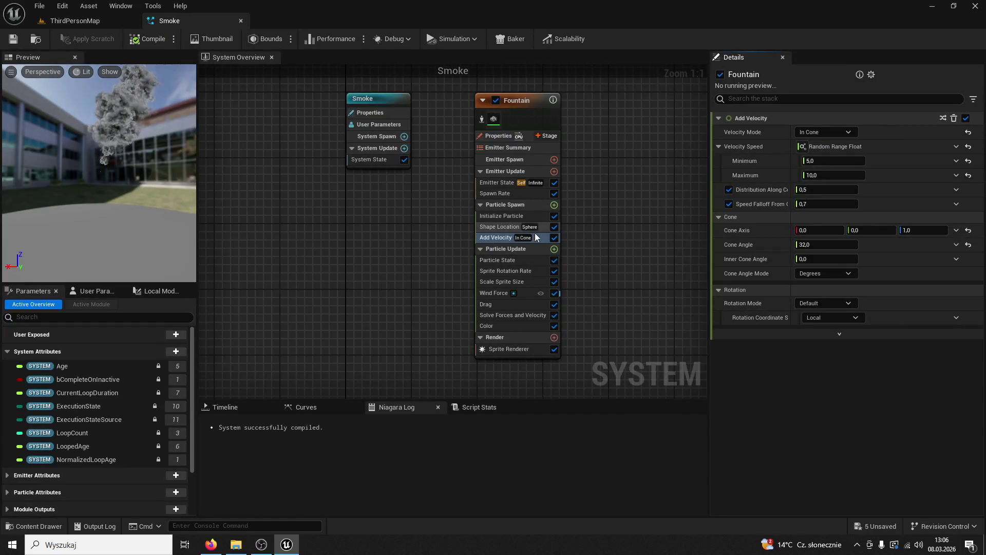
# Inspect the Fountain emitter's Wind Force module and its script.
pyautogui.click(501, 294)
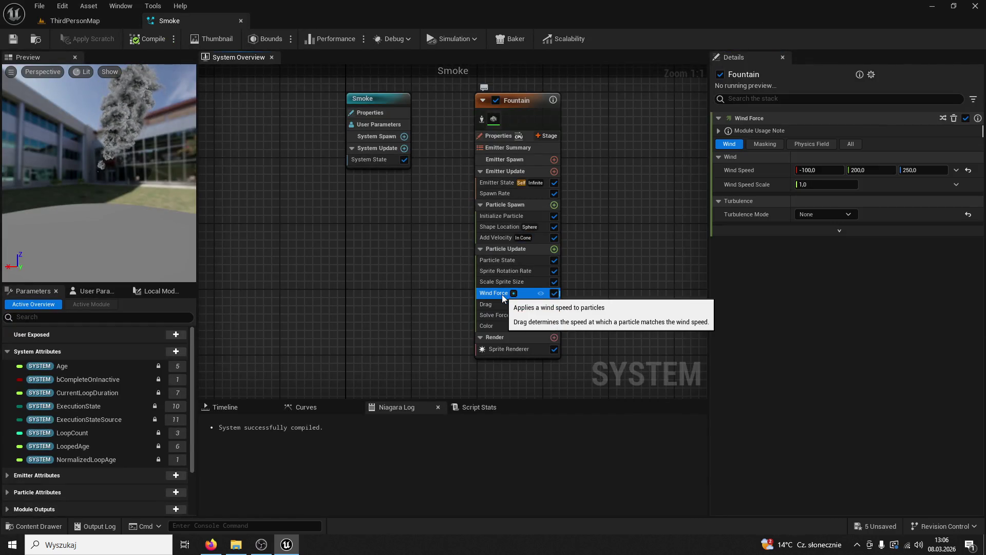
pyautogui.doubleClick(493, 293)
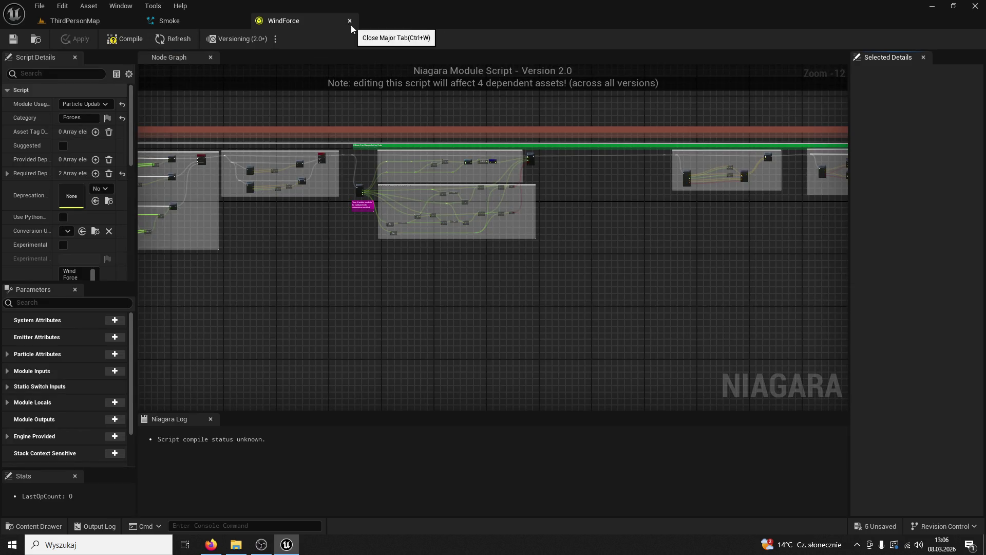
pyautogui.click(350, 24)
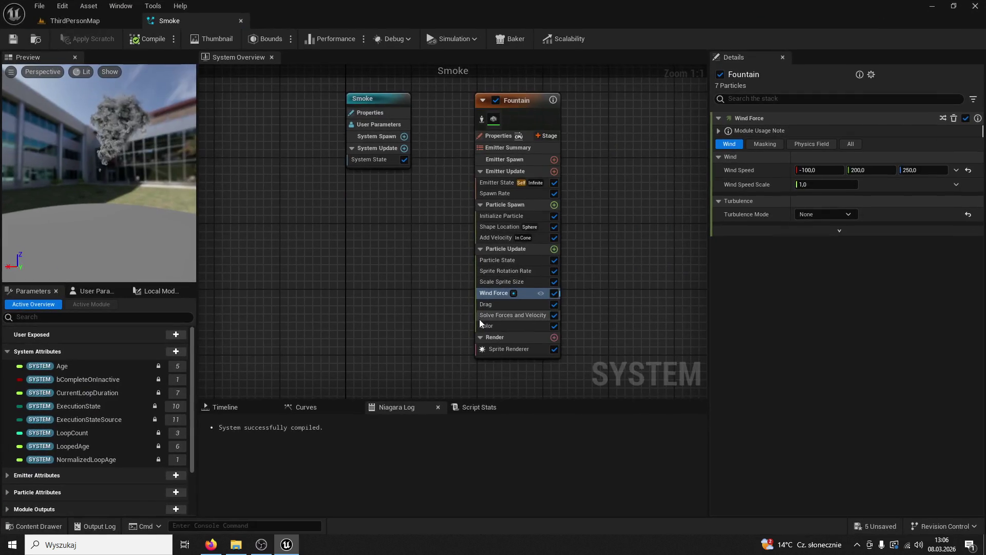
# Set the Fountain's Drag to 20, save, and play-test the castle level.
pyautogui.click(502, 303)
pyautogui.click(842, 132)
pyautogui.write('20')
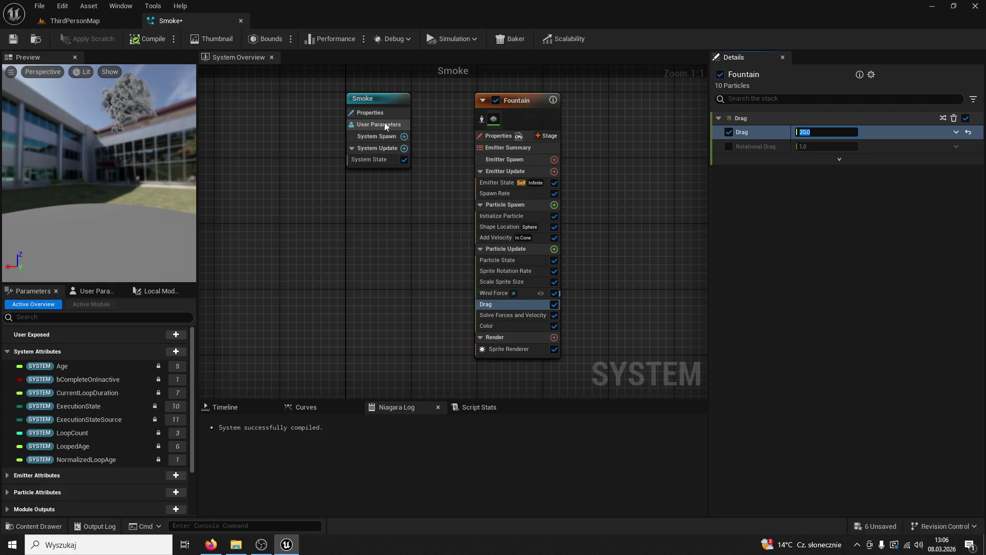
pyautogui.click(14, 38)
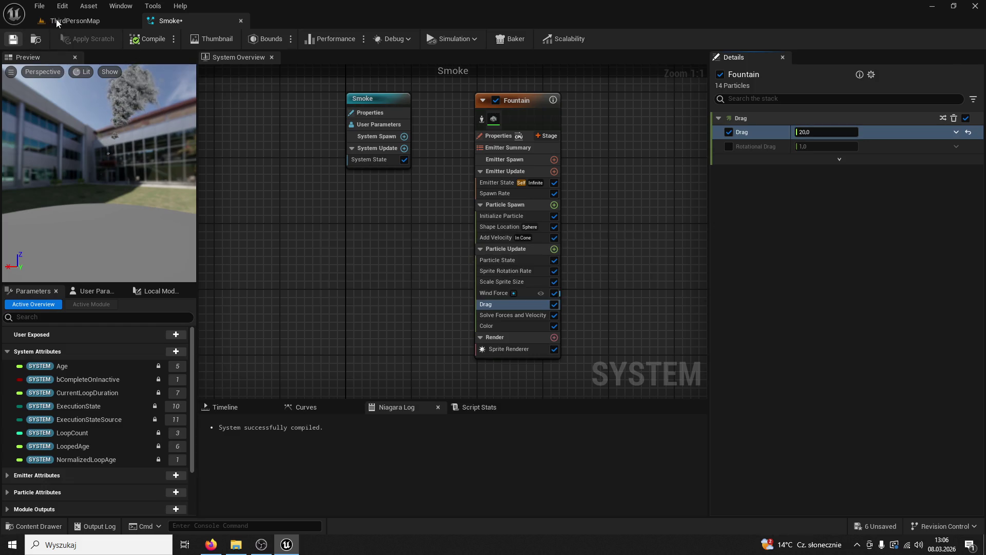
pyautogui.click(54, 21)
pyautogui.click(246, 40)
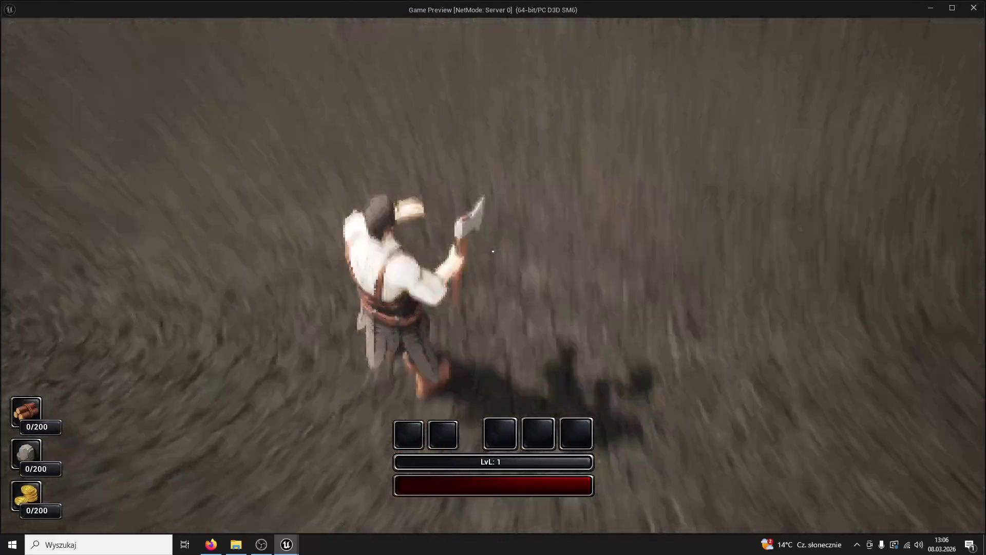
# Walk the character toward the clock tower to view the smoke, then stop play.
pyautogui.press('w')
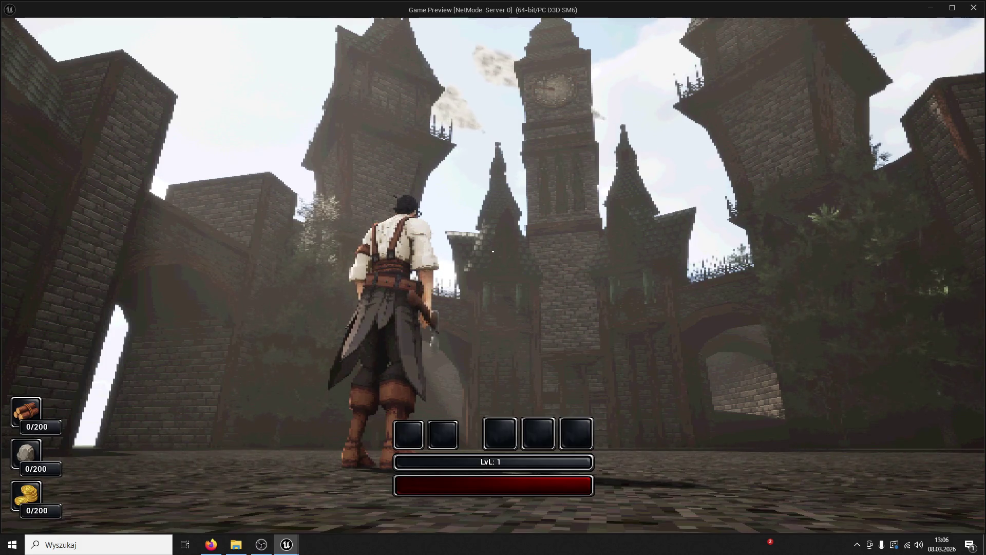
pyautogui.press('Escape')
# Review the Fountain's Spawn Rate, Initialize Particle and Add Velocity settings.
pyautogui.click(194, 24)
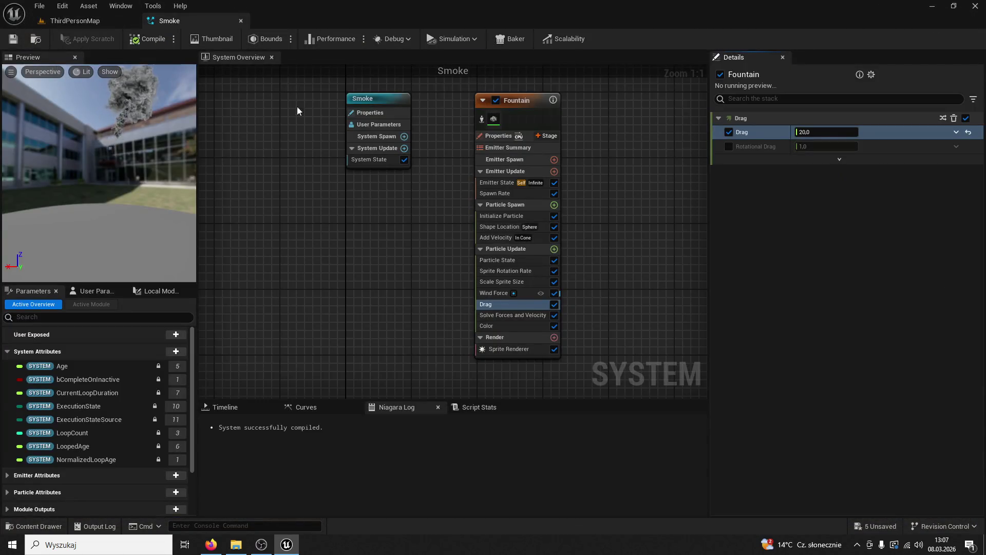
pyautogui.doubleClick(495, 193)
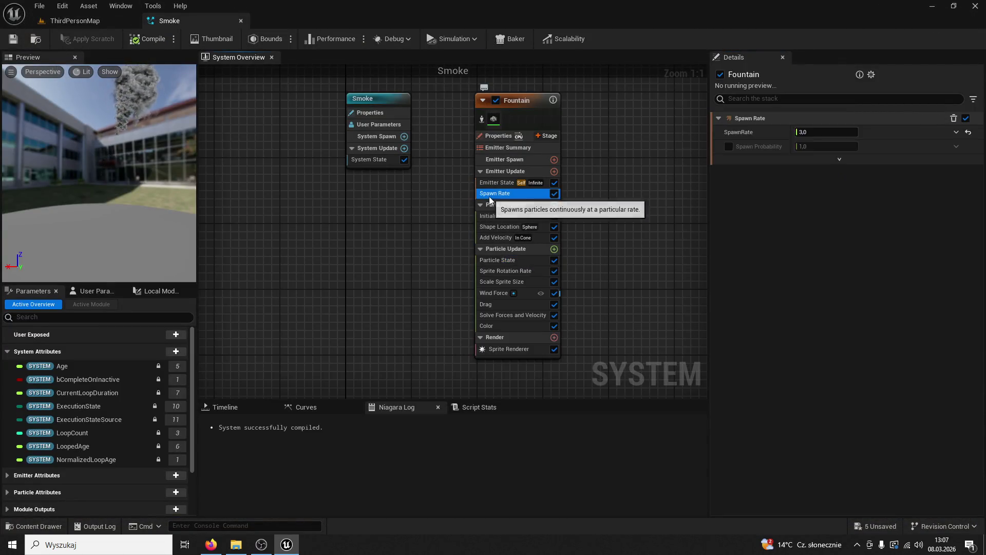
pyautogui.click(350, 20)
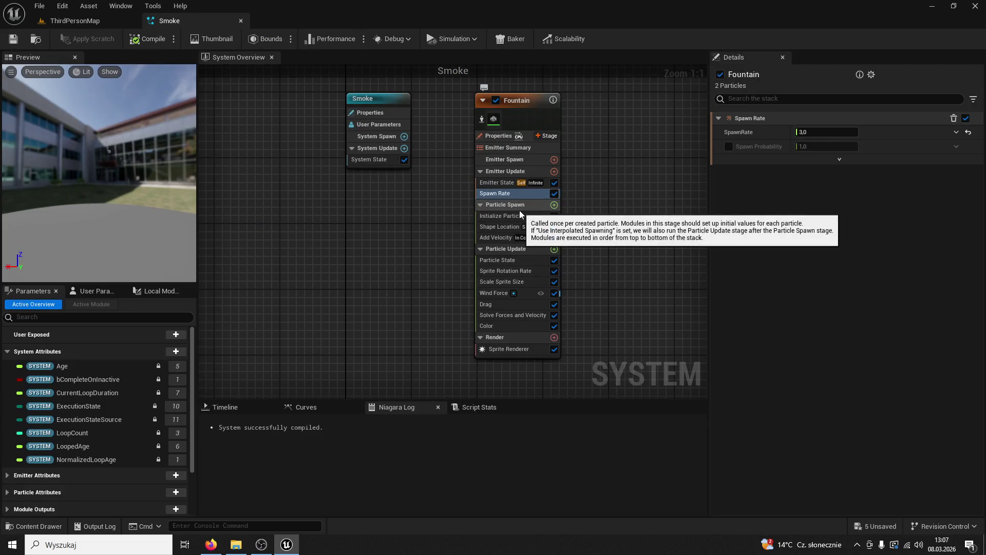
pyautogui.click(513, 216)
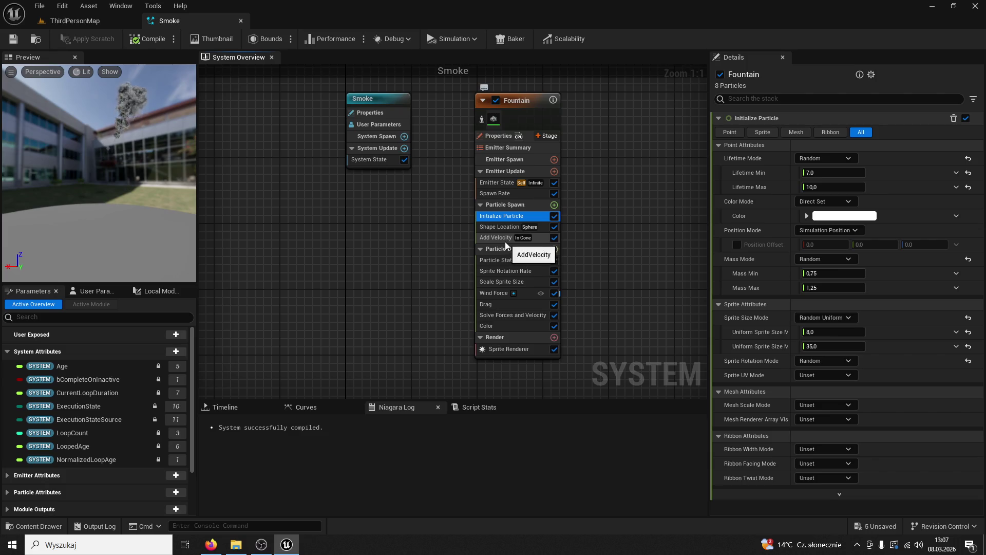
pyautogui.click(504, 241)
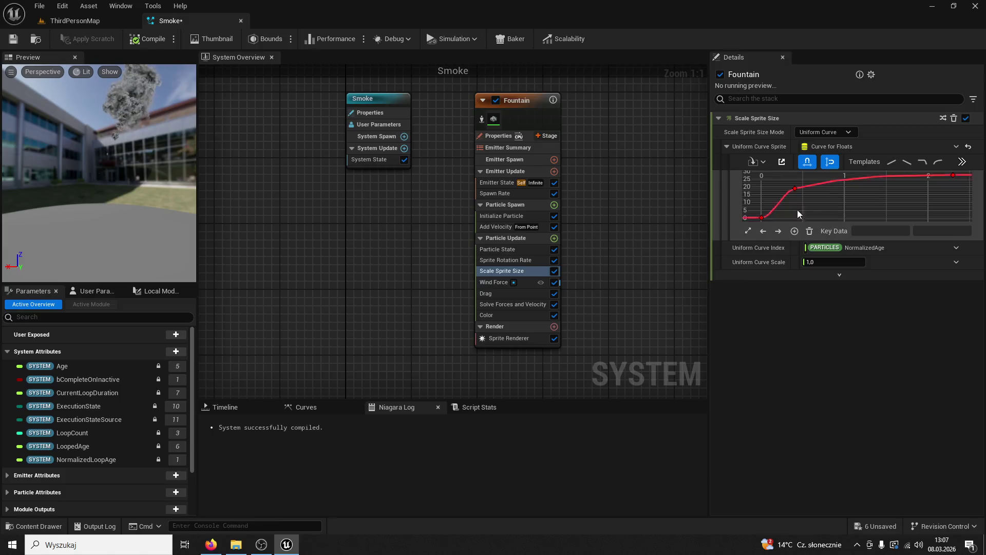
# Lower the sprite-size curve key at 0.4 to 4 and set Wind Speed X to -30.
pyautogui.click(795, 189)
pyautogui.click(928, 232)
pyautogui.write('4')
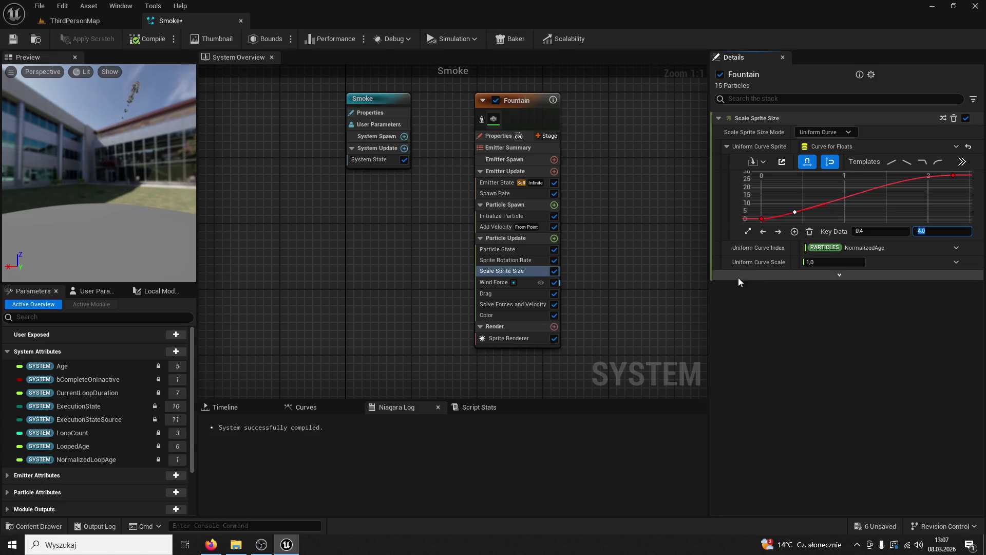
pyautogui.click(493, 282)
pyautogui.click(819, 170)
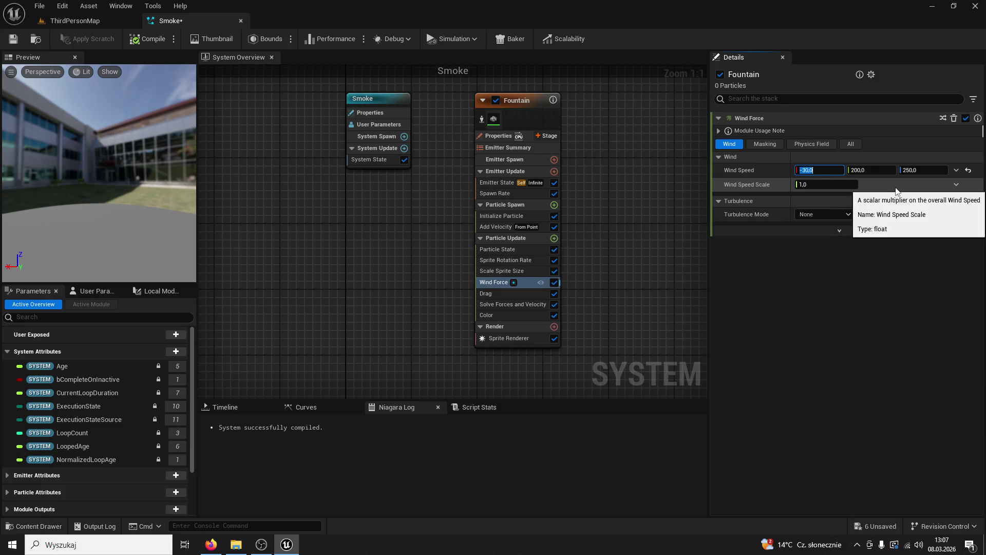
# Set the Fountain's Wind Speed to -30, 120, 50 and save the Smoke system.
pyautogui.click(881, 172)
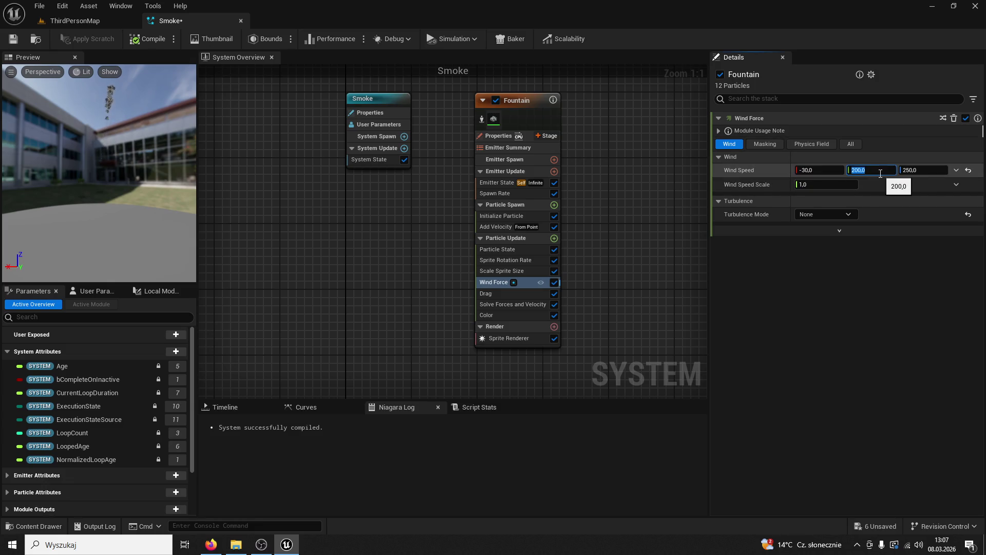
pyautogui.write('120')
pyautogui.press('Return')
pyautogui.write('50')
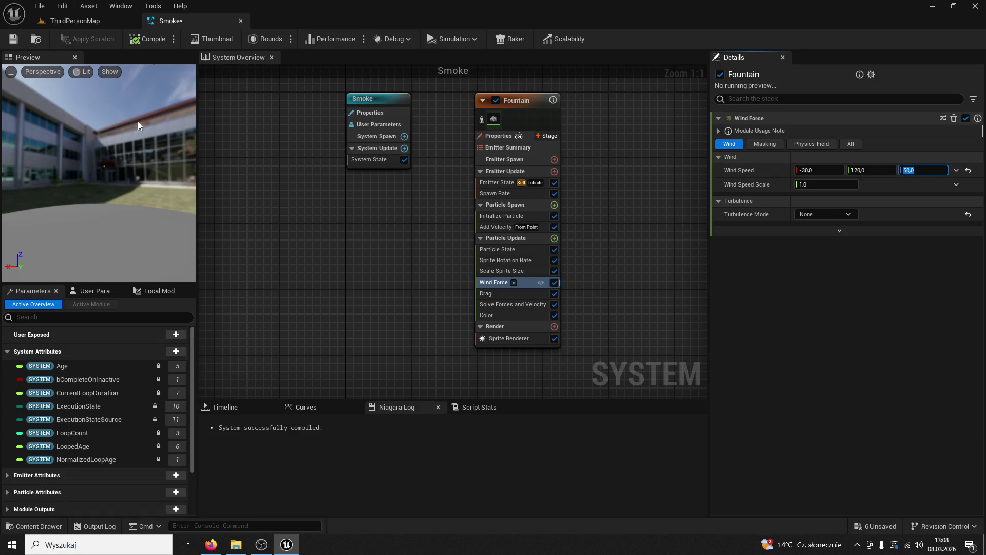
pyautogui.click(13, 40)
# Zoom the level viewport around the clock tower to inspect the smoke trailing diagonally upward.
pyautogui.click(74, 20)
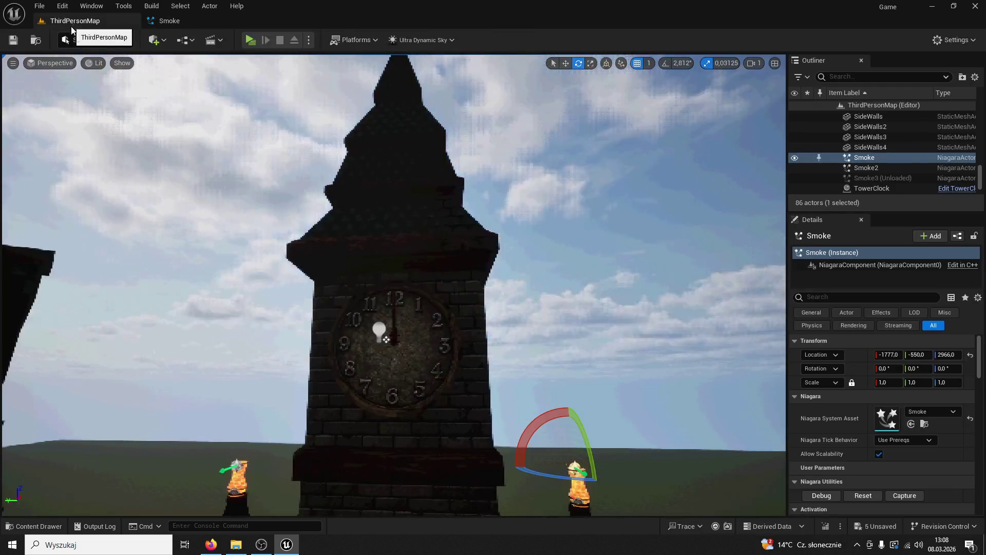
pyautogui.scroll(3, 393, 285)
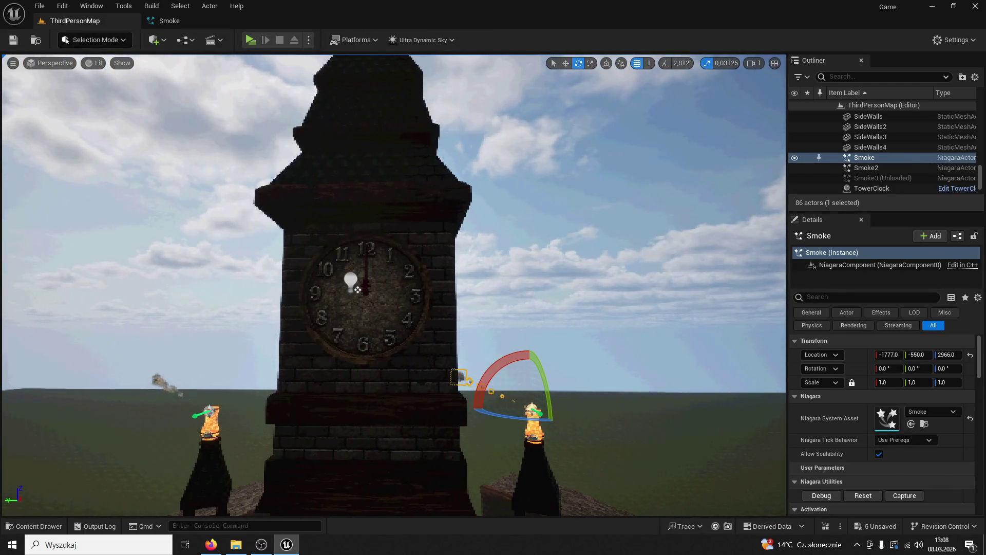
pyautogui.scroll(5, 394, 285)
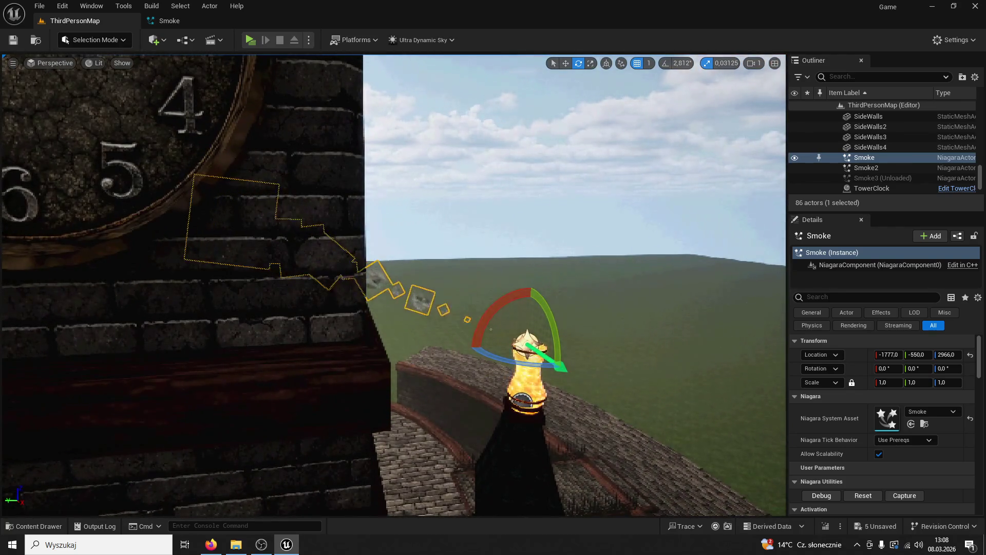
pyautogui.scroll(5, 394, 285)
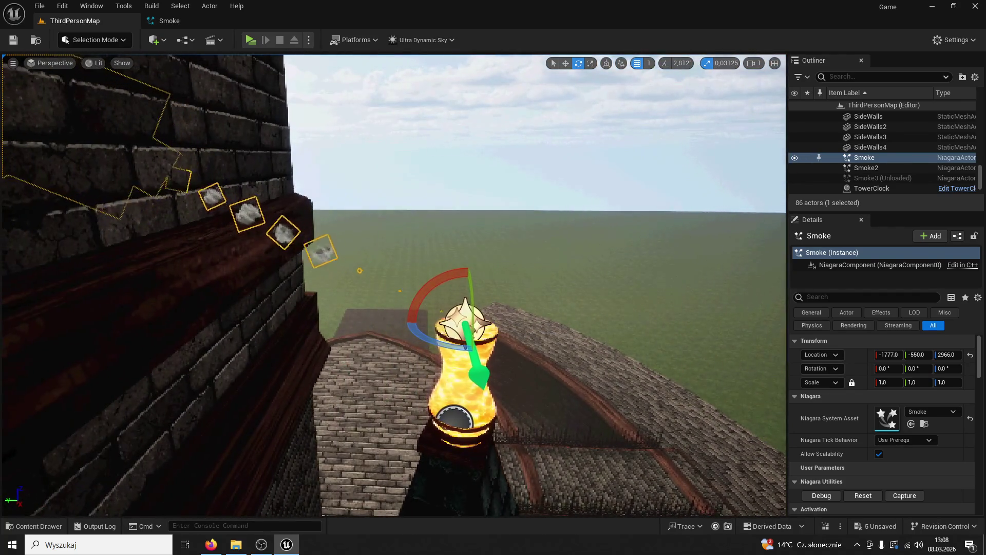
pyautogui.scroll(-10, 393, 285)
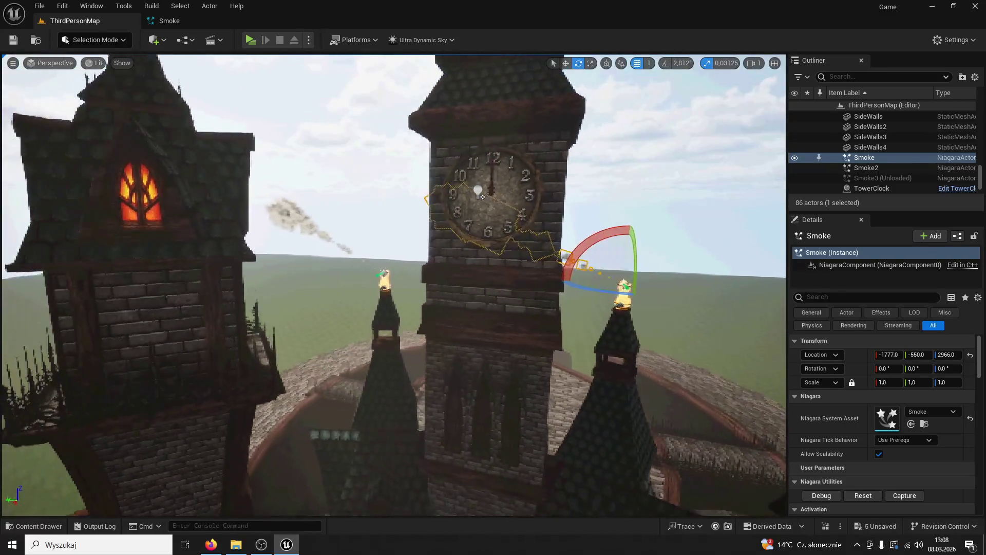
pyautogui.scroll(3, 393, 285)
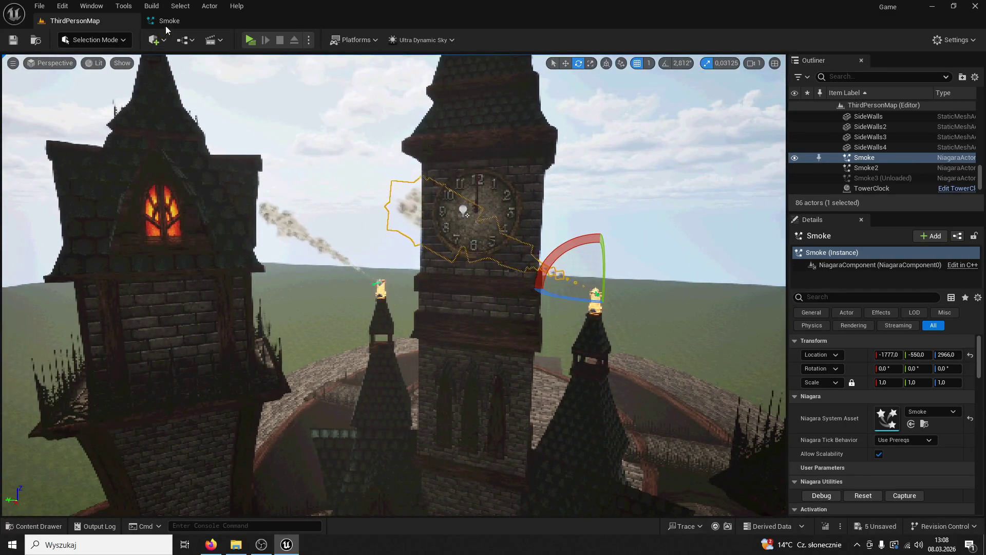
pyautogui.click(168, 21)
# Delete the Add Velocity module, then restore it with undo.
pyautogui.click(502, 228)
pyautogui.press('Delete')
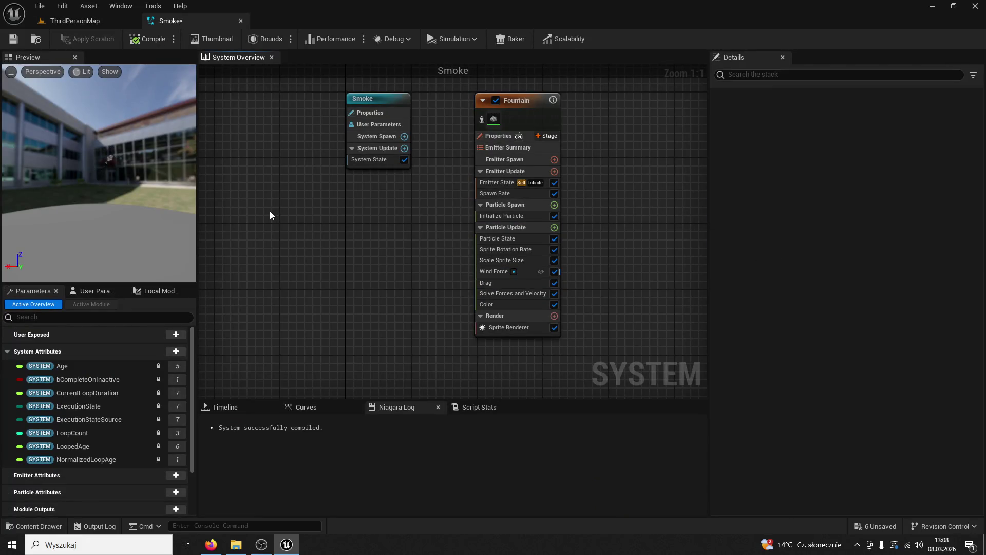
pyautogui.hotkey('ctrl', 'z')
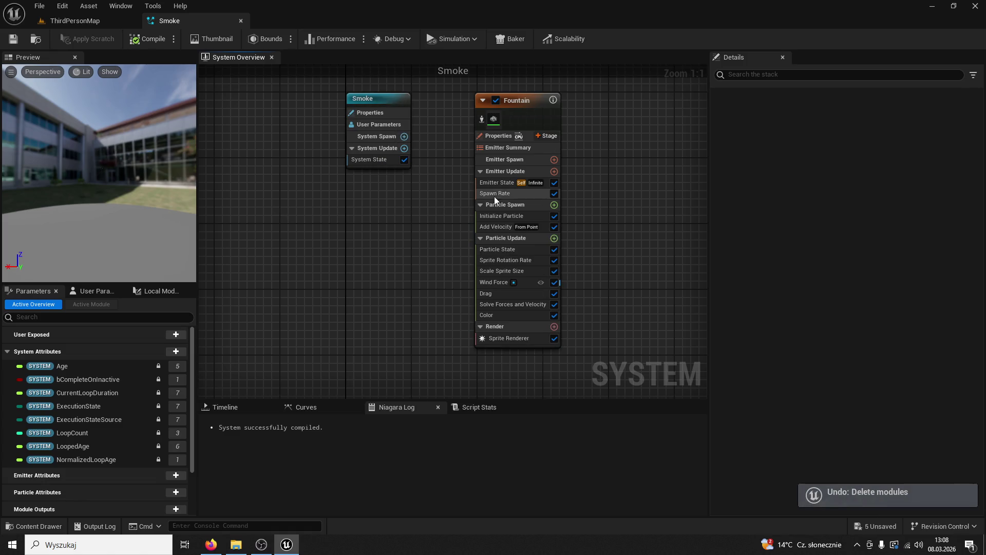
# Inspect the Emitter State script, then close the Smoke editor and open the Content Drawer.
pyautogui.click(503, 193)
pyautogui.doubleClick(503, 184)
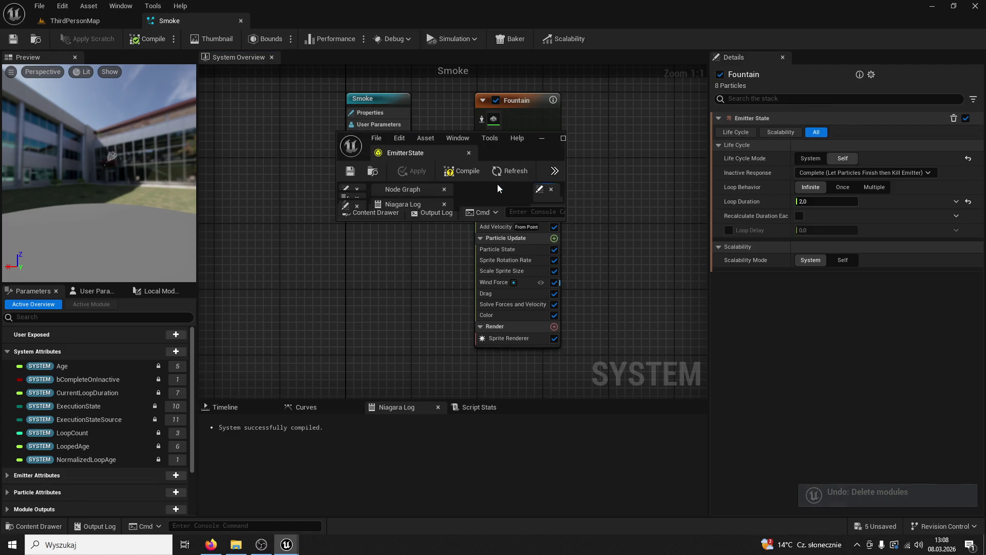
pyautogui.click(469, 153)
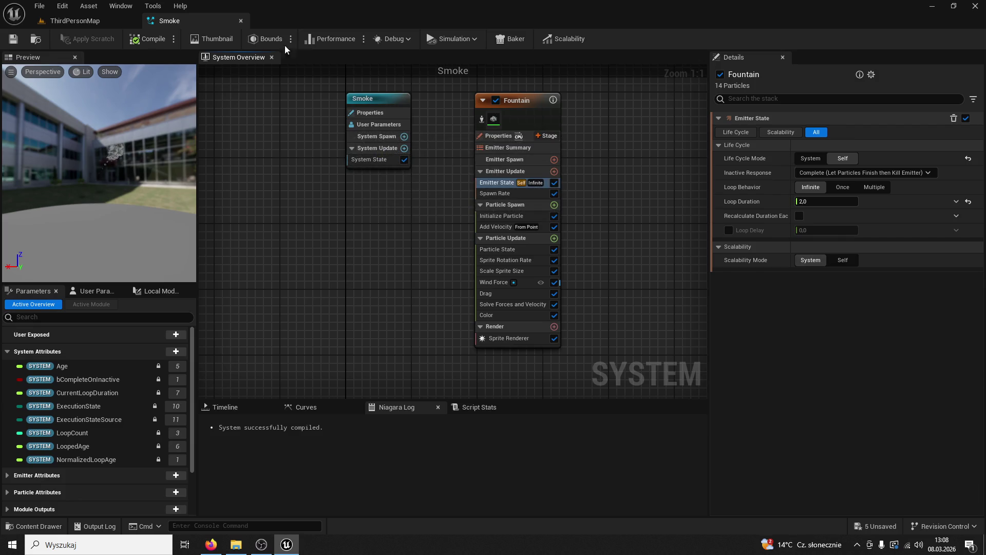
pyautogui.click(240, 21)
pyautogui.click(46, 525)
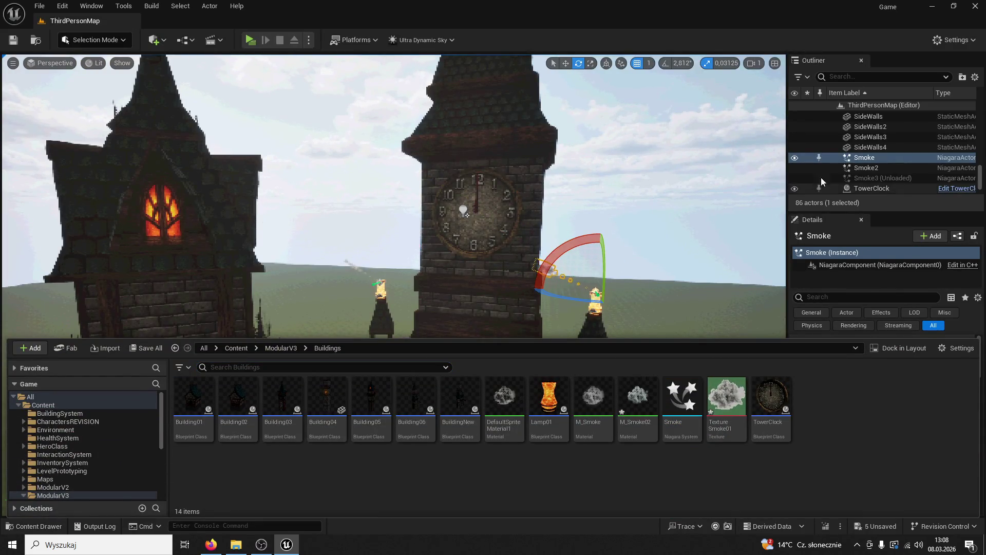
# Delete the Smoke and Smoke2 actors from the castle level and play-test it with Alt+P.
pyautogui.keyDown('shift'); pyautogui.click(863, 168); pyautogui.keyUp('shift')
pyautogui.press('Delete')
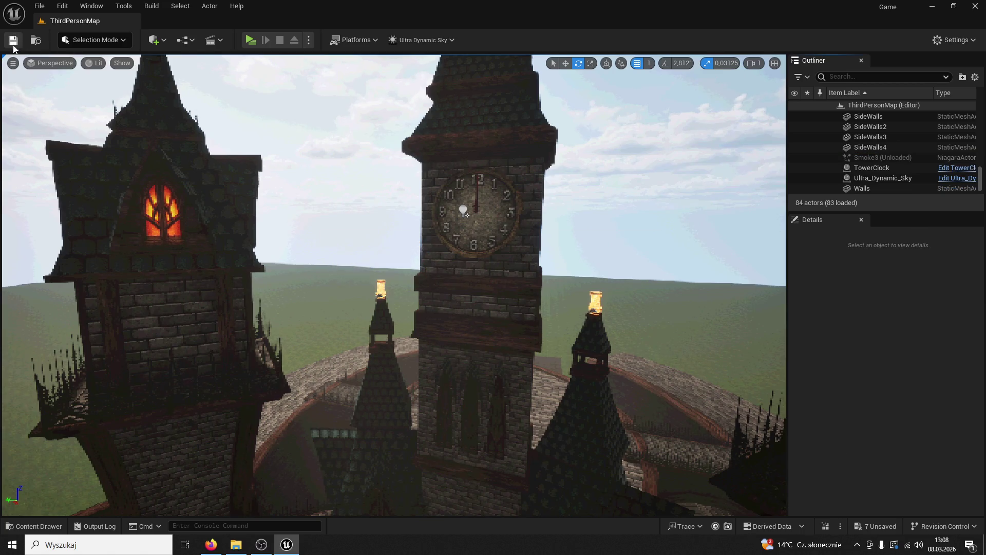
pyautogui.hotkey('alt', 'p')
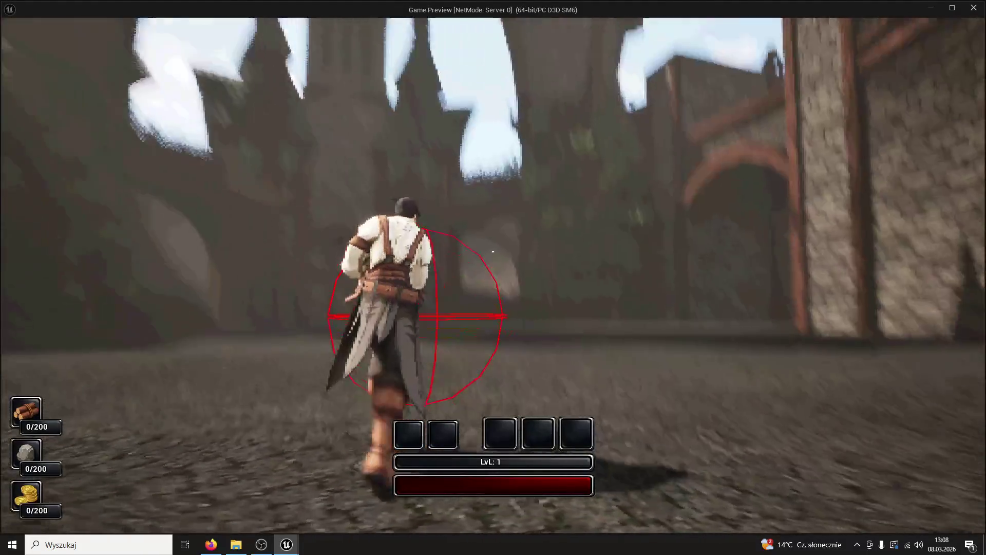
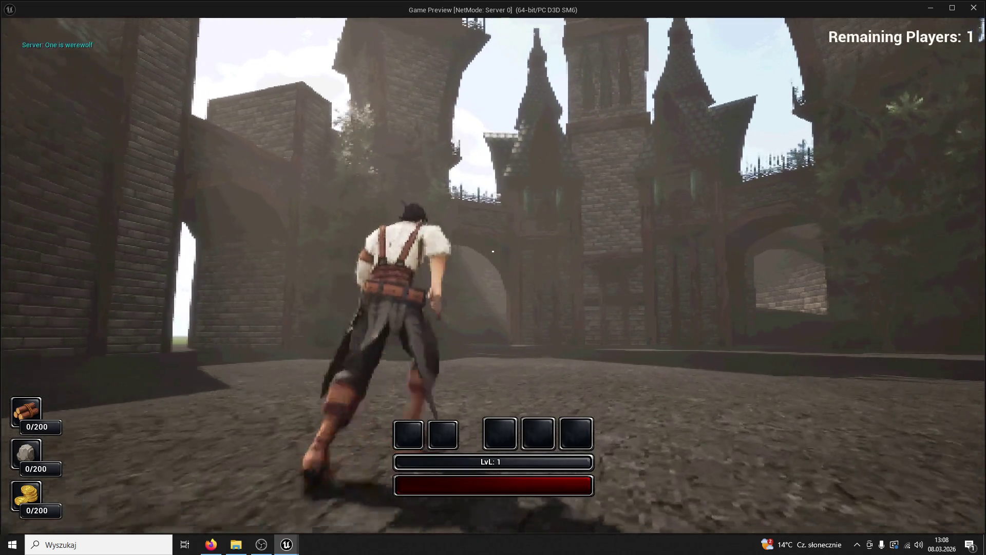
# Run, swing the axe and jump through the courtyard to the curved wall, then exit Play-In-Editor.
pyautogui.press('s')
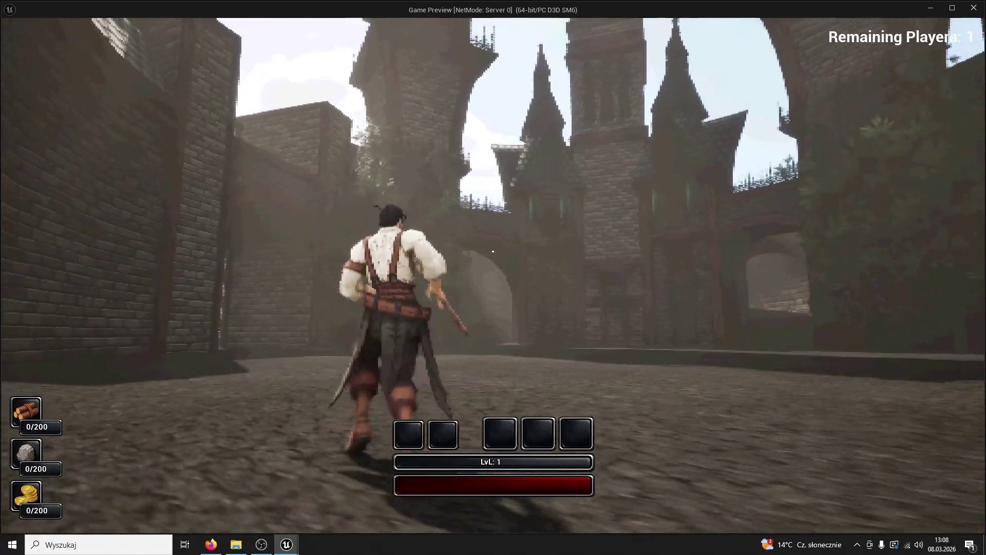
pyautogui.press('w')
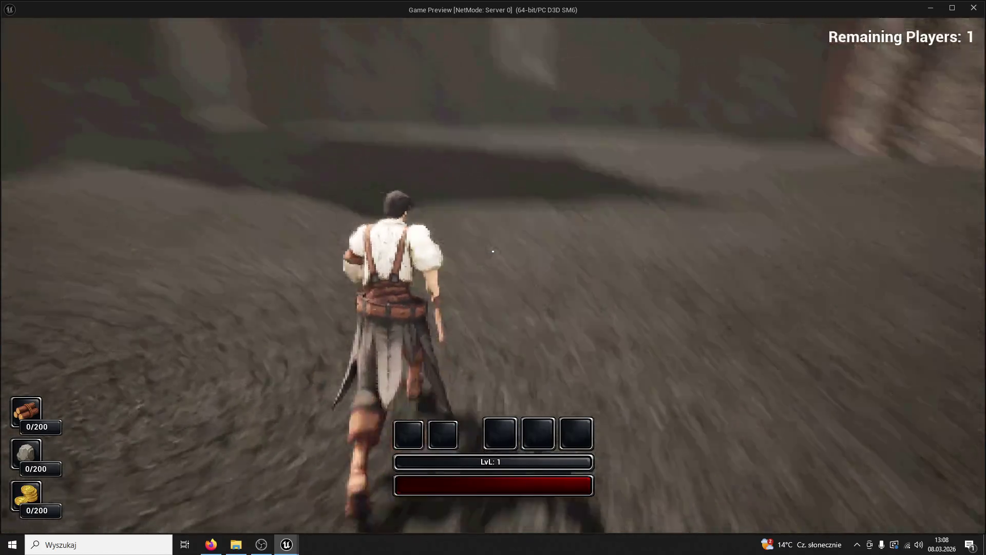
pyautogui.press('super')
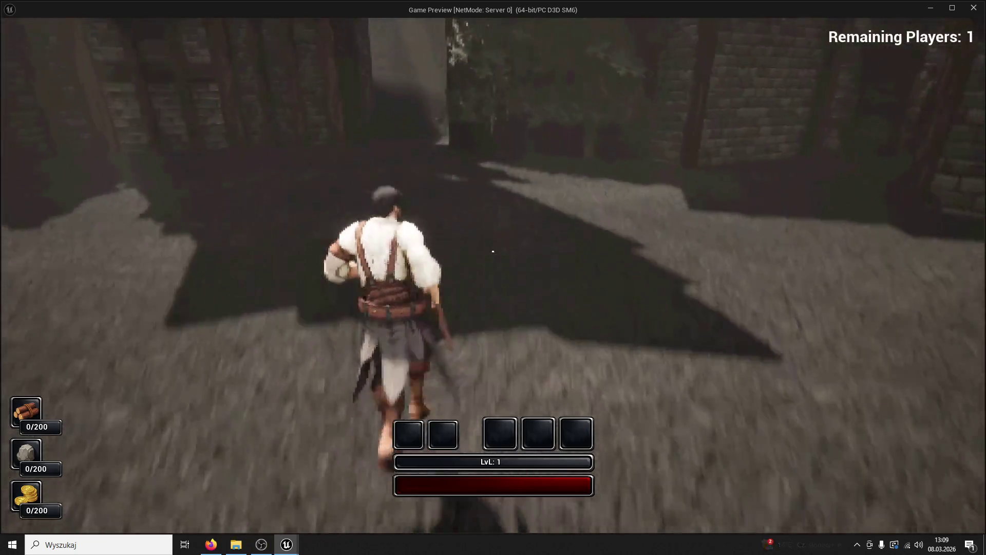
pyautogui.click(493, 251)
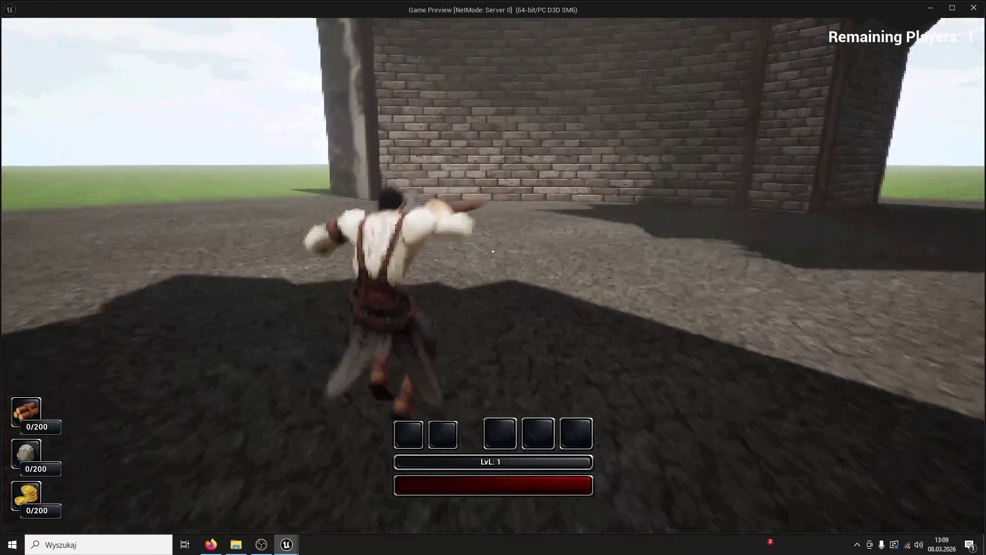
pyautogui.press('space')
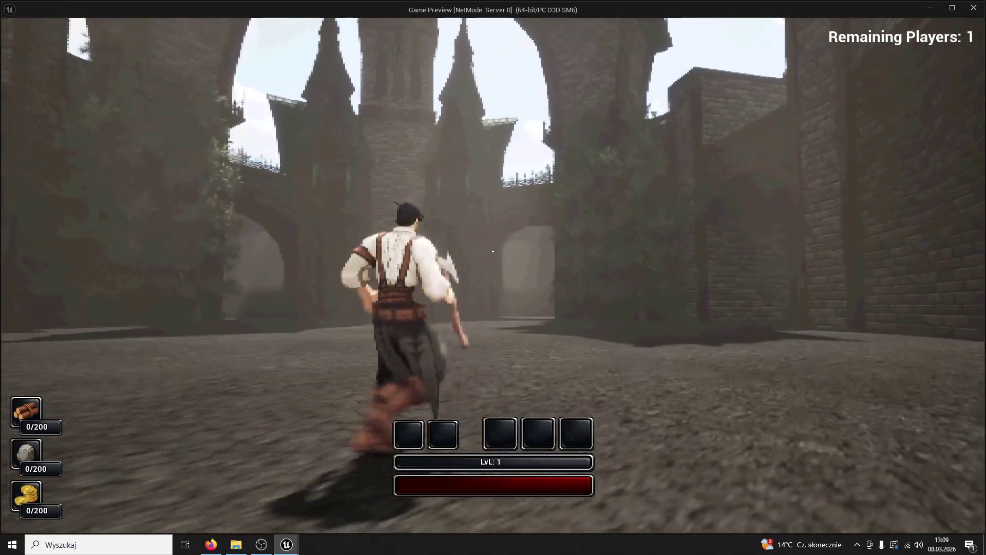
pyautogui.press('w')
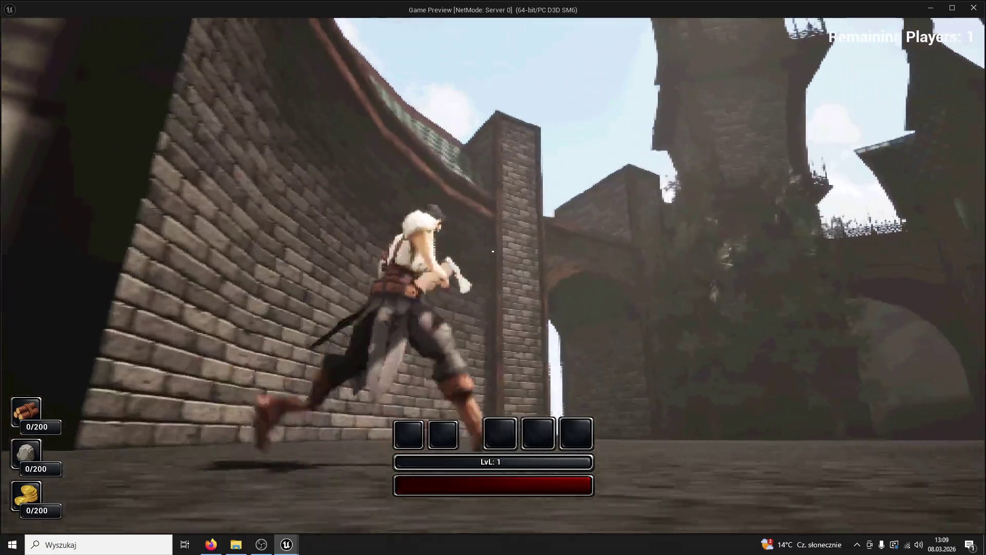
pyautogui.press('w')
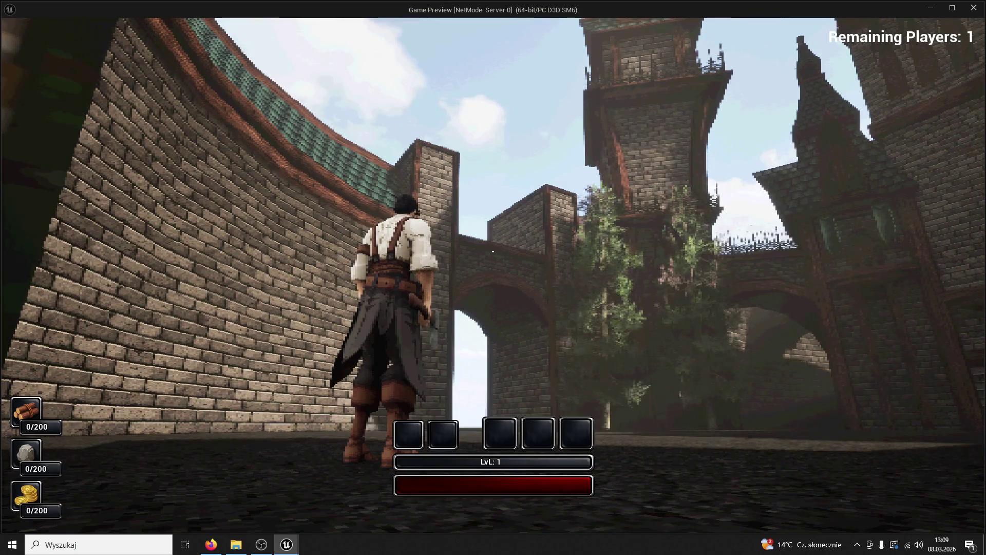
pyautogui.press('Escape')
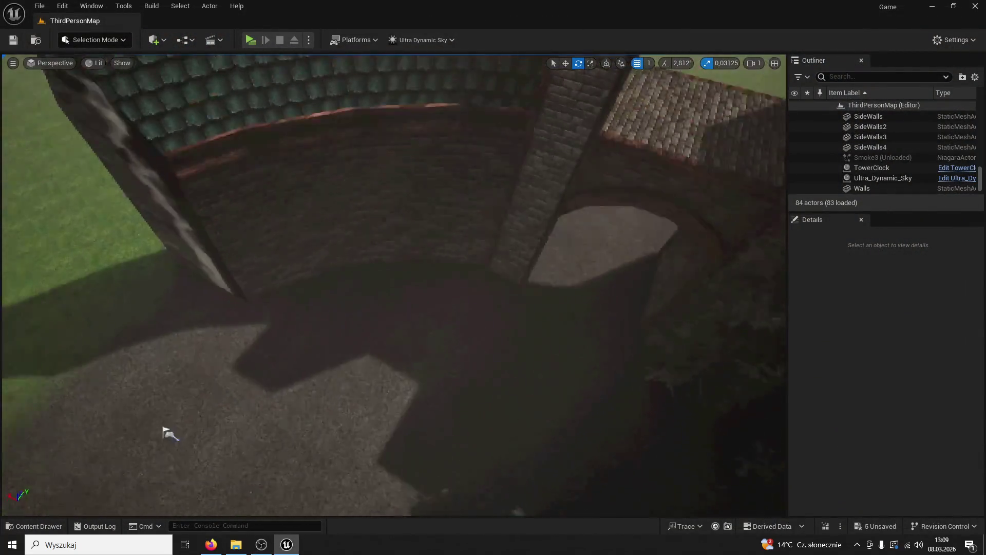
# Open the Content Drawer at the ModularV3 folder and scroll through its assets.
pyautogui.moveTo(164, 430); pyautogui.dragTo(164, 430)
pyautogui.click(34, 526)
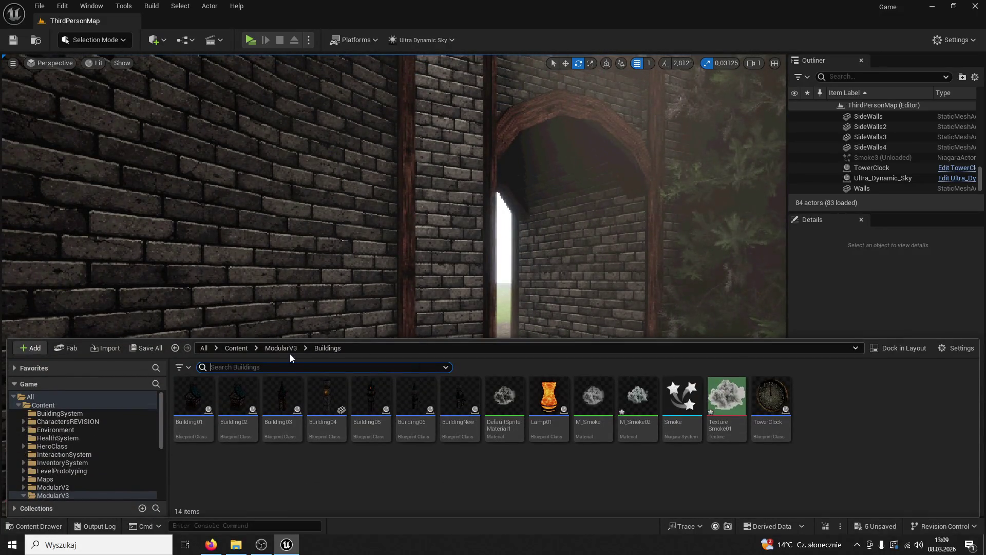
pyautogui.click(286, 349)
pyautogui.scroll(-3, 600, 421)
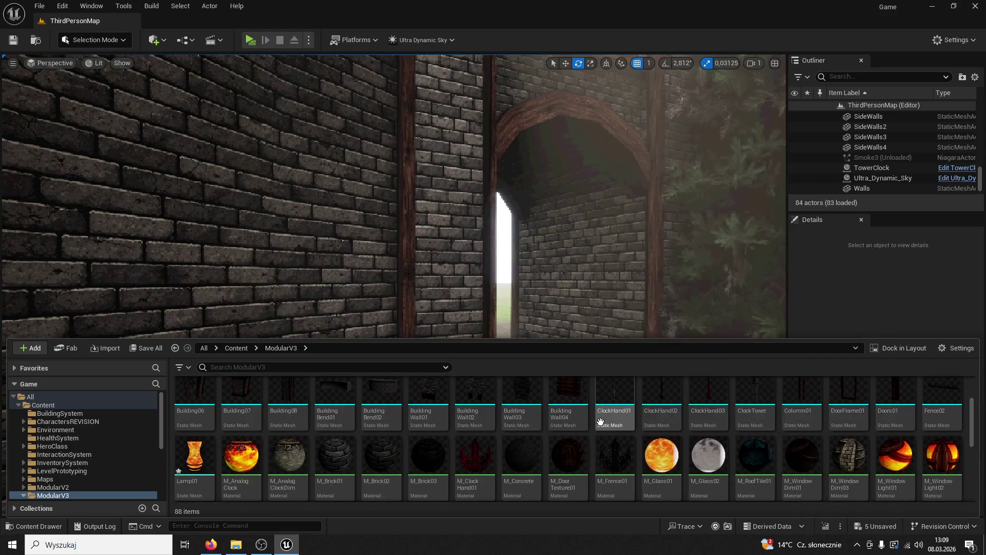
pyautogui.scroll(-3, 676, 442)
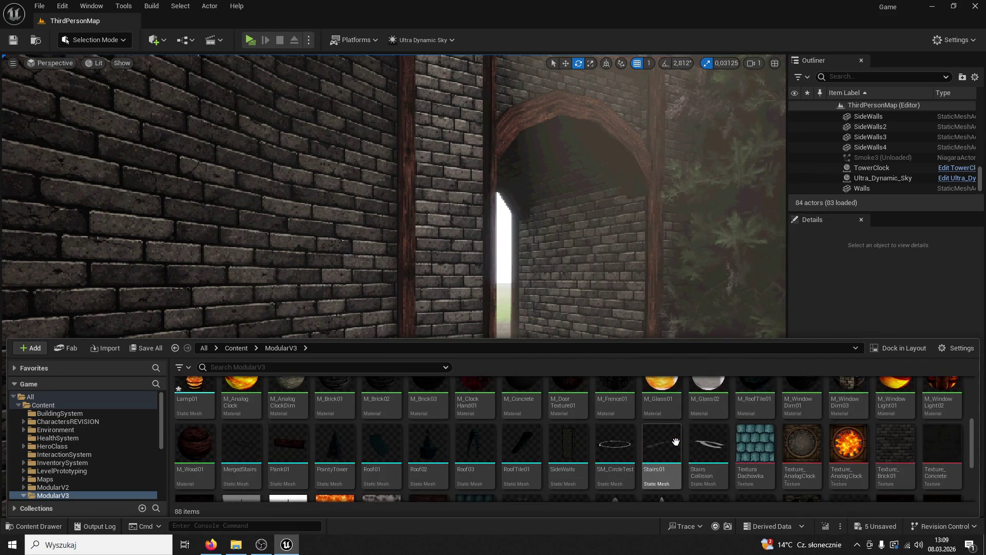
# Enlarge the drawer, browse the meshes, and drag Column01 toward the passage wall.
pyautogui.moveTo(492, 335); pyautogui.dragTo(492, 182)
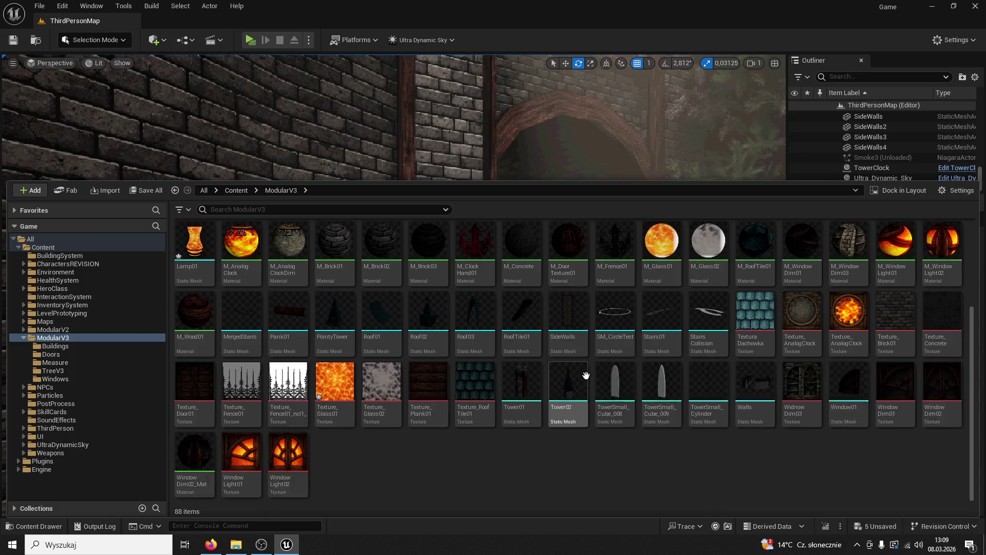
pyautogui.scroll(3, 596, 357)
pyautogui.click(708, 313)
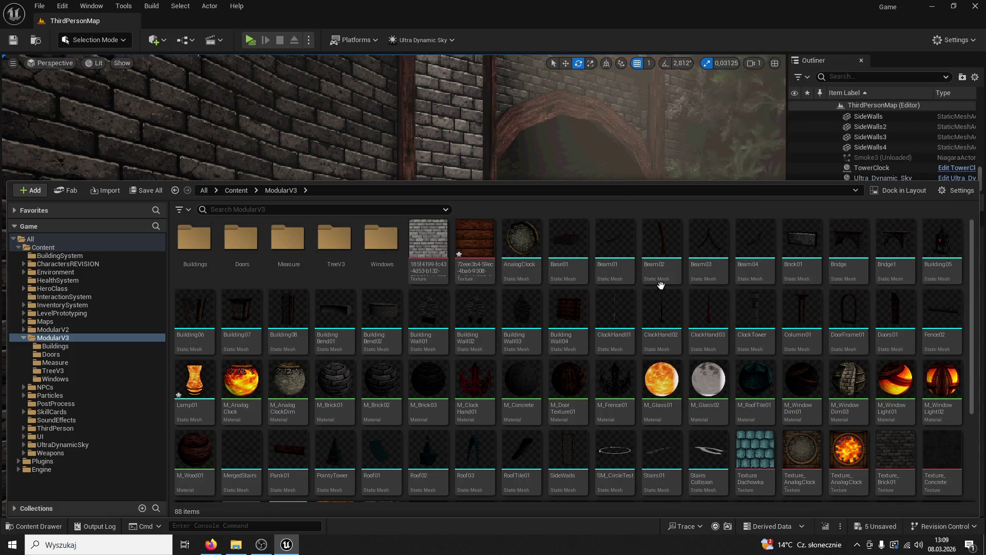
pyautogui.moveTo(676, 268)
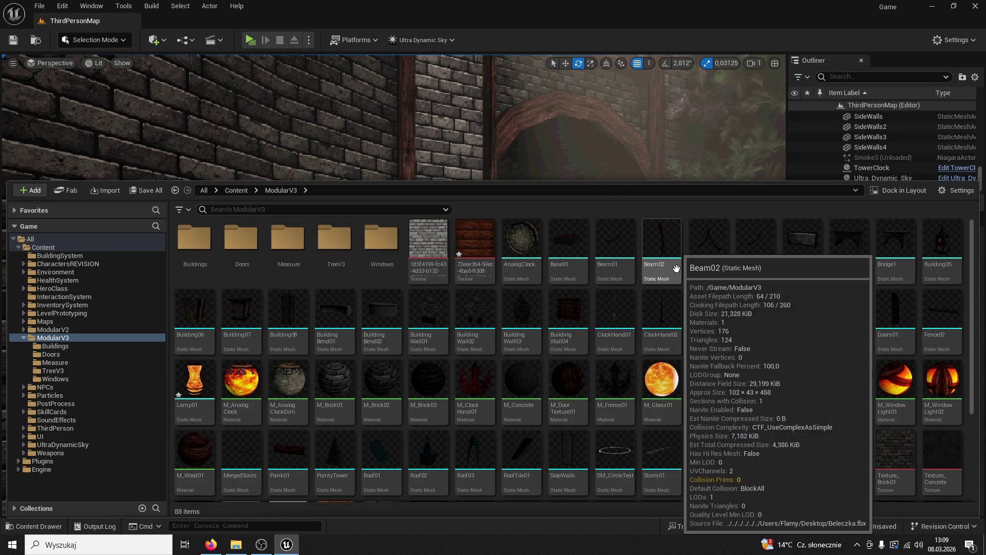
pyautogui.scroll(-3, 567, 379)
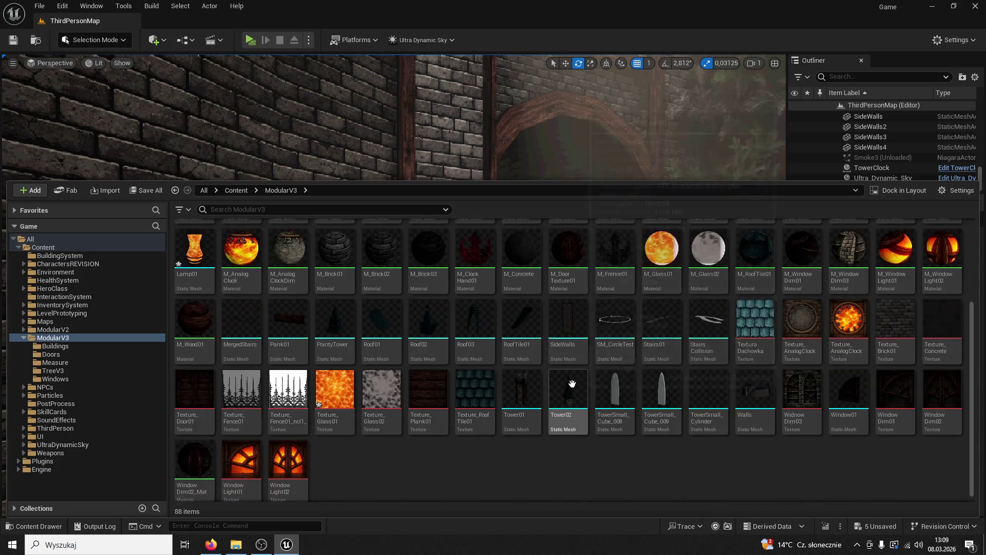
pyautogui.scroll(2, 572, 383)
pyautogui.scroll(2, 687, 353)
pyautogui.moveTo(797, 377)
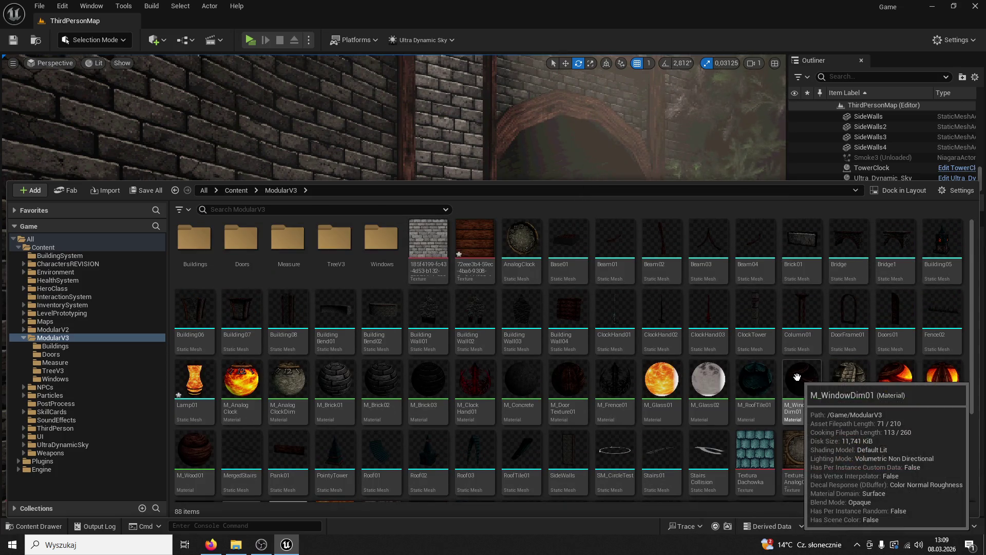
pyautogui.moveTo(437, 141); pyautogui.dragTo(453, 231)
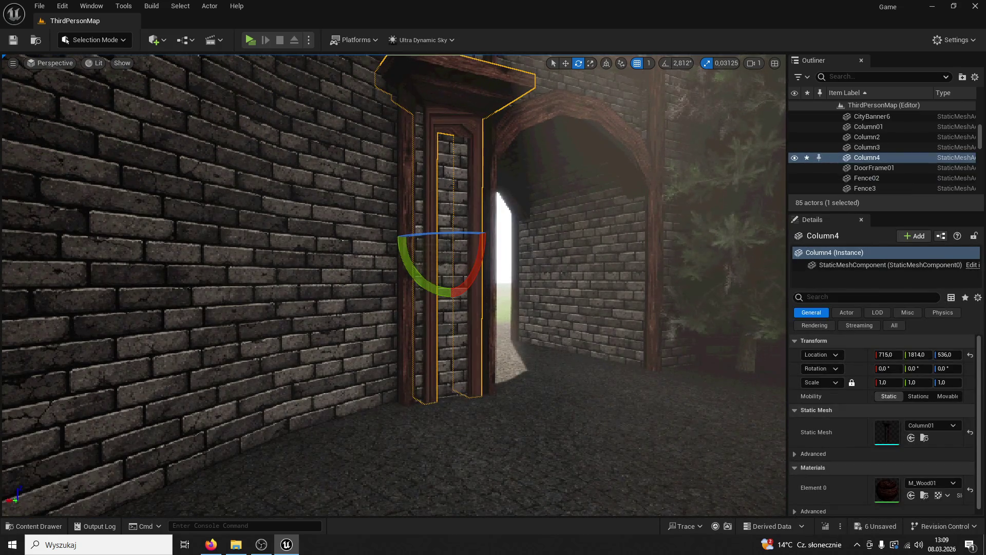
# Set the column's Z rotation to 180 and Alt-drag a duplicate along the wall.
pyautogui.write('0')
pyautogui.press('Return')
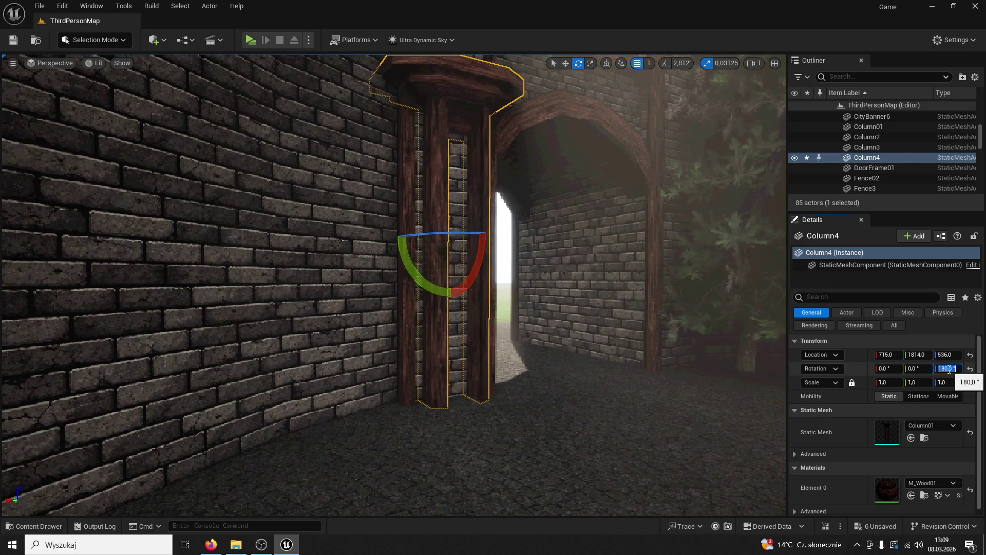
pyautogui.moveTo(548, 166); pyautogui.dragTo(528, 189)
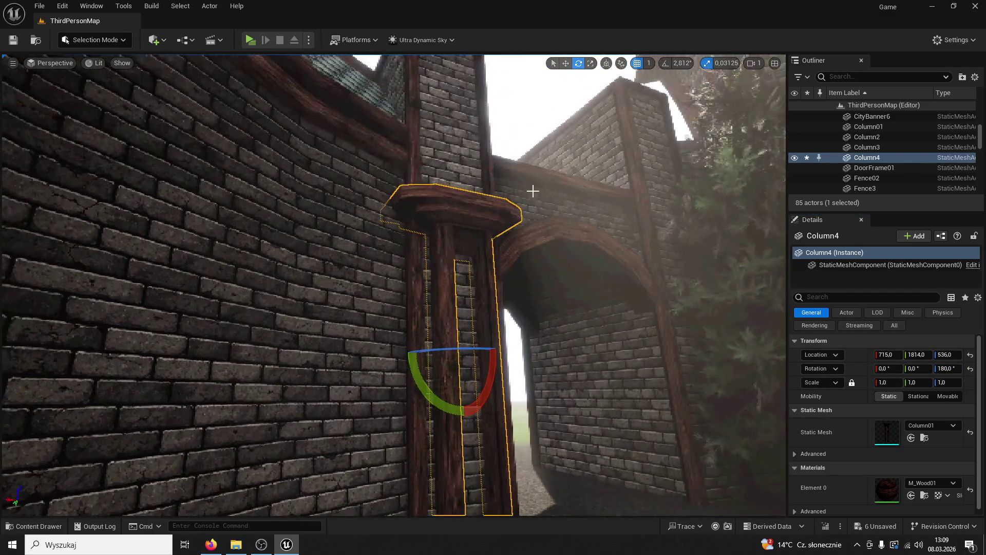
pyautogui.click(565, 64)
pyautogui.keyDown('alt'); pyautogui.moveTo(496, 358); pyautogui.dragTo(735, 369); pyautogui.keyUp('alt')
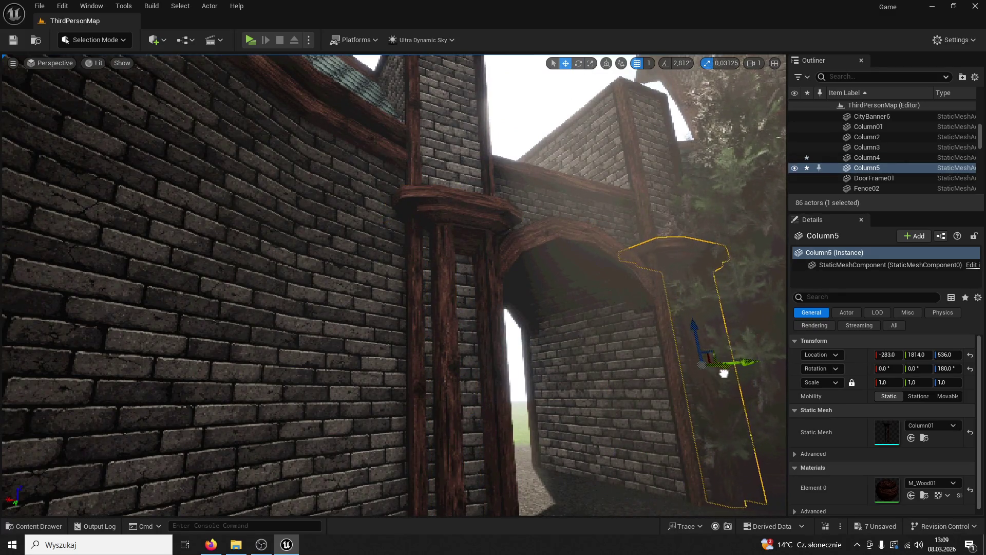
pyautogui.click(720, 375)
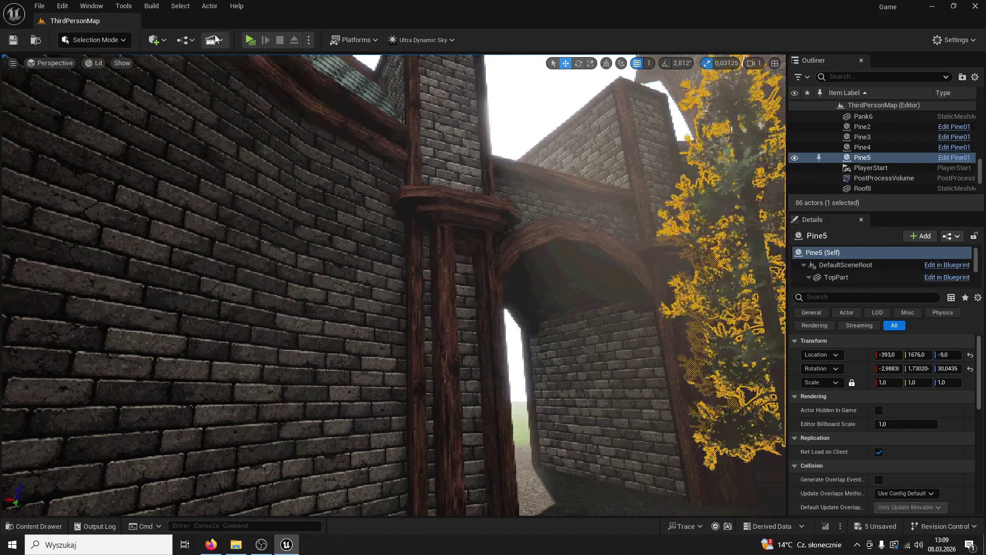
# Play-test the level by running toward the archway, then exit with Esc.
pyautogui.click(250, 40)
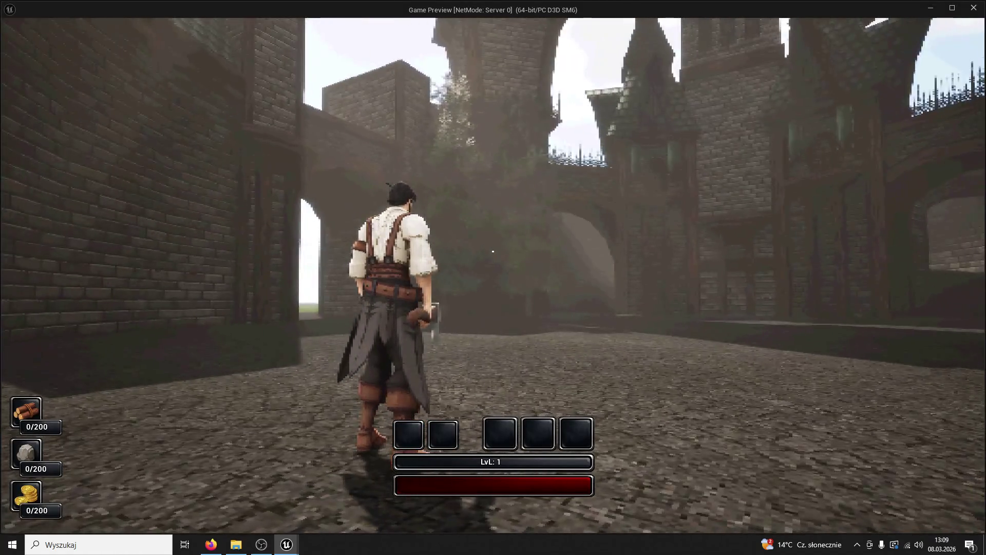
pyautogui.press('w')
pyautogui.press('w')
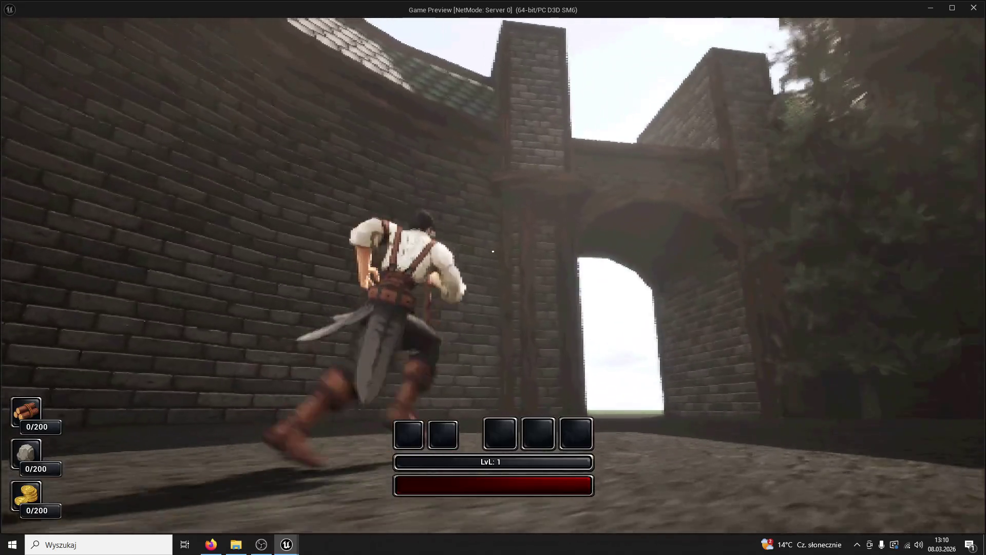
pyautogui.press('Escape')
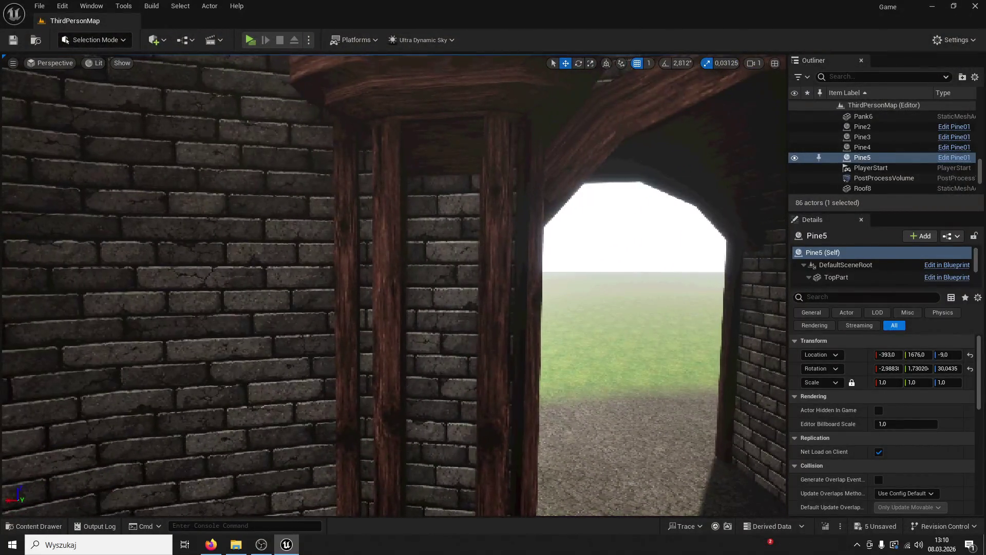
# Nudge Column4 along X and push it along Y against the wall.
pyautogui.click(439, 263)
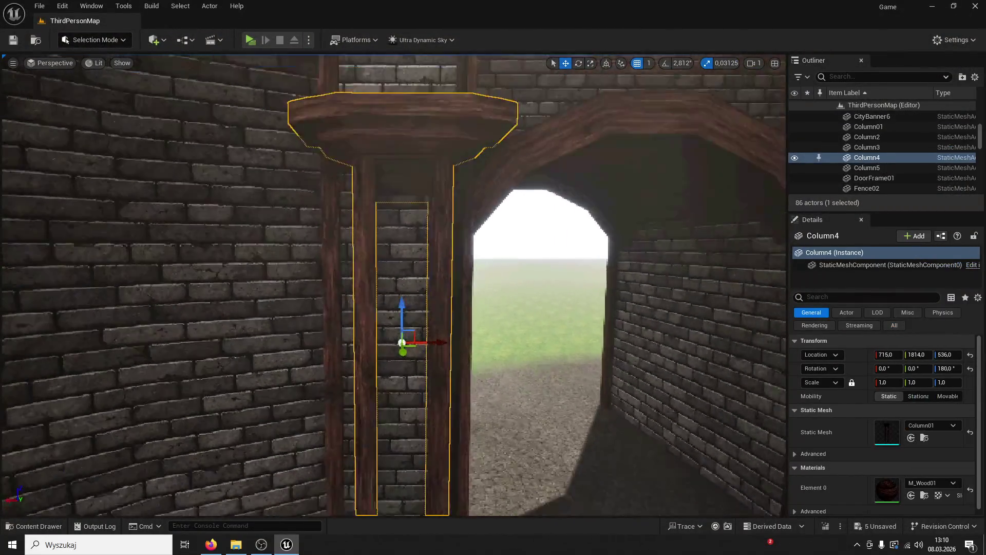
pyautogui.moveTo(445, 337); pyautogui.dragTo(440, 337)
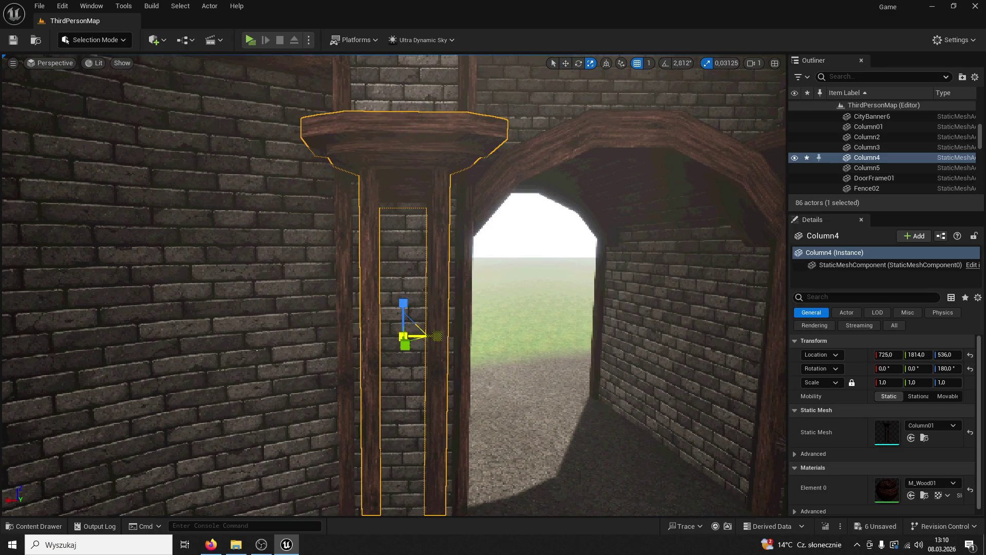
pyautogui.moveTo(542, 93); pyautogui.dragTo(503, 72)
pyautogui.moveTo(555, 343)
pyautogui.mouseDown()
pyautogui.moveTo(535, 346)
pyautogui.moveTo(565, 387)
pyautogui.moveTo(621, 180)
pyautogui.mouseUp()
# Delete the extra Column5 copy and slide another duplicate along X.
pyautogui.click(620, 180)
pyautogui.press('Delete')
pyautogui.click(263, 222)
pyautogui.moveTo(253, 350)
pyautogui.keyDown('alt'); pyautogui.mouseDown()
pyautogui.moveTo(656, 359)
pyautogui.moveTo(570, 280)
pyautogui.moveTo(508, 269)
pyautogui.moveTo(528, 260)
pyautogui.mouseUp(); pyautogui.keyUp('alt')
# Narrow Column4 to 0.6875 X scale at X 728 and save the level.
pyautogui.click(552, 236)
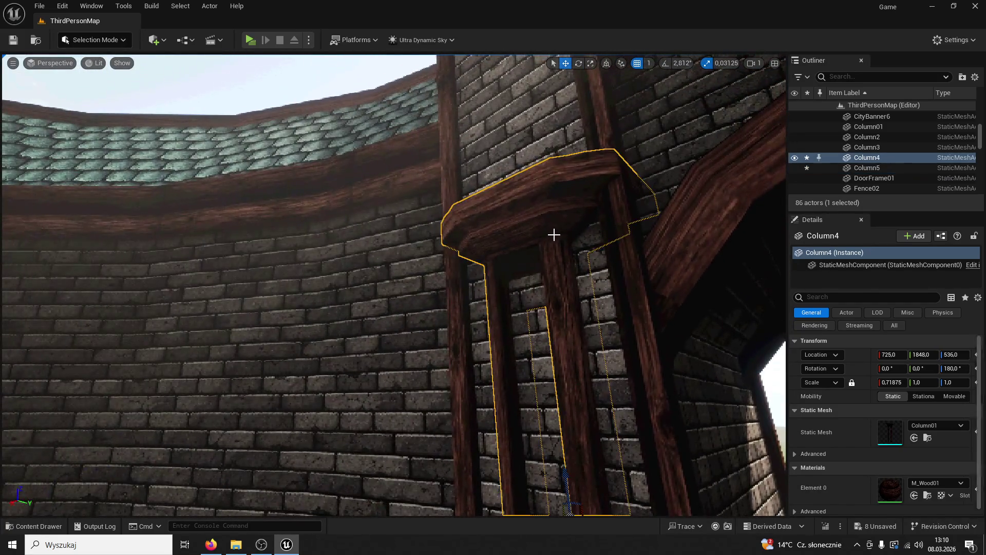
pyautogui.click(592, 63)
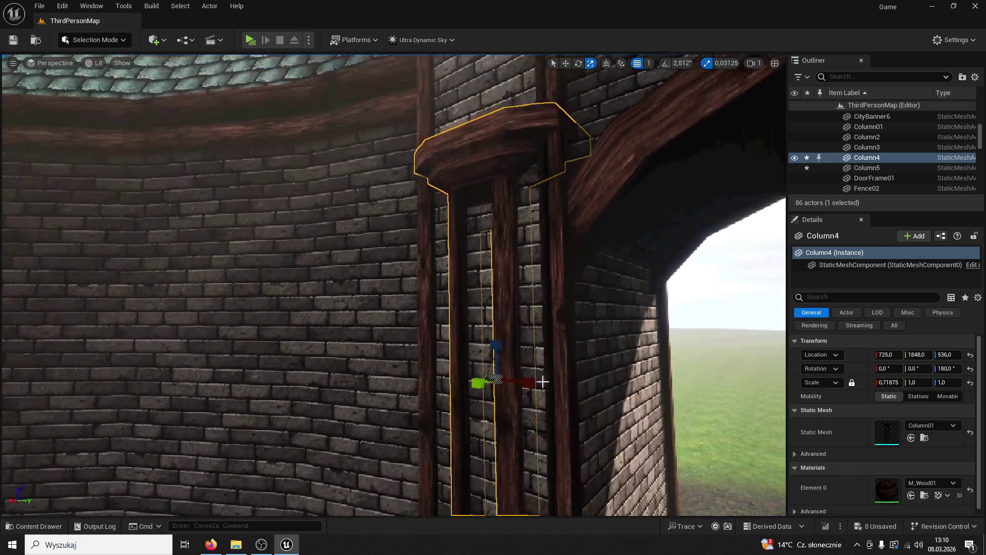
pyautogui.click(554, 220)
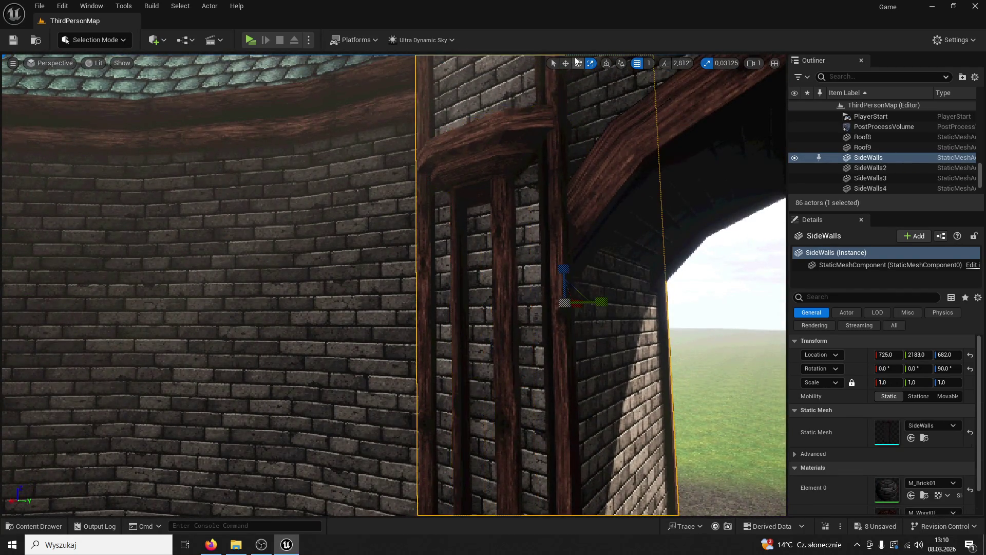
pyautogui.click(528, 114)
pyautogui.press('w')
pyautogui.scroll(5, 528, 136)
pyautogui.moveTo(578, 370); pyautogui.dragTo(557, 371)
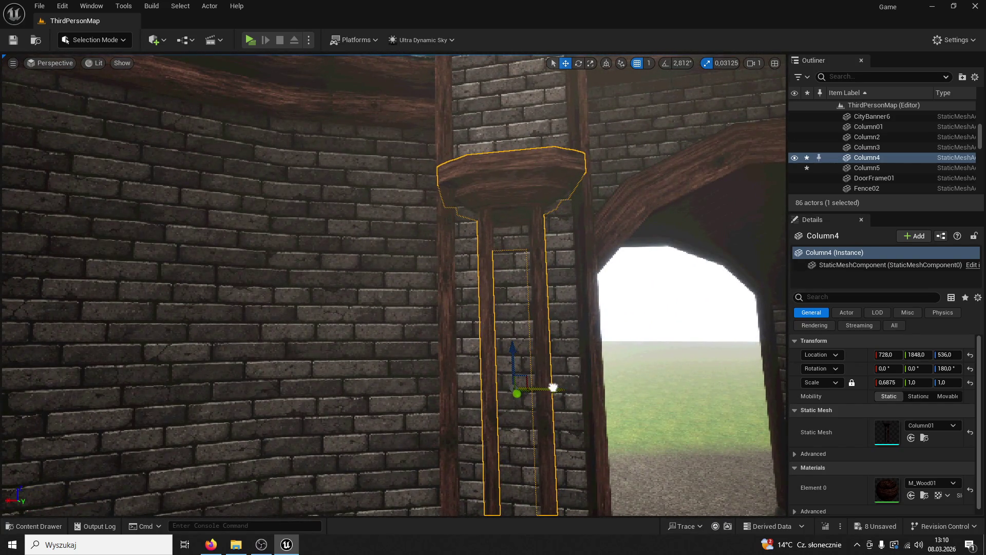
pyautogui.moveTo(289, 135)
pyautogui.mouseDown()
pyautogui.moveTo(359, 135)
pyautogui.moveTo(292, 135)
pyautogui.mouseUp()
pyautogui.hotkey('ctrl', 's')
# Run across the courtyard toward the archway, exit the play-test, and reopen the ModularV3 assets.
pyautogui.click(250, 40)
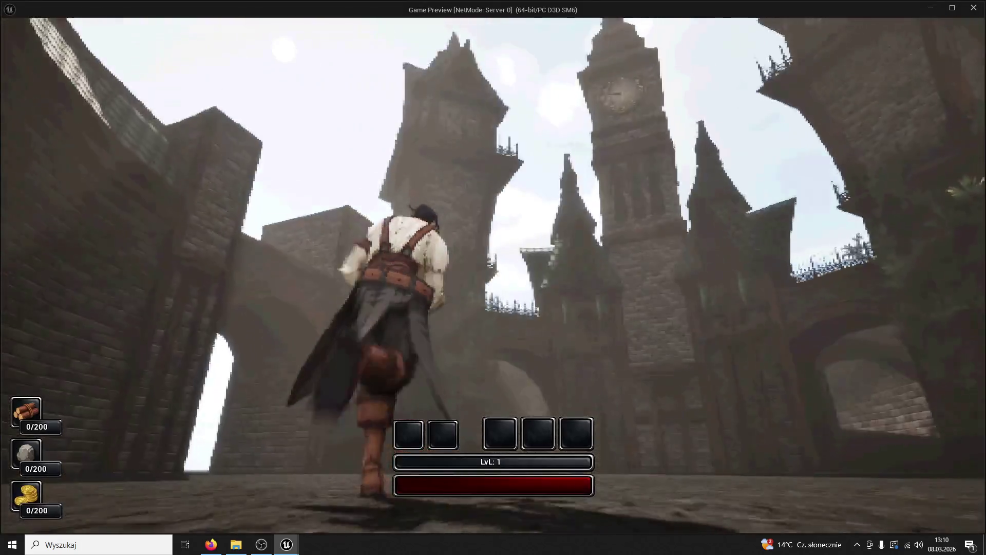
pyautogui.press('w')
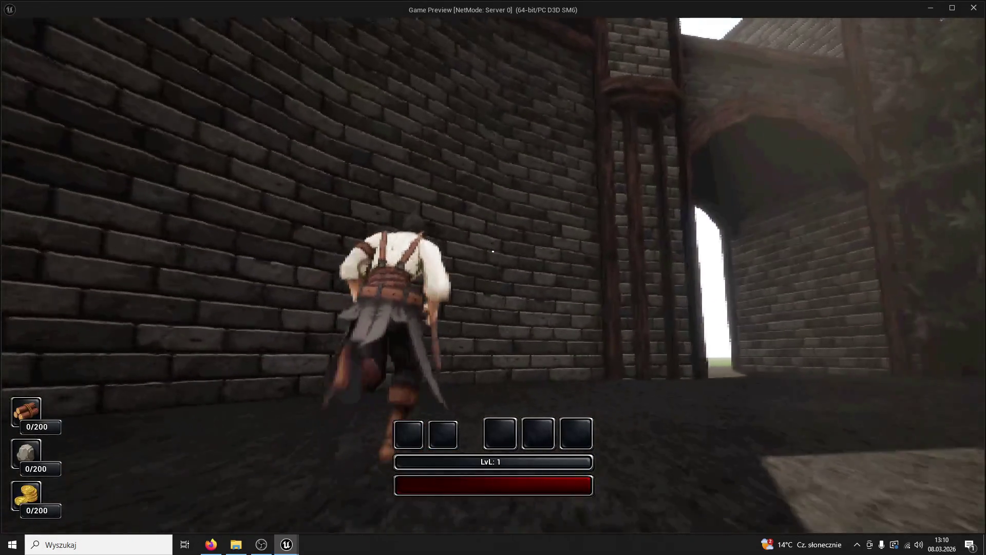
pyautogui.press('w')
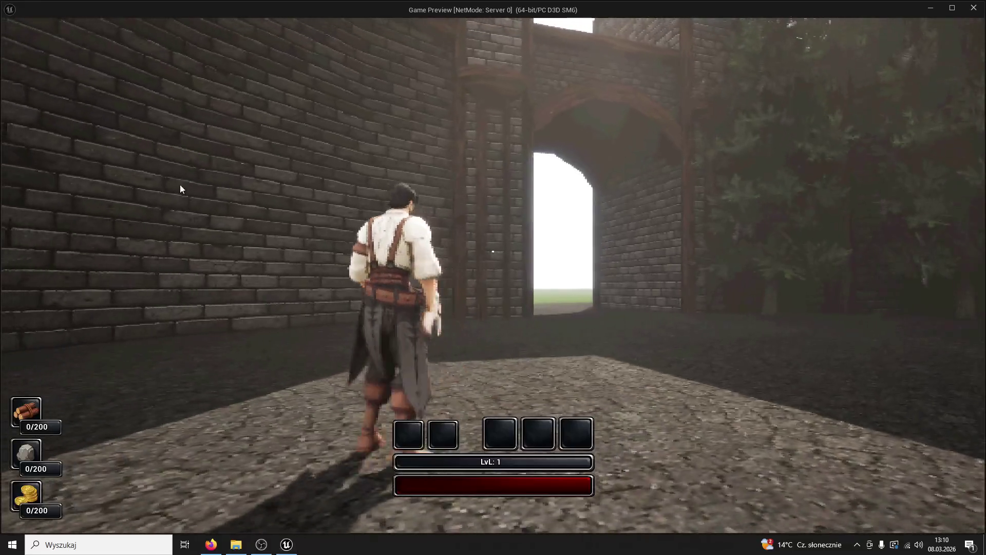
pyautogui.press('Escape')
pyautogui.click(30, 526)
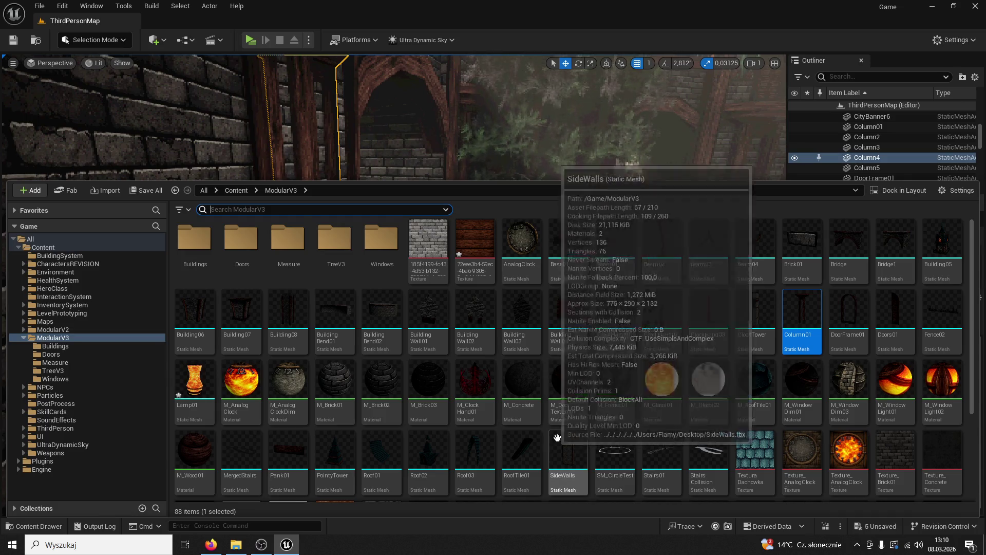
pyautogui.scroll(-3, 590, 400)
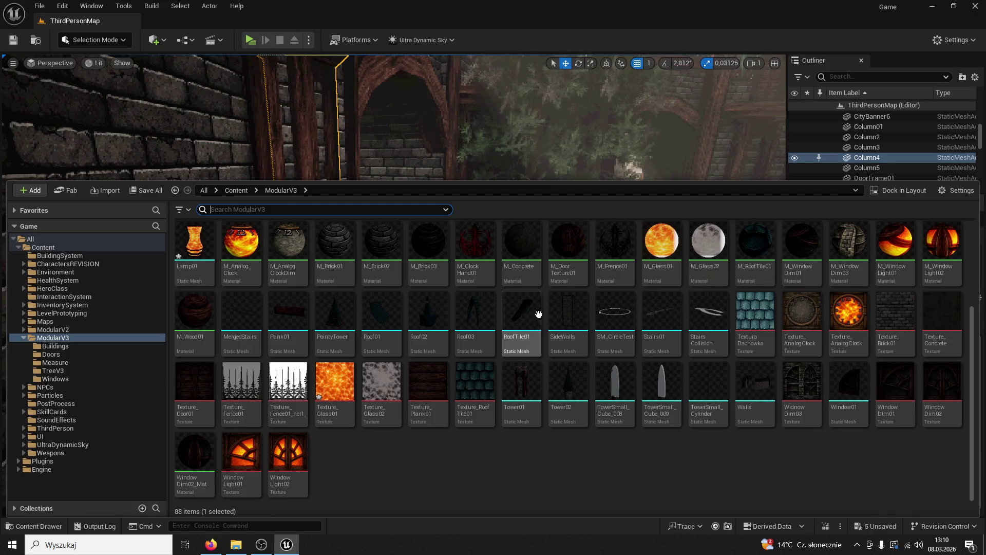
pyautogui.scroll(3, 539, 318)
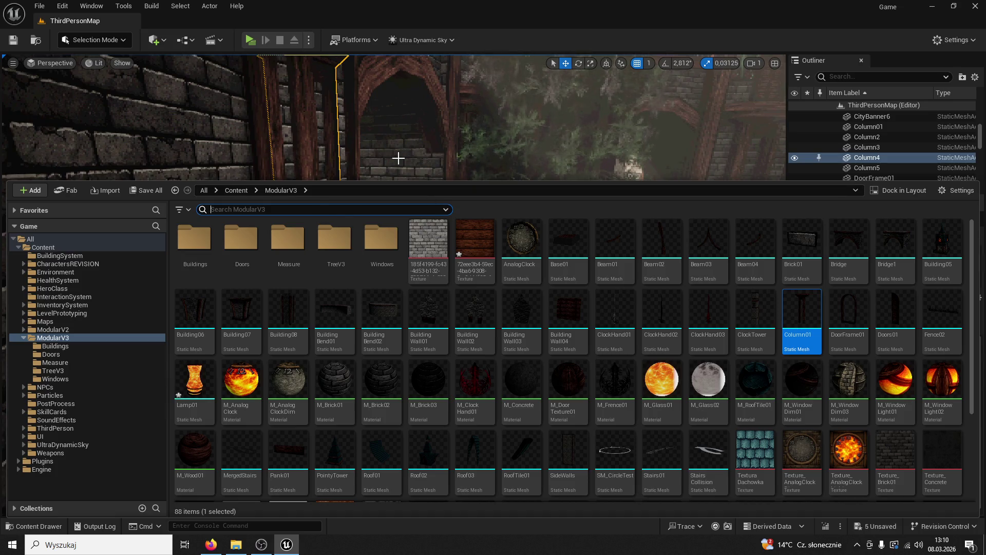
pyautogui.write('plank')
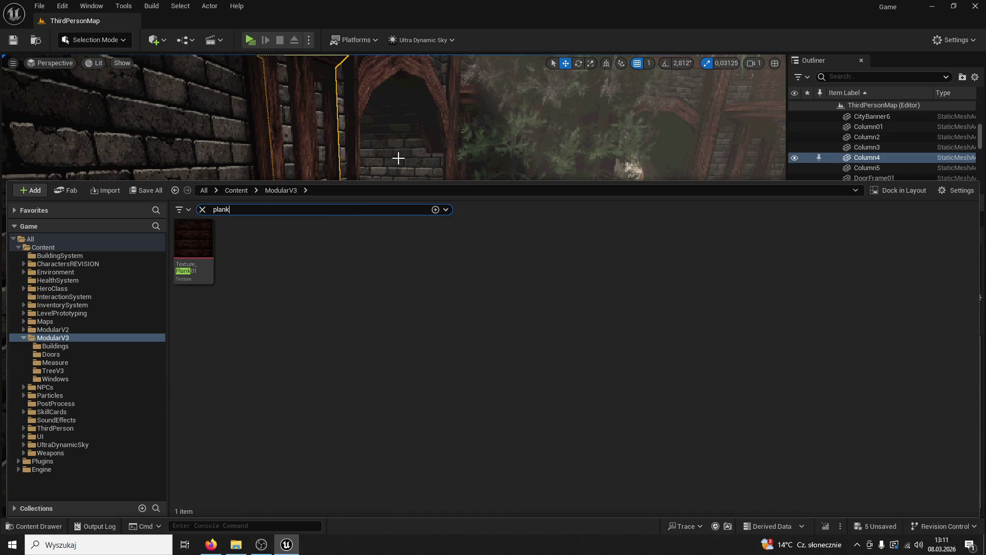
pyautogui.click(202, 210)
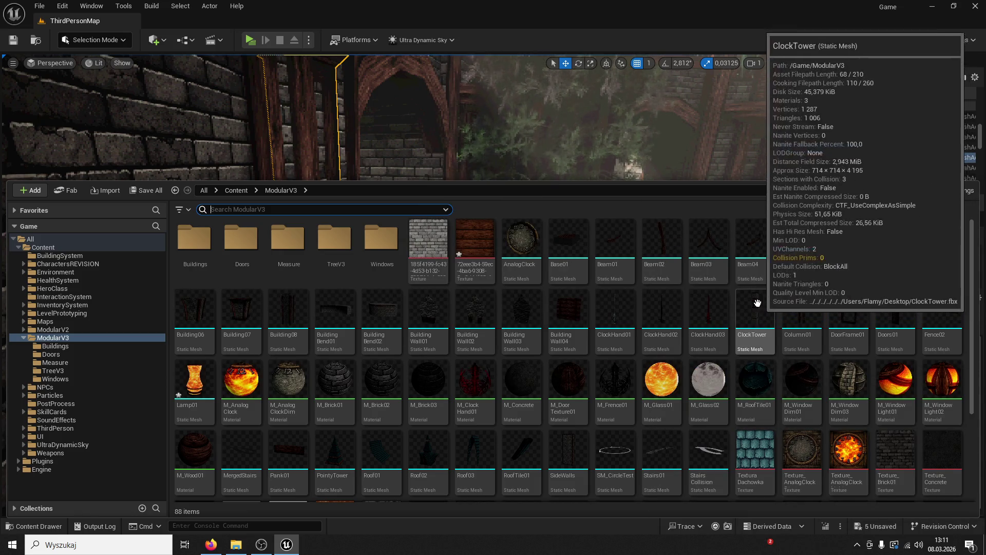
pyautogui.scroll(-3, 801, 267)
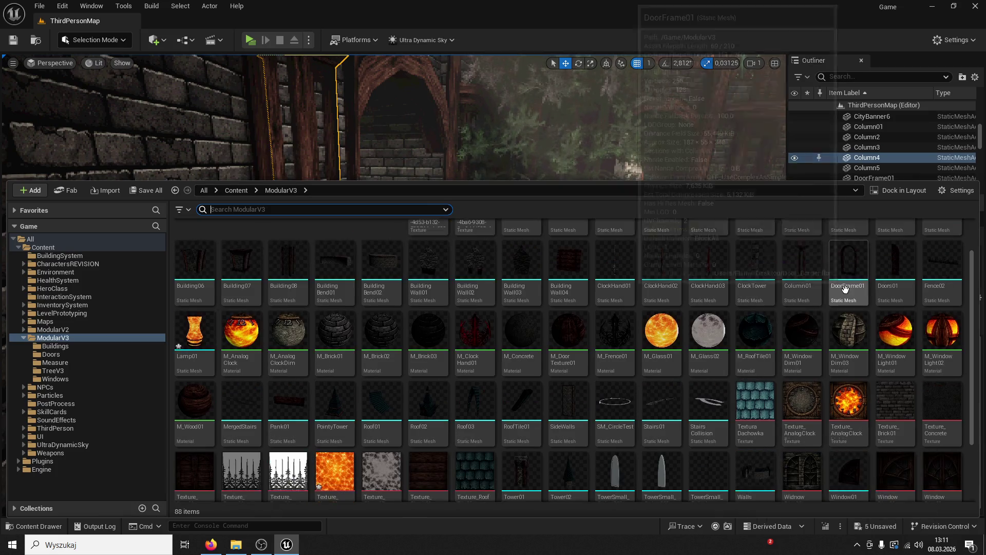
pyautogui.moveTo(621, 56)
pyautogui.mouseDown()
pyautogui.moveTo(565, 113)
pyautogui.moveTo(615, 222)
pyautogui.mouseUp()
pyautogui.click(616, 222)
pyautogui.scroll(-10, 611, 226)
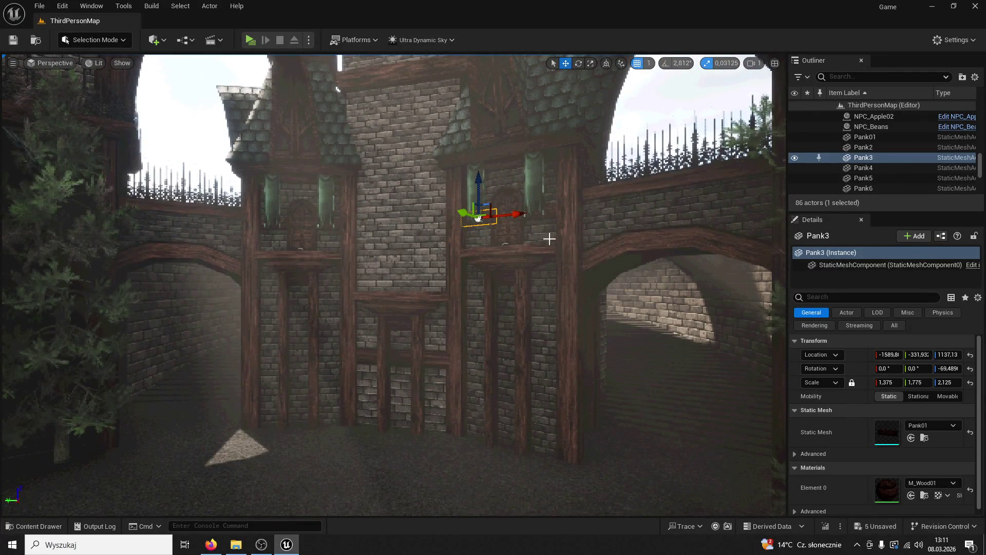
pyautogui.click(46, 534)
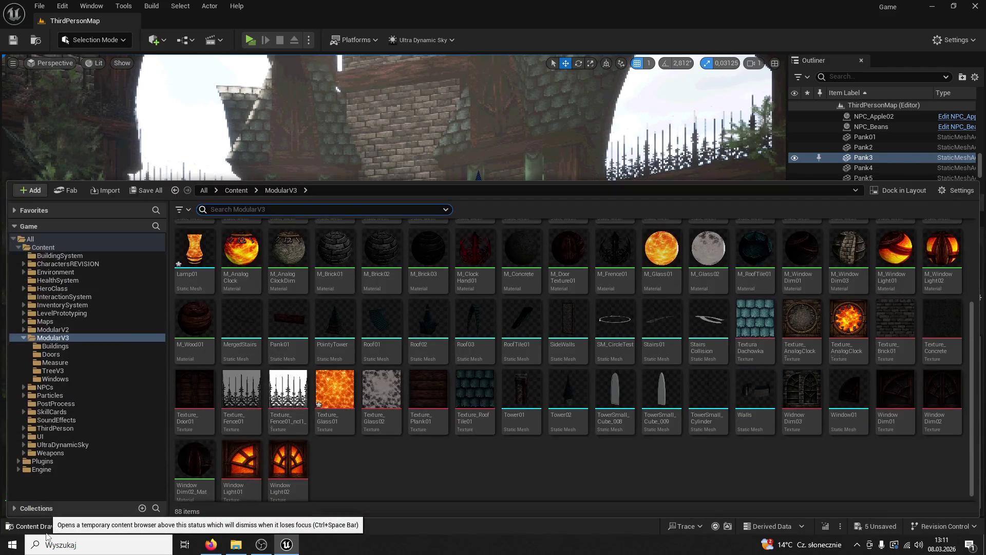
pyautogui.moveTo(356, 169)
pyautogui.mouseDown()
pyautogui.moveTo(349, 138)
pyautogui.moveTo(324, 123)
pyautogui.mouseUp()
# Place a Pank01 plank on the wooden post, scaled 2.77 and turned 90°.
pyautogui.click(36, 526)
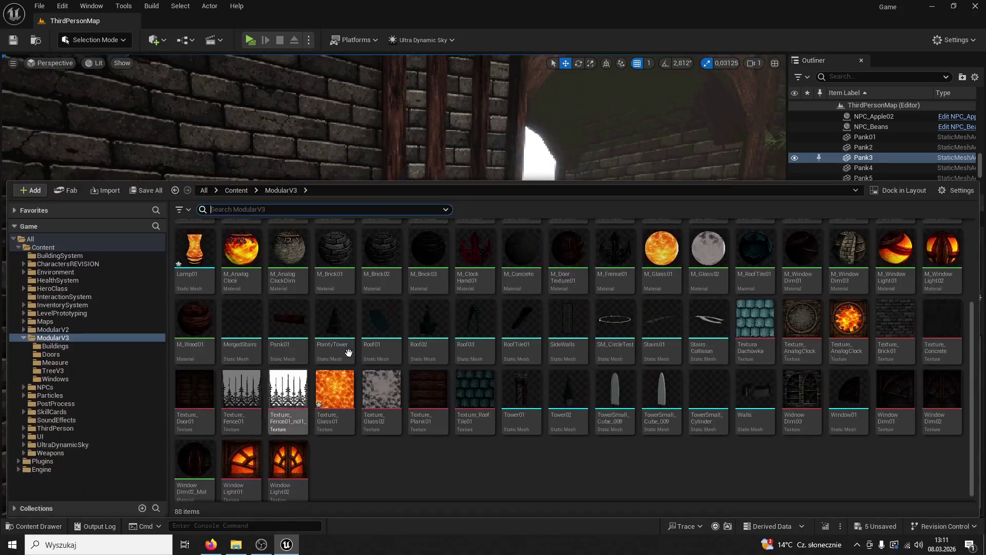
pyautogui.click(475, 256)
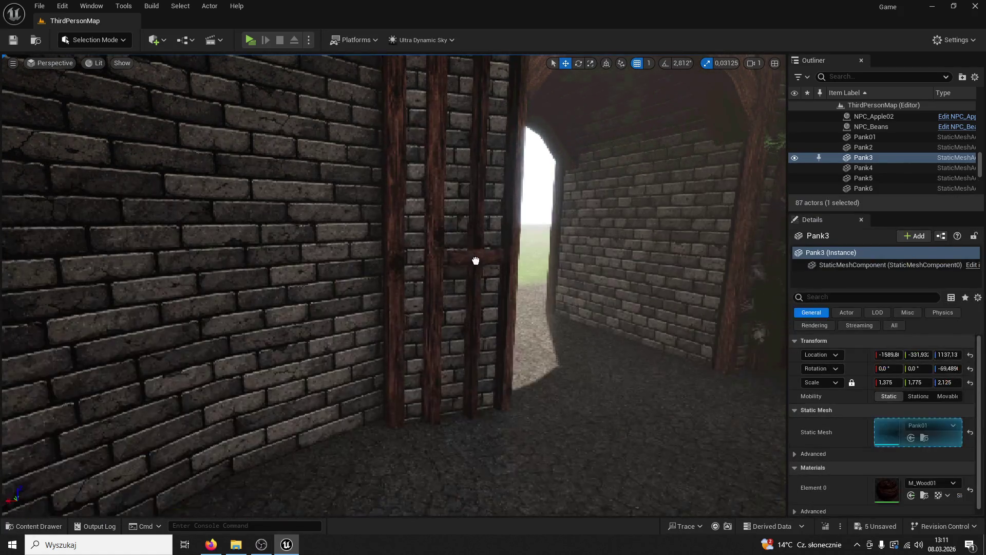
pyautogui.moveTo(458, 278); pyautogui.dragTo(458, 279)
pyautogui.click(577, 67)
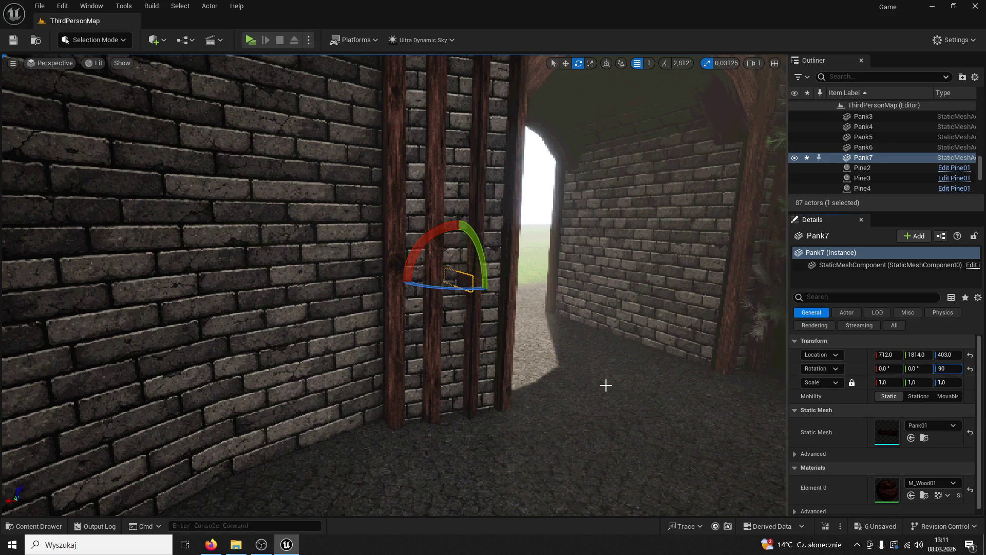
pyautogui.hotkey('ctrl', 'z')
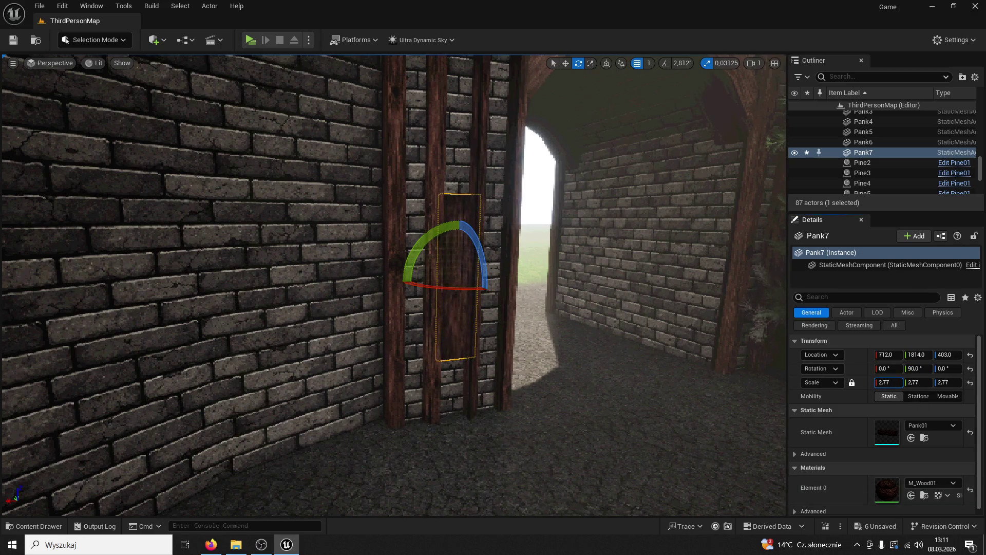
# Set the plank flush against the post, then Alt-drag a copy upward along Z.
pyautogui.scroll(5, 464, 283)
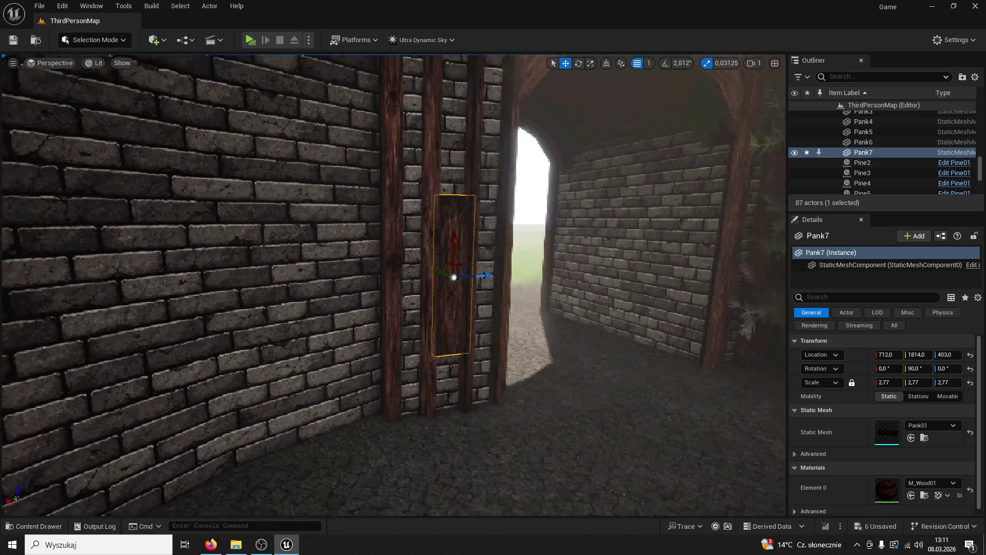
pyautogui.moveTo(479, 226); pyautogui.dragTo(479, 310)
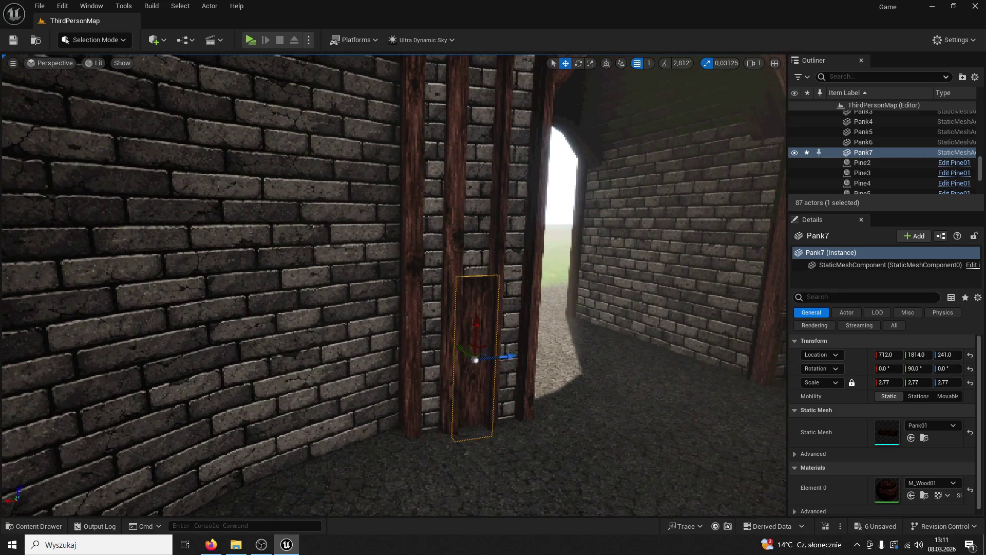
pyautogui.scroll(5, 496, 317)
pyautogui.moveTo(465, 383); pyautogui.dragTo(457, 381)
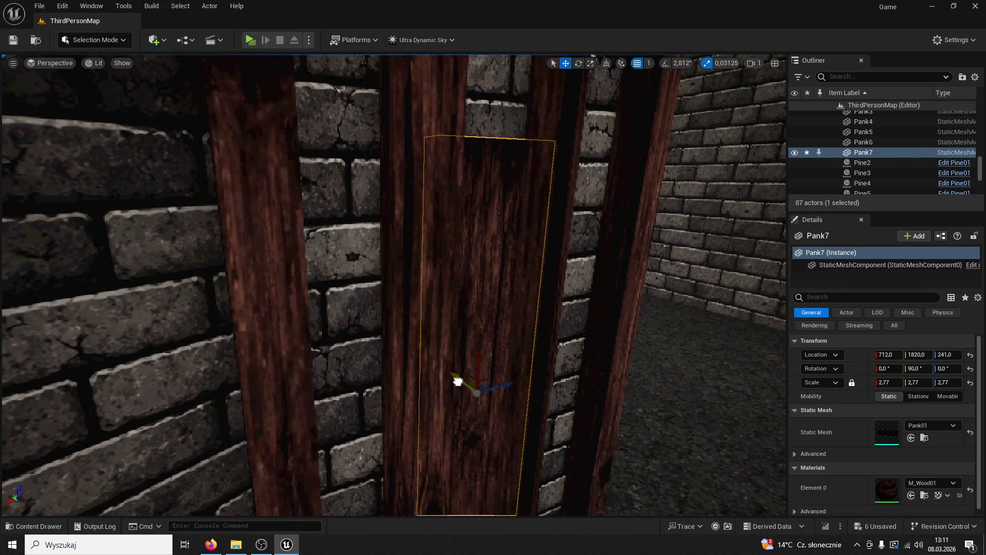
pyautogui.press('f')
pyautogui.moveTo(432, 349); pyautogui.dragTo(411, 341)
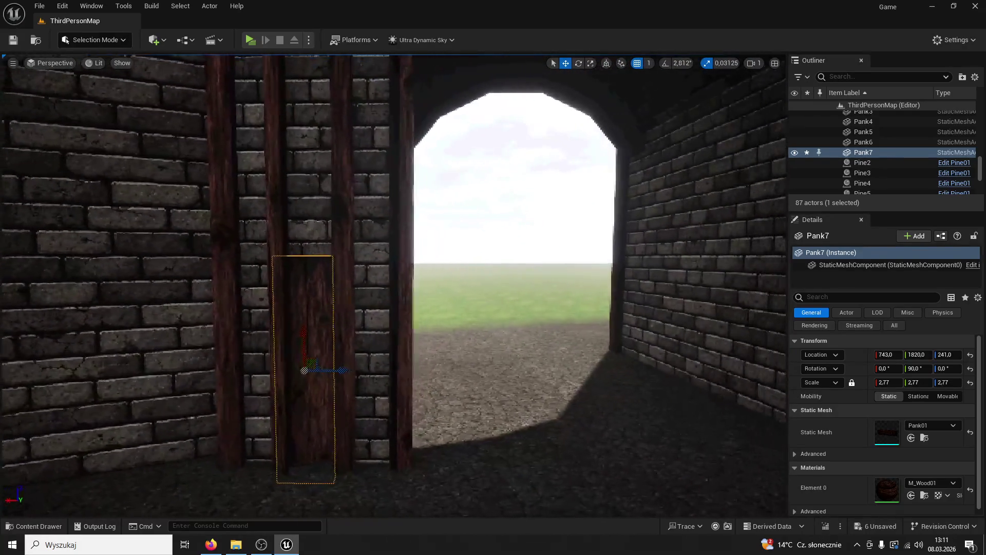
pyautogui.scroll(2, 374, 394)
pyautogui.moveTo(375, 393); pyautogui.dragTo(378, 394)
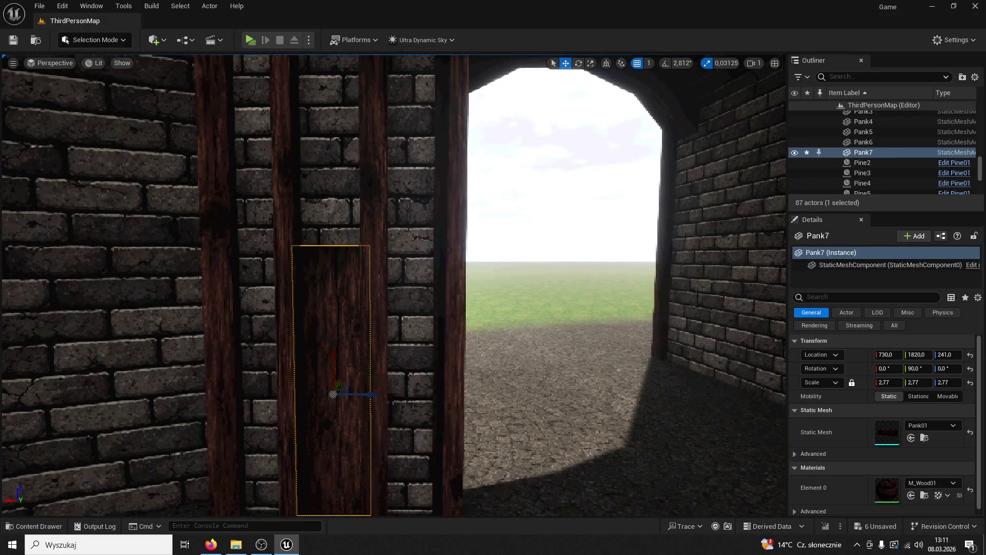
pyautogui.scroll(-3, 352, 375)
pyautogui.moveTo(345, 341)
pyautogui.keyDown('alt'); pyautogui.mouseDown()
pyautogui.moveTo(352, 93)
pyautogui.moveTo(349, 139)
pyautogui.mouseUp(); pyautogui.keyUp('alt')
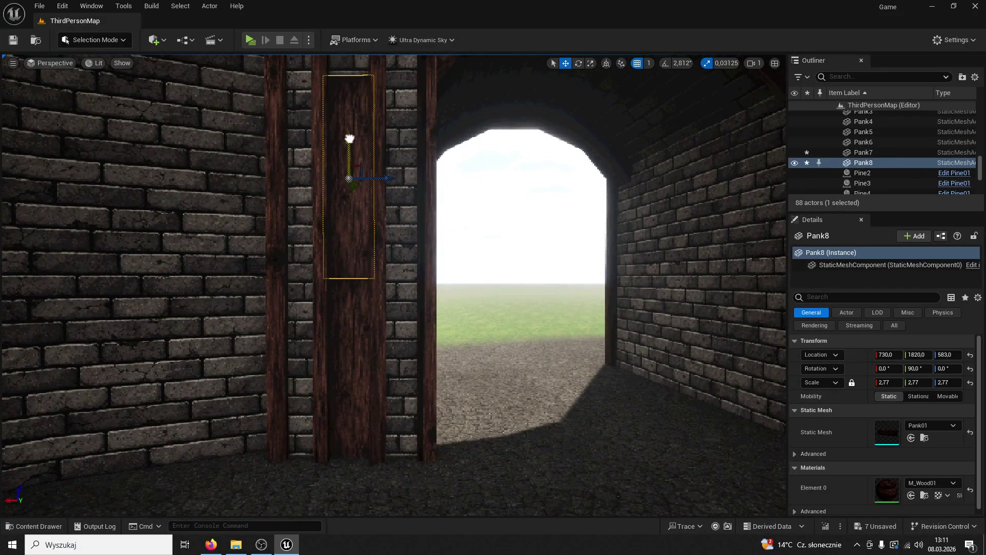
# Select the planks and undo the stray nudges with Ctrl+Z.
pyautogui.click(405, 211)
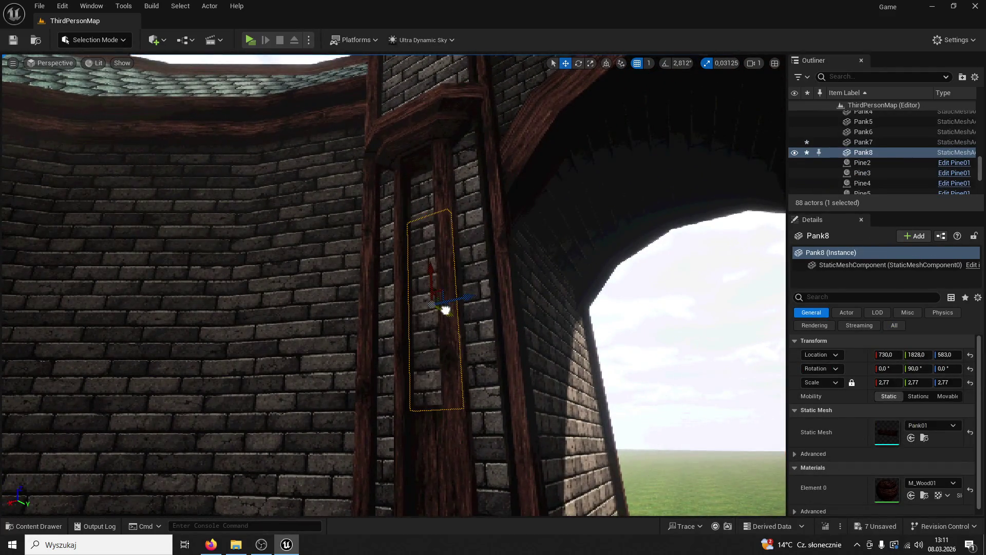
pyautogui.click(445, 309)
pyautogui.click(424, 442)
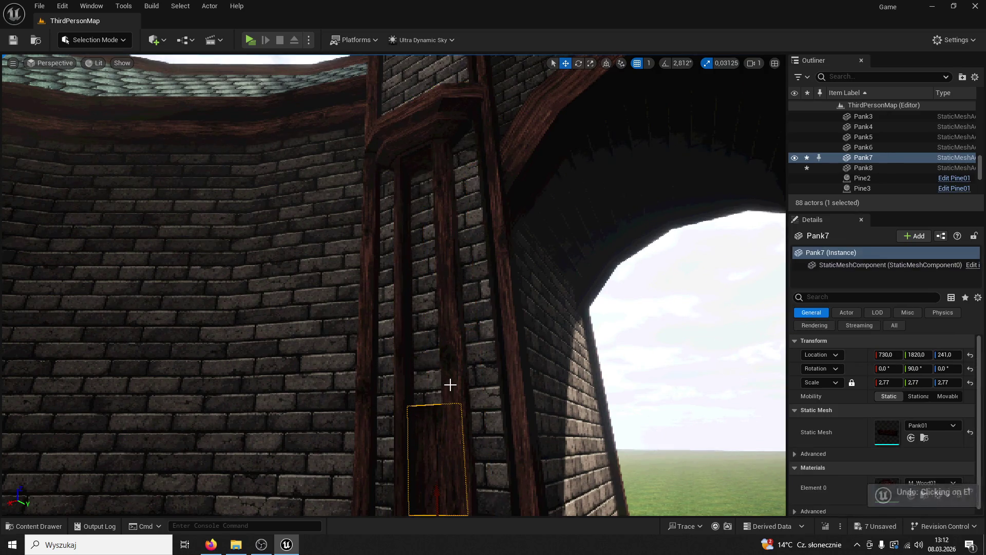
pyautogui.hotkey('ctrl', 'z')
pyautogui.hotkey('ctrl', 'z')
pyautogui.hotkey('ctrl', 'z')
pyautogui.hotkey('ctrl', 'z')
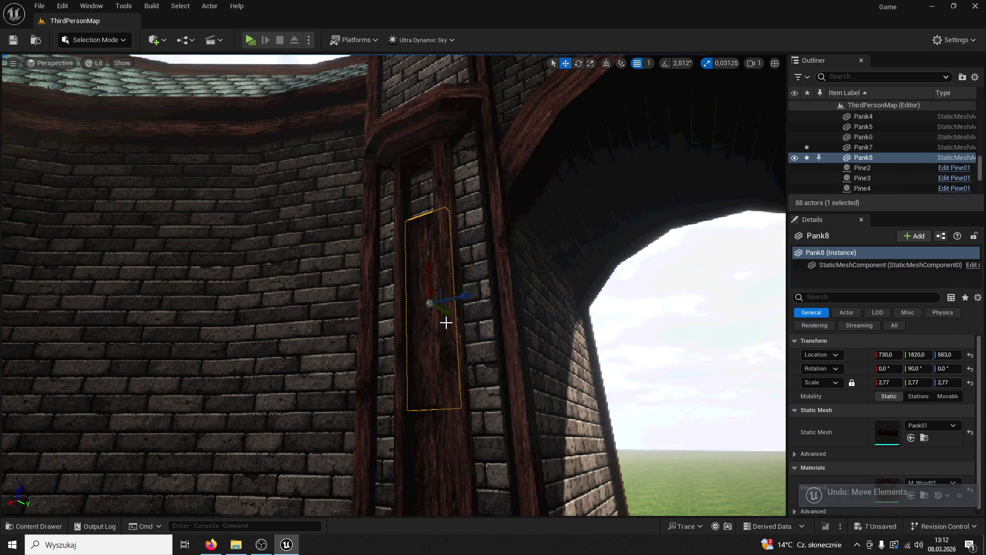
pyautogui.hotkey('ctrl', 'z')
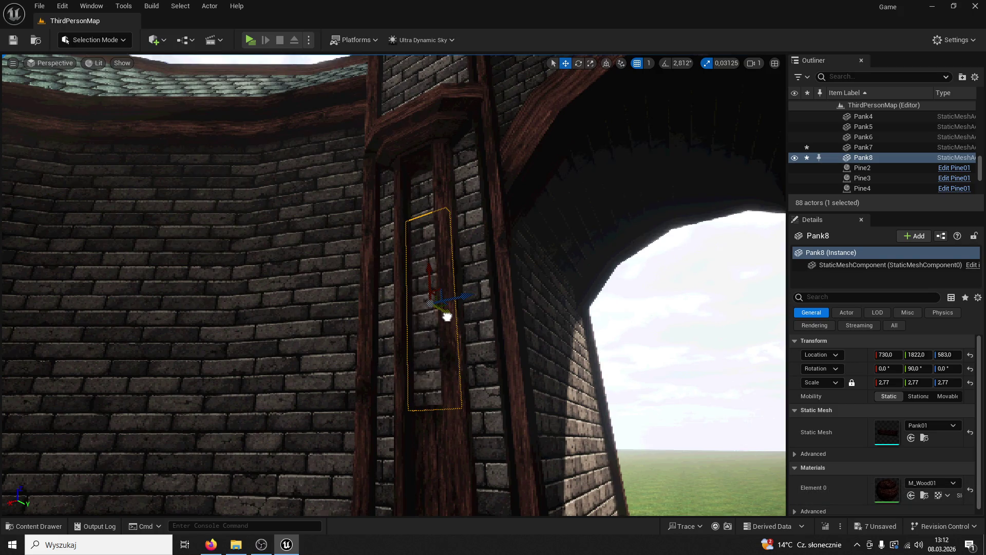
pyautogui.hotkey('ctrl', 'z')
pyautogui.hotkey('ctrl', 'z')
pyautogui.hotkey('ctrl', 'z')
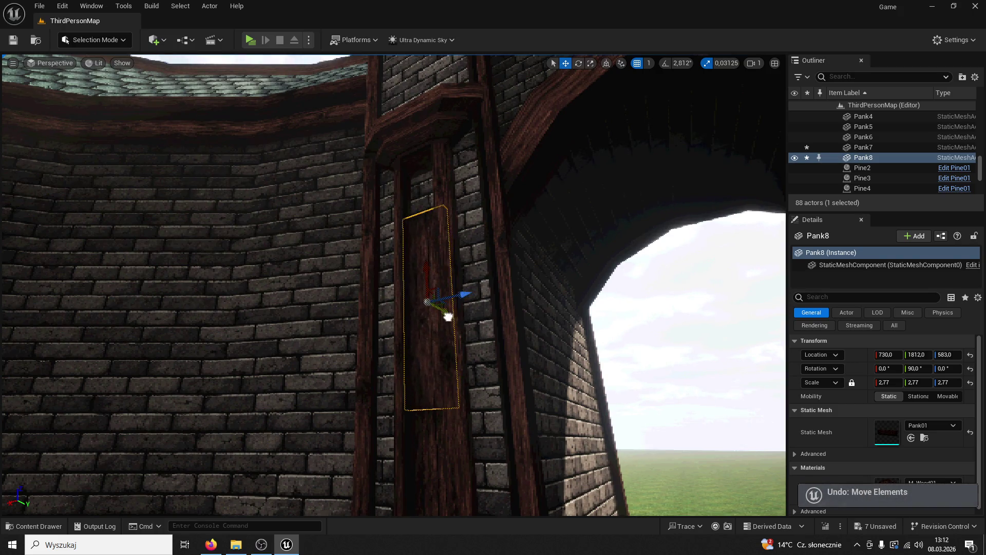
pyautogui.moveTo(439, 444); pyautogui.dragTo(465, 452)
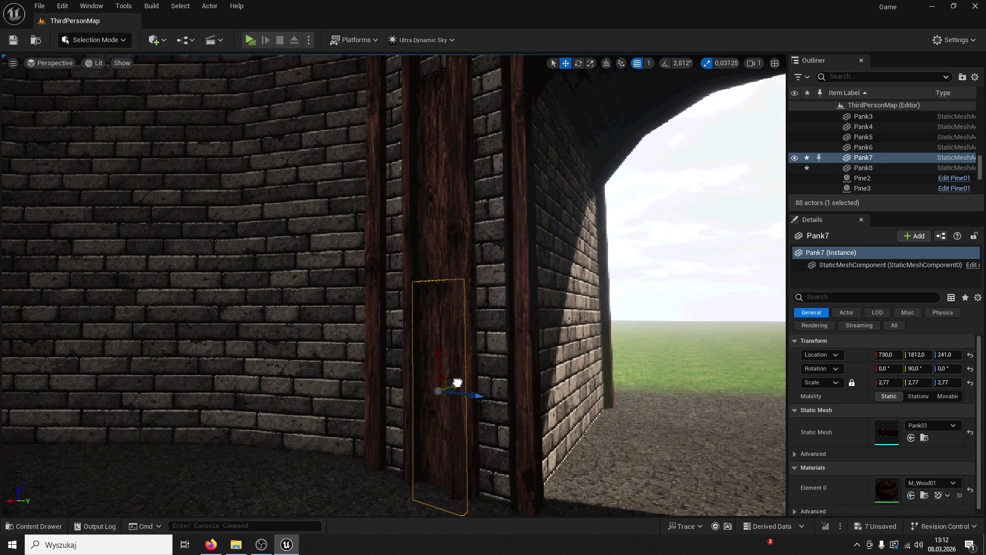
# Alt-drag Pank8 upward to create Pank9 at Z 834 on the post.
pyautogui.click(453, 373)
pyautogui.click(452, 264)
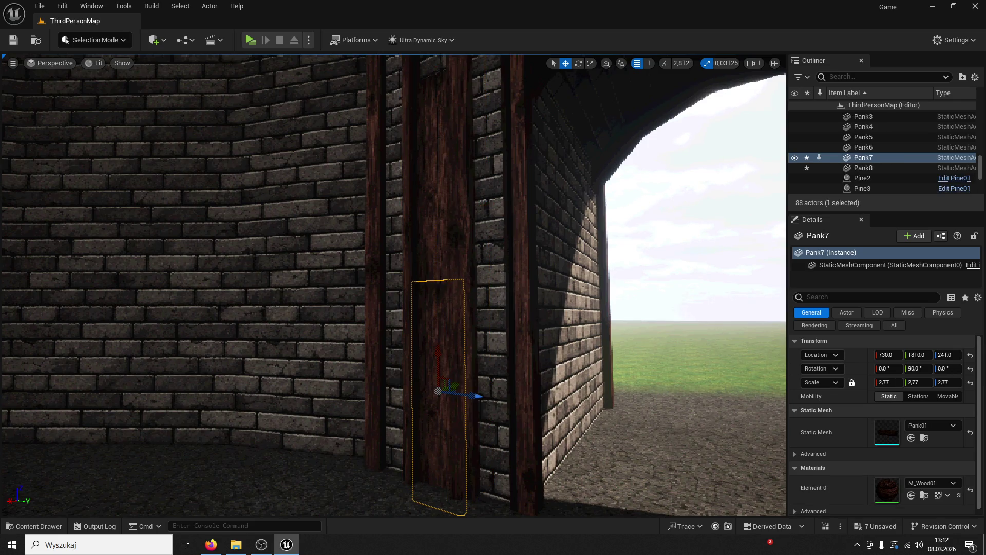
pyautogui.press('f')
pyautogui.moveTo(406, 271)
pyautogui.keyDown('alt'); pyautogui.mouseDown()
pyautogui.moveTo(414, 288)
pyautogui.moveTo(416, 132)
pyautogui.mouseUp(); pyautogui.keyUp('alt')
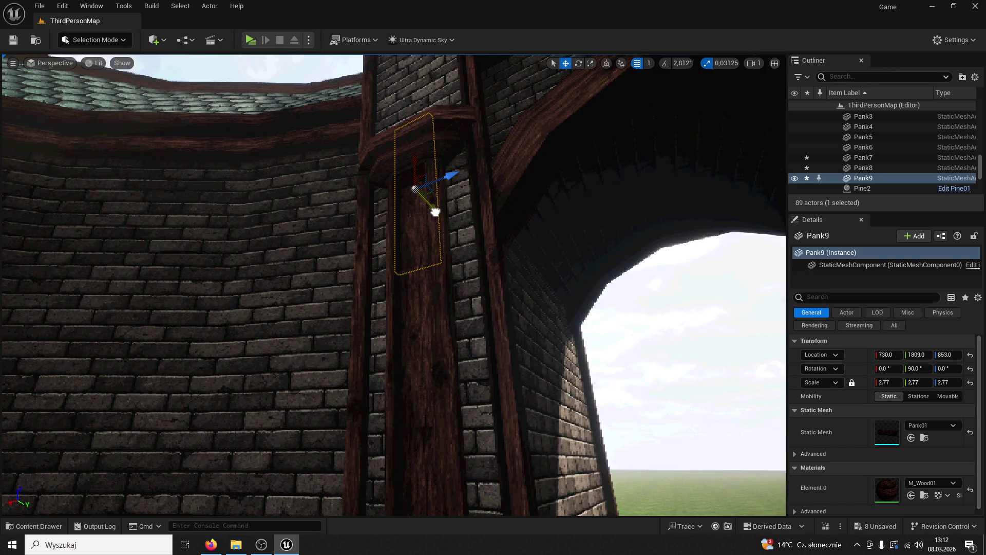
pyautogui.moveTo(436, 212); pyautogui.dragTo(436, 314)
pyautogui.moveTo(355, 205); pyautogui.dragTo(354, 105)
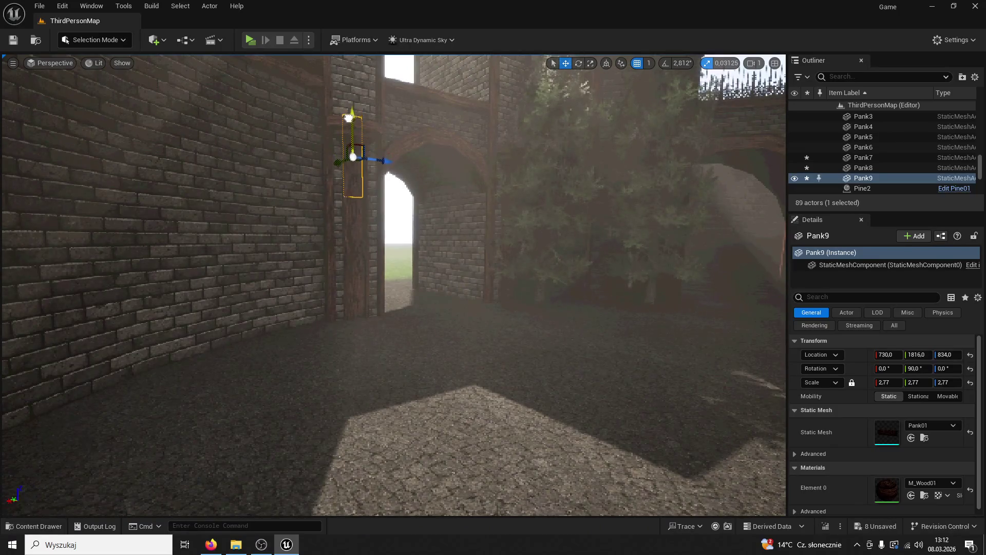
pyautogui.doubleClick(345, 124)
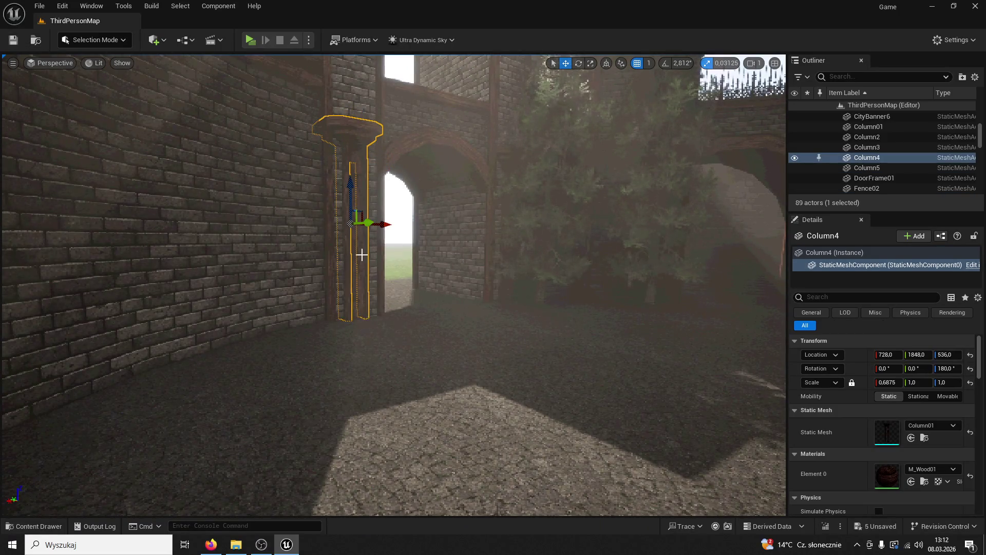
# Delete the upper planks Pank8 and Pank9 and reposition the remaining plank on the post.
pyautogui.scroll(10, 362, 255)
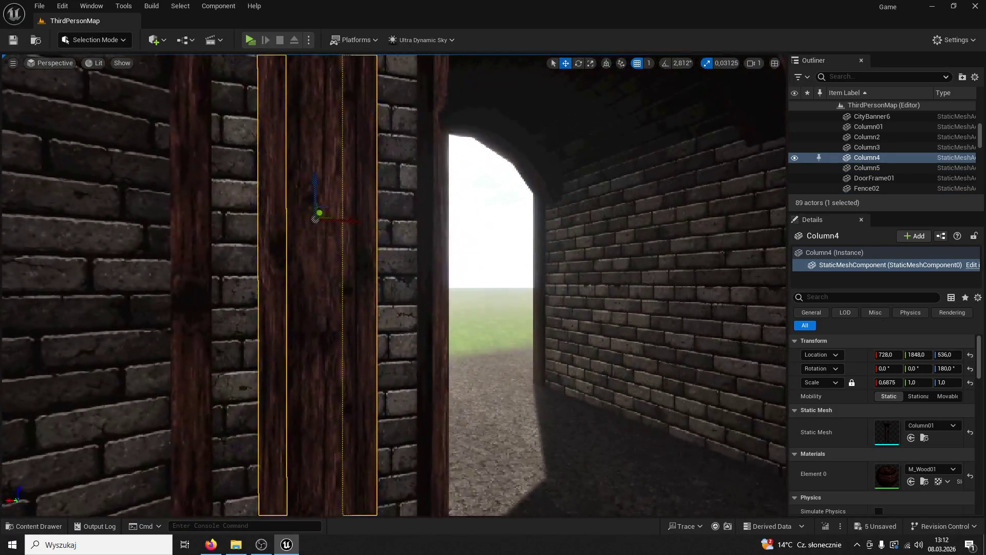
pyautogui.click(313, 231)
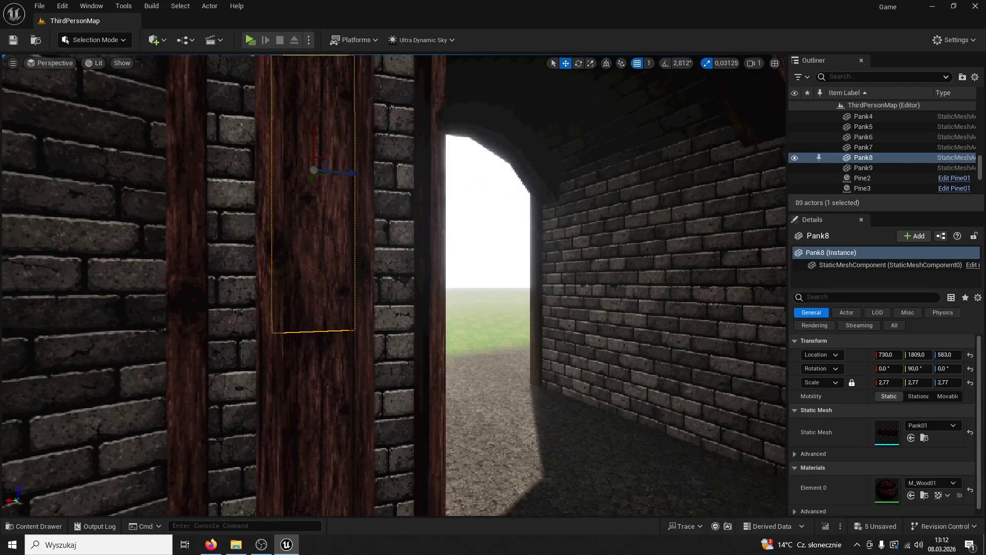
pyautogui.press('Delete')
pyautogui.click(323, 145)
pyautogui.press('Delete')
pyautogui.click(326, 376)
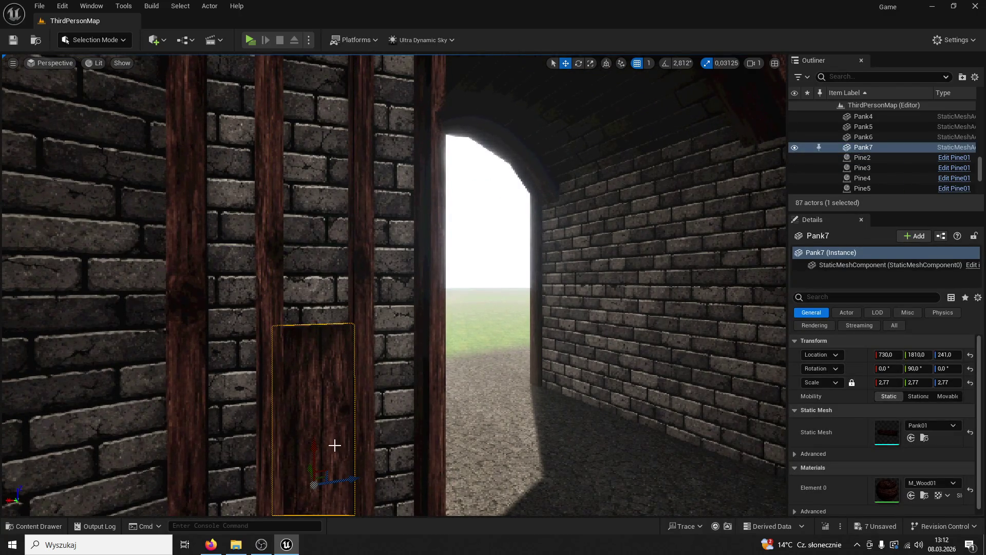
pyautogui.moveTo(315, 449); pyautogui.dragTo(297, 306)
pyautogui.scroll(-6, 357, 337)
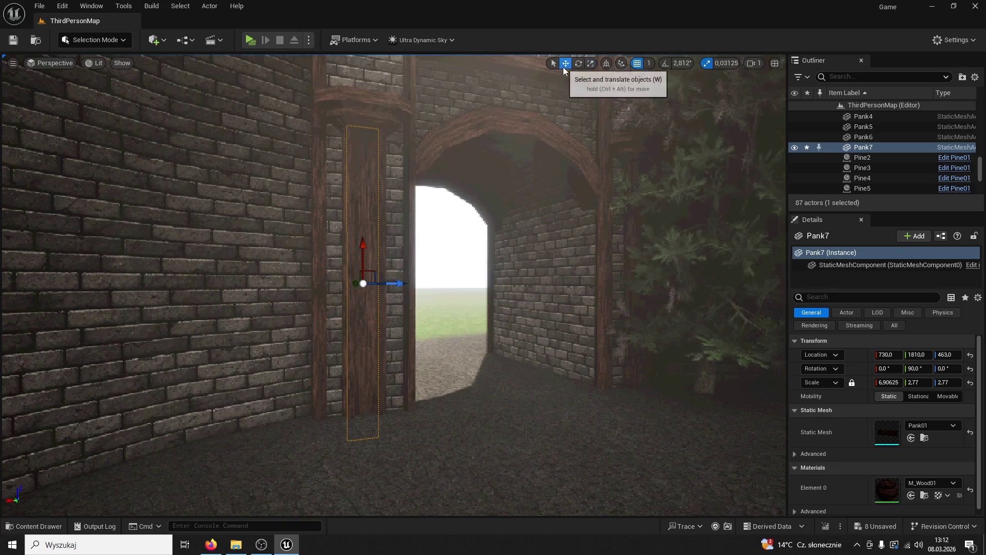
pyautogui.moveTo(400, 280); pyautogui.dragTo(403, 280)
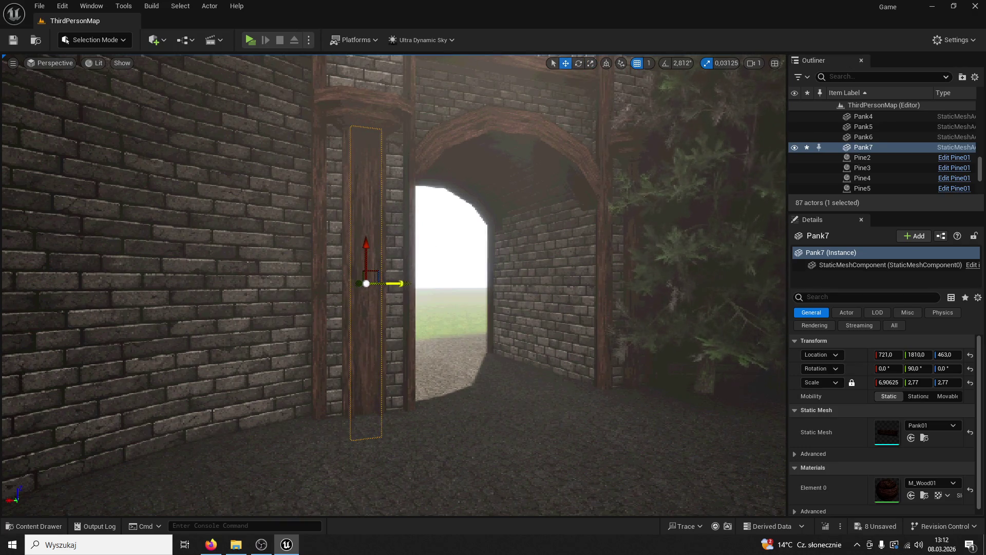
# Delete the pine tree beside the wall.
pyautogui.click(409, 270)
pyautogui.click(711, 383)
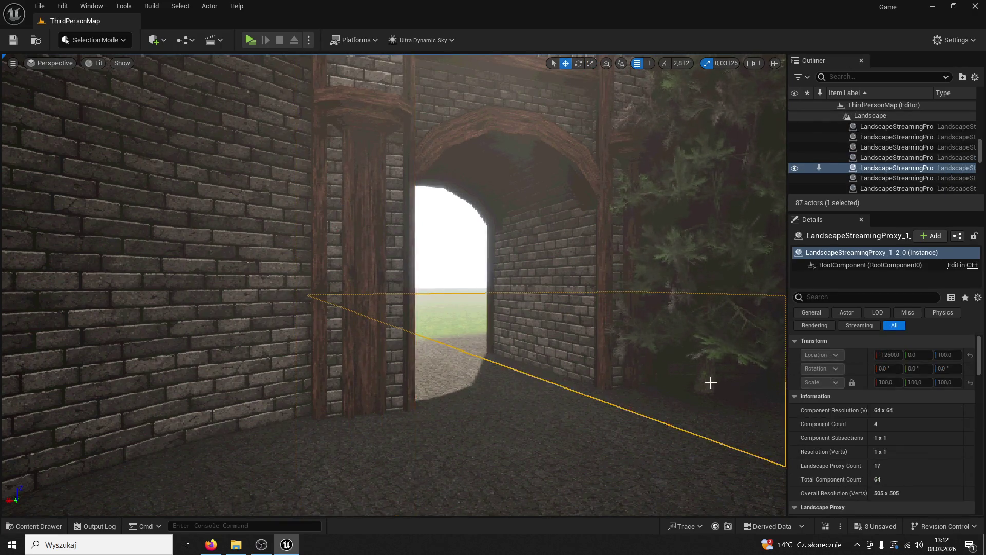
pyautogui.click(708, 390)
pyautogui.press('Delete')
# Duplicate the plank as Pank8 onto the far post at X -276, then briefly play-test.
pyautogui.moveTo(511, 339); pyautogui.dragTo(511, 339)
pyautogui.hotkey('ctrl', 'z')
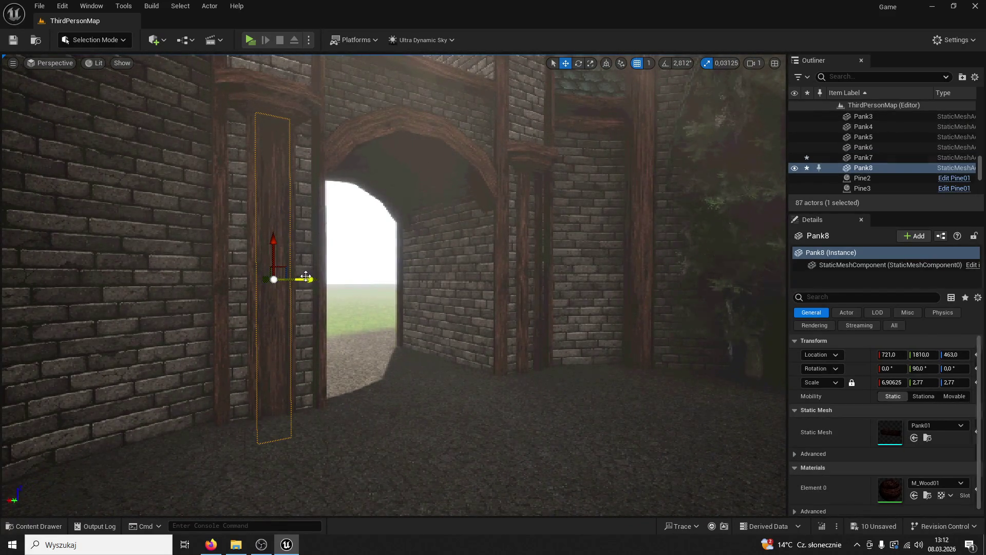
pyautogui.moveTo(308, 279)
pyautogui.mouseDown()
pyautogui.moveTo(579, 293)
pyautogui.moveTo(543, 301)
pyautogui.mouseUp()
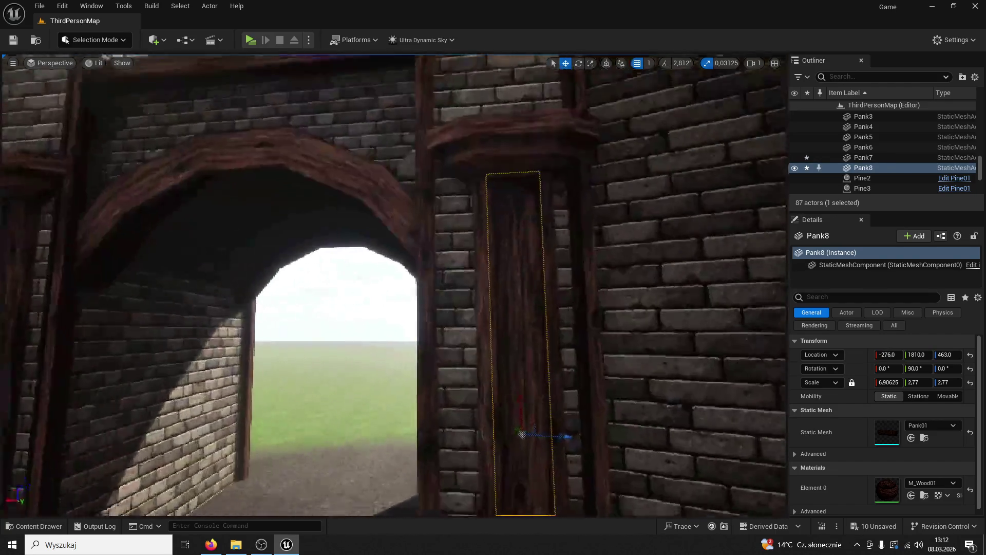
pyautogui.moveTo(555, 371); pyautogui.dragTo(549, 398)
pyautogui.click(550, 398)
pyautogui.moveTo(2, 89); pyautogui.dragTo(1, 88)
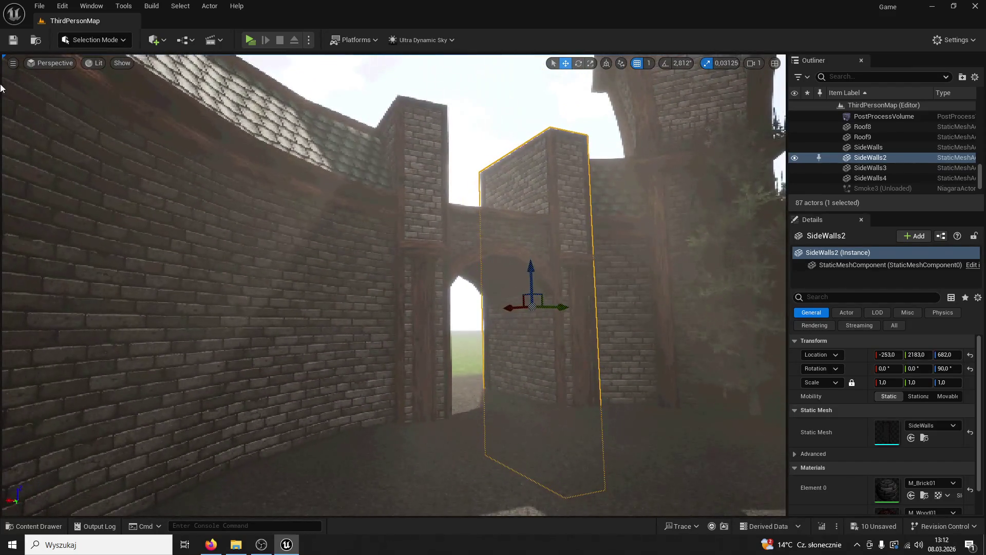
pyautogui.click(248, 39)
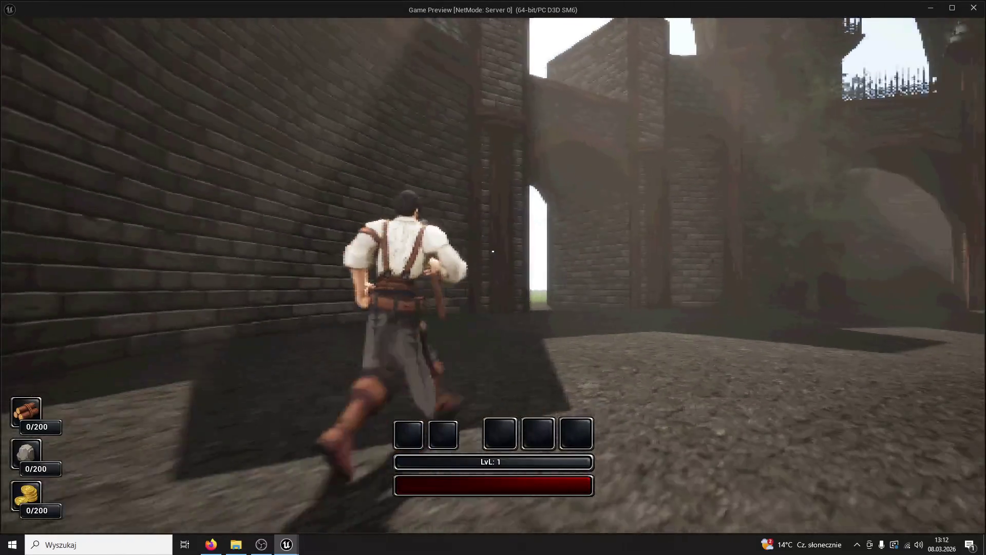
pyautogui.press('Escape')
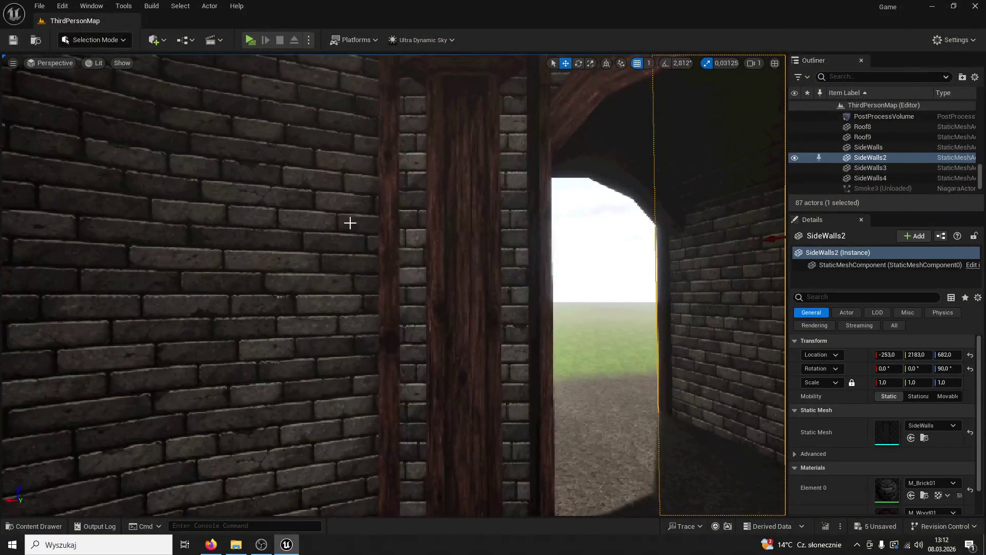
# Alt-drag Pank7 along X to create the Pank9 copy at X 814.
pyautogui.click(462, 271)
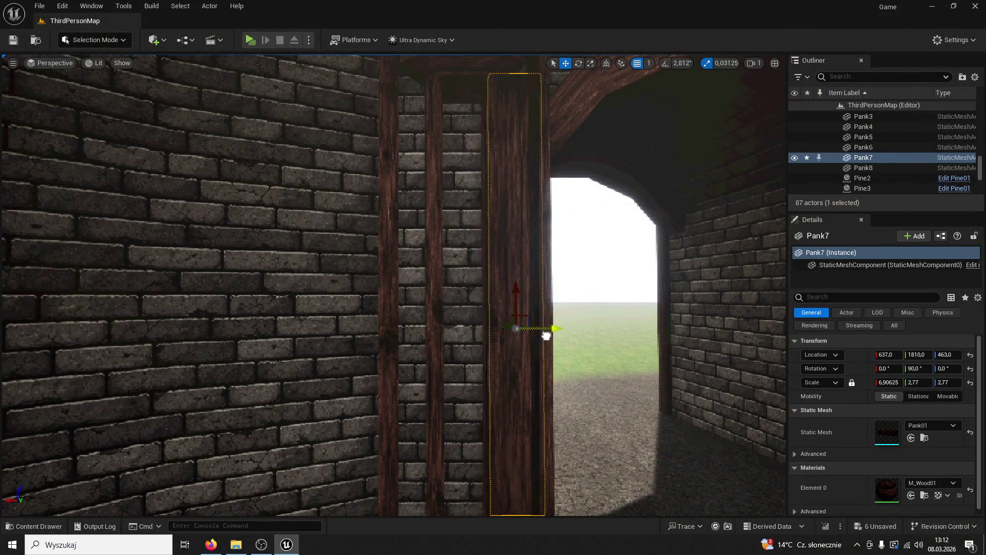
pyautogui.keyDown('alt'); pyautogui.moveTo(548, 333); pyautogui.dragTo(555, 329); pyautogui.keyUp('alt')
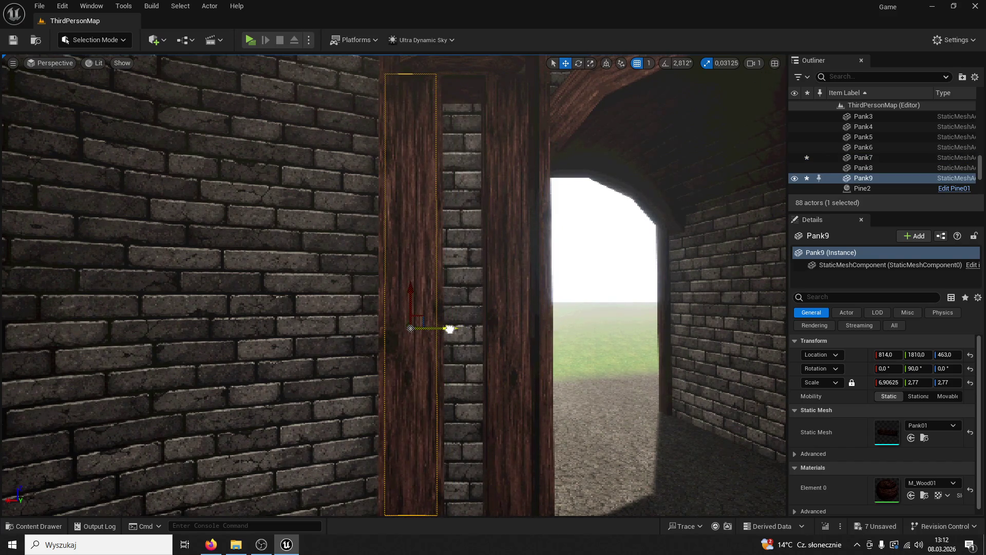
pyautogui.click(450, 329)
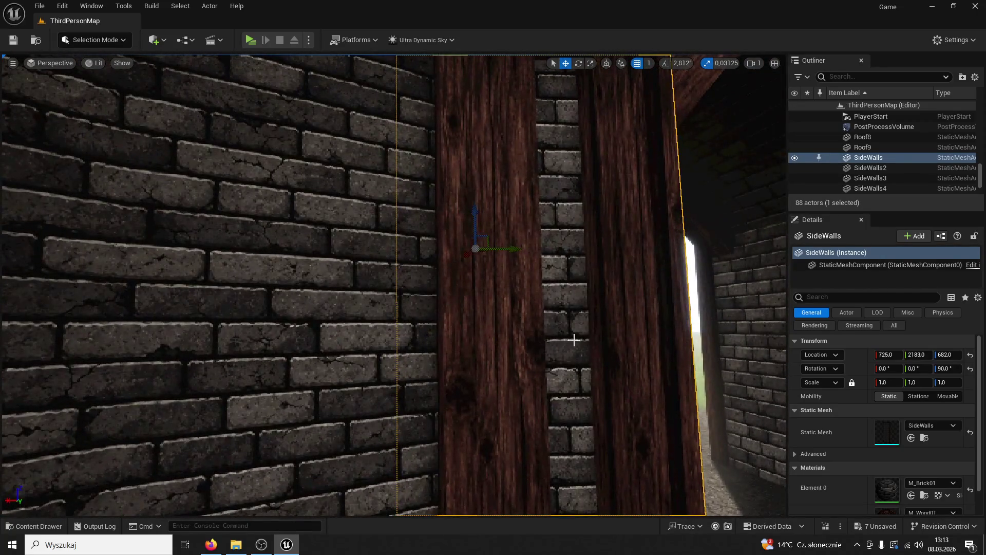
pyautogui.click(592, 348)
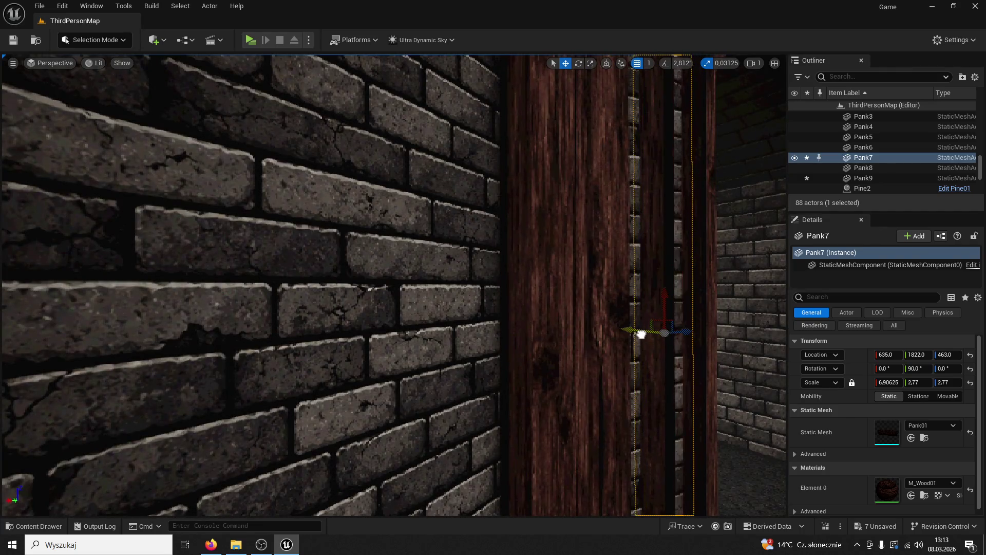
# Undo the accidental shift of Column4 and start a play-test.
pyautogui.click(588, 359)
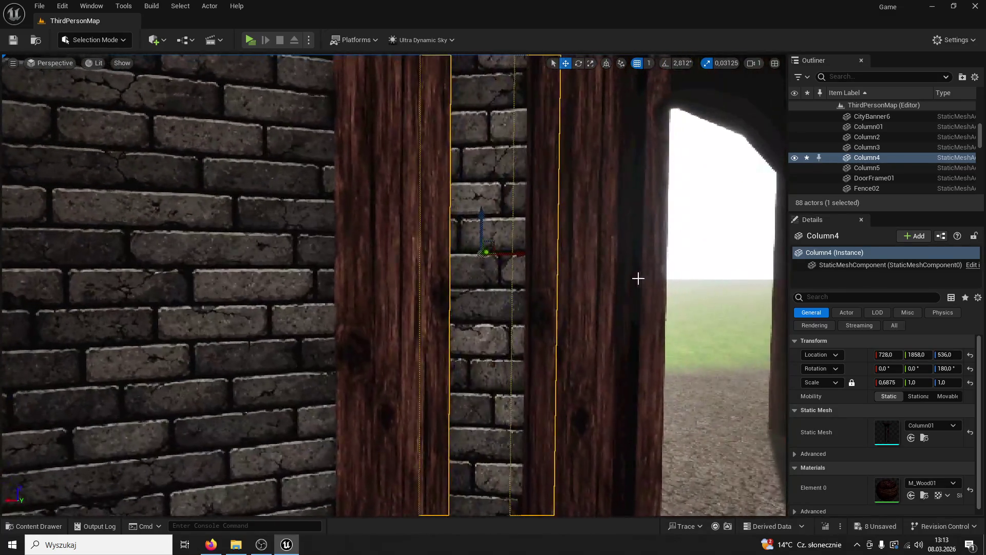
pyautogui.hotkey('ctrl', 'z')
pyautogui.click(468, 287)
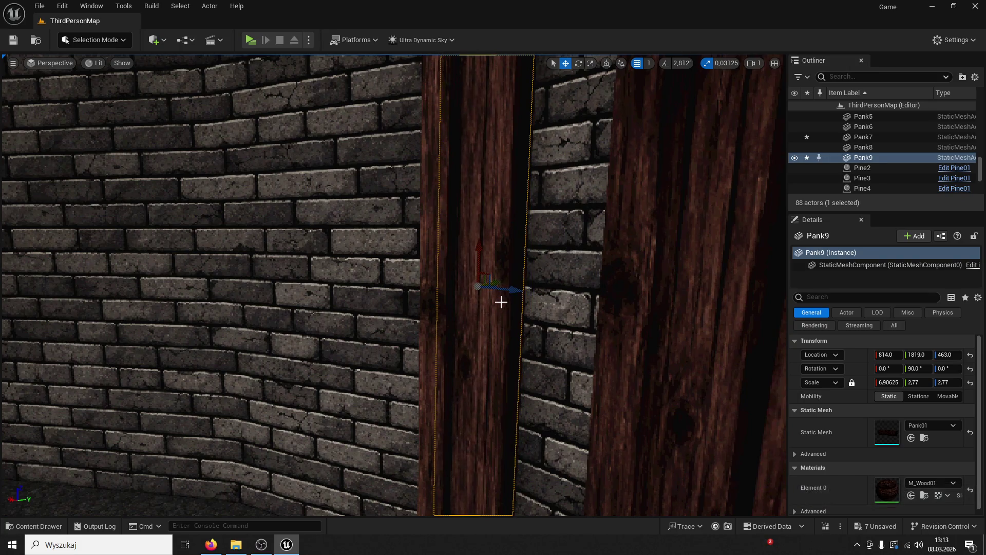
pyautogui.click(510, 308)
pyautogui.click(570, 209)
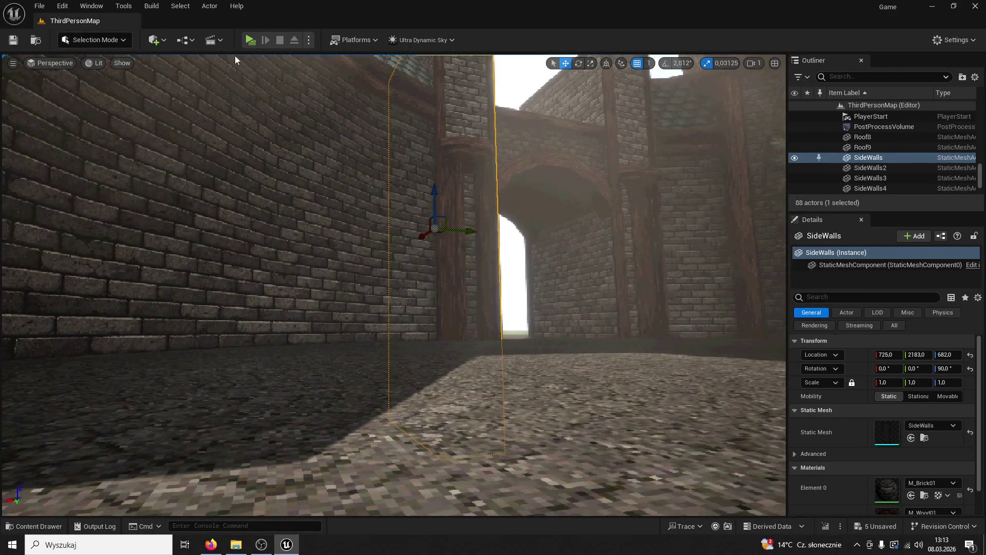
pyautogui.click(252, 39)
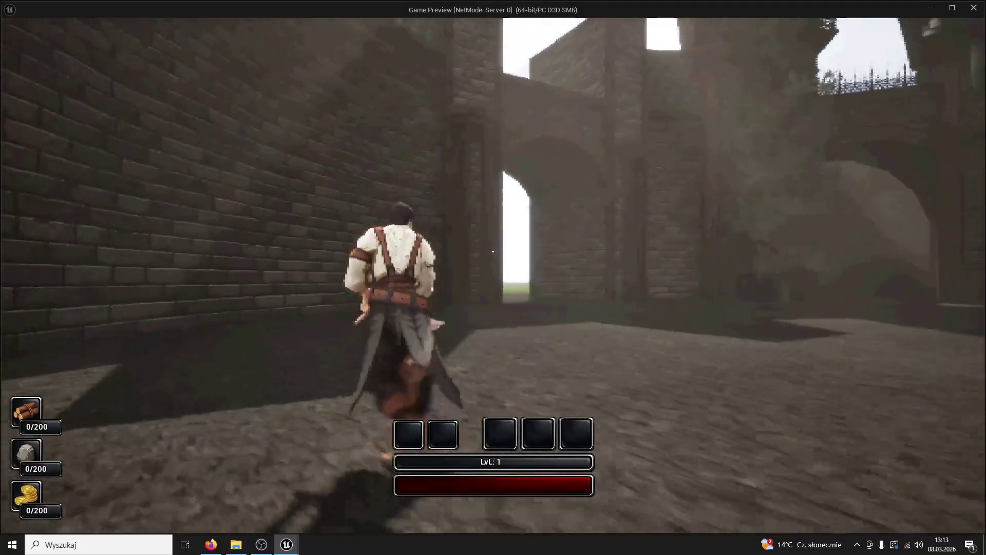
pyautogui.press('w')
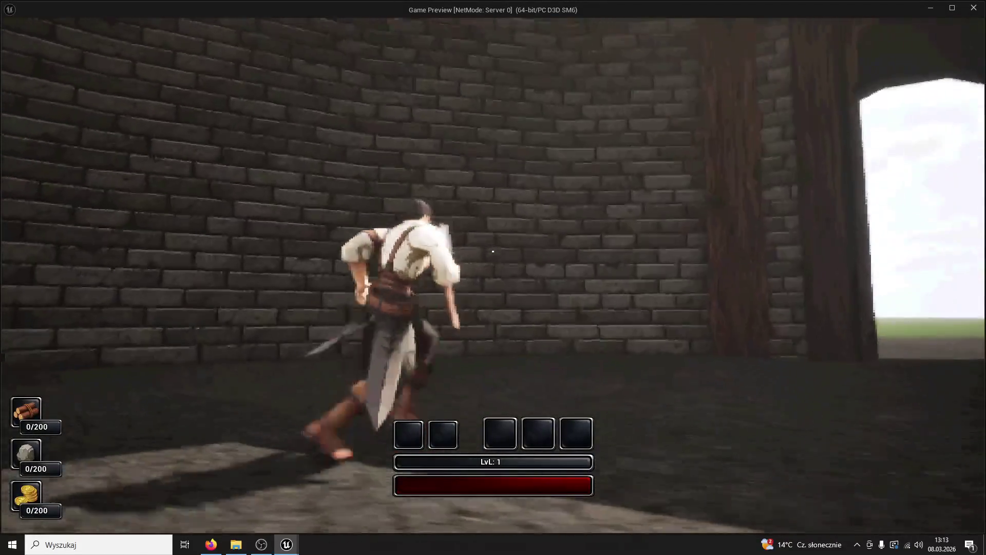
pyautogui.press('w')
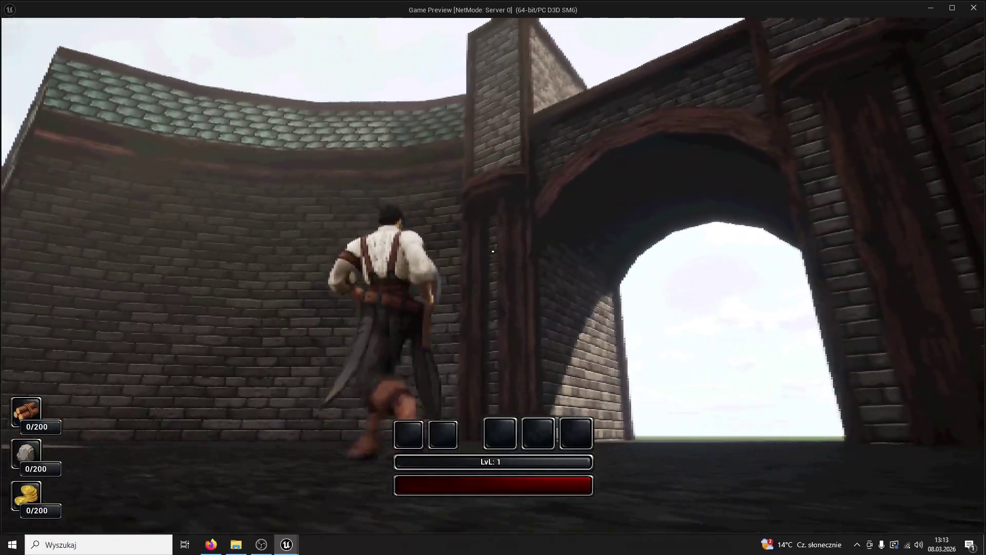
pyautogui.press('w')
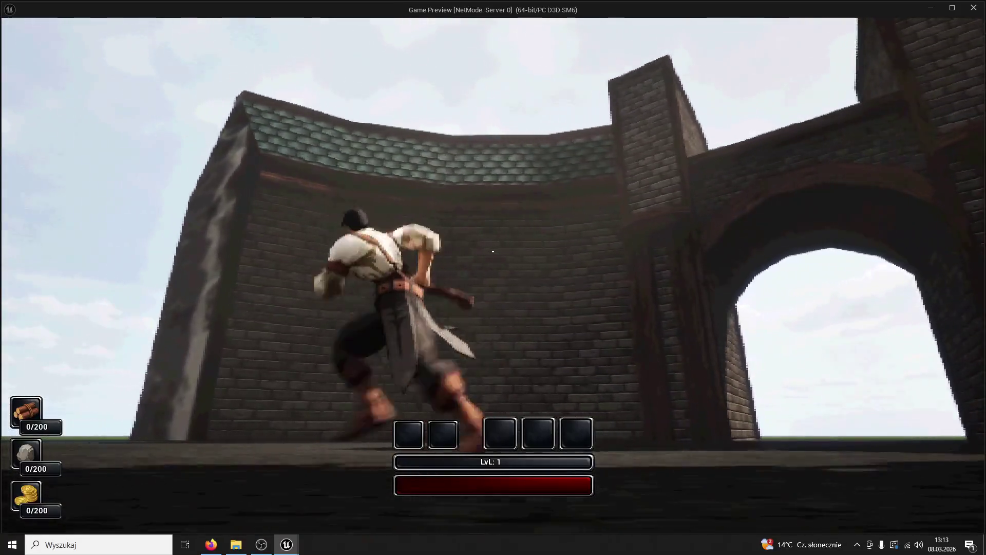
pyautogui.press('w')
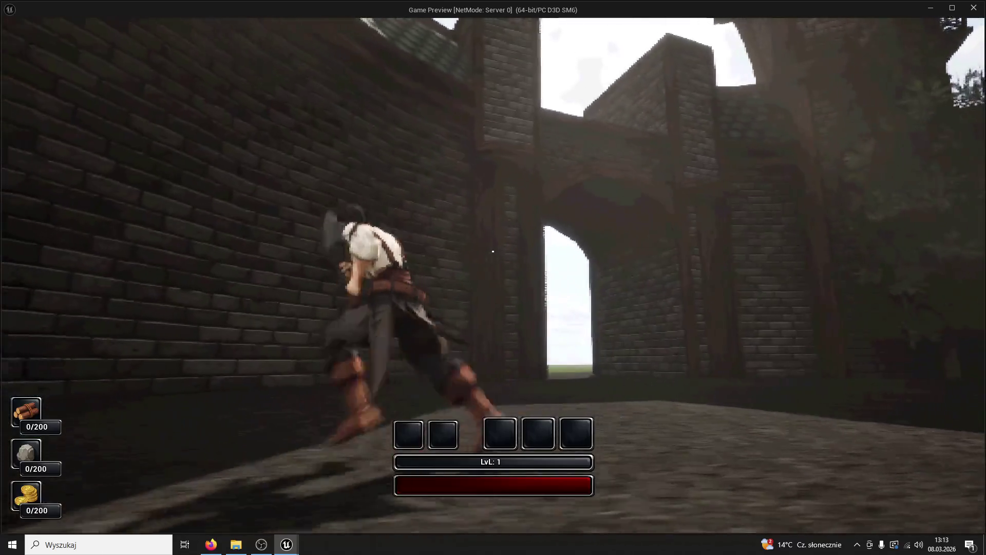
pyautogui.press('w')
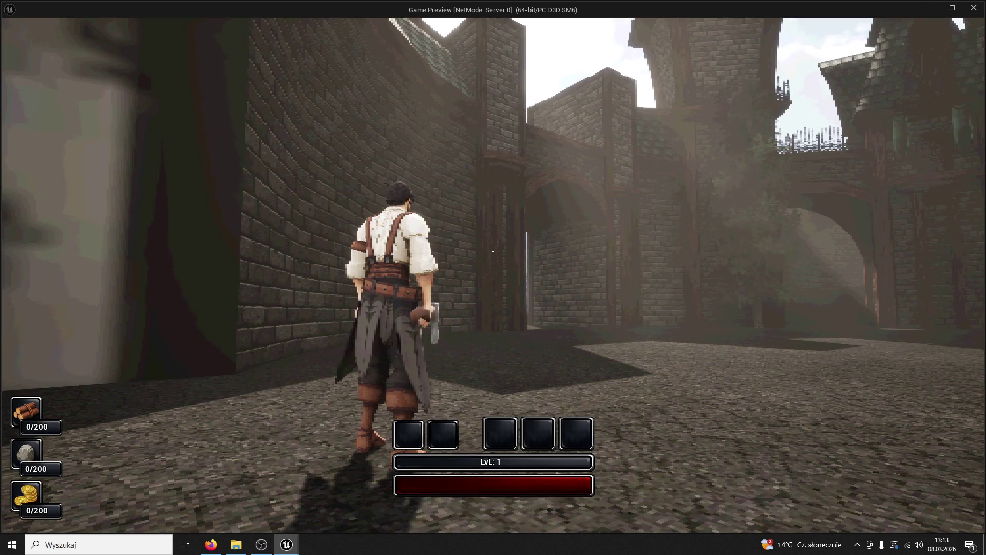
pyautogui.press('w')
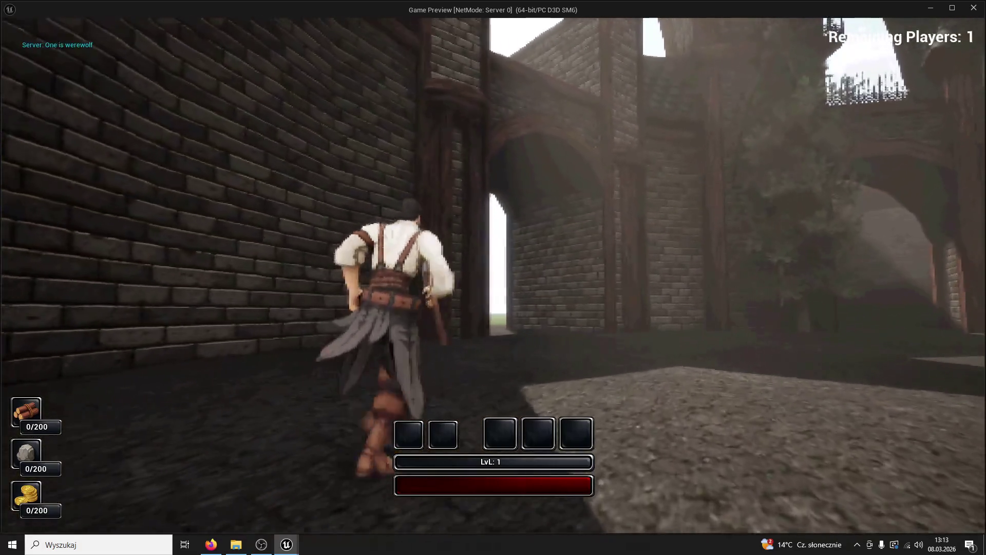
pyautogui.press('Escape')
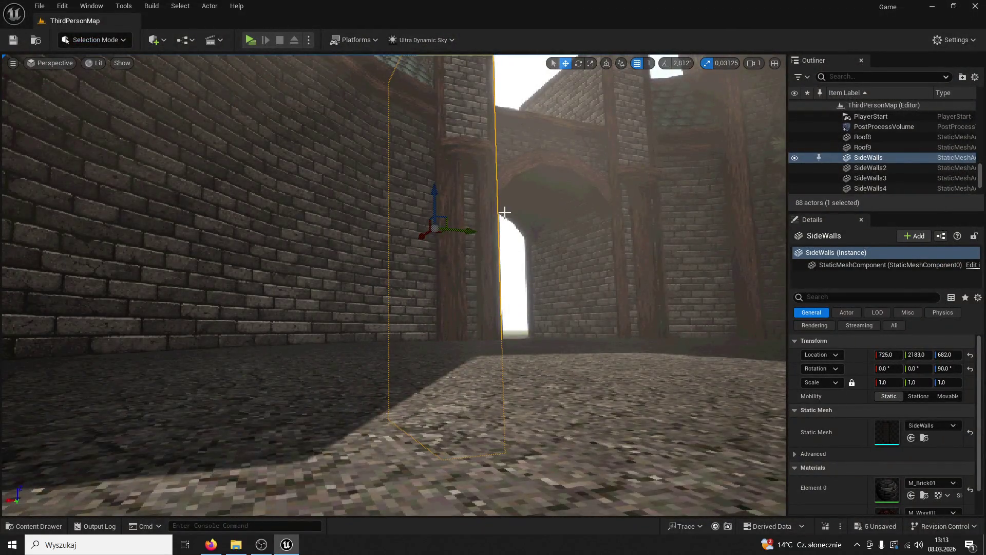
# Delete the Pank8 plank on the SideWalls2 archway.
pyautogui.click(484, 213)
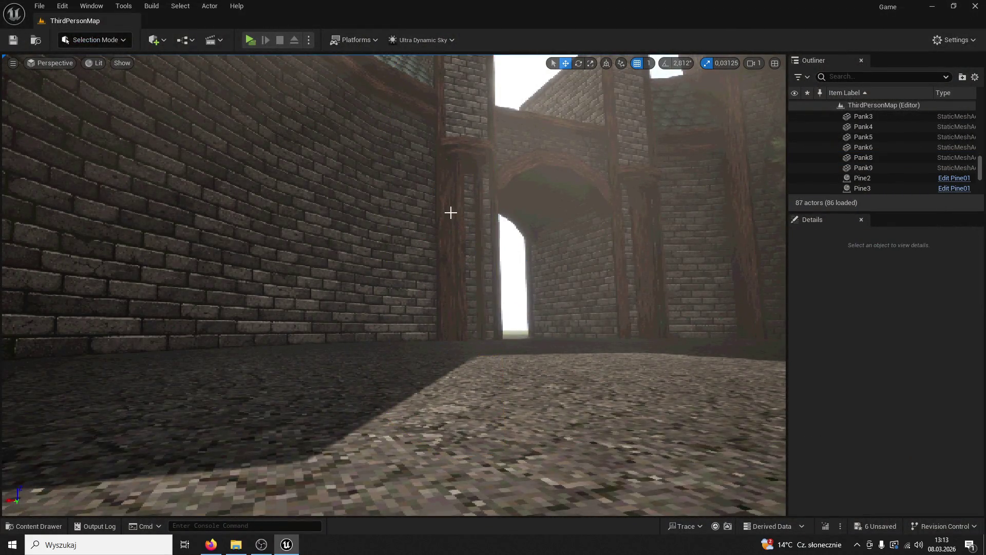
pyautogui.click(451, 213)
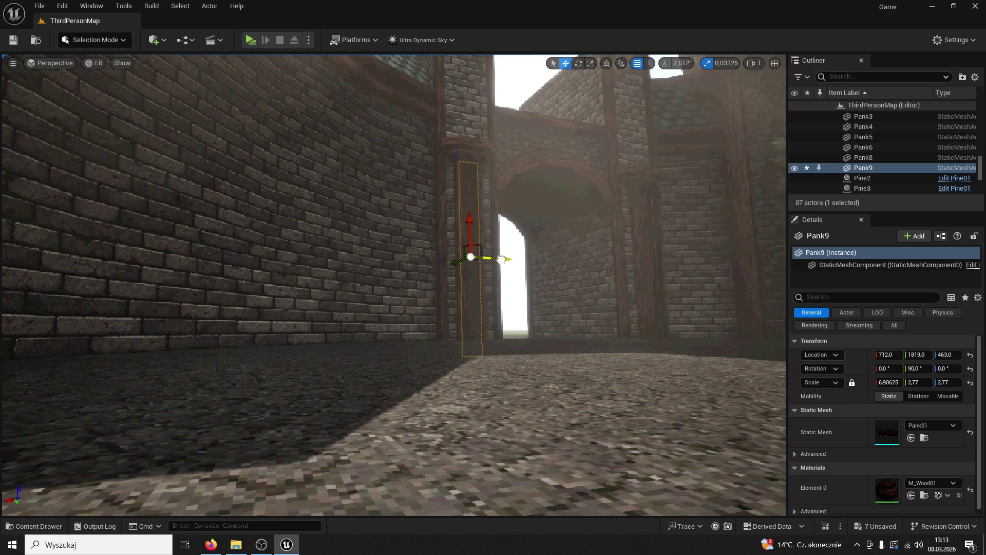
pyautogui.click(508, 251)
pyautogui.moveTo(544, 233)
pyautogui.mouseDown()
pyautogui.moveTo(534, 242)
pyautogui.moveTo(524, 205)
pyautogui.moveTo(502, 231)
pyautogui.moveTo(562, 277)
pyautogui.mouseUp()
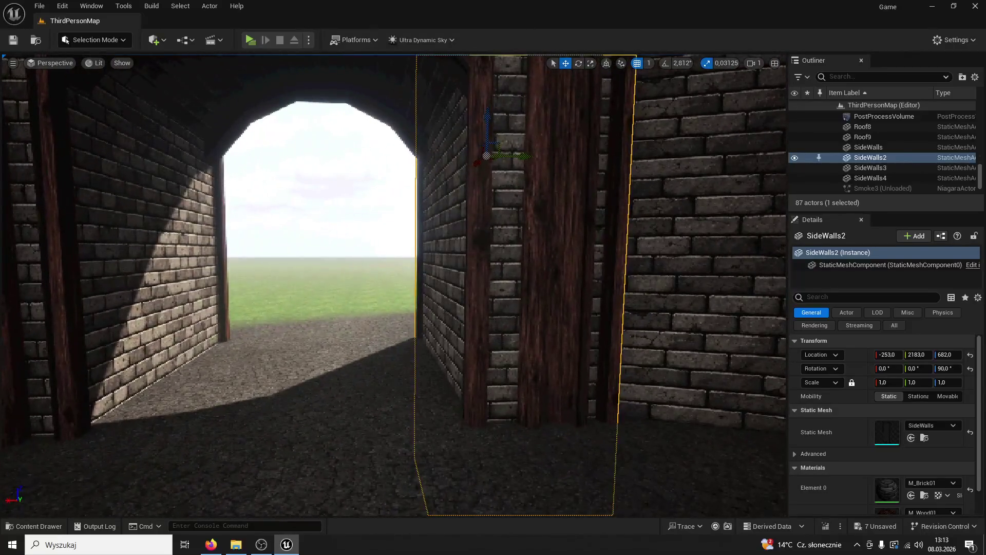
pyautogui.click(561, 276)
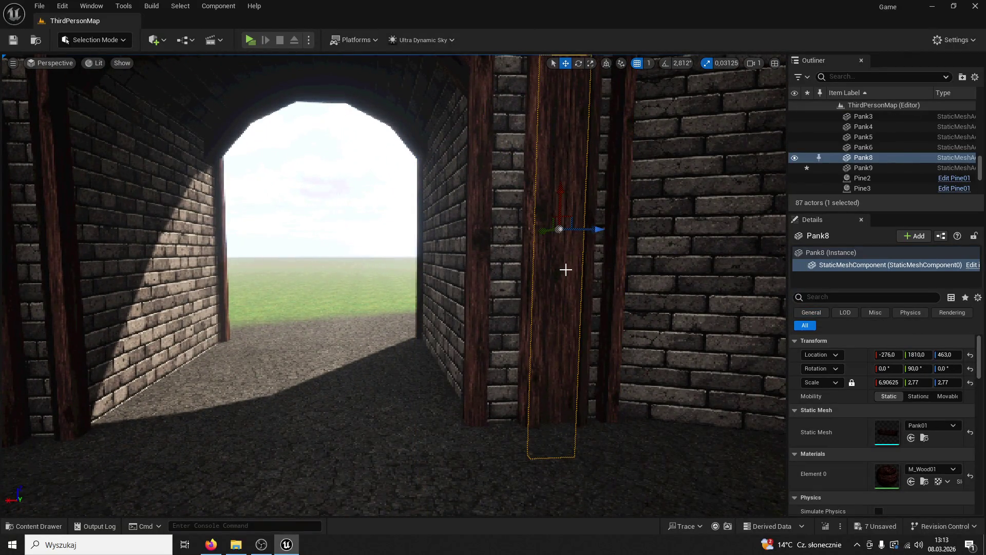
pyautogui.press('Delete')
pyautogui.moveTo(463, 256); pyautogui.dragTo(421, 257)
pyautogui.moveTo(493, 268); pyautogui.dragTo(493, 249)
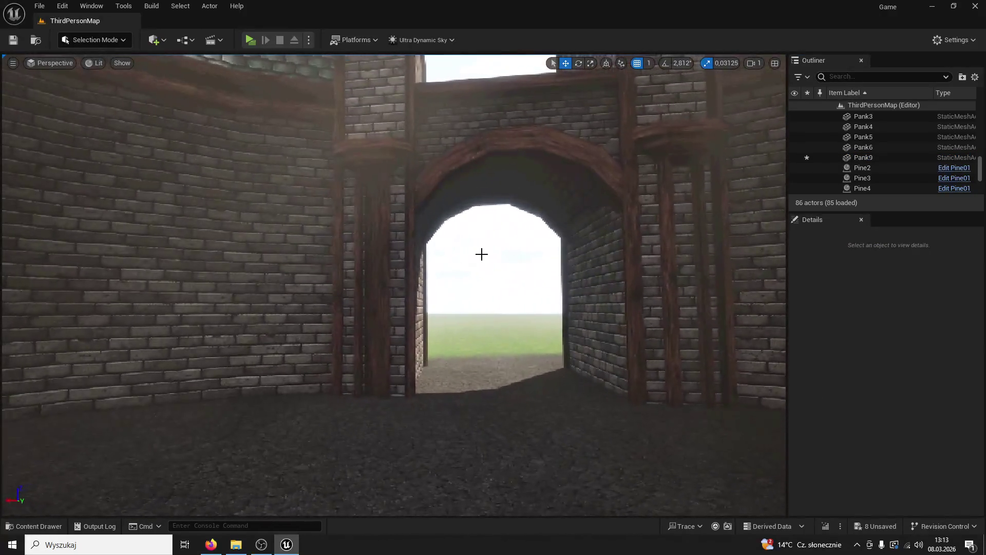
# Alt-drag Pank9 into a new Pank10 at X -286, then start a play-test.
pyautogui.click(375, 288)
pyautogui.scroll(5, 382, 283)
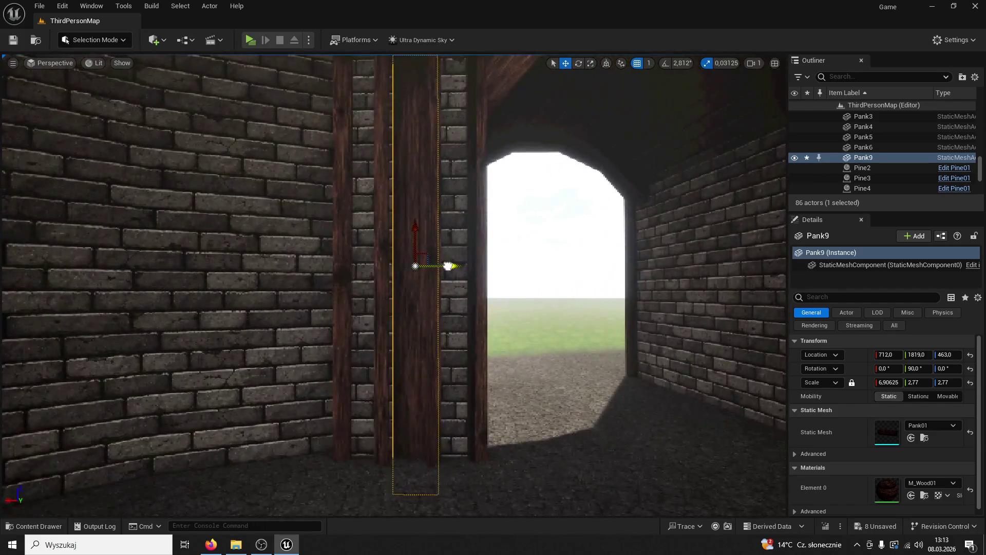
pyautogui.click(440, 260)
pyautogui.click(437, 263)
pyautogui.moveTo(438, 264); pyautogui.dragTo(605, 263)
pyautogui.press('f')
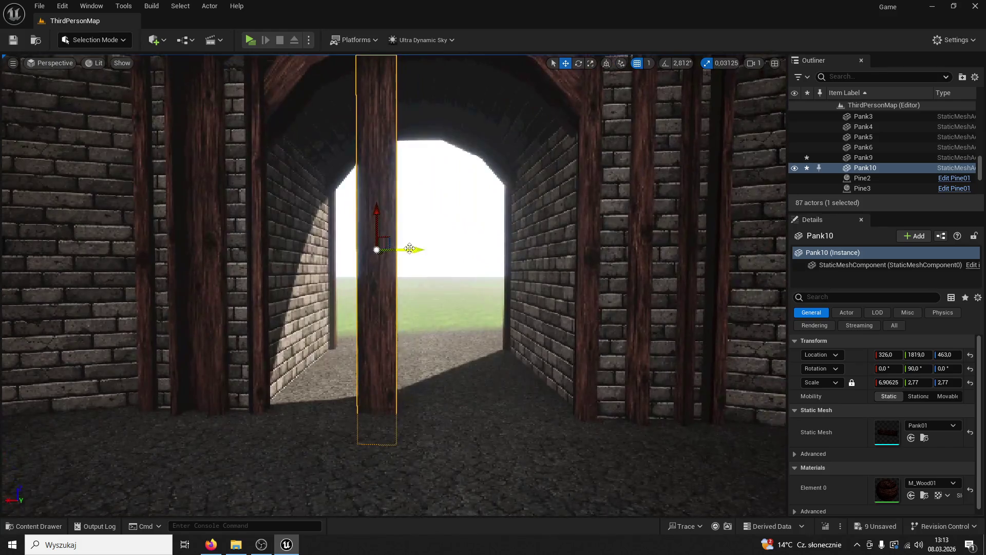
pyautogui.moveTo(698, 283); pyautogui.dragTo(745, 272)
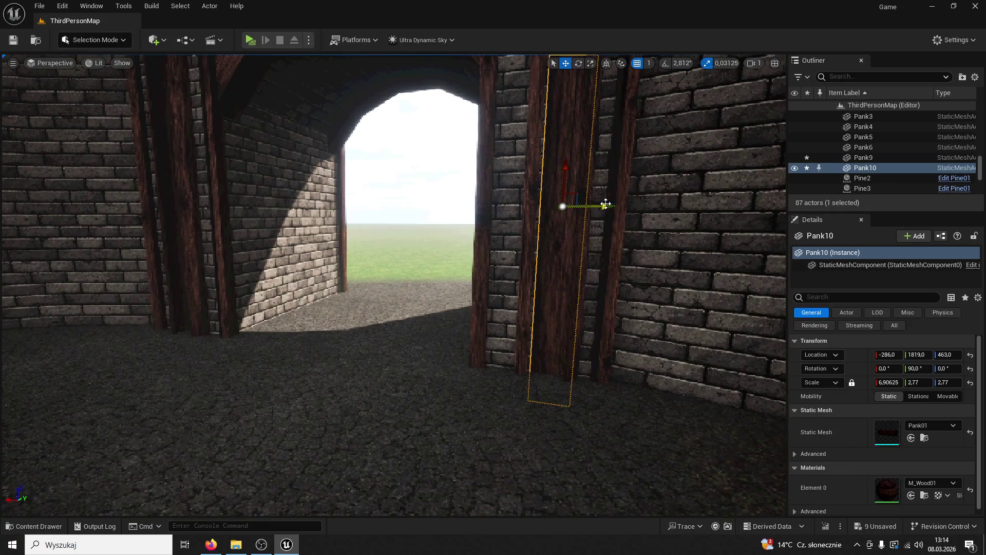
pyautogui.click(601, 205)
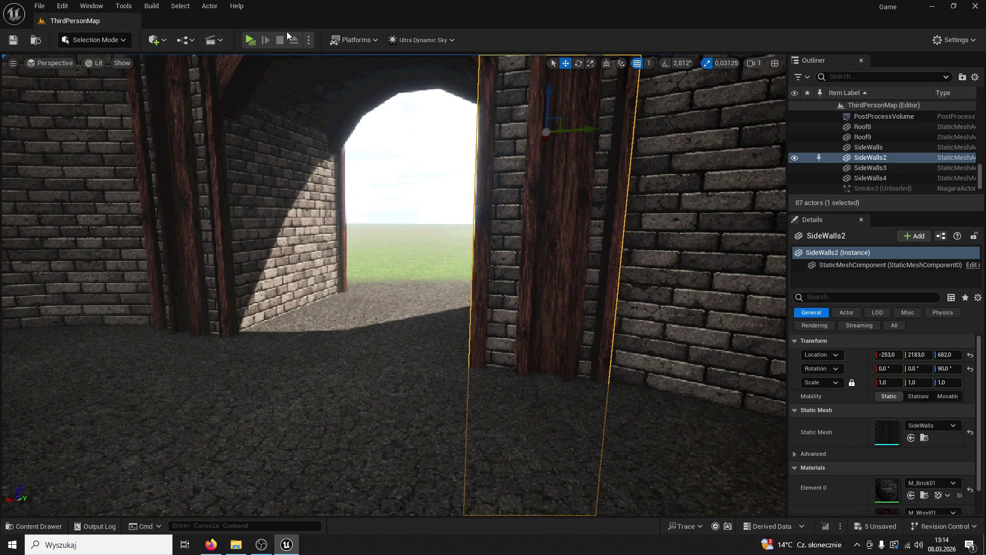
pyautogui.click(251, 40)
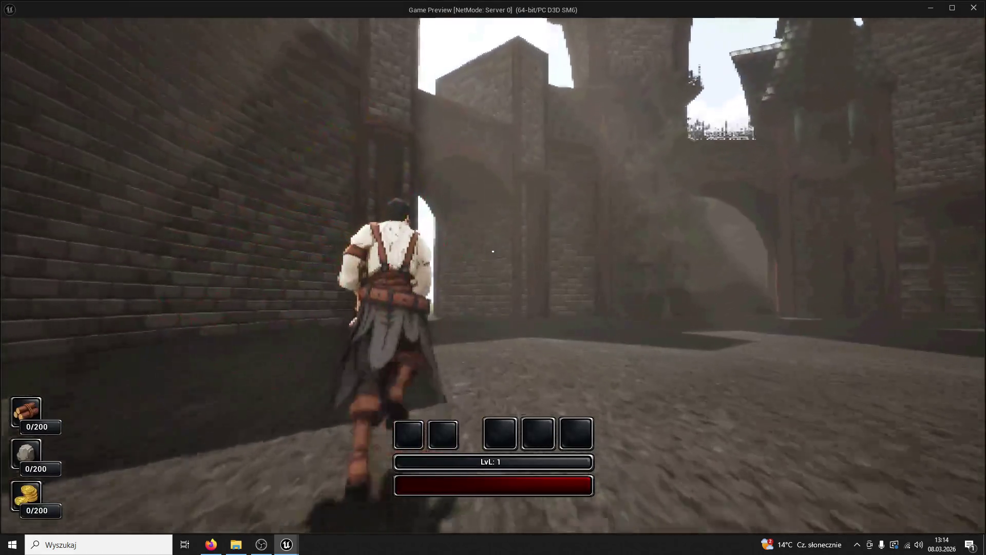
# Run the character further along the brick wall, then stop the play-test to return to the editor.
pyautogui.press('w')
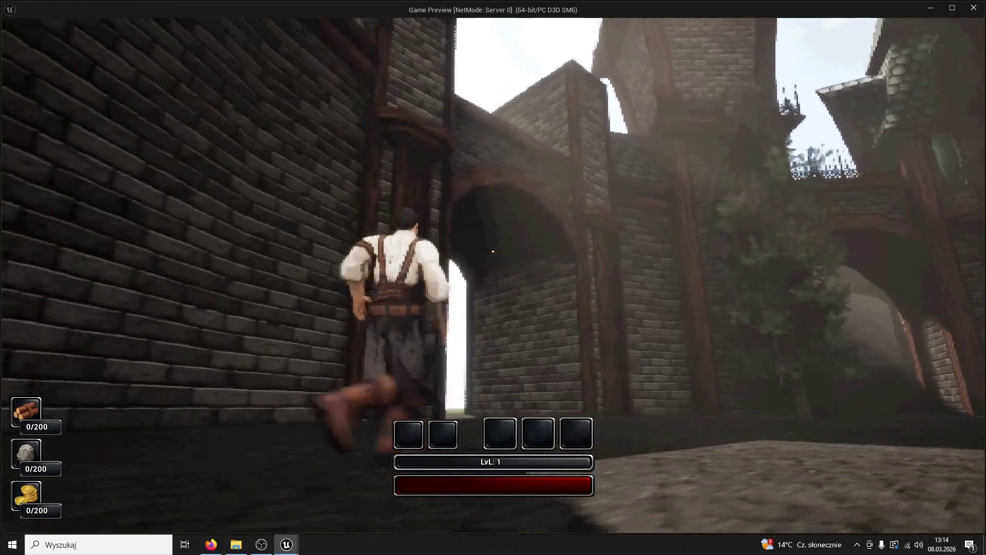
pyautogui.press('w')
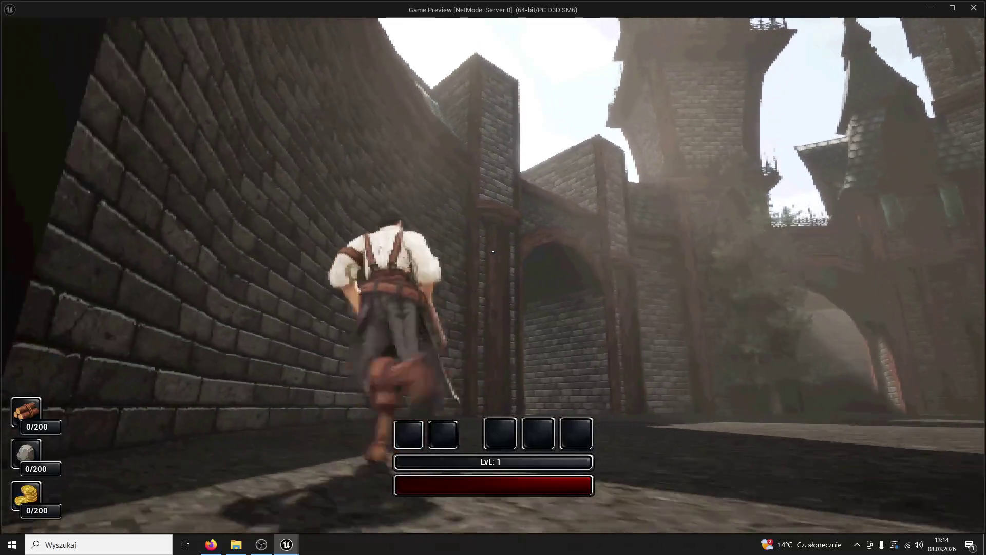
pyautogui.press('w')
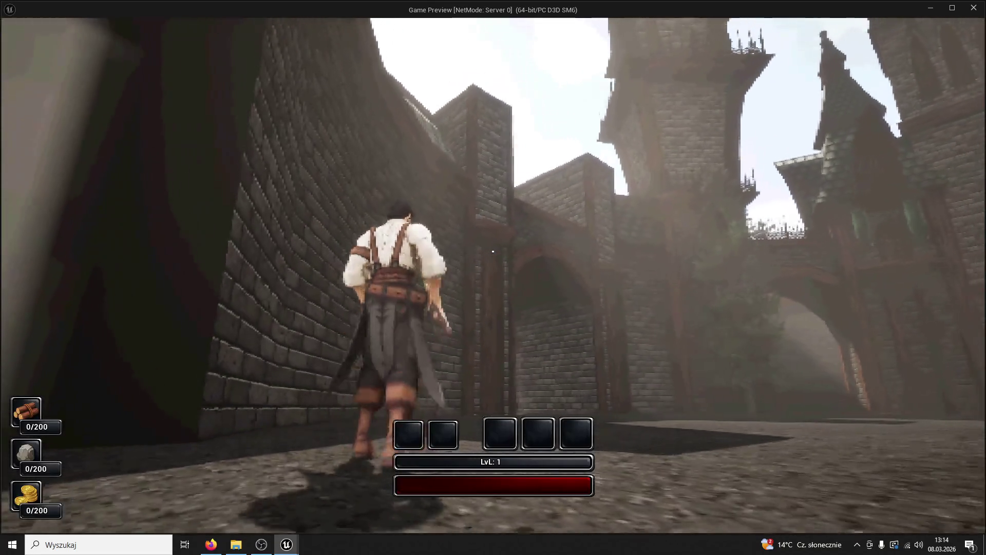
pyautogui.press('Escape')
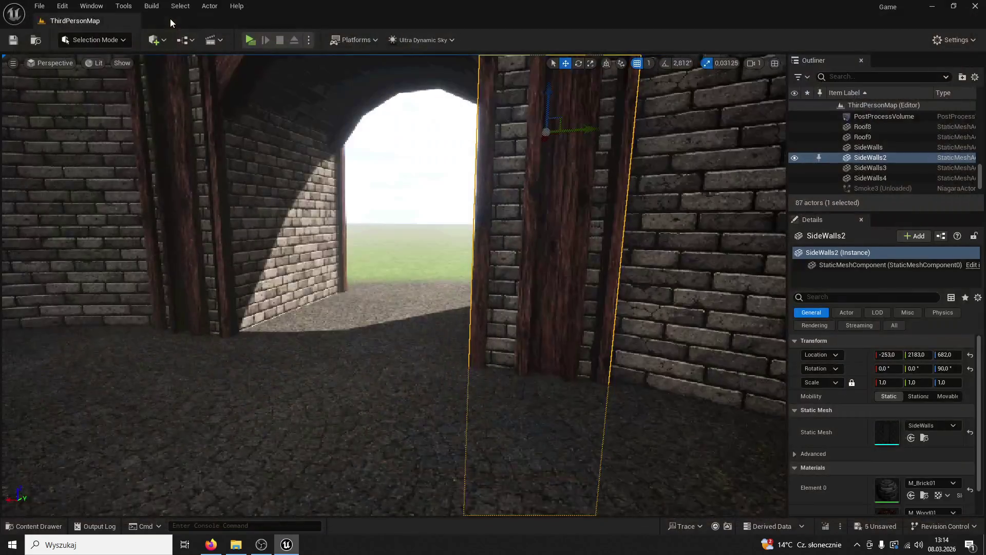
# Select the wooden planks beside the arch and undo the accidental plank moves.
pyautogui.keyDown('ctrl'); pyautogui.click(578, 224); pyautogui.keyUp('ctrl')
pyautogui.moveTo(579, 224)
pyautogui.mouseDown()
pyautogui.moveTo(272, 258)
pyautogui.moveTo(262, 237)
pyautogui.moveTo(270, 238)
pyautogui.mouseUp()
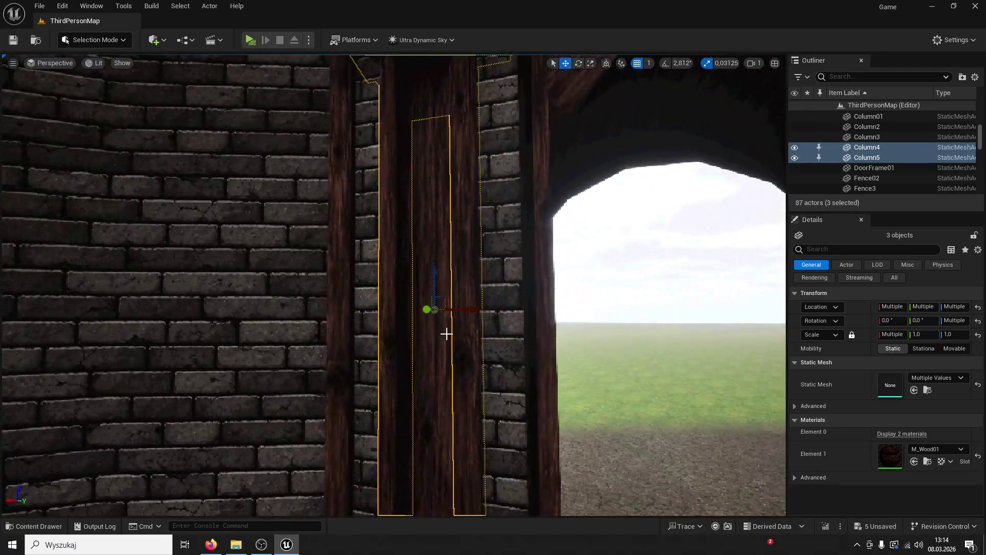
pyautogui.keyDown('ctrl'); pyautogui.click(438, 334); pyautogui.keyUp('ctrl')
pyautogui.moveTo(438, 334)
pyautogui.mouseDown()
pyautogui.moveTo(334, 320)
pyautogui.moveTo(299, 326)
pyautogui.moveTo(308, 331)
pyautogui.mouseUp()
pyautogui.click(308, 329)
pyautogui.hotkey('ctrl', 'z')
pyautogui.hotkey('ctrl', 'z')
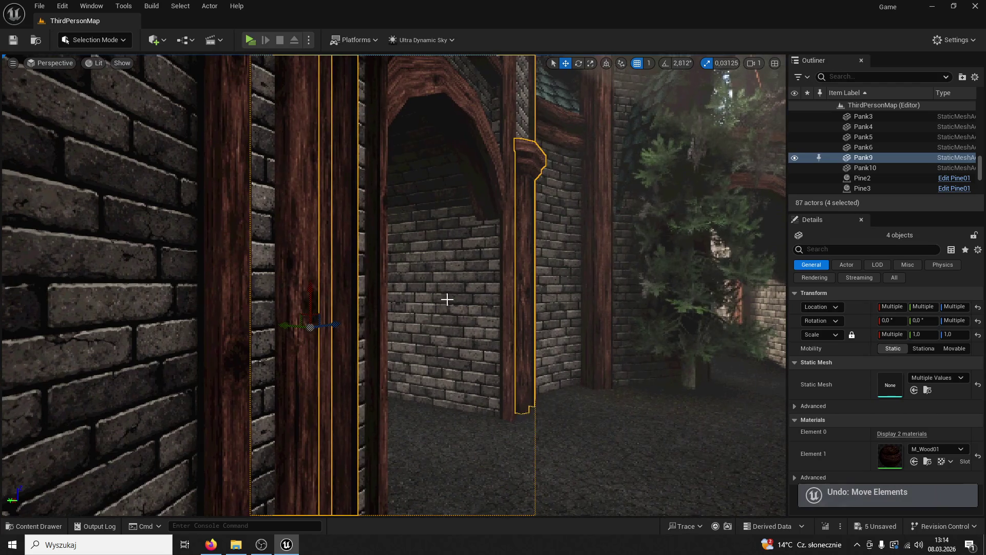
pyautogui.hotkey('ctrl', 'z')
# Shift the three selected planks slightly right, save the level, and start a play-test.
pyautogui.moveTo(288, 322); pyautogui.dragTo(327, 328)
pyautogui.press('f')
pyautogui.moveTo(9, 83); pyautogui.dragTo(8, 84)
pyautogui.hotkey('ctrl', 's')
pyautogui.click(246, 40)
# Walk the character forward through the courtyard toward the archway, then exit Play mode.
pyautogui.press('w')
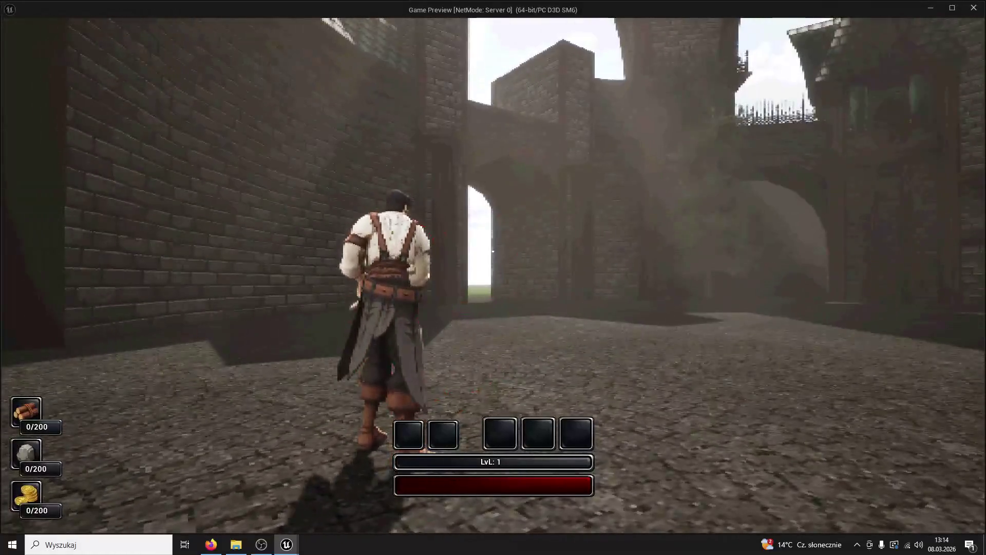
pyautogui.press('w')
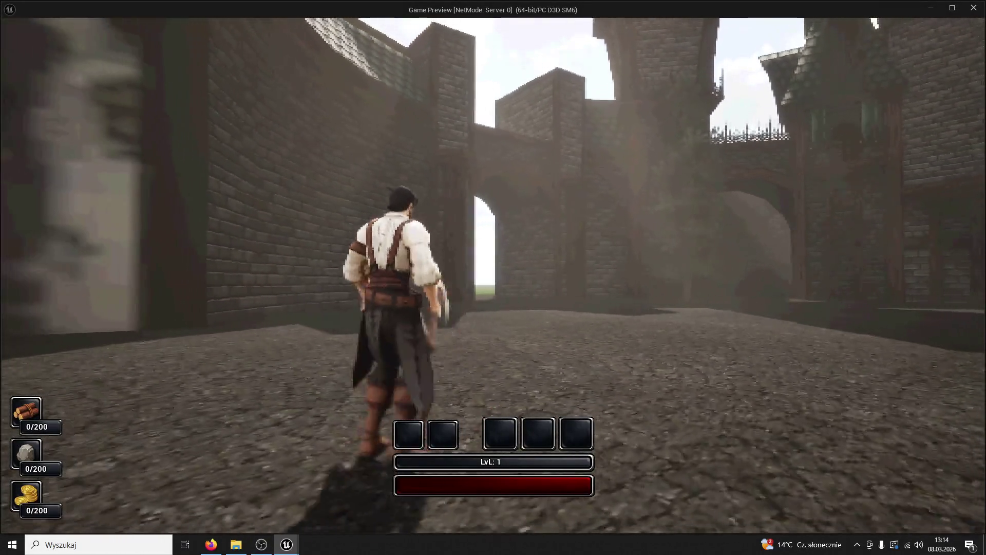
pyautogui.press('w')
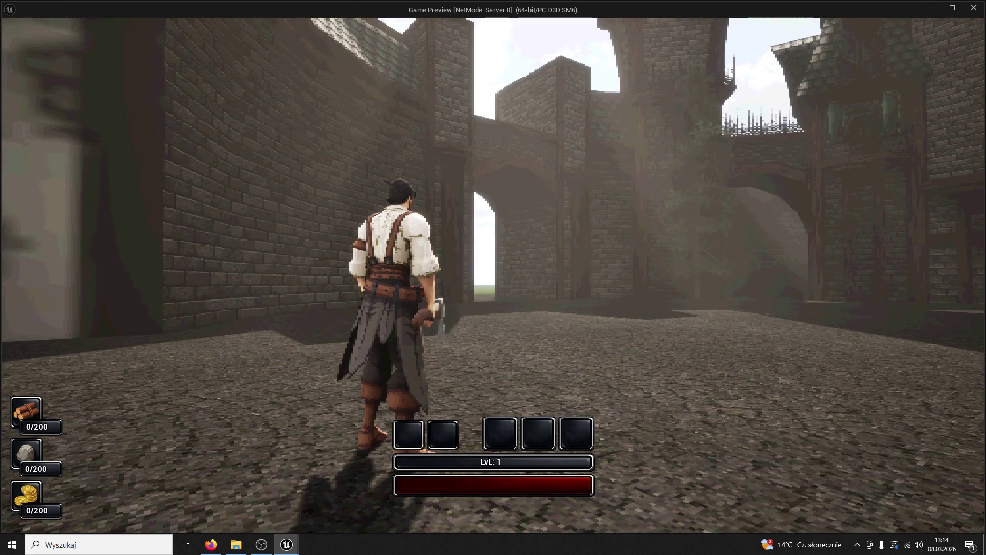
pyautogui.press('Escape')
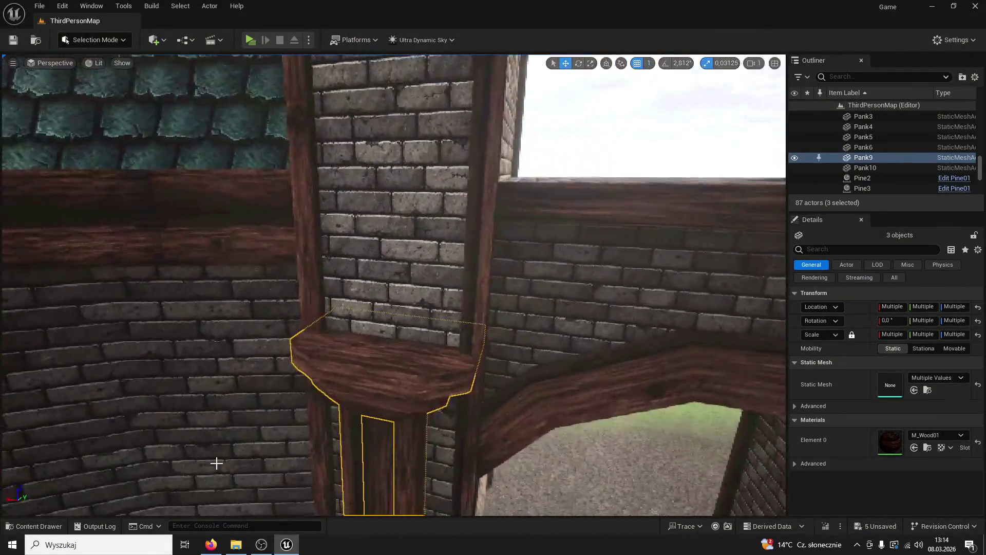
# Rename the Pank01 mesh to Plank01 in the Content Drawer.
pyautogui.click(37, 526)
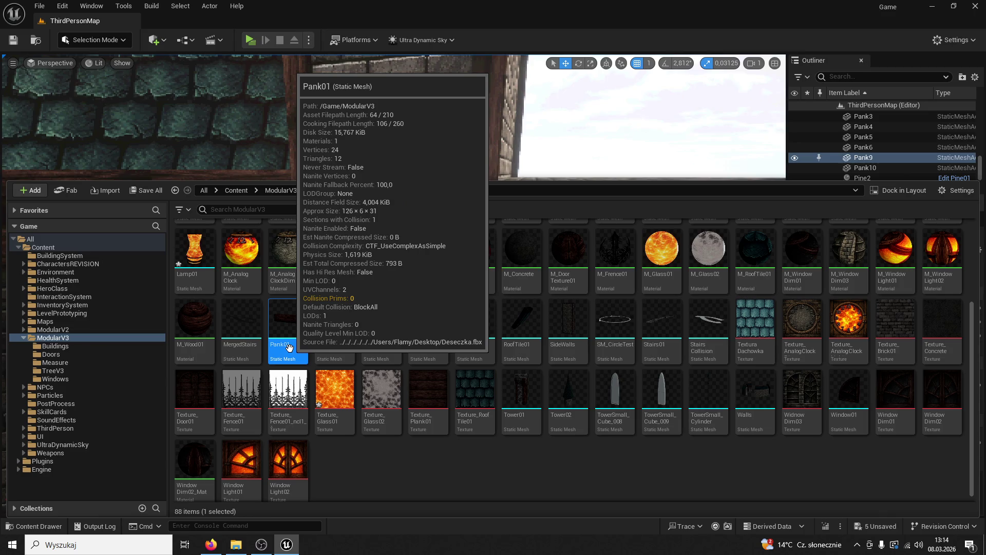
pyautogui.click(285, 345)
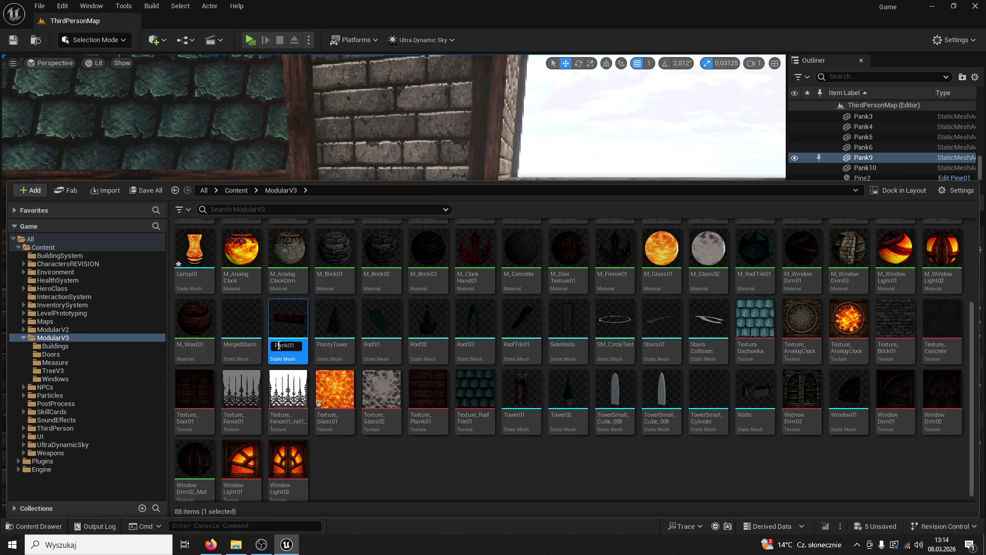
pyautogui.write('l')
pyautogui.press('Return')
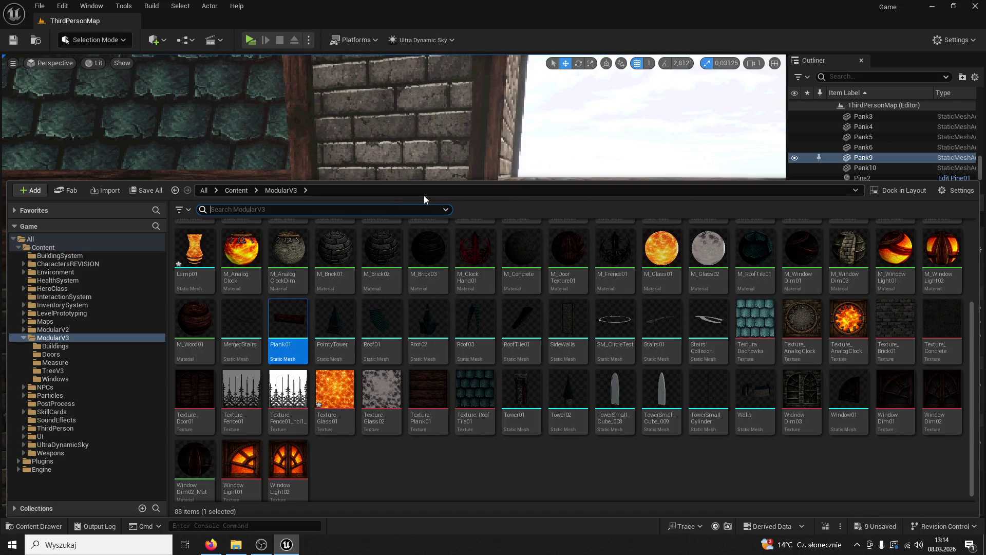
# Search 'plank' and drop Plank01 onto the wall above the wooden shelf for scaling.
pyautogui.write('plank')
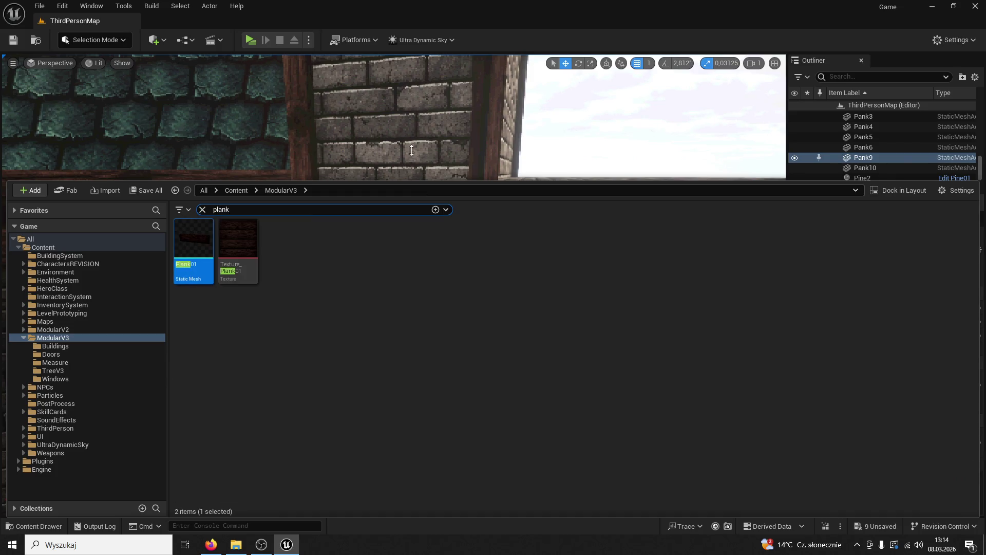
pyautogui.moveTo(193, 242)
pyautogui.mouseDown()
pyautogui.moveTo(330, 146)
pyautogui.moveTo(380, 158)
pyautogui.moveTo(595, 60)
pyautogui.mouseUp()
pyautogui.press('r')
# Move Plank01 onto the left pillar and Alt-drag a copy, Plank2, onto the right pillar.
pyautogui.press('w')
pyautogui.moveTo(346, 159); pyautogui.dragTo(357, 160)
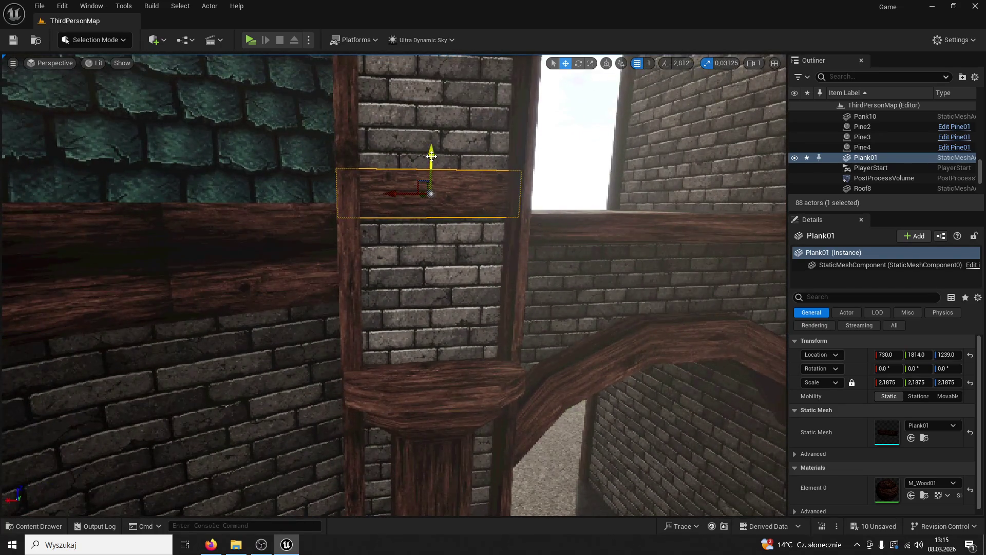
pyautogui.moveTo(422, 157); pyautogui.dragTo(420, 190)
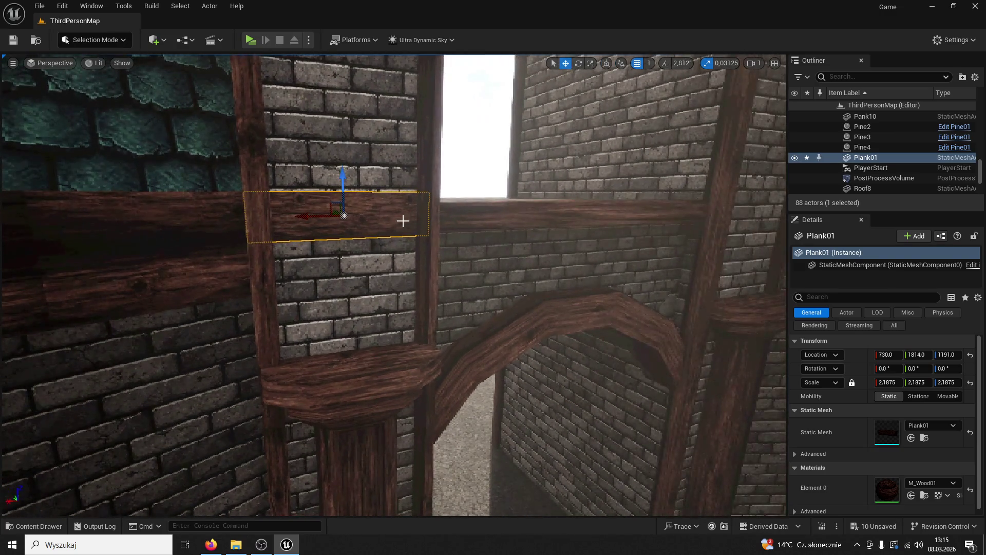
pyautogui.keyDown('alt'); pyautogui.moveTo(312, 214); pyautogui.dragTo(715, 215); pyautogui.keyUp('alt')
# Lower Plank01 a little further and match Plank2's height to it.
pyautogui.moveTo(522, 184); pyautogui.dragTo(351, 177)
pyautogui.click(351, 178)
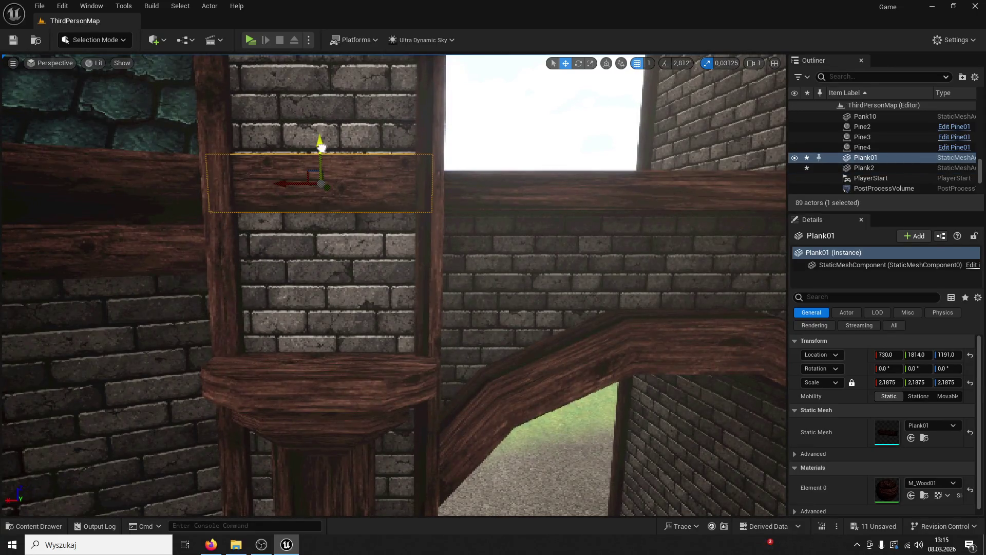
pyautogui.moveTo(321, 148); pyautogui.dragTo(319, 161)
pyautogui.moveTo(482, 186); pyautogui.dragTo(561, 193)
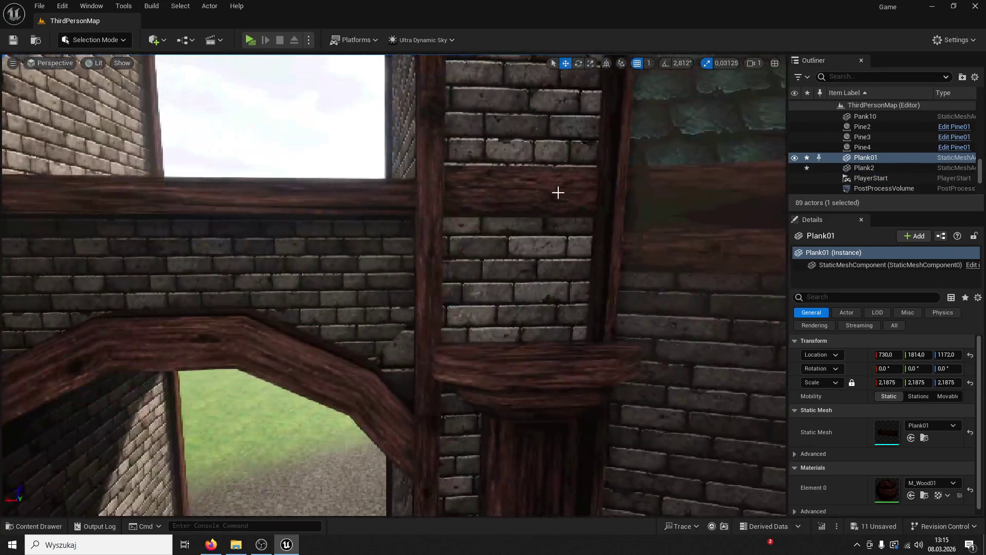
pyautogui.click(560, 192)
pyautogui.moveTo(519, 154); pyautogui.dragTo(496, 216)
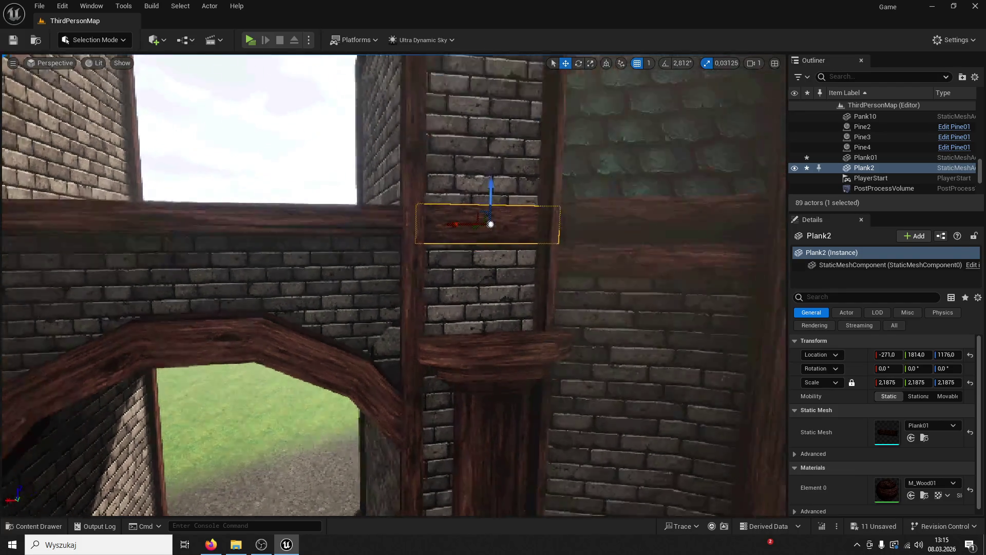
# Save the level and run the character through the courtyard in a play-test.
pyautogui.scroll(-5, 495, 215)
pyautogui.hotkey('ctrl', 's')
pyautogui.click(245, 40)
pyautogui.press('w')
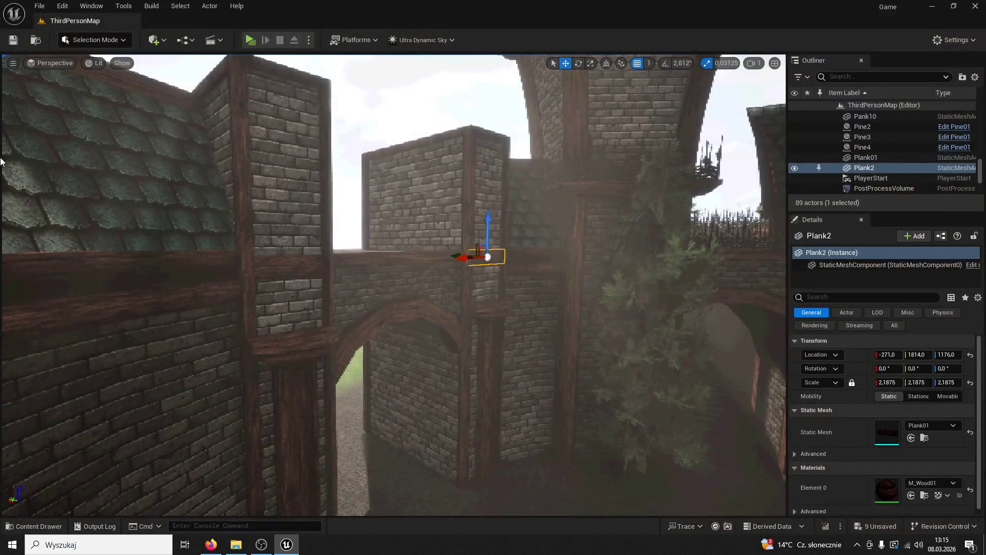
# Raise Column6, flip it to 180° rotation, and lift it above the plank.
pyautogui.click(287, 341)
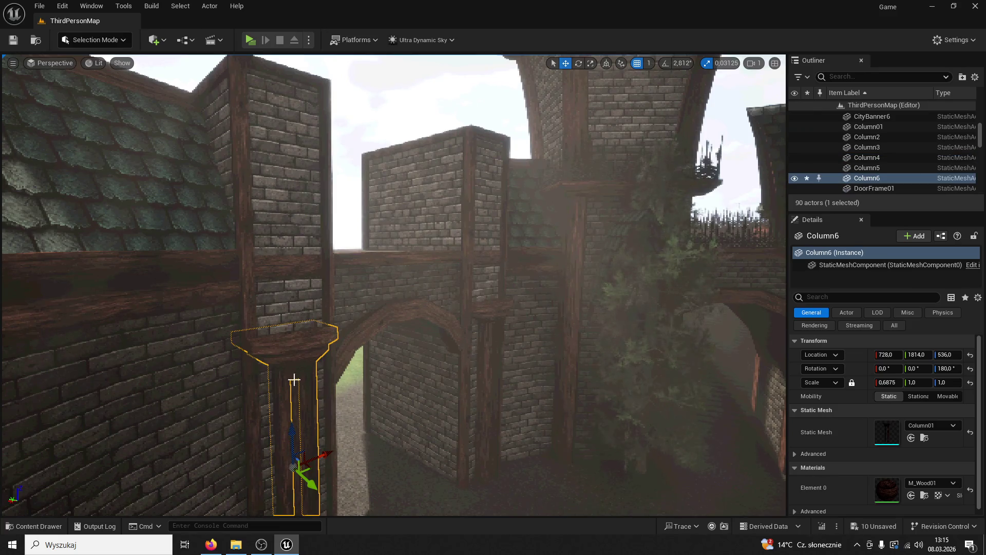
pyautogui.moveTo(290, 428)
pyautogui.mouseDown()
pyautogui.moveTo(274, 216)
pyautogui.moveTo(337, 246)
pyautogui.moveTo(247, 240)
pyautogui.mouseUp()
pyautogui.click(579, 63)
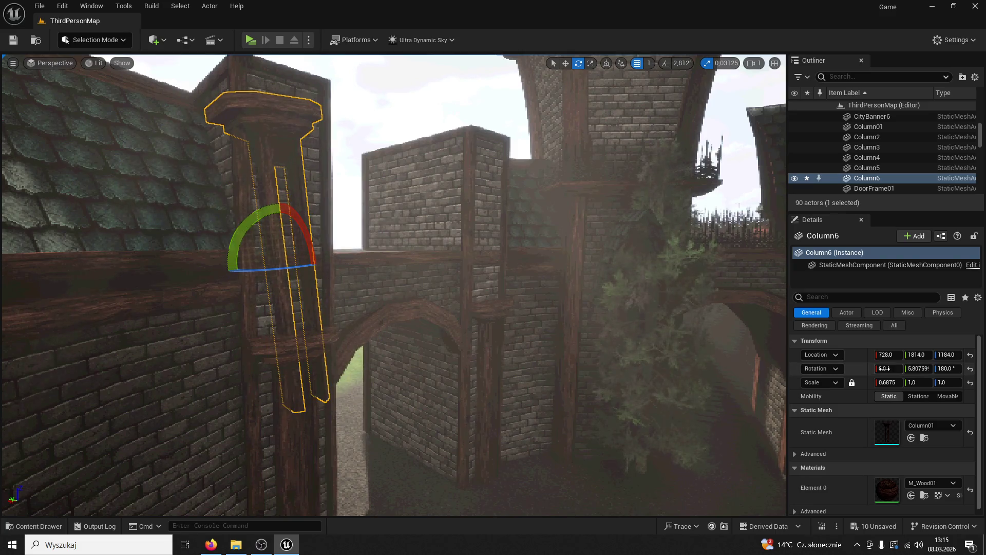
pyautogui.write('0')
pyautogui.press('Return')
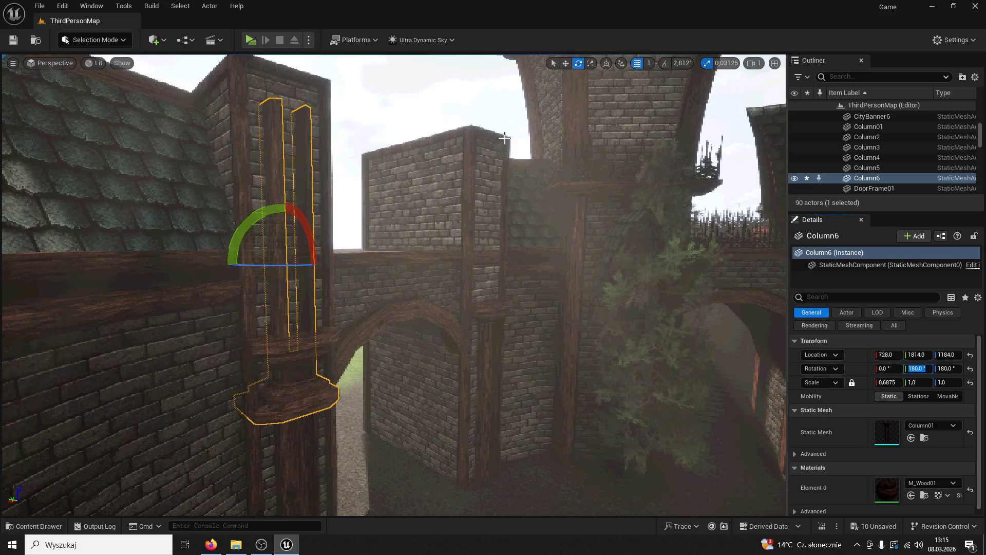
pyautogui.click(566, 63)
pyautogui.moveTo(288, 308); pyautogui.dragTo(261, 178)
# Duplicate Column6 onto the right pillar as Column7 and play-test the result.
pyautogui.moveTo(364, 238)
pyautogui.mouseDown()
pyautogui.moveTo(401, 226)
pyautogui.moveTo(288, 202)
pyautogui.mouseUp()
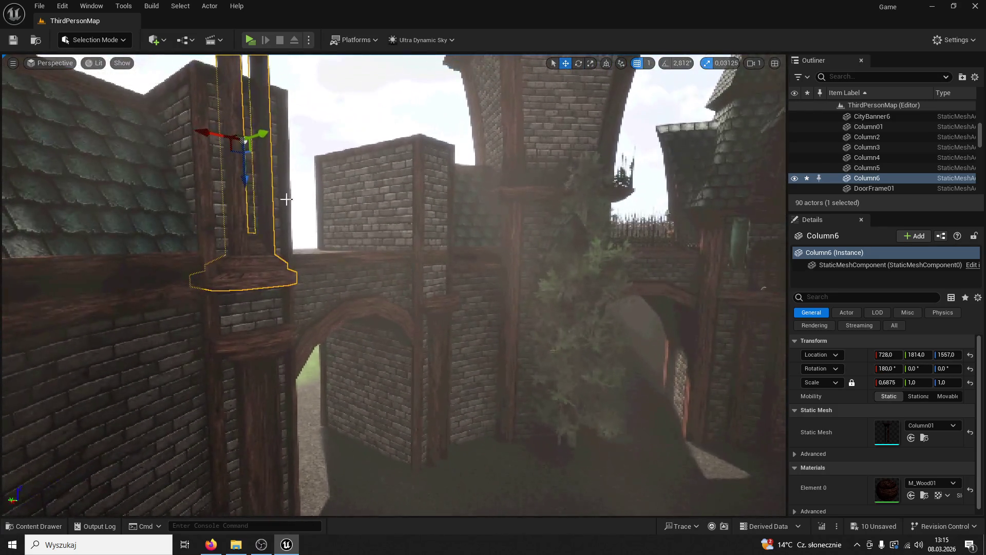
pyautogui.keyDown('alt'); pyautogui.moveTo(218, 137); pyautogui.dragTo(433, 145); pyautogui.keyUp('alt')
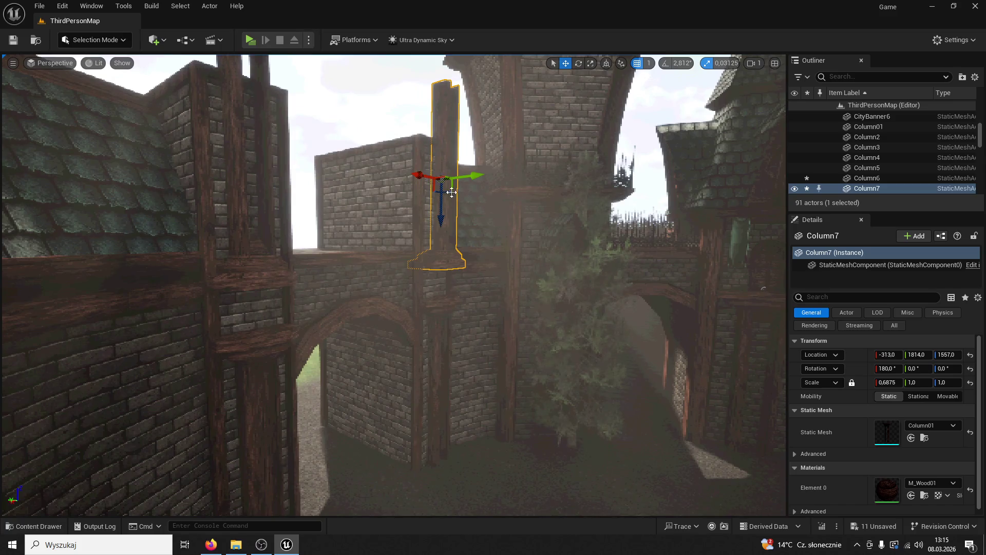
pyautogui.click(251, 39)
pyautogui.press('w')
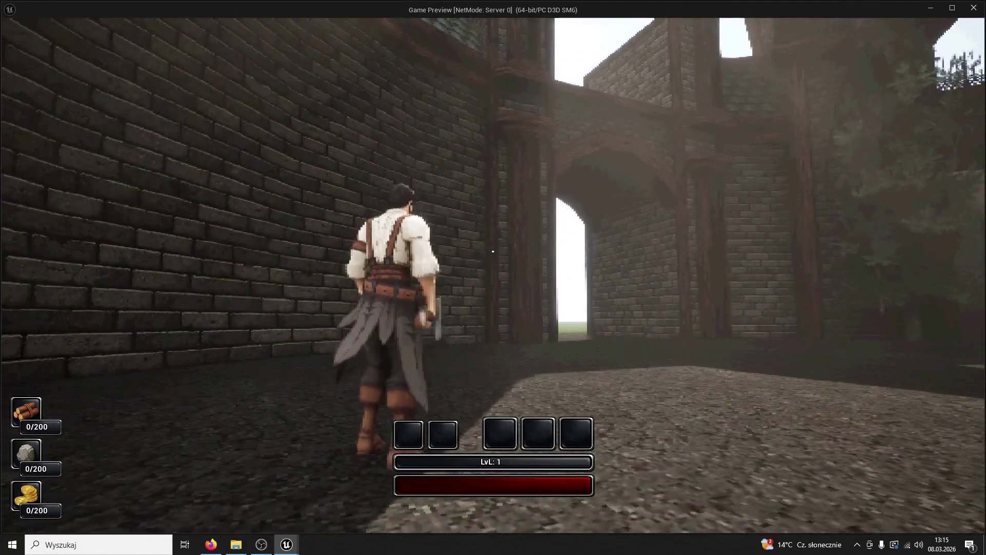
# Exit the play-test and delete the timber posts Column6 and Column7.
pyautogui.press('Escape')
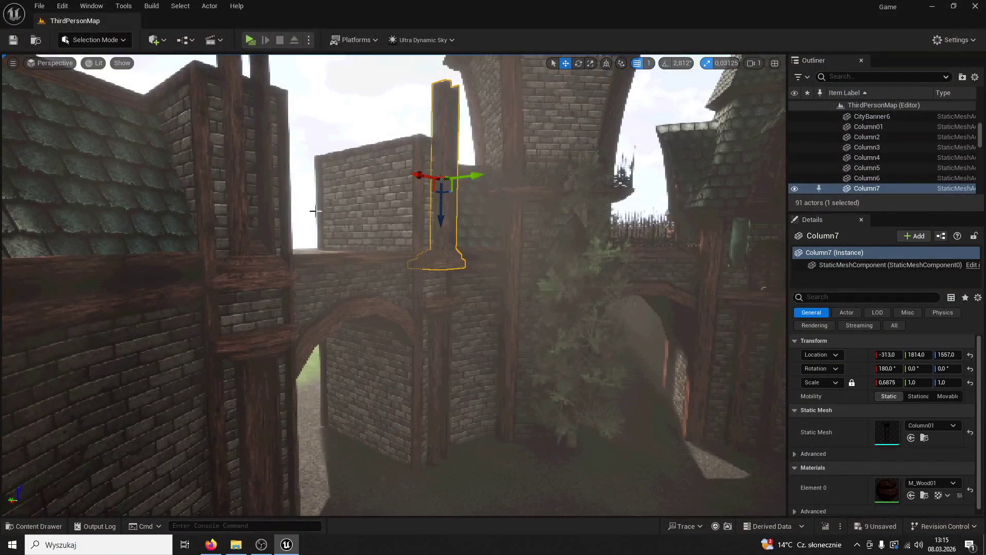
pyautogui.click(270, 277)
pyautogui.press('Delete')
pyautogui.click(440, 266)
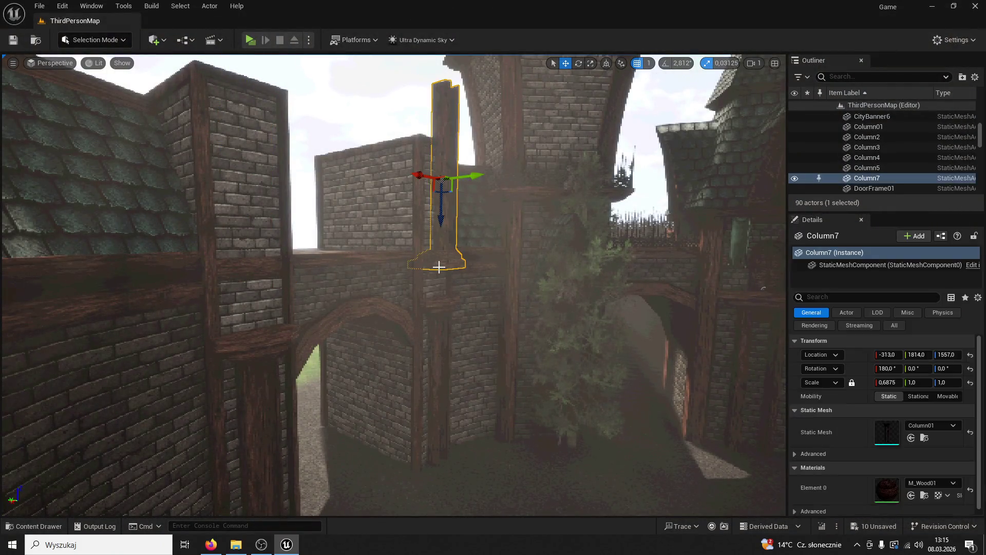
pyautogui.press('Delete')
# Stretch Plank01 taller on Z and lower it down the left pillar.
pyautogui.click(241, 272)
pyautogui.press('f')
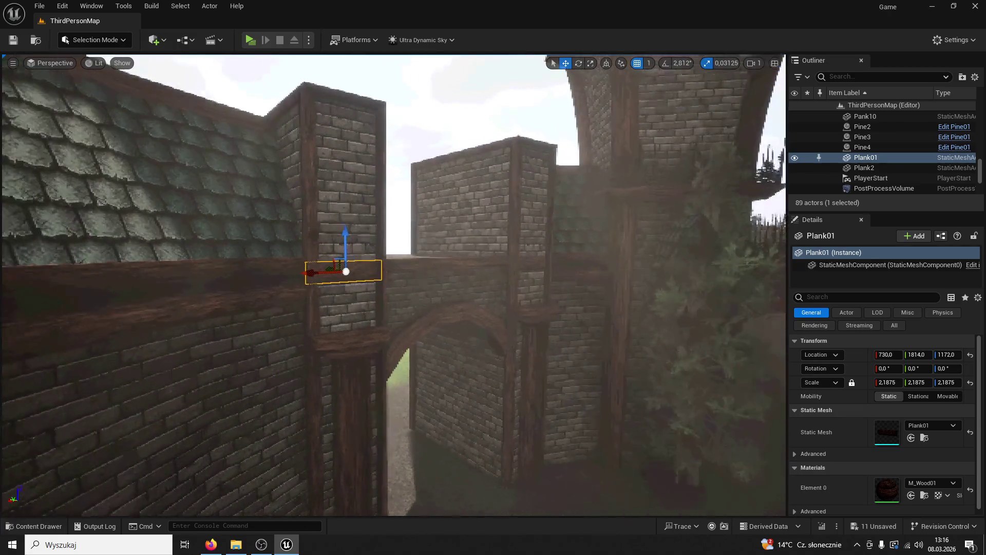
pyautogui.click(589, 66)
pyautogui.moveTo(347, 238); pyautogui.dragTo(347, 221)
pyautogui.click(565, 63)
pyautogui.moveTo(343, 241); pyautogui.dragTo(343, 272)
# Stretch Plank01 further into a tall panel at Z scale 8.6875.
pyautogui.click(364, 277)
pyautogui.click(492, 308)
pyautogui.press('f')
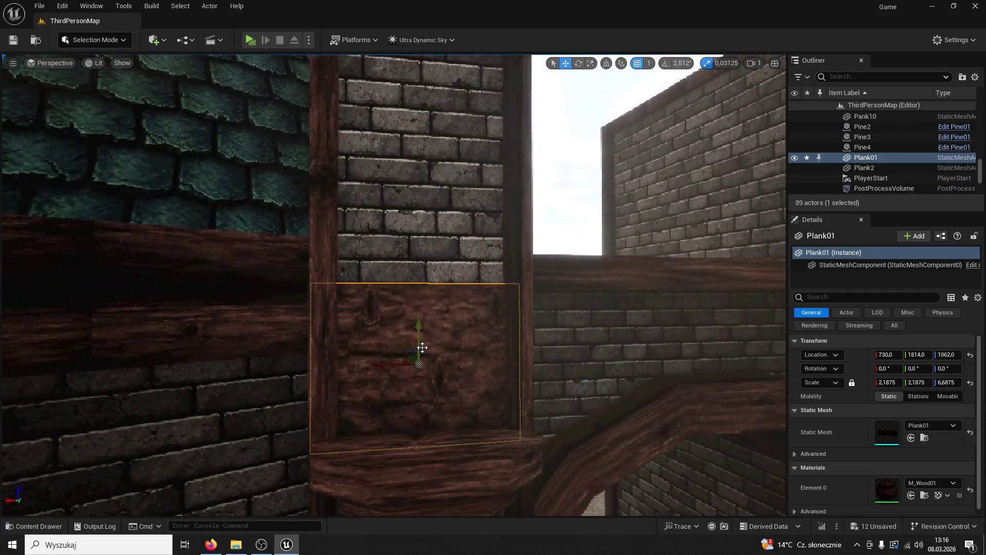
pyautogui.click(591, 63)
pyautogui.moveTo(419, 331); pyautogui.dragTo(419, 321)
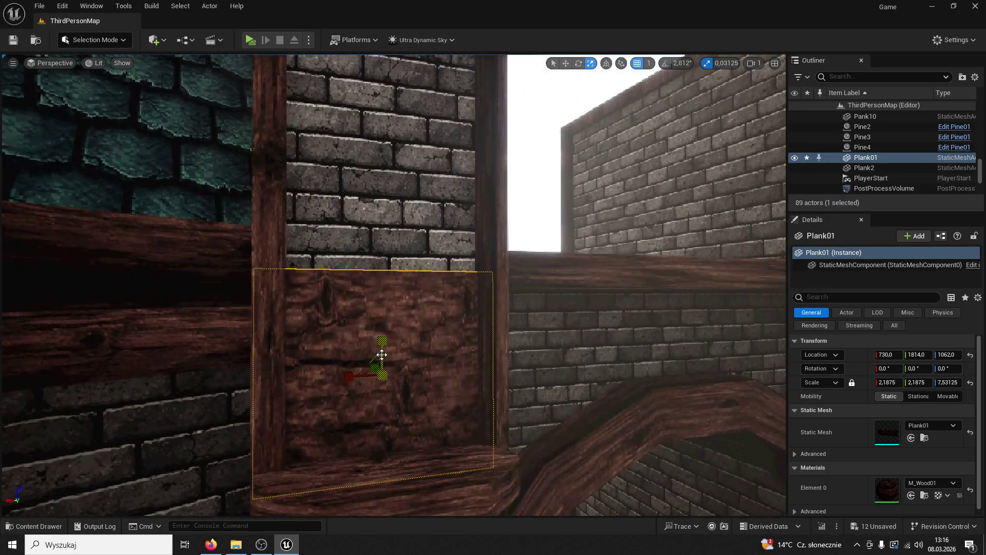
pyautogui.moveTo(382, 354); pyautogui.dragTo(387, 314)
pyautogui.press('w')
pyautogui.scroll(-5, 387, 314)
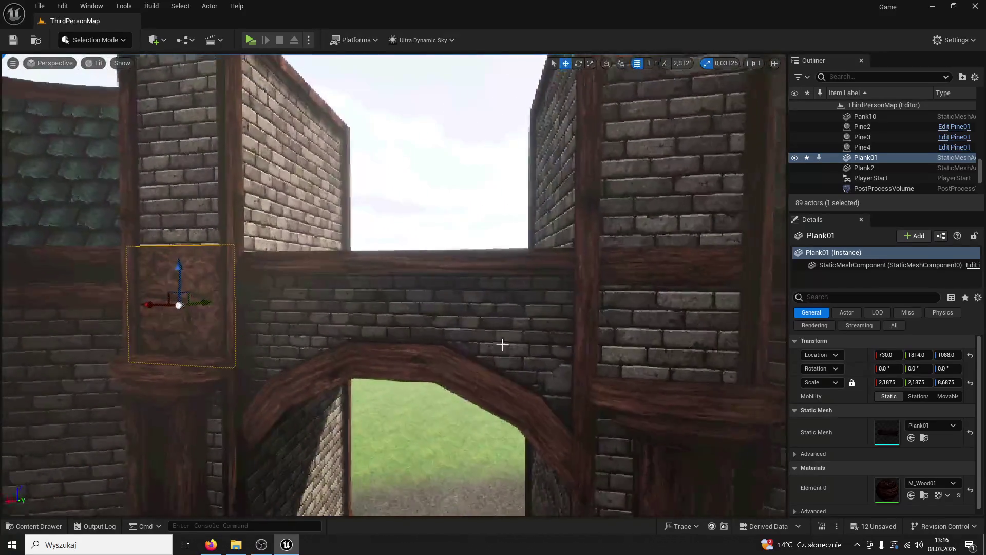
# Alt-drag a copy of Plank01 onto the right pillar and start a play-test.
pyautogui.press('Escape')
pyautogui.click(227, 319)
pyautogui.moveTo(176, 303)
pyautogui.keyDown('alt'); pyautogui.mouseDown()
pyautogui.moveTo(150, 308)
pyautogui.moveTo(601, 351)
pyautogui.moveTo(590, 382)
pyautogui.moveTo(565, 391)
pyautogui.mouseUp(); pyautogui.keyUp('alt')
pyautogui.click(249, 39)
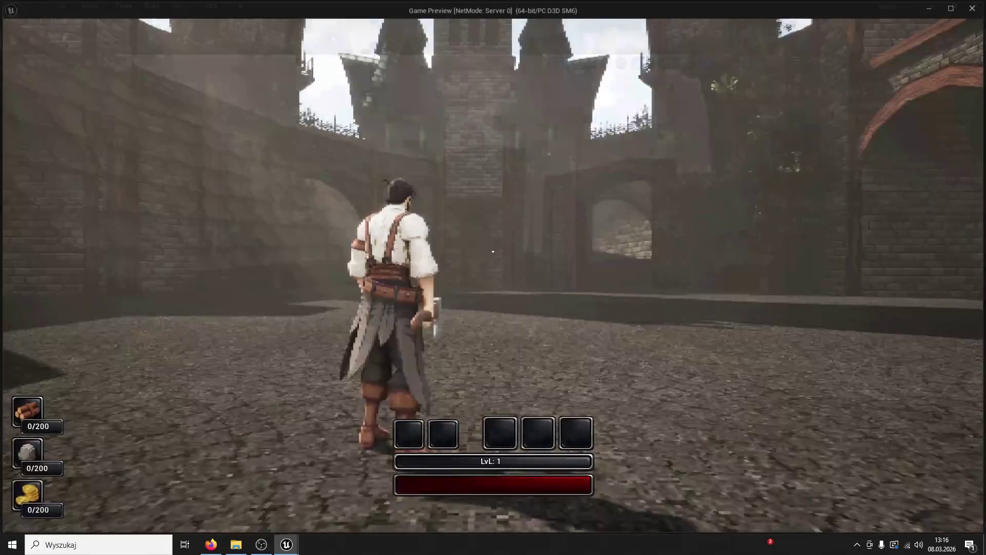
# End the play test, undo the stray paste, and move a copied plank panel down the post.
pyautogui.press('w')
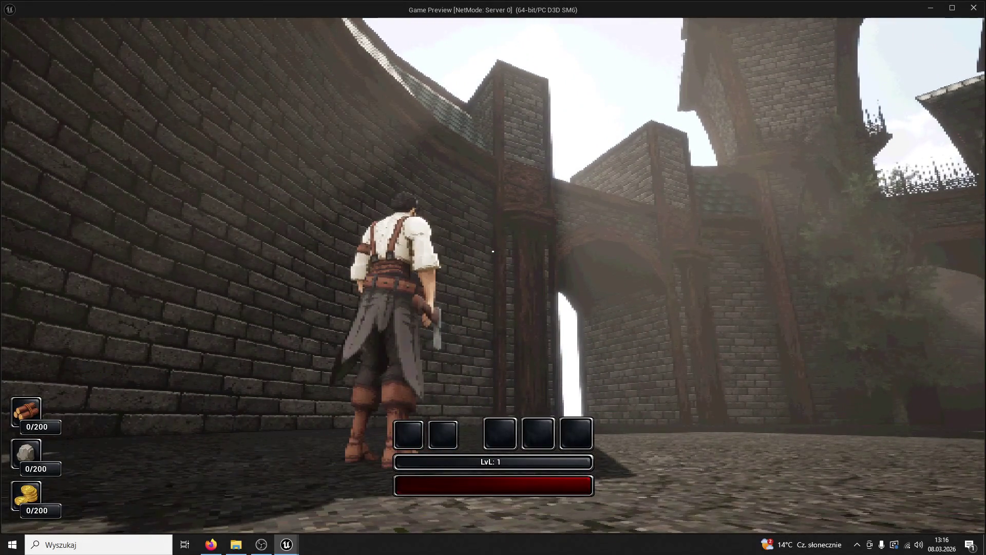
pyautogui.press('Escape')
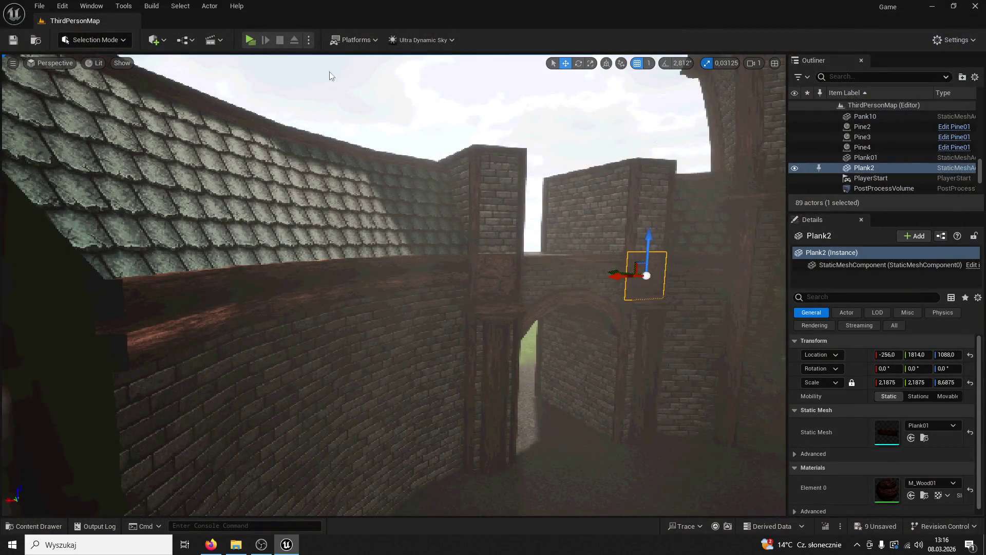
pyautogui.hotkey('ctrl', 'z')
pyautogui.hotkey('ctrl', 'z')
pyautogui.hotkey('ctrl', 'z')
pyautogui.hotkey('ctrl', 'z')
pyautogui.hotkey('ctrl', 'z')
pyautogui.hotkey('ctrl', 'z')
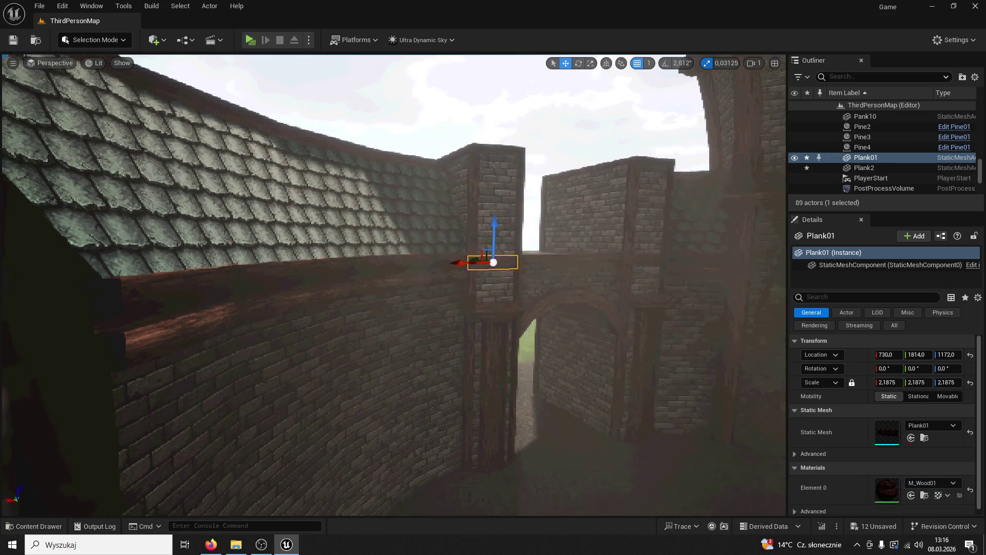
pyautogui.scroll(5, 462, 257)
pyautogui.keyDown('alt'); pyautogui.moveTo(431, 241); pyautogui.dragTo(431, 289); pyautogui.keyUp('alt')
pyautogui.click(480, 262)
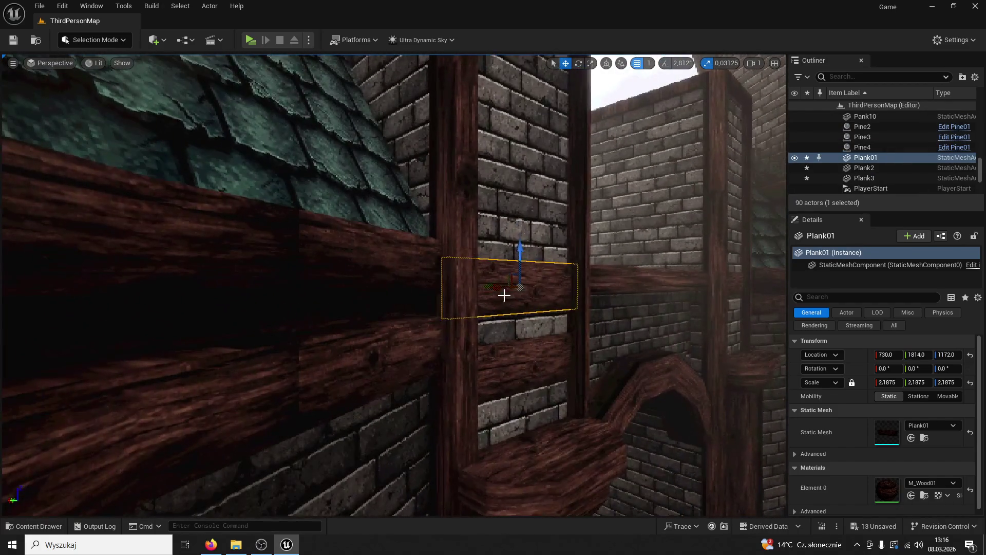
pyautogui.keyDown('alt'); pyautogui.moveTo(493, 287); pyautogui.dragTo(460, 379); pyautogui.keyUp('alt')
pyautogui.hotkey('ctrl', 'z')
pyautogui.press('f')
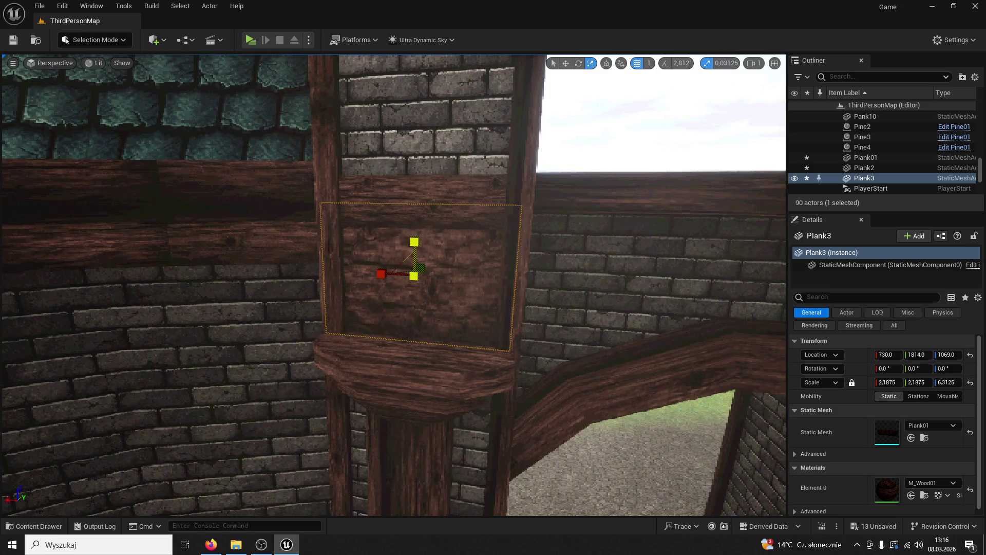
pyautogui.scroll(-10, 393, 285)
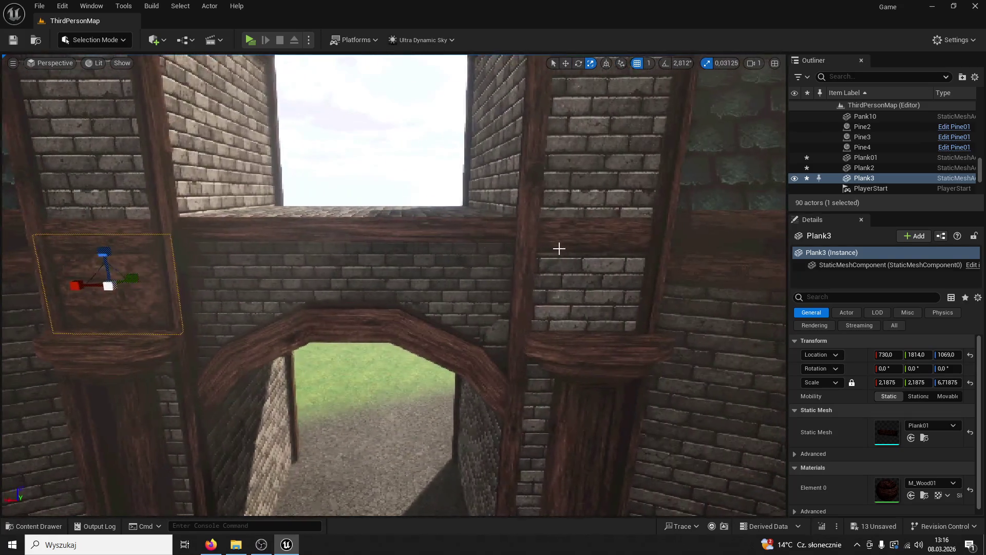
# Nudge the other post's plank toward the wall, copy it below the beam, and play-test.
pyautogui.click(596, 247)
pyautogui.press('f')
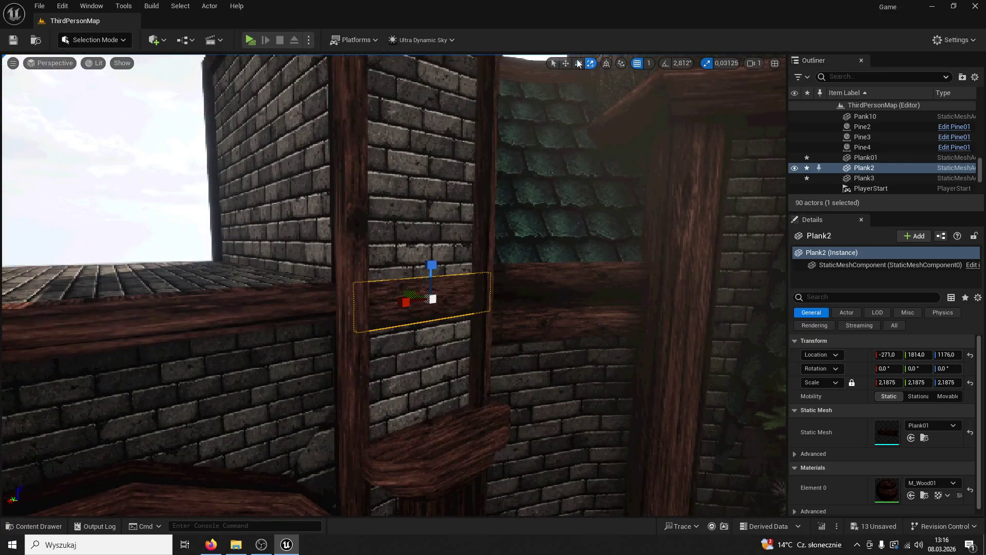
pyautogui.moveTo(457, 188)
pyautogui.mouseDown()
pyautogui.moveTo(302, 227)
pyautogui.moveTo(348, 234)
pyautogui.mouseUp()
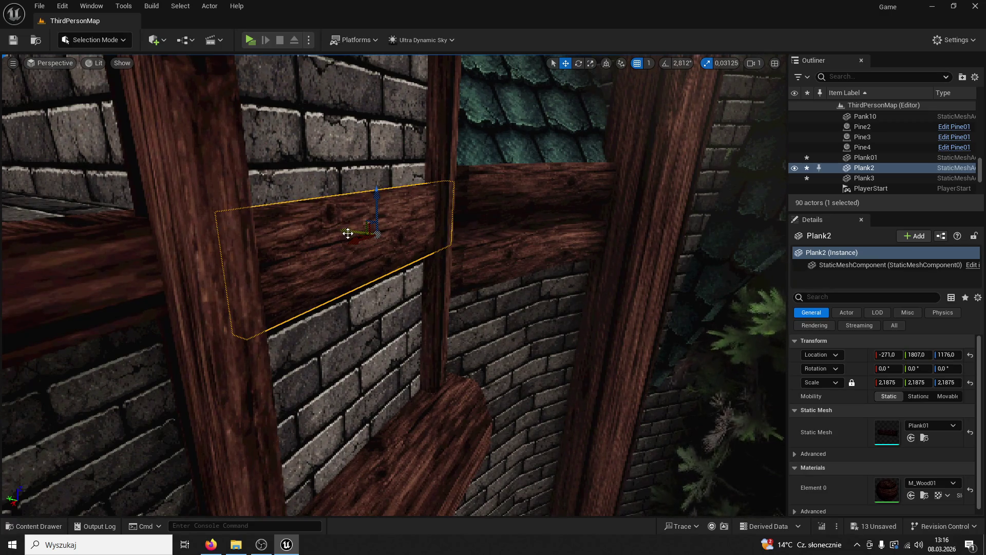
pyautogui.moveTo(378, 199)
pyautogui.mouseDown()
pyautogui.moveTo(374, 330)
pyautogui.moveTo(347, 337)
pyautogui.moveTo(373, 257)
pyautogui.mouseUp()
pyautogui.scroll(-5, 394, 286)
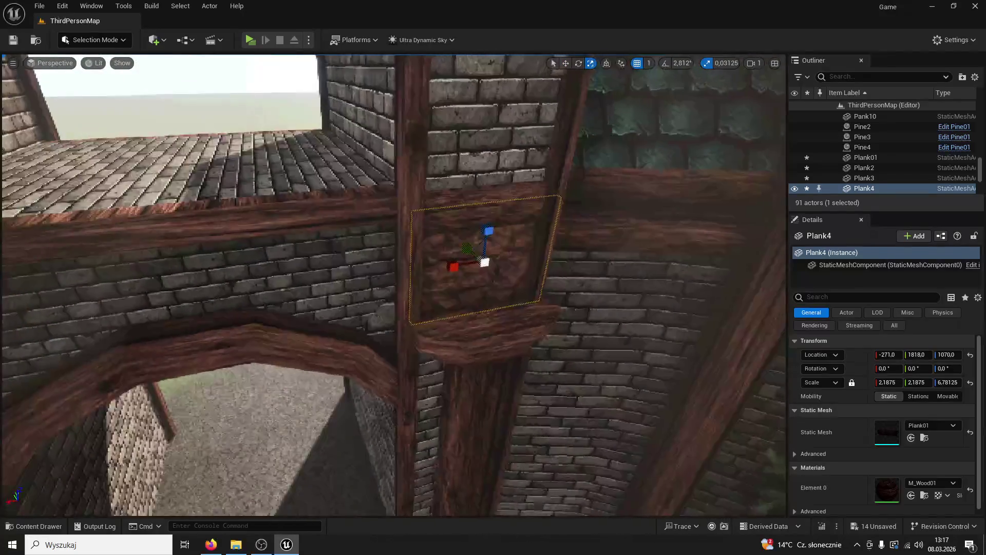
pyautogui.hotkey('alt', 'p')
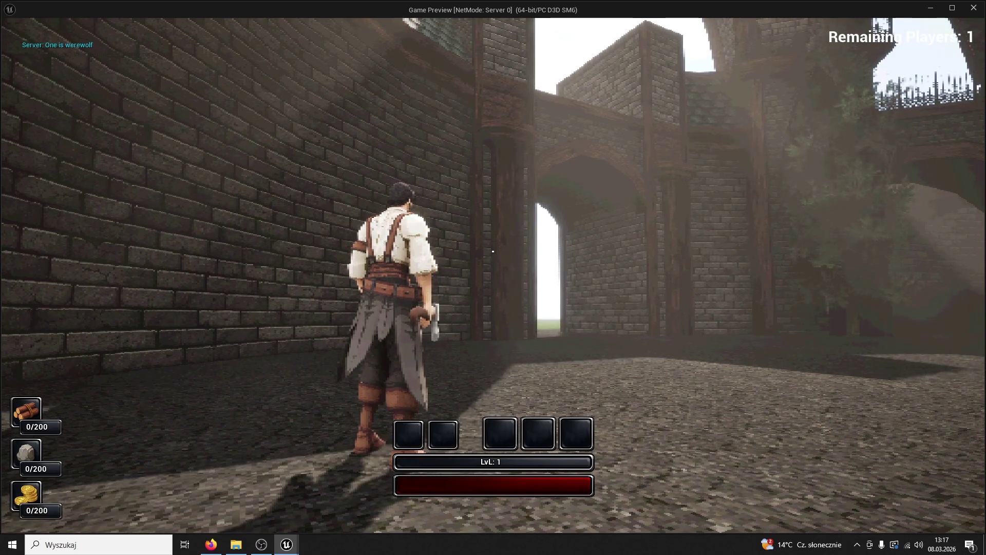
# Exit the play test and browse the Content Drawer to the ModularV3/Windows folder.
pyautogui.press('Escape')
pyautogui.click(32, 525)
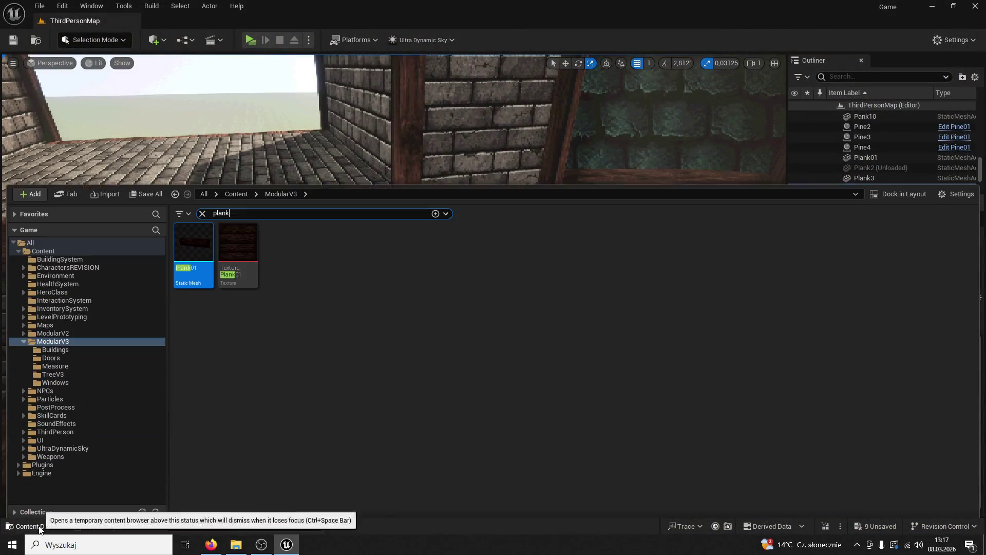
pyautogui.click(241, 190)
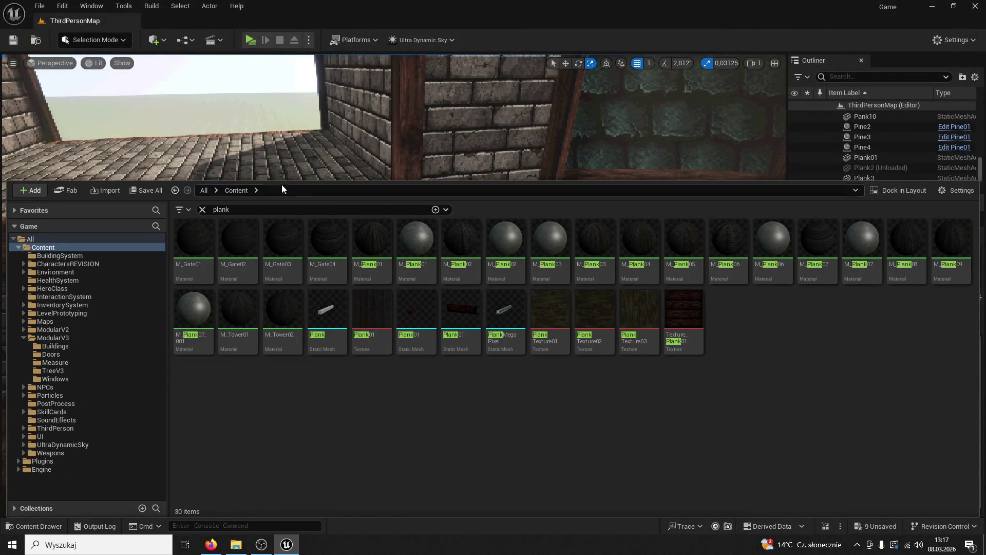
pyautogui.doubleClick(52, 338)
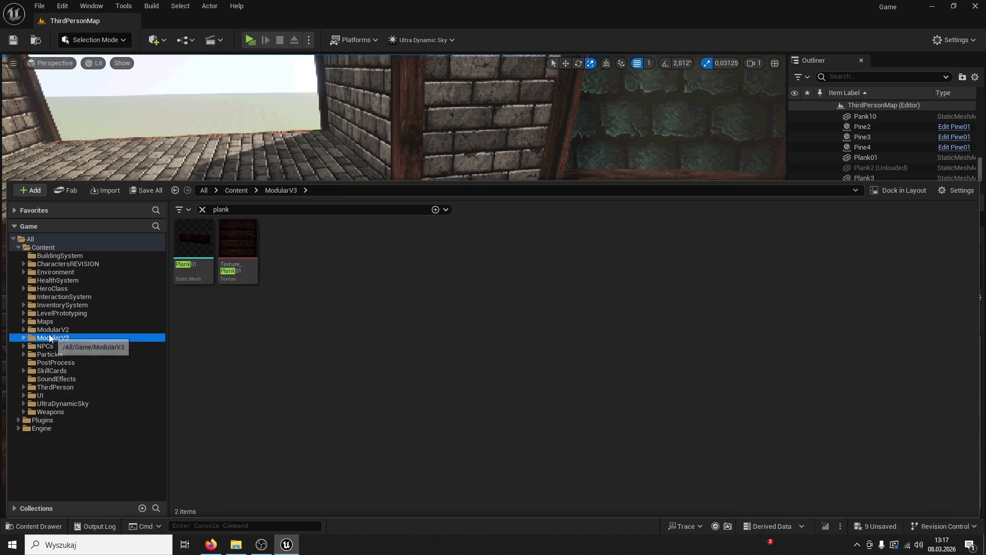
pyautogui.click(202, 209)
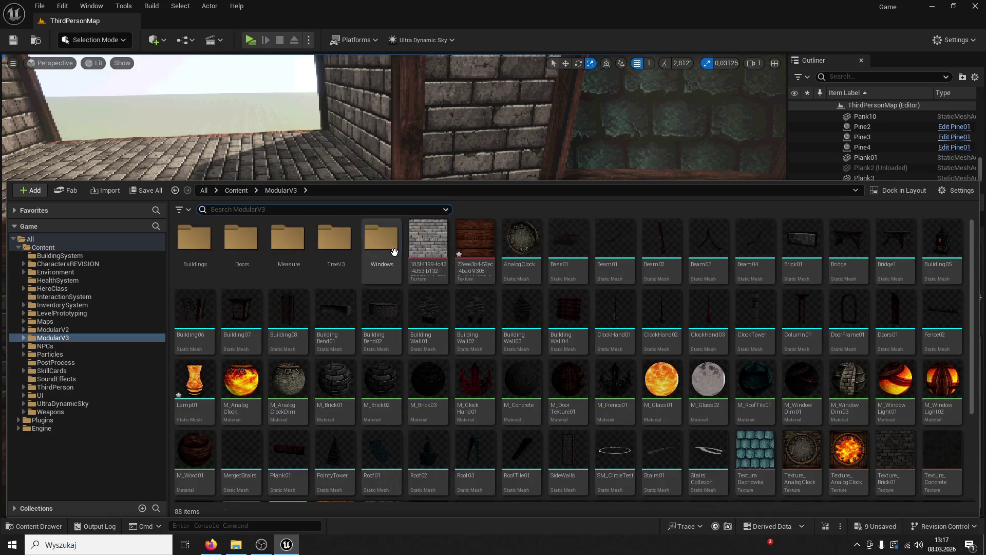
pyautogui.doubleClick(328, 252)
# Place the half-round window blueprint atop the gatehouse posts and start a play test.
pyautogui.hotkey('ctrl', 'space')
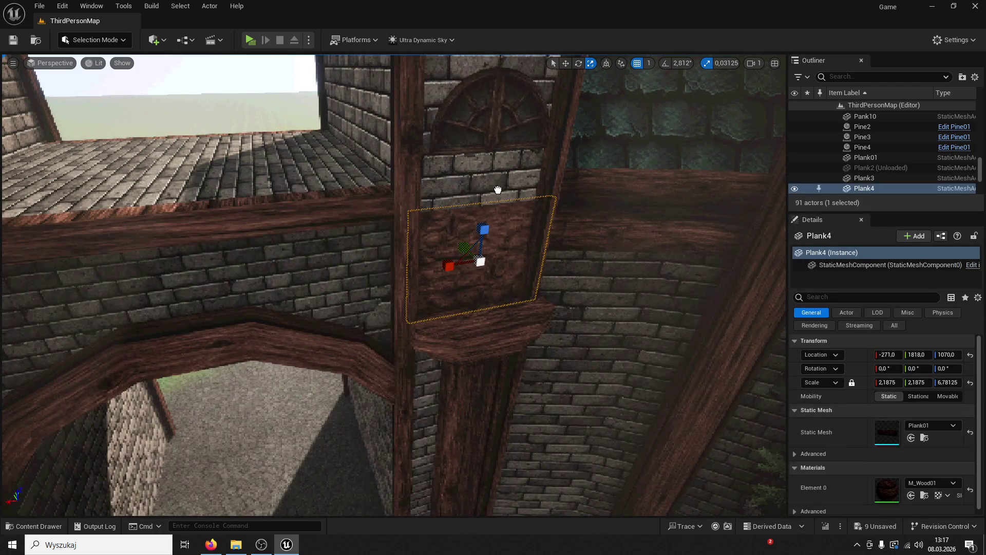
pyautogui.moveTo(478, 288)
pyautogui.mouseDown()
pyautogui.moveTo(471, 303)
pyautogui.moveTo(472, 279)
pyautogui.moveTo(488, 287)
pyautogui.moveTo(78, 276)
pyautogui.moveTo(312, 264)
pyautogui.mouseUp()
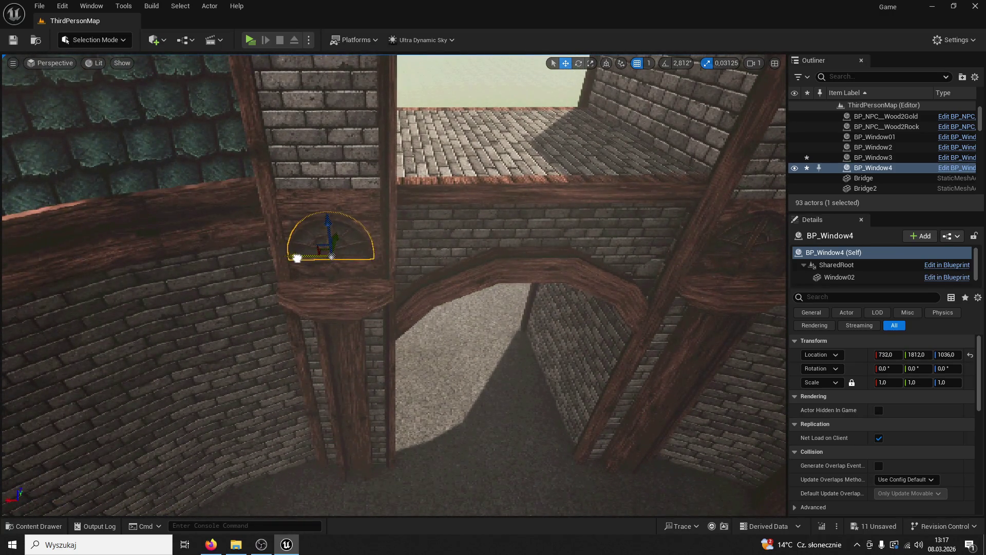
pyautogui.click(249, 41)
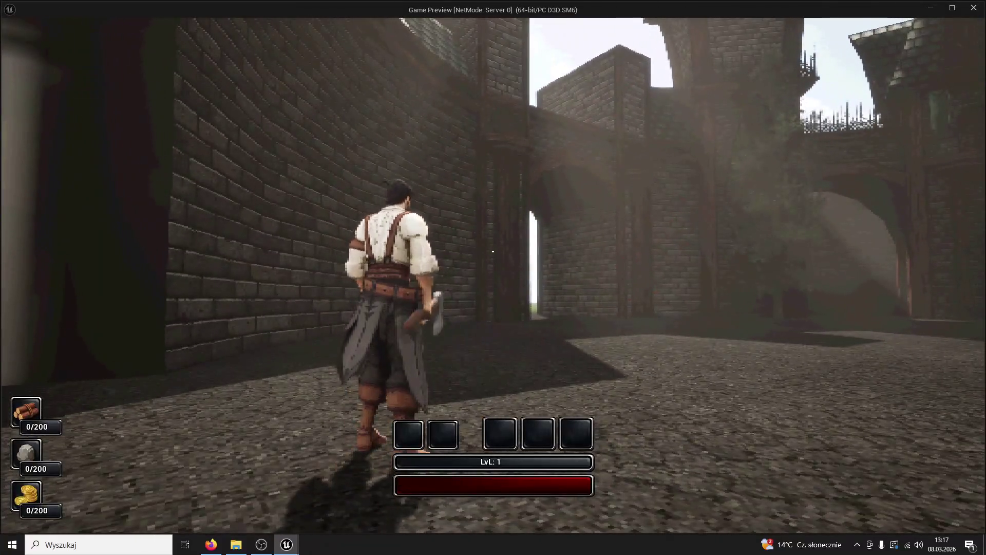
# Run the character along the wall and across the courtyard to the gatehouse archway, then exit Play.
pyautogui.press('w')
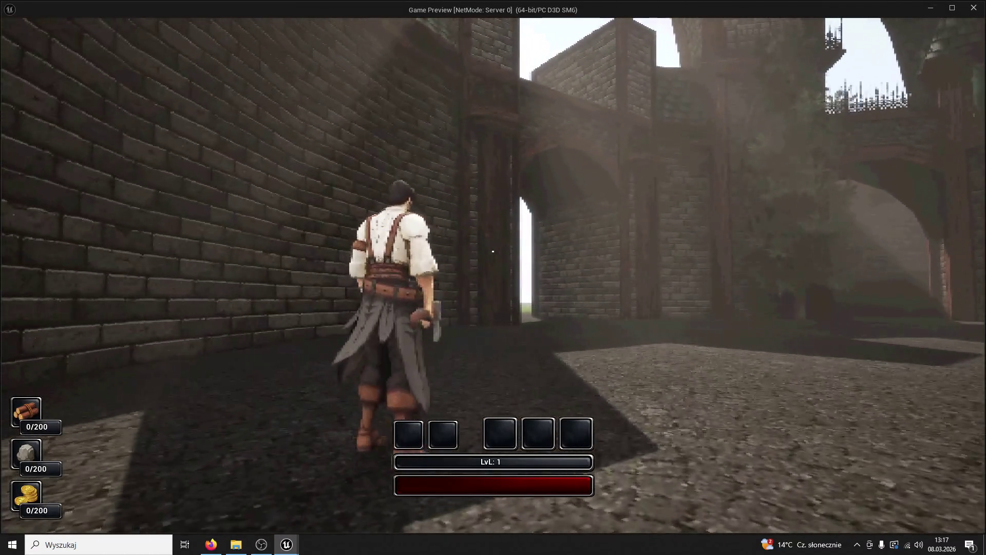
pyautogui.press('w')
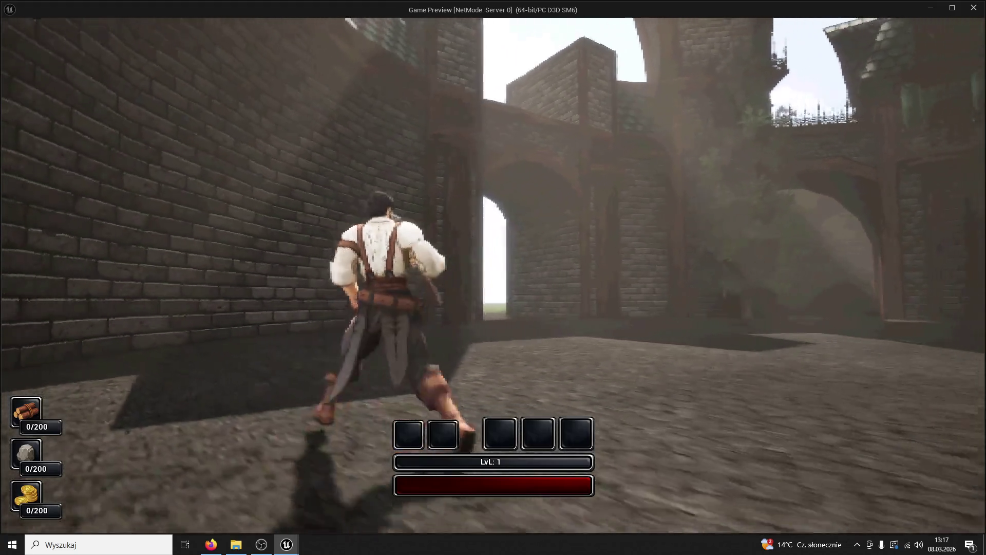
pyautogui.press('a')
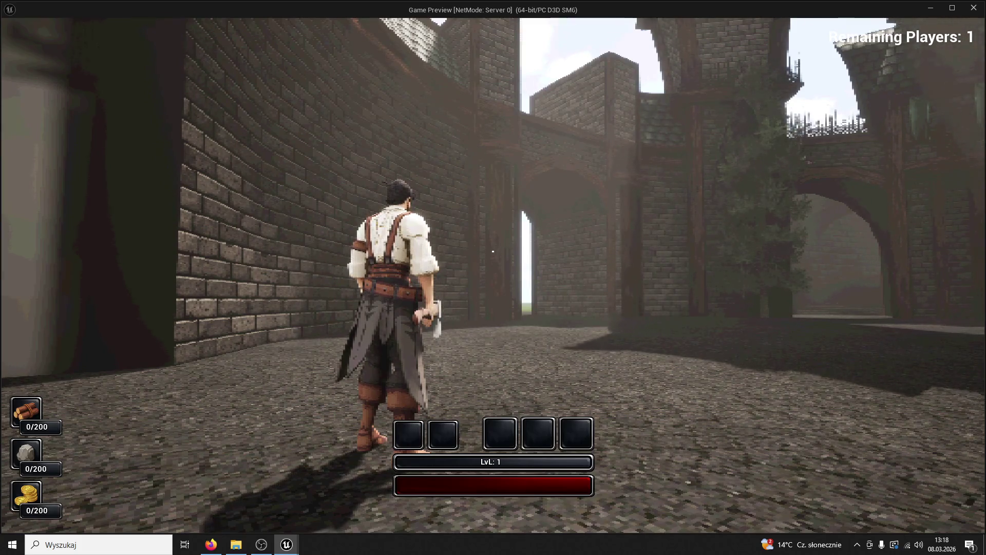
pyautogui.press('w')
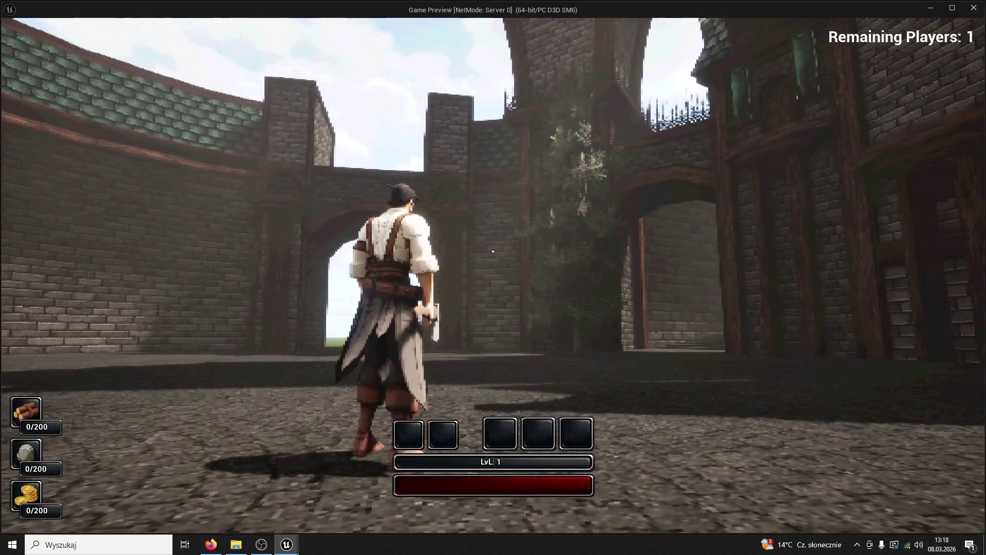
pyautogui.press('a')
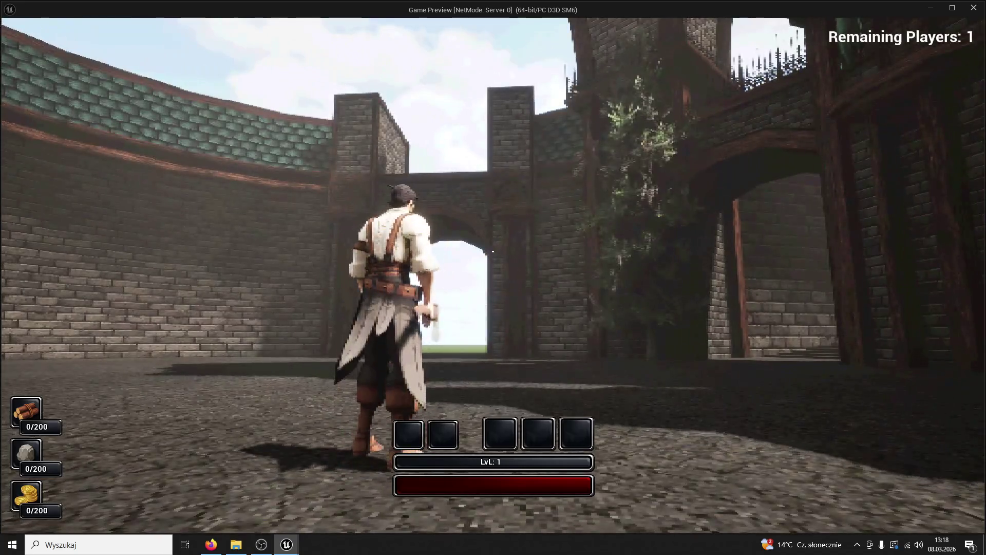
pyautogui.press('w')
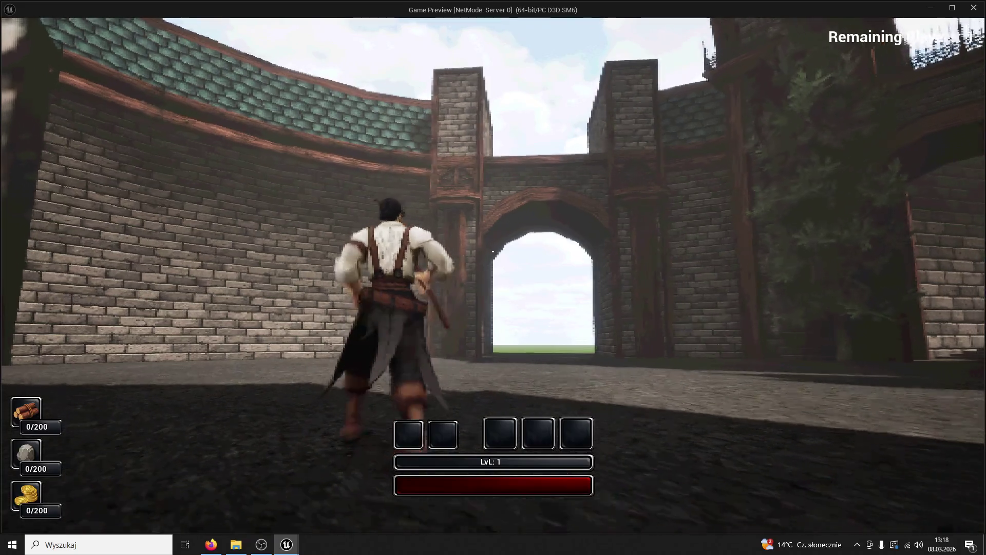
pyautogui.press('w')
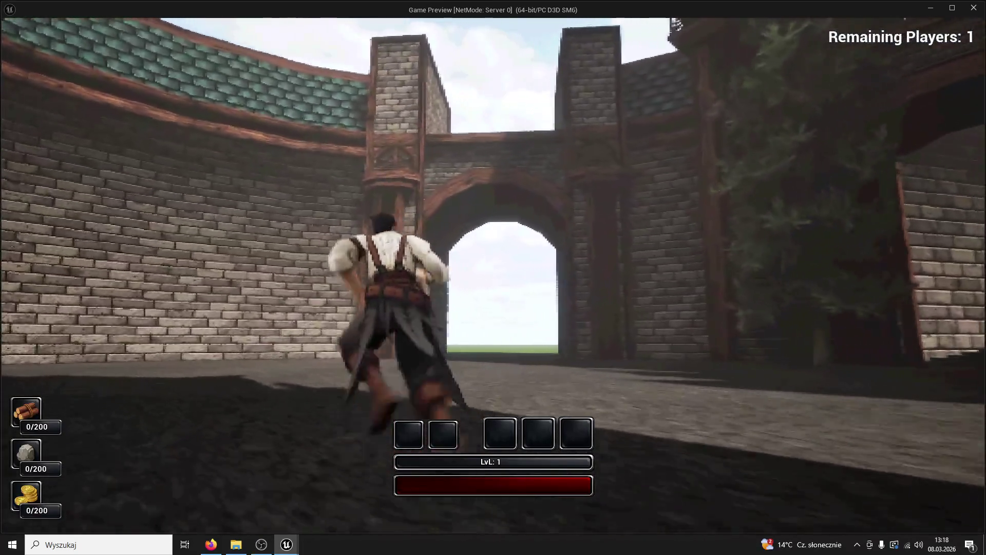
pyautogui.press('Escape')
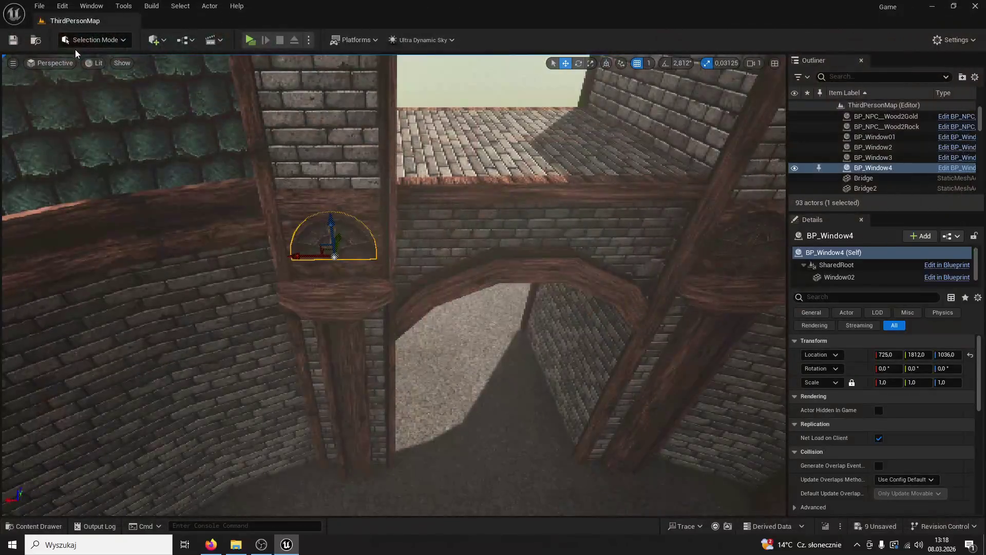
# Delete both half-round windows, BP_Window4 and BP_Window3, from the gatehouse posts.
pyautogui.press('Delete')
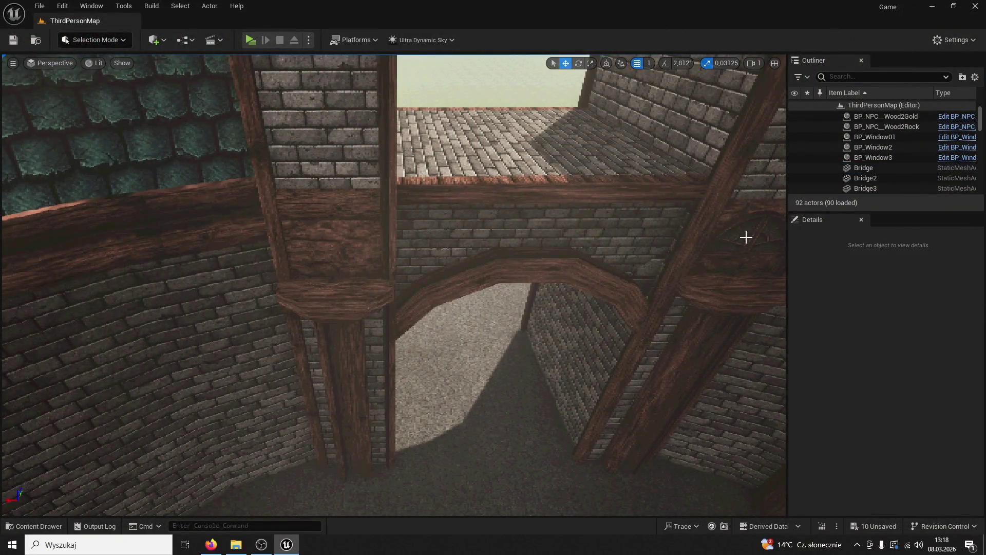
pyautogui.click(746, 237)
pyautogui.click(755, 224)
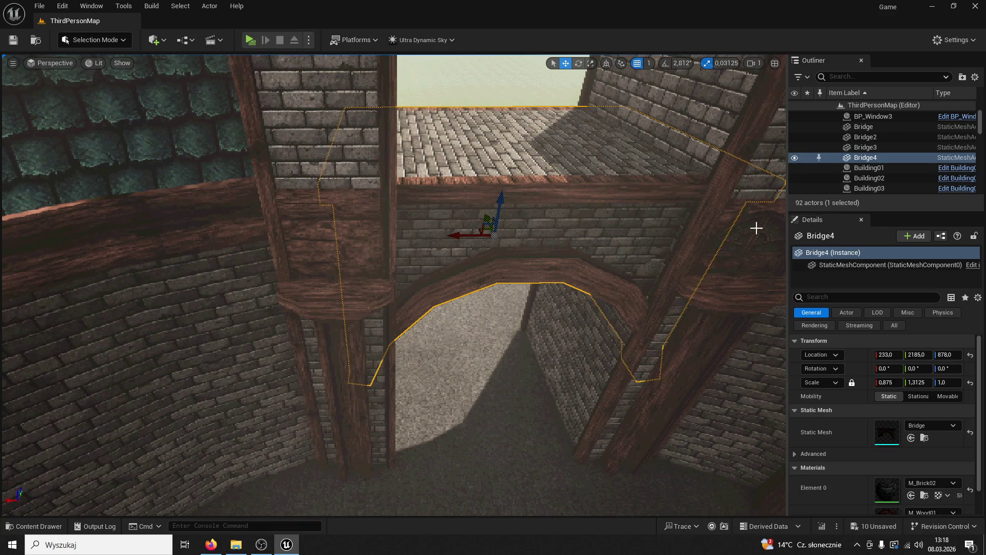
pyautogui.click(750, 231)
pyautogui.press('Delete')
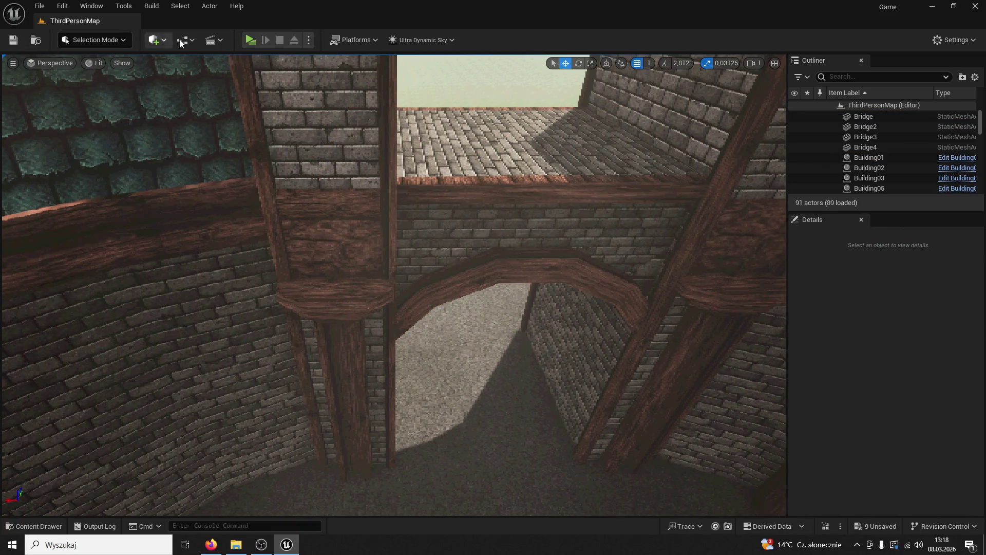
# Play-test the courtyard, running toward the brick wall and the tall building's arch, then exit.
pyautogui.click(251, 40)
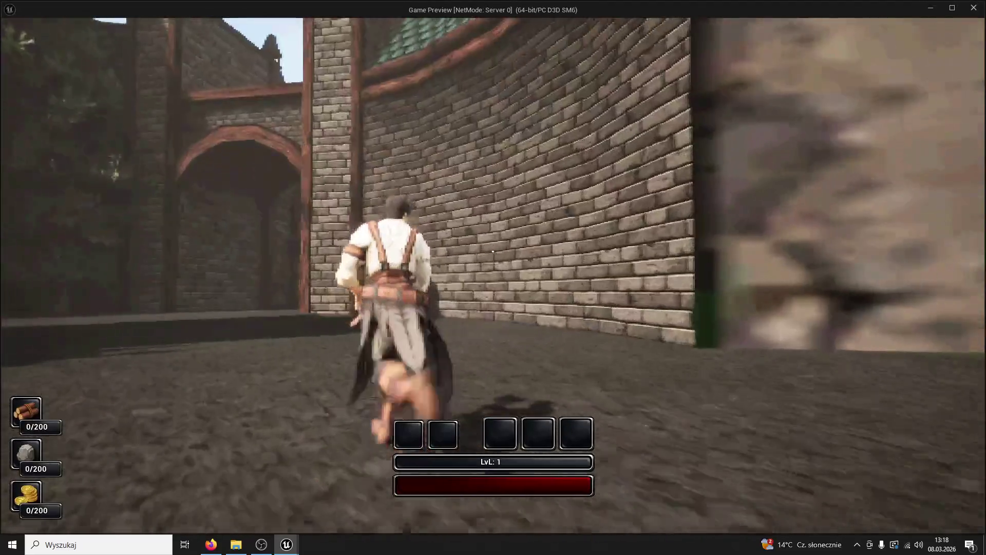
pyautogui.press('w')
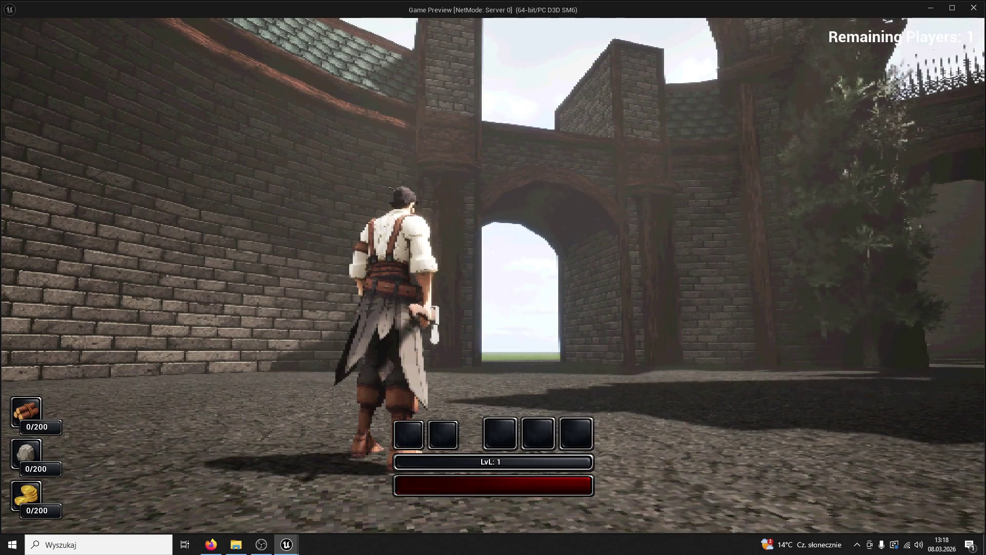
pyautogui.press('w')
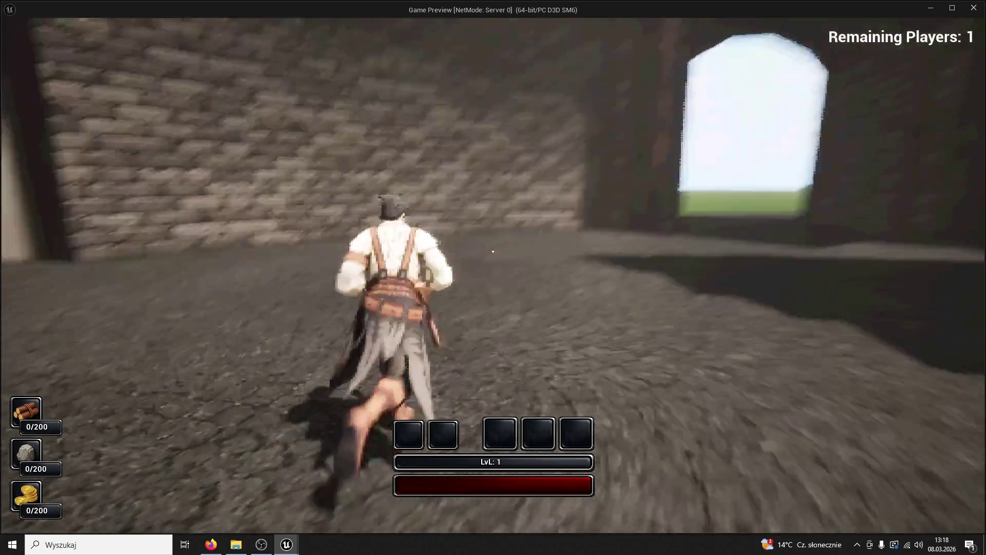
pyautogui.press('w')
pyautogui.press('Escape')
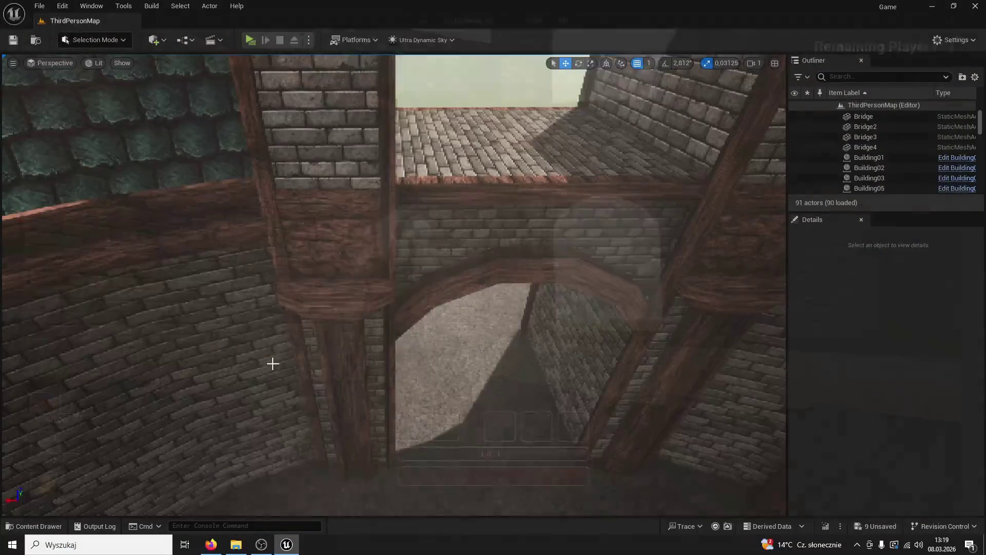
# Delete the five smoke assets, including DefaultSpriteMaterial1 and TextureSmoke01, from ModularV3/Buildings.
pyautogui.click(35, 526)
pyautogui.click(288, 190)
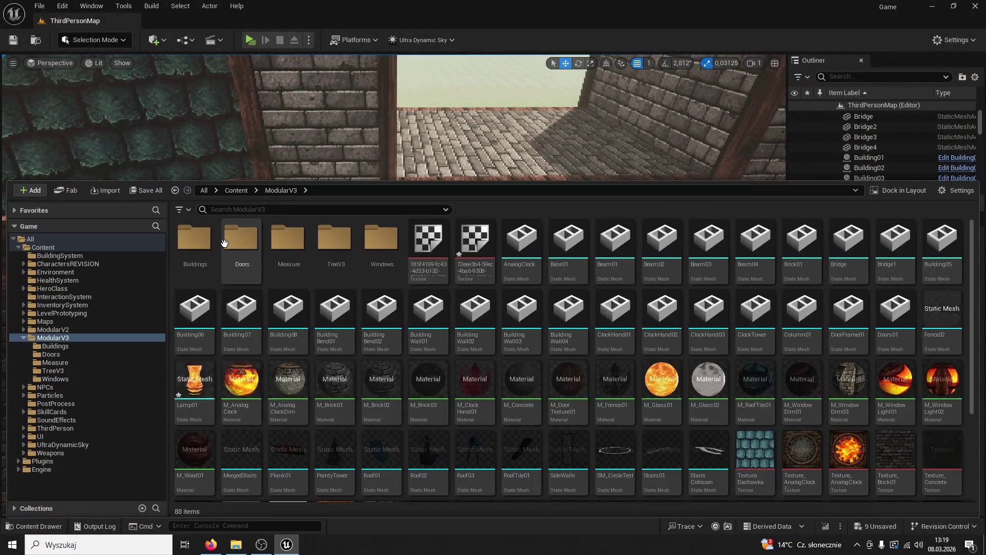
pyautogui.doubleClick(194, 238)
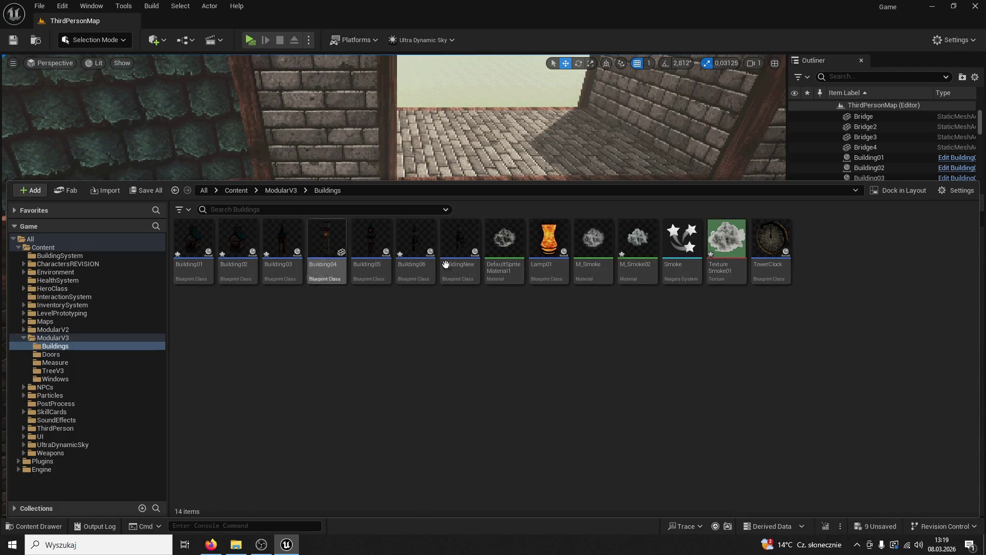
pyautogui.click(502, 243)
pyautogui.moveTo(598, 252)
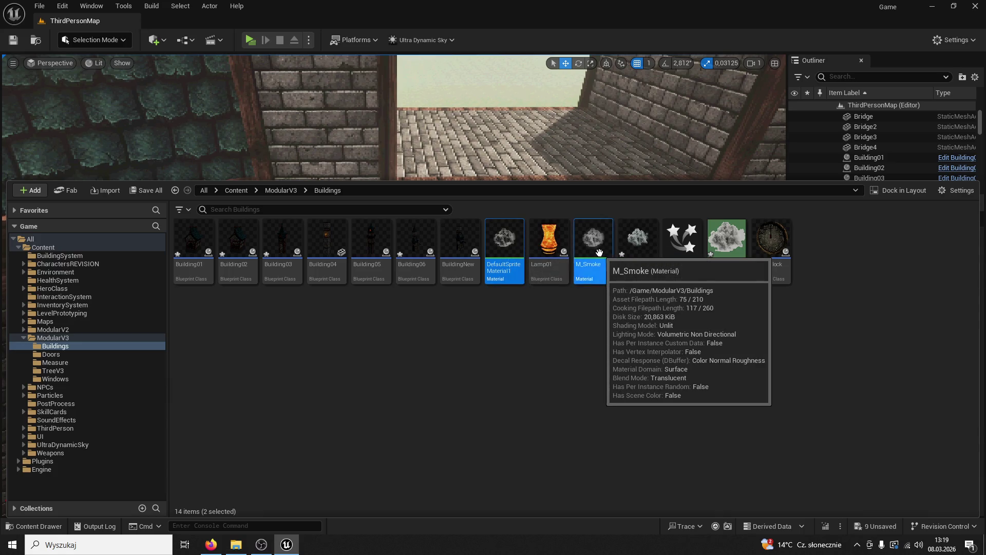
pyautogui.keyDown('ctrl'); pyautogui.click(637, 239); pyautogui.keyUp('ctrl')
pyautogui.keyDown('ctrl'); pyautogui.click(681, 238); pyautogui.keyUp('ctrl')
pyautogui.keyDown('ctrl'); pyautogui.click(726, 238); pyautogui.keyUp('ctrl')
pyautogui.press('Delete')
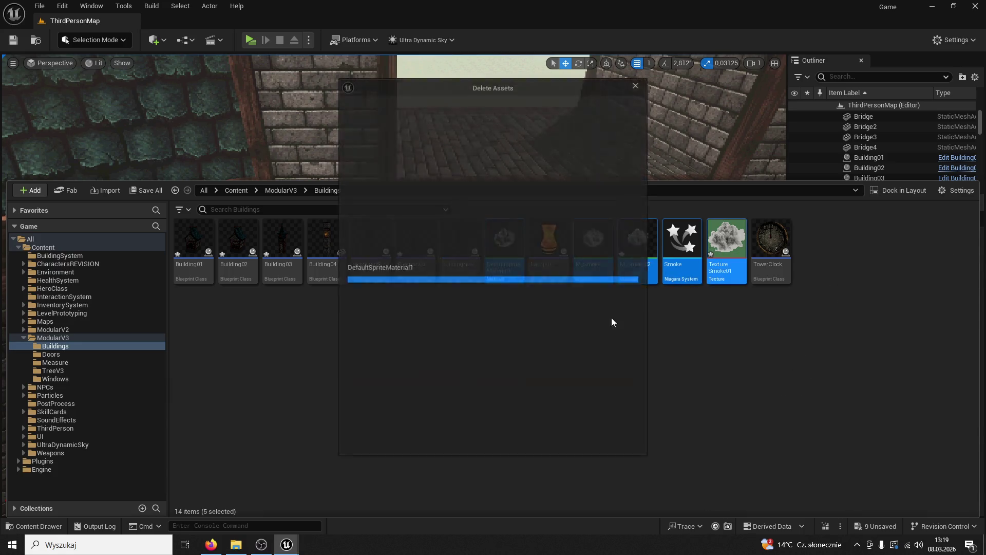
pyautogui.click(452, 435)
# Raise Building2 to height 1463, slide it along Y onto the wall, and play-test.
pyautogui.click(191, 242)
pyautogui.moveTo(437, 134)
pyautogui.mouseDown()
pyautogui.moveTo(514, 140)
pyautogui.moveTo(489, 200)
pyautogui.mouseUp()
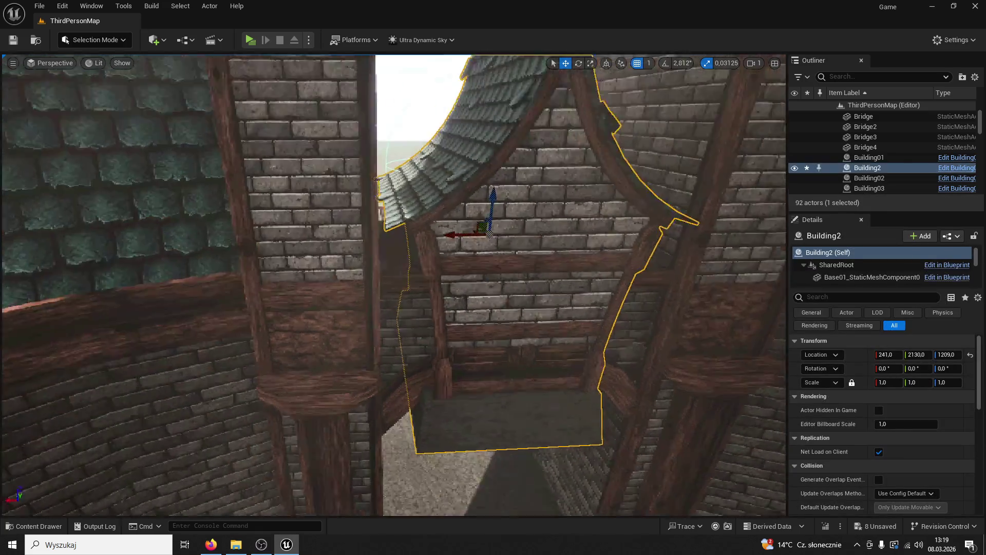
pyautogui.moveTo(492, 289)
pyautogui.mouseDown()
pyautogui.moveTo(495, 144)
pyautogui.moveTo(502, 205)
pyautogui.mouseUp()
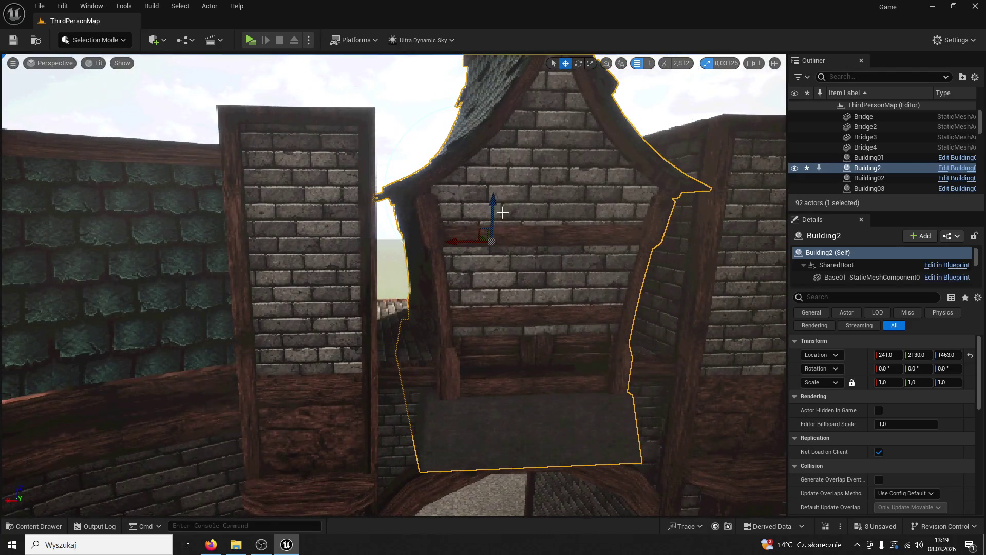
pyautogui.moveTo(478, 244)
pyautogui.mouseDown()
pyautogui.moveTo(479, 288)
pyautogui.moveTo(462, 288)
pyautogui.moveTo(462, 195)
pyautogui.moveTo(457, 257)
pyautogui.mouseUp()
pyautogui.moveTo(259, 279); pyautogui.dragTo(211, 275)
pyautogui.scroll(-5, 225, 278)
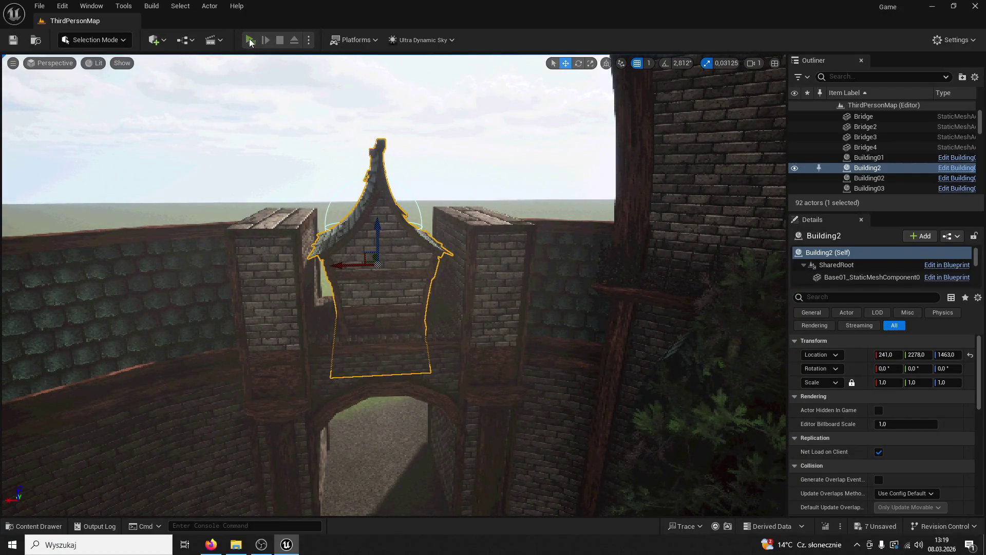
pyautogui.click(249, 40)
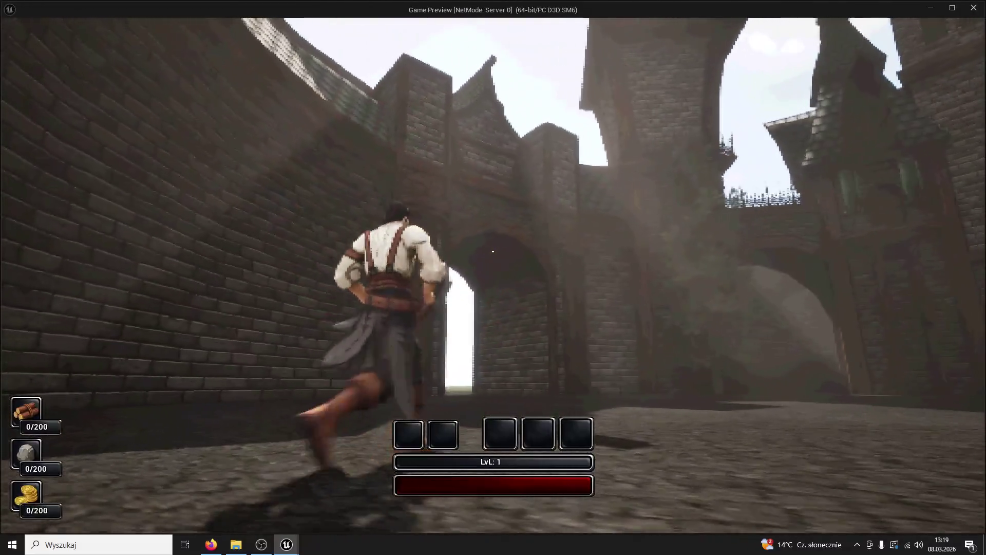
pyautogui.press('w')
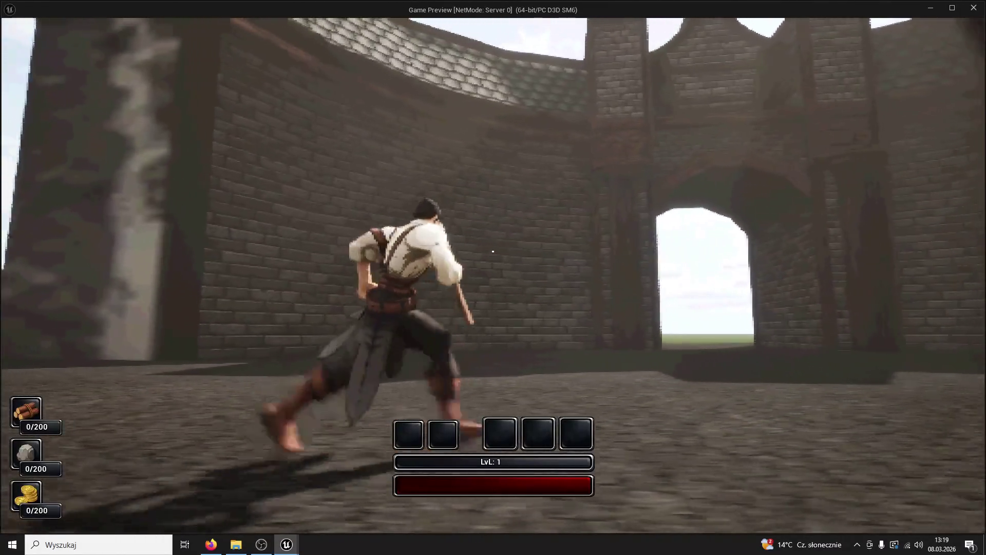
pyautogui.press('Escape')
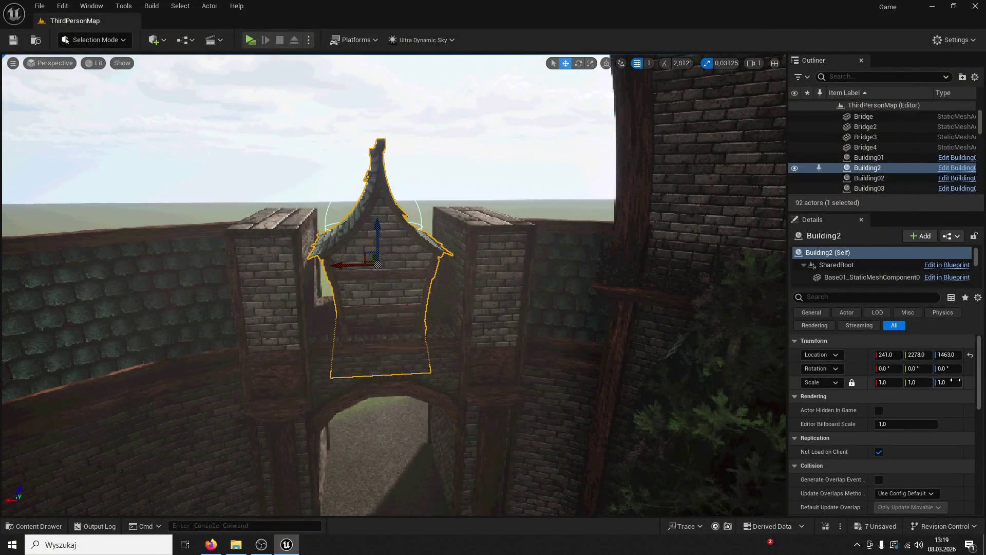
# Rotate Building2 90° on Z, stretch it wider along Y, and play-test again.
pyautogui.click(944, 369)
pyautogui.write('90')
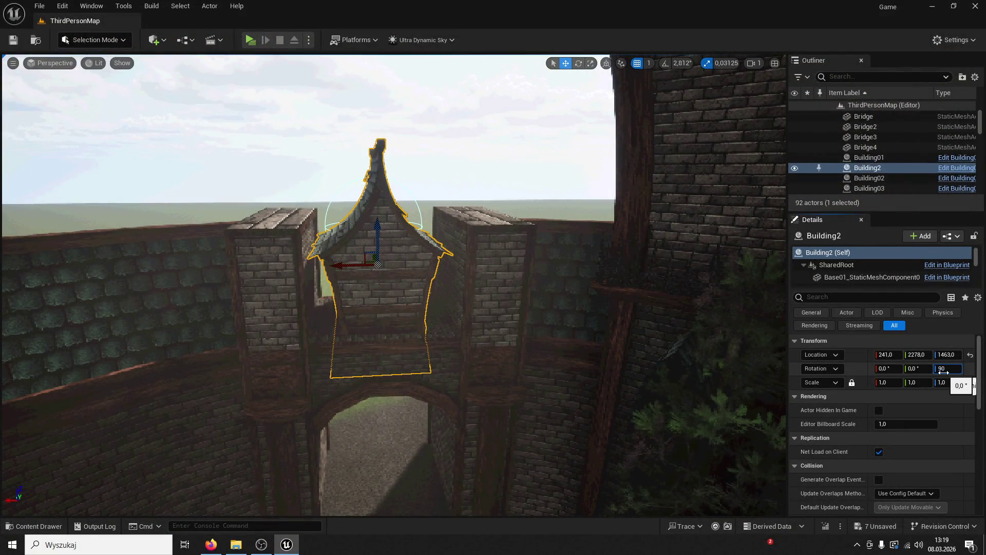
pyautogui.press('Return')
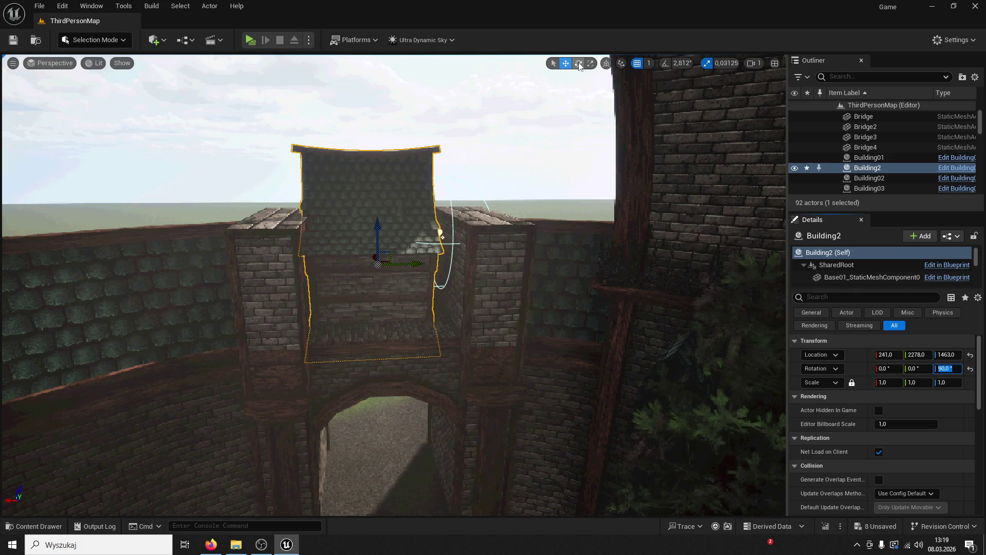
pyautogui.moveTo(426, 264); pyautogui.dragTo(467, 265)
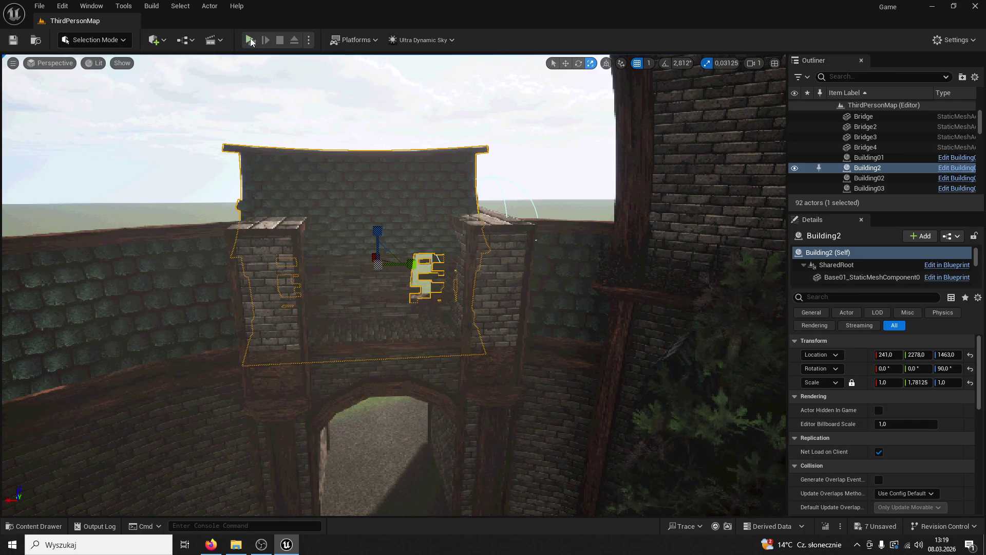
pyautogui.click(250, 40)
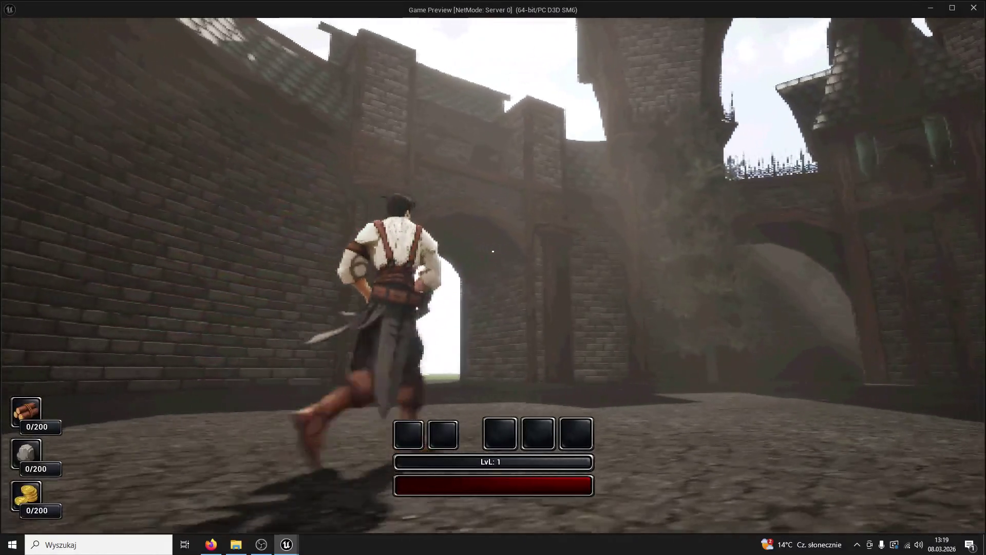
pyautogui.press('w')
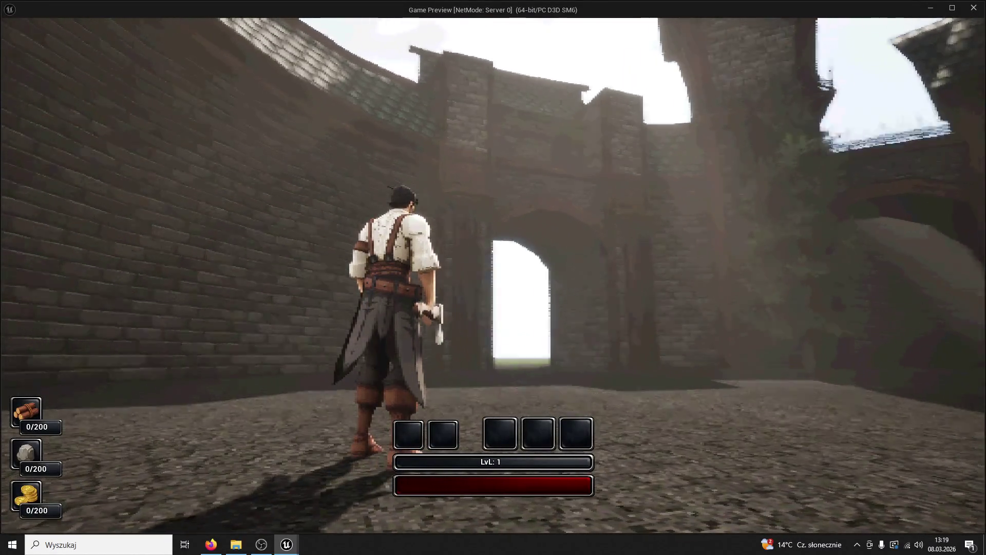
pyautogui.press('Escape')
# Delete Building2, undo for one more play-test, then delete it for good.
pyautogui.press('Delete')
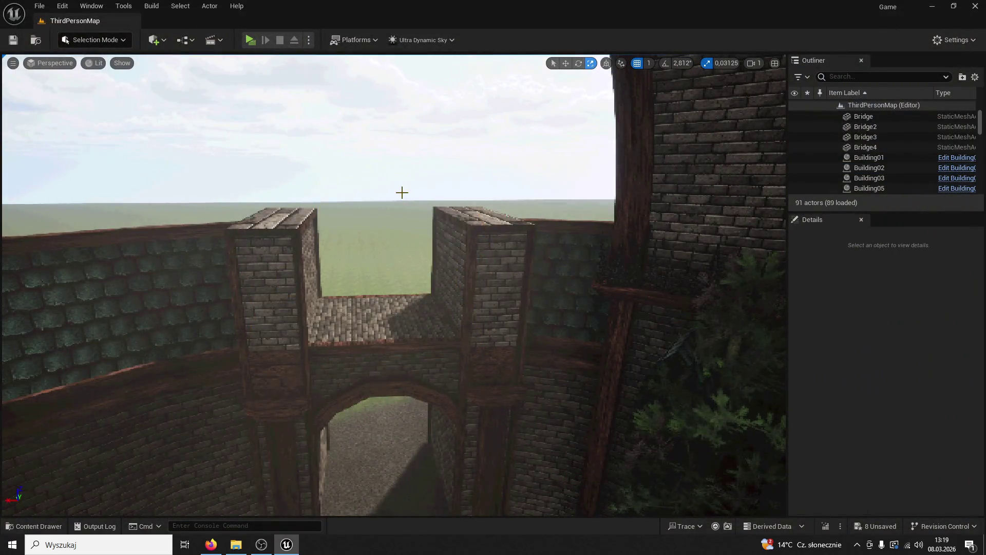
pyautogui.scroll(2, 395, 193)
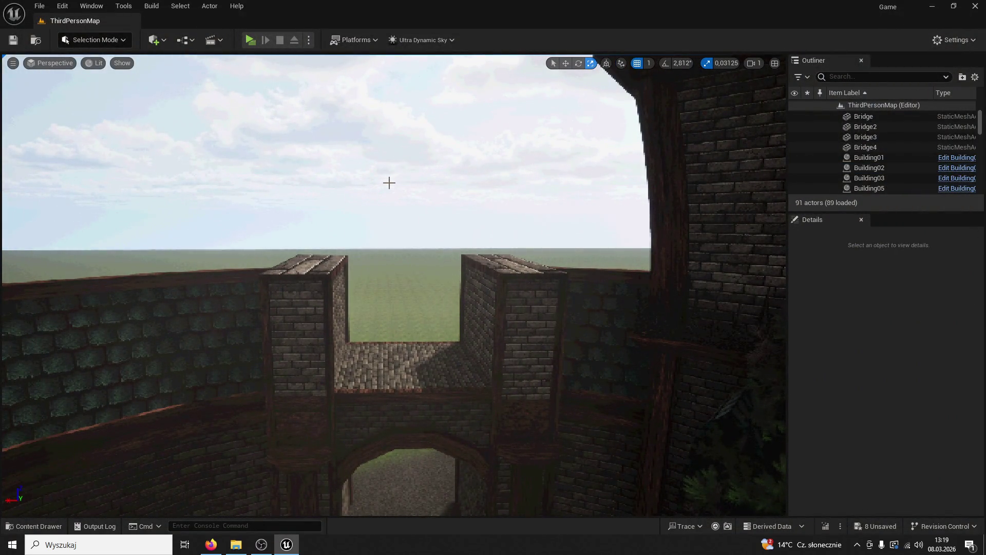
pyautogui.hotkey('ctrl', 'z')
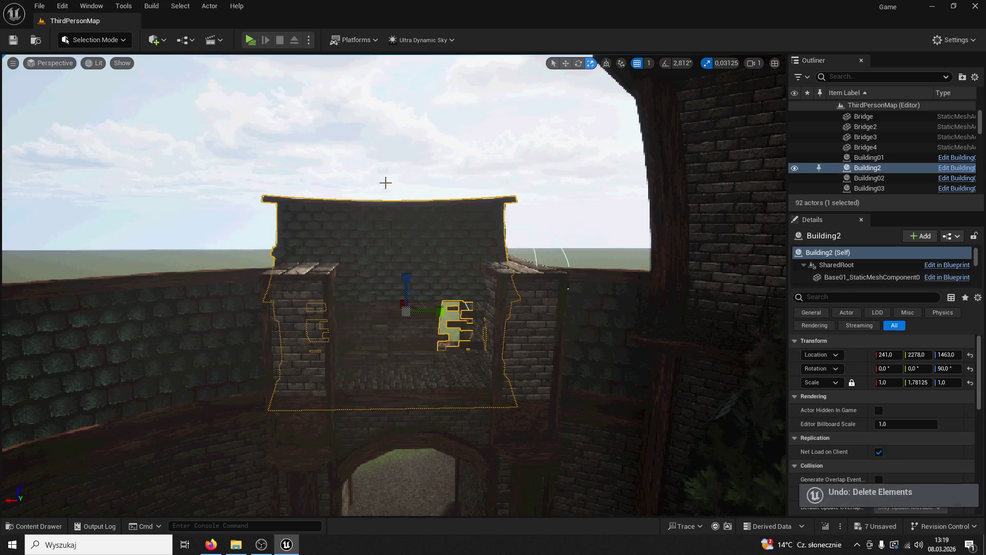
pyautogui.click(258, 41)
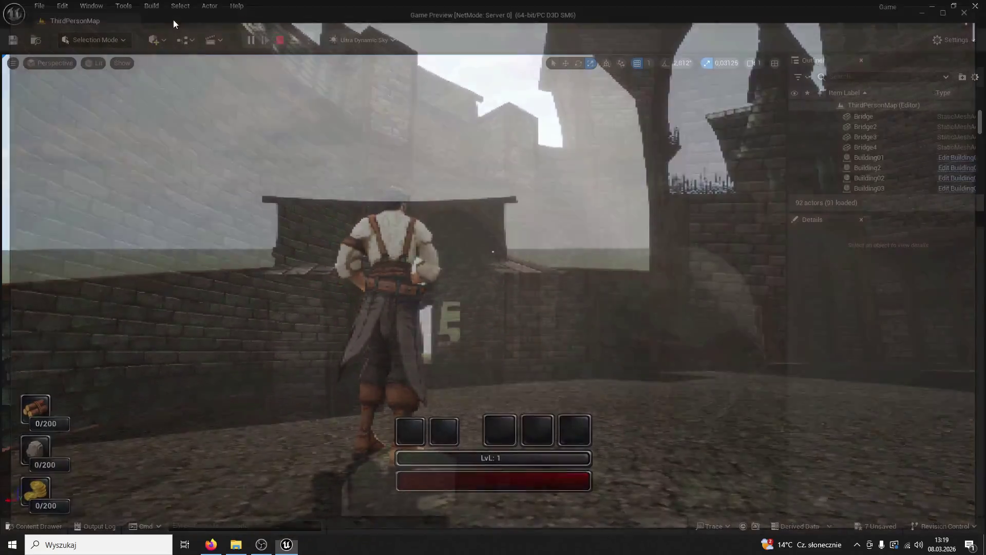
pyautogui.press('Escape')
pyautogui.press('Delete')
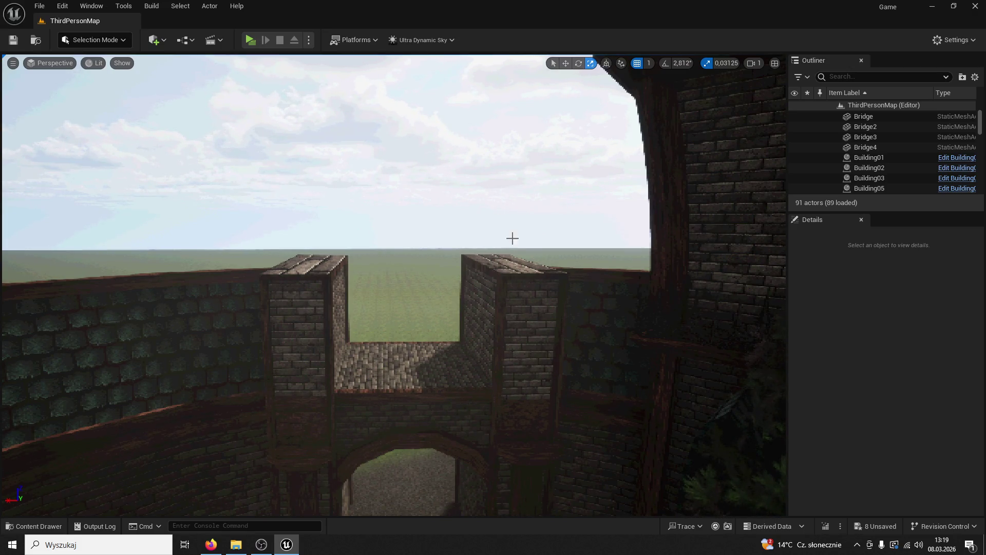
pyautogui.moveTo(585, 289)
pyautogui.mouseDown()
pyautogui.moveTo(575, 241)
pyautogui.moveTo(583, 286)
pyautogui.mouseUp()
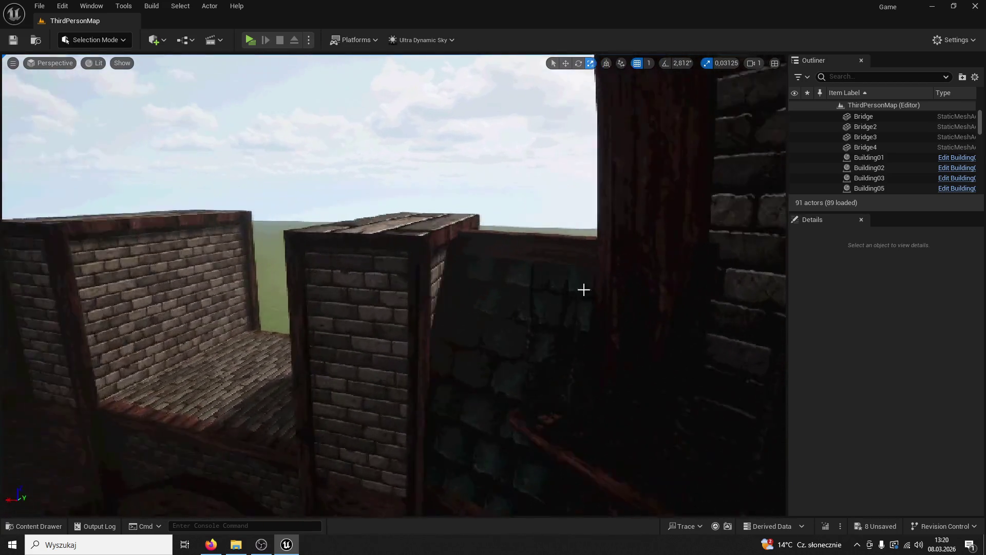
pyautogui.moveTo(460, 304)
pyautogui.mouseDown()
pyautogui.moveTo(149, 467)
pyautogui.moveTo(51, 534)
pyautogui.mouseUp()
pyautogui.click(52, 531)
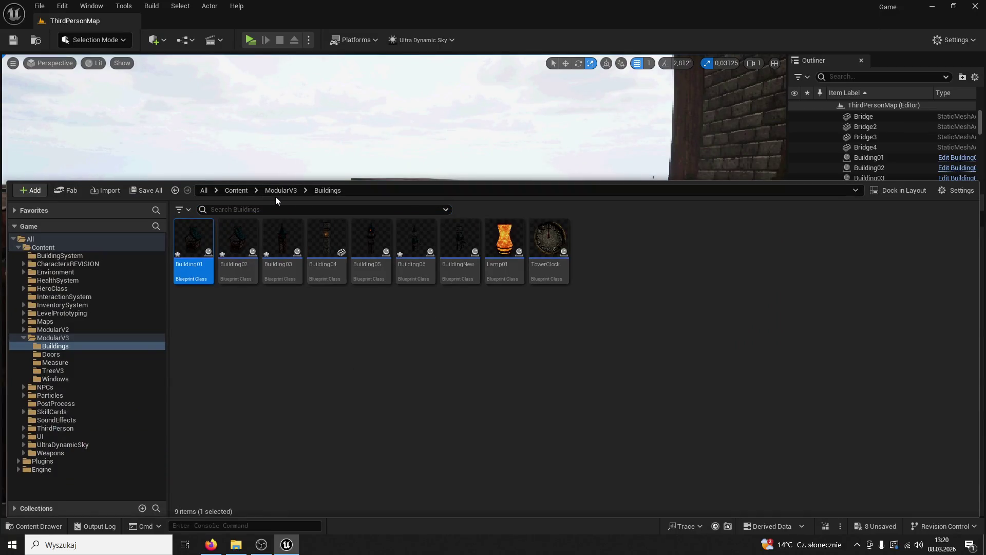
# Search ModularV3 for 'roof' and place Roof01 over the wall at X -184.
pyautogui.click(276, 191)
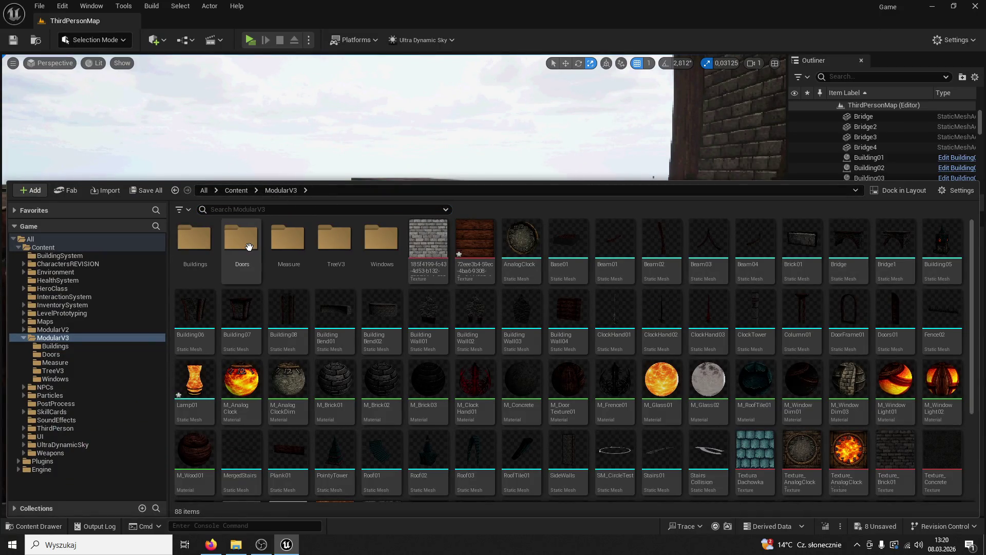
pyautogui.click(241, 241)
pyautogui.click(198, 244)
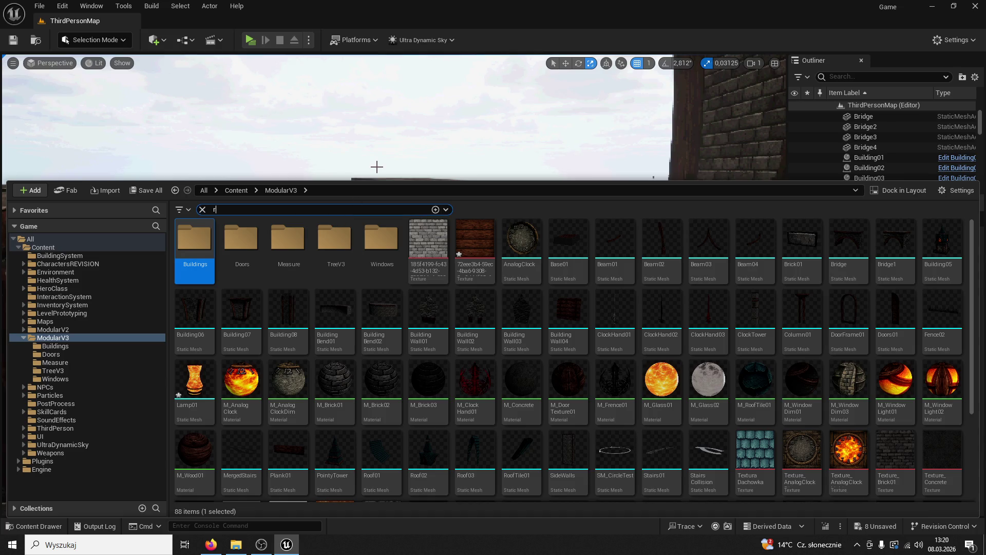
pyautogui.write('oof')
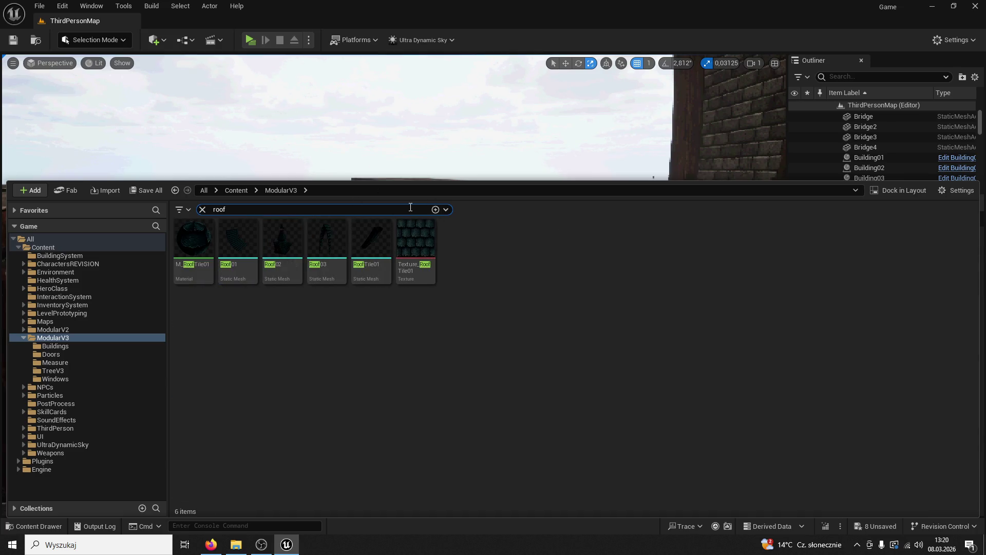
pyautogui.moveTo(241, 250)
pyautogui.mouseDown()
pyautogui.moveTo(314, 109)
pyautogui.moveTo(427, 255)
pyautogui.moveTo(440, 255)
pyautogui.moveTo(446, 205)
pyautogui.moveTo(540, 98)
pyautogui.mouseUp()
pyautogui.moveTo(419, 221)
pyautogui.mouseDown()
pyautogui.moveTo(419, 190)
pyautogui.moveTo(385, 202)
pyautogui.moveTo(421, 226)
pyautogui.moveTo(462, 226)
pyautogui.moveTo(479, 238)
pyautogui.moveTo(488, 213)
pyautogui.moveTo(411, 303)
pyautogui.moveTo(308, 385)
pyautogui.moveTo(125, 502)
pyautogui.mouseUp()
pyautogui.scroll(6, 478, 214)
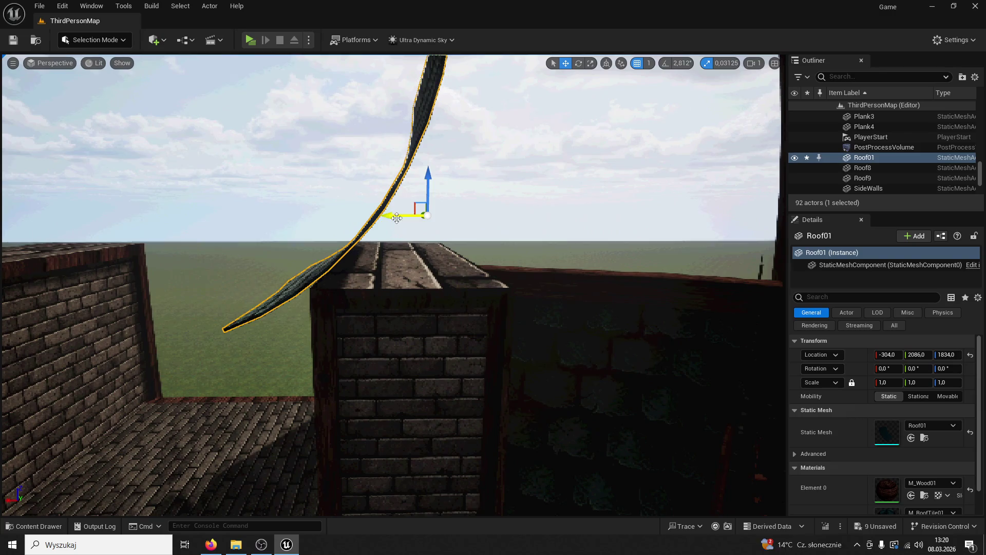
pyautogui.moveTo(396, 218); pyautogui.dragTo(217, 351)
# Search for roof across all Content and delete the placed Roof01.
pyautogui.click(38, 526)
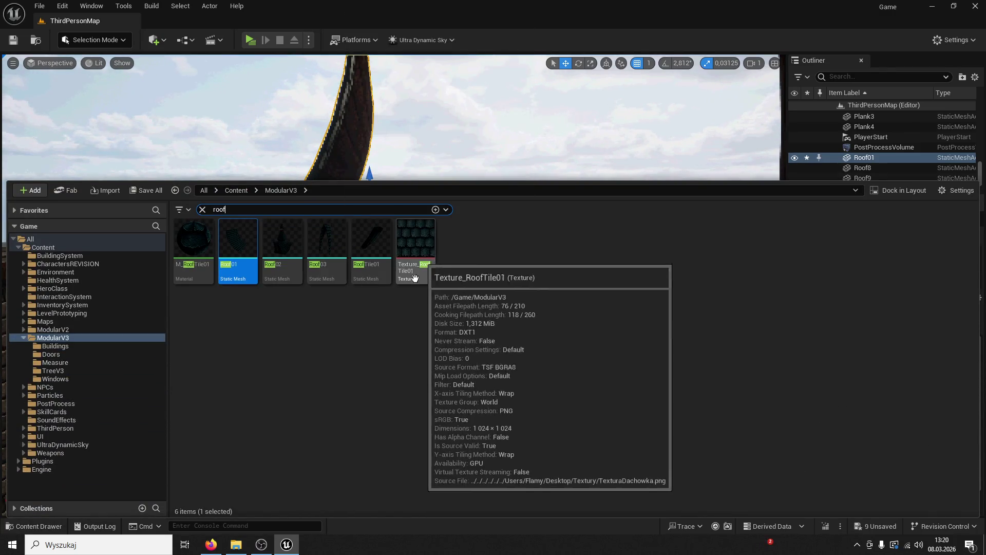
pyautogui.click(457, 256)
pyautogui.click(235, 190)
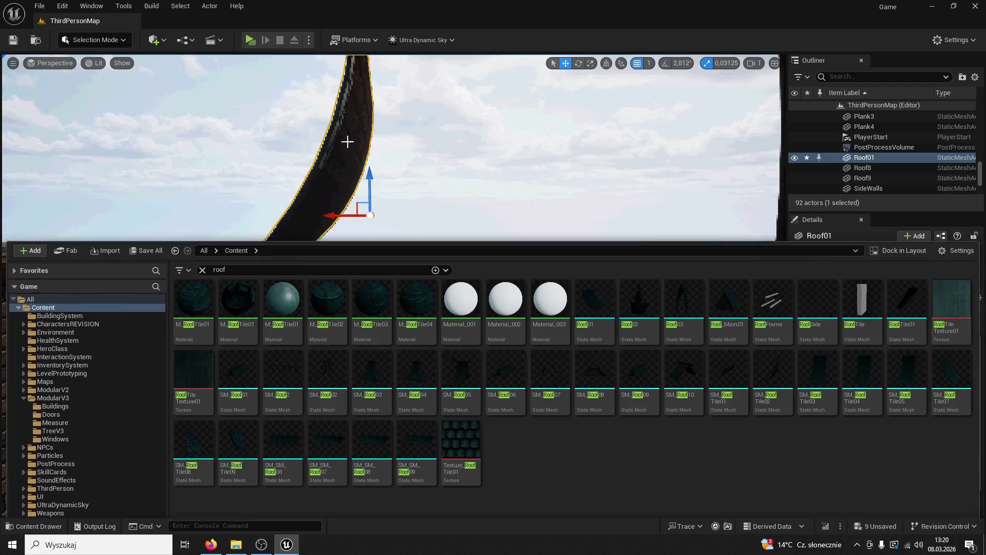
pyautogui.click(345, 141)
pyautogui.press('Delete')
# Place Roof_Main01 beside the gatehouse tower and scale it to 0.805.
pyautogui.hotkey('ctrl', 'space')
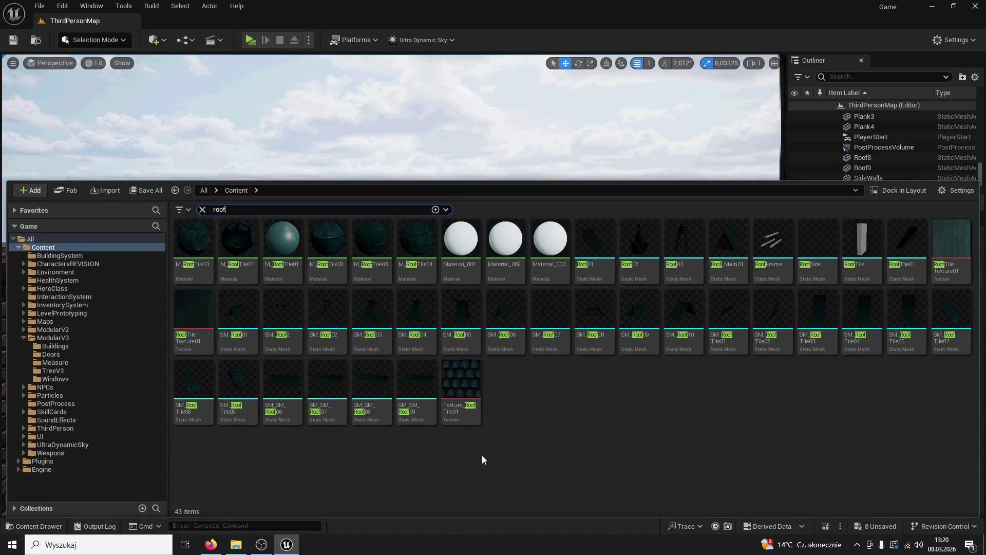
pyautogui.moveTo(689, 204)
pyautogui.mouseDown()
pyautogui.moveTo(463, 170)
pyautogui.moveTo(391, 185)
pyautogui.moveTo(359, 149)
pyautogui.mouseUp()
pyautogui.press('f')
pyautogui.moveTo(874, 382)
pyautogui.mouseDown()
pyautogui.moveTo(826, 382)
pyautogui.moveTo(865, 382)
pyautogui.mouseUp()
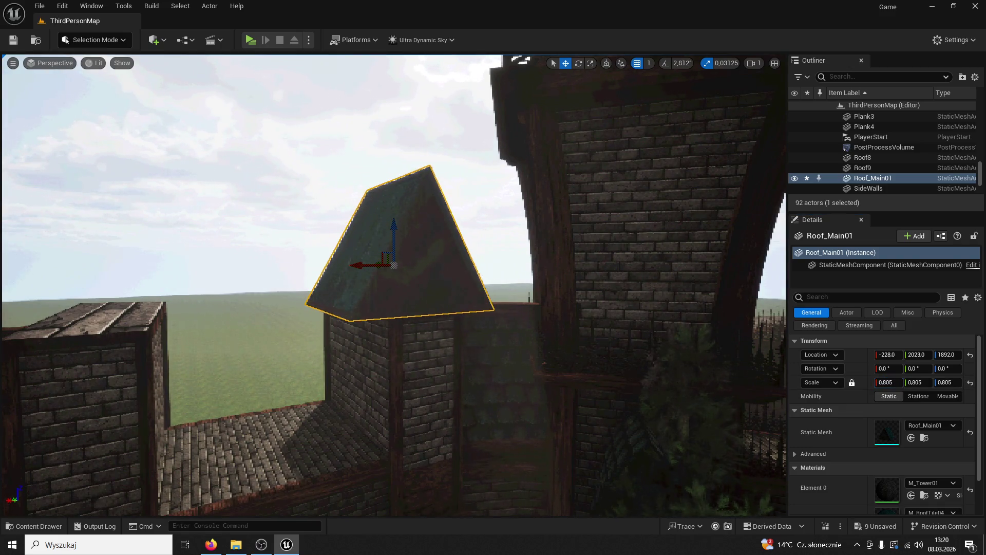
pyautogui.scroll(5, 395, 285)
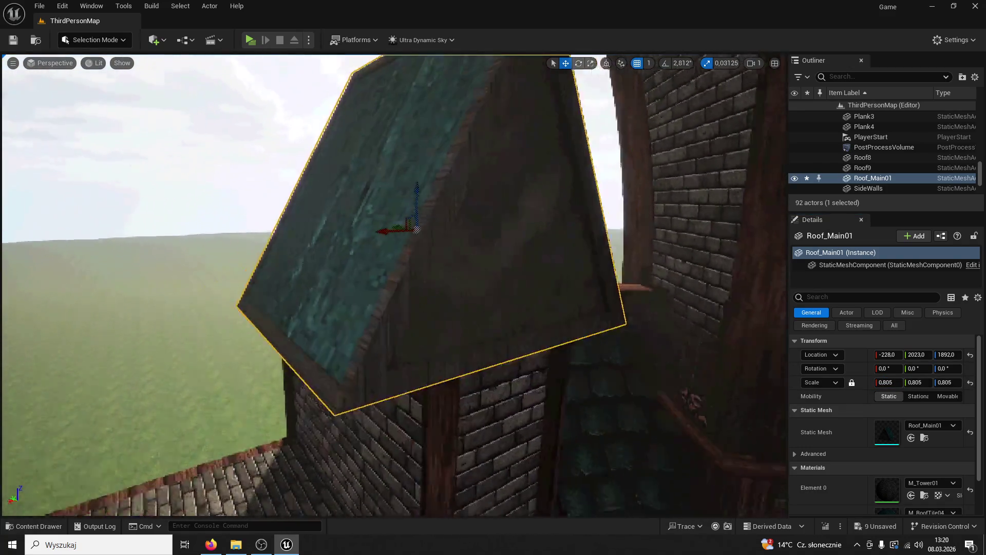
pyautogui.moveTo(394, 285)
pyautogui.mouseDown()
pyautogui.moveTo(309, 290)
pyautogui.moveTo(553, 325)
pyautogui.mouseUp()
pyautogui.moveTo(521, 185)
pyautogui.mouseDown()
pyautogui.moveTo(352, 202)
pyautogui.moveTo(372, 154)
pyautogui.moveTo(351, 288)
pyautogui.mouseUp()
# Add a Roof02 piece nearby, then undo the placed roof pieces.
pyautogui.click(53, 527)
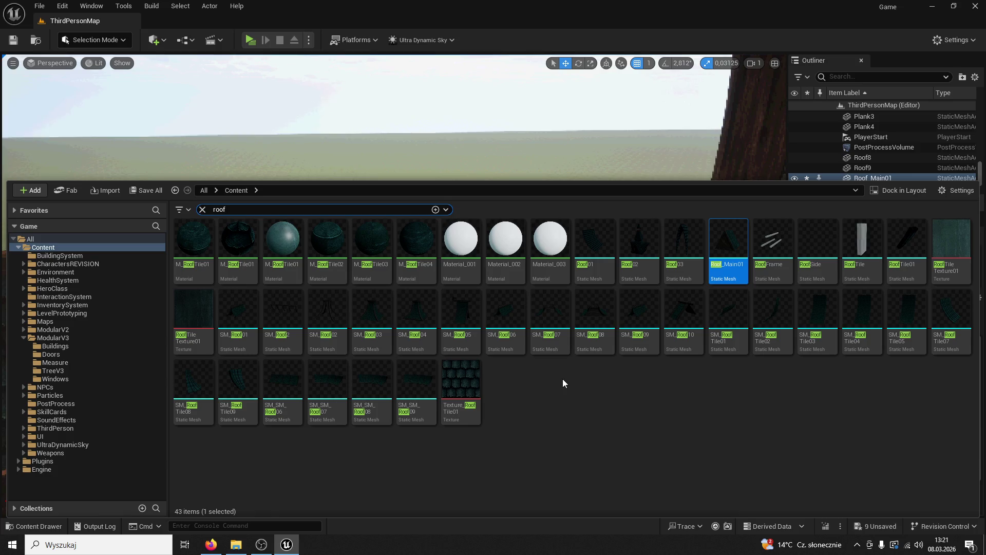
pyautogui.moveTo(634, 247)
pyautogui.mouseDown()
pyautogui.moveTo(367, 313)
pyautogui.moveTo(385, 322)
pyautogui.moveTo(375, 324)
pyautogui.mouseUp()
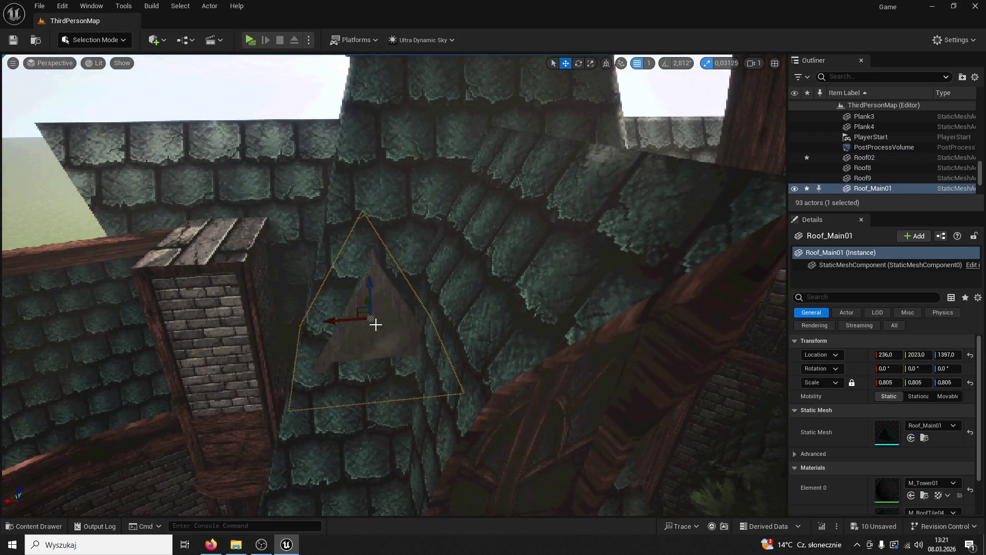
pyautogui.hotkey('ctrl', 'z')
pyautogui.hotkey('ctrl', 'z')
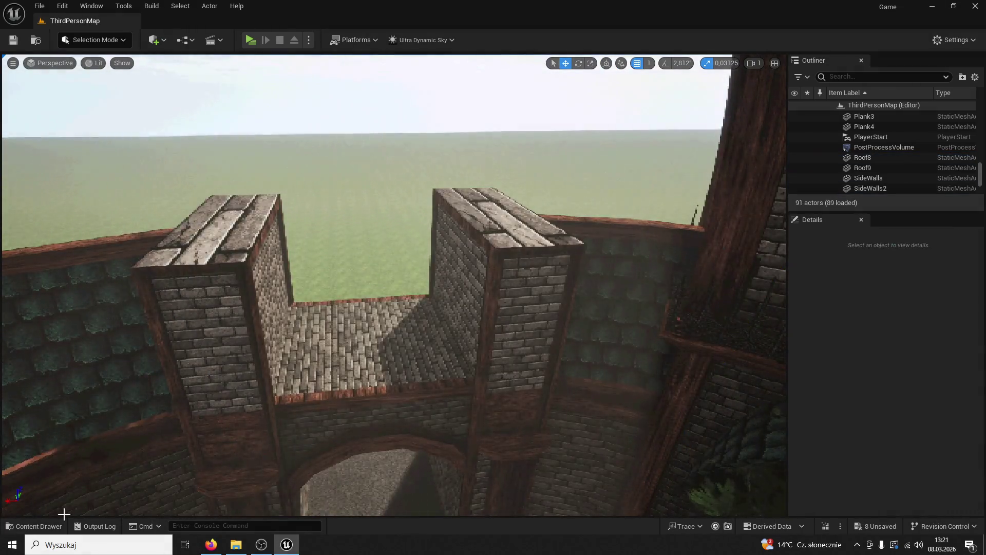
# Place SM_SM_Roof06 at 180° Z rotation and 0.4475 scale between the pillars, then play-test.
pyautogui.hotkey('ctrl', 'space')
pyautogui.click(282, 383)
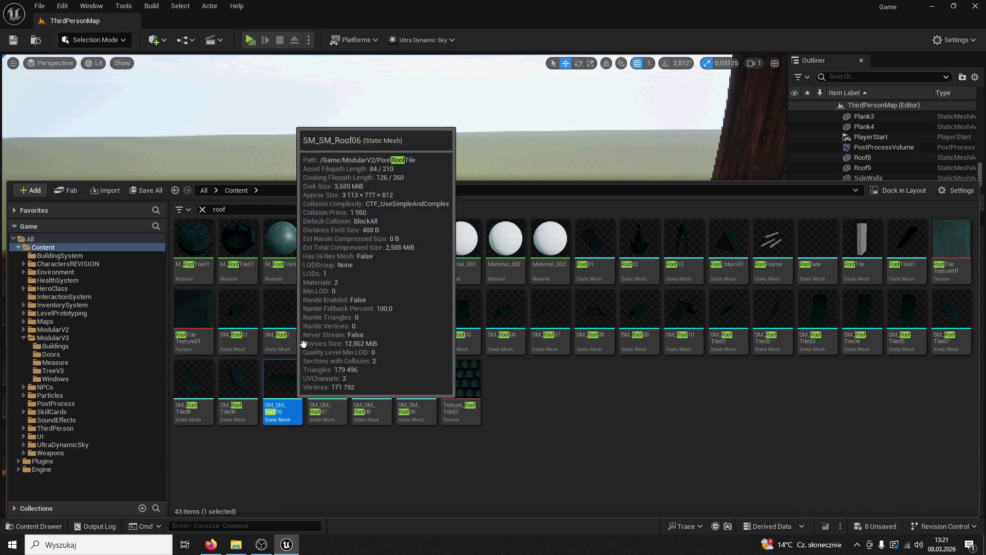
pyautogui.moveTo(278, 404)
pyautogui.mouseDown()
pyautogui.moveTo(229, 125)
pyautogui.moveTo(312, 359)
pyautogui.mouseUp()
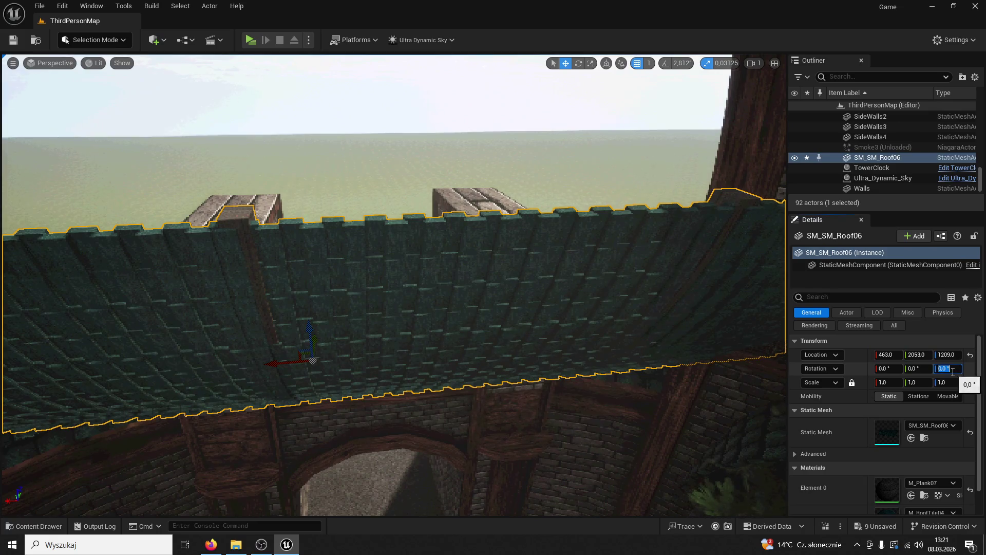
pyautogui.write('180')
pyautogui.press('Return')
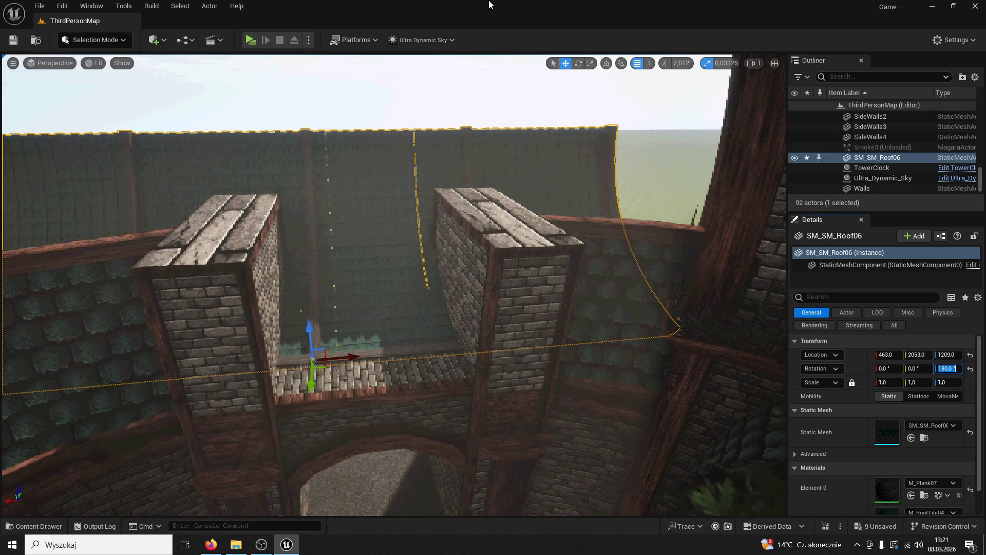
pyautogui.moveTo(311, 382); pyautogui.dragTo(314, 503)
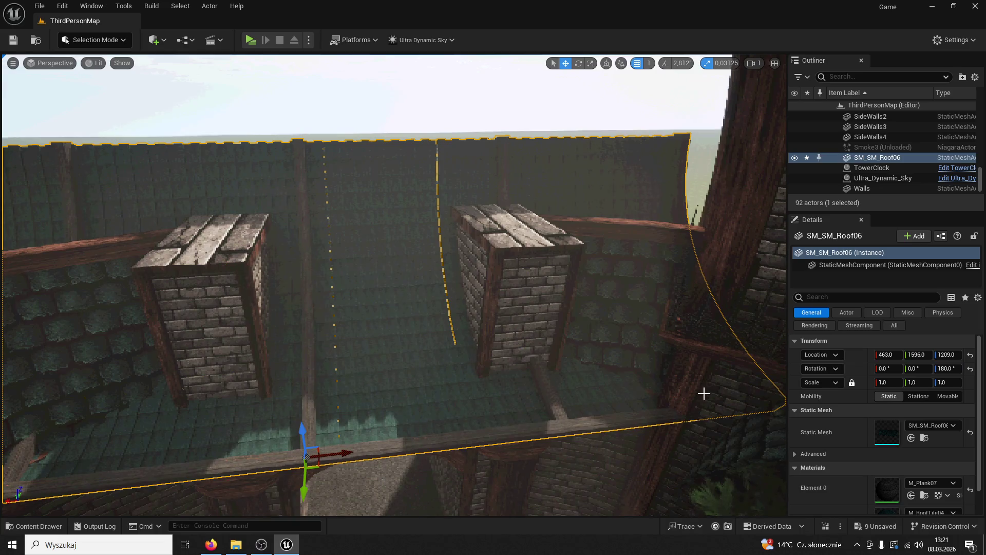
pyautogui.moveTo(852, 388); pyautogui.dragTo(746, 384)
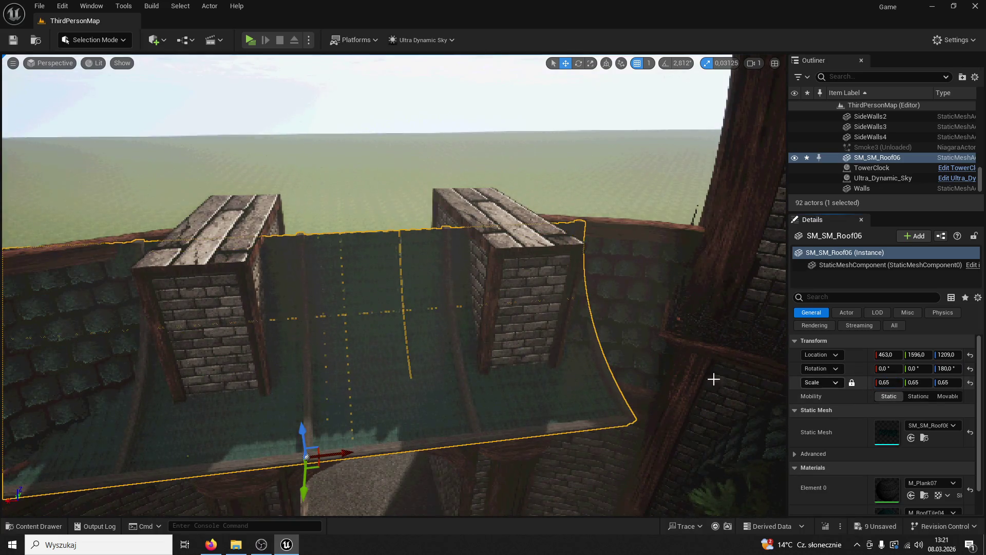
pyautogui.moveTo(899, 382); pyautogui.dragTo(849, 384)
pyautogui.moveTo(356, 448)
pyautogui.mouseDown()
pyautogui.moveTo(426, 445)
pyautogui.moveTo(417, 459)
pyautogui.moveTo(398, 419)
pyautogui.mouseUp()
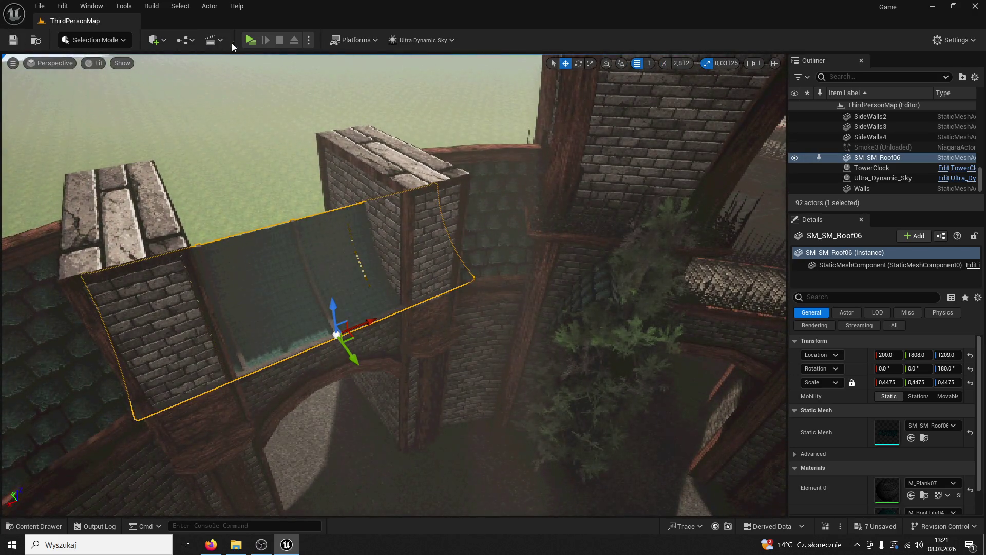
pyautogui.click(249, 41)
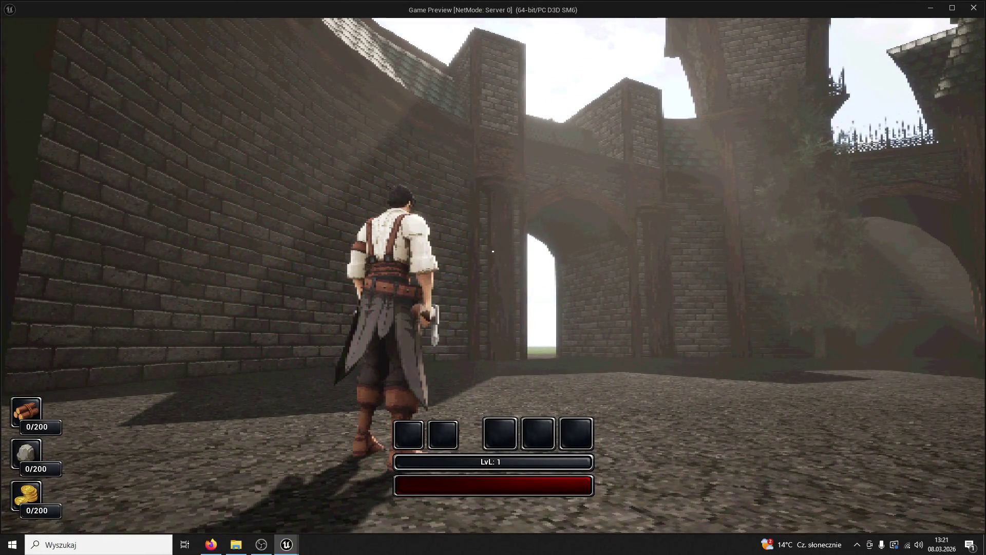
# Slide the gatehouse roof closer along Y, play-test, and undo the move.
pyautogui.press('w')
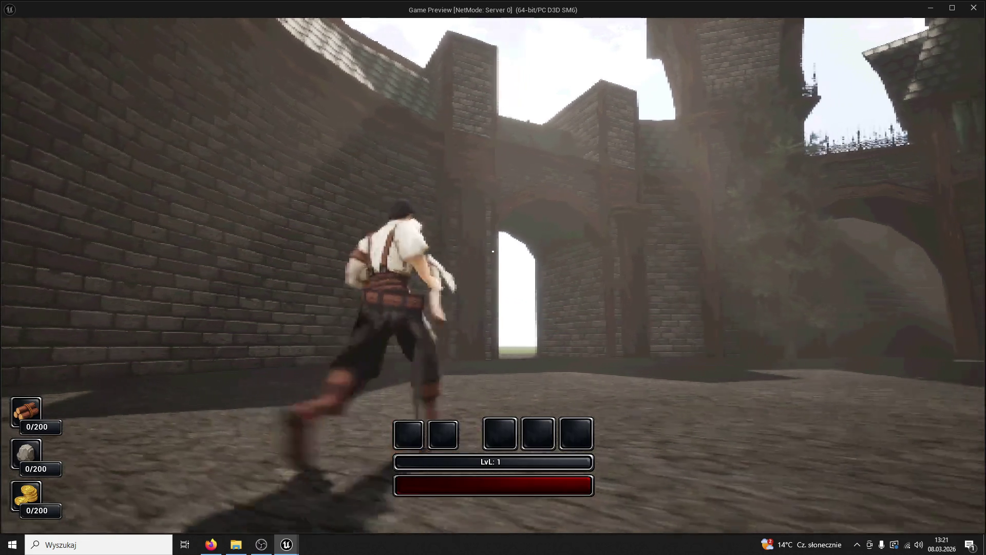
pyautogui.press('Escape')
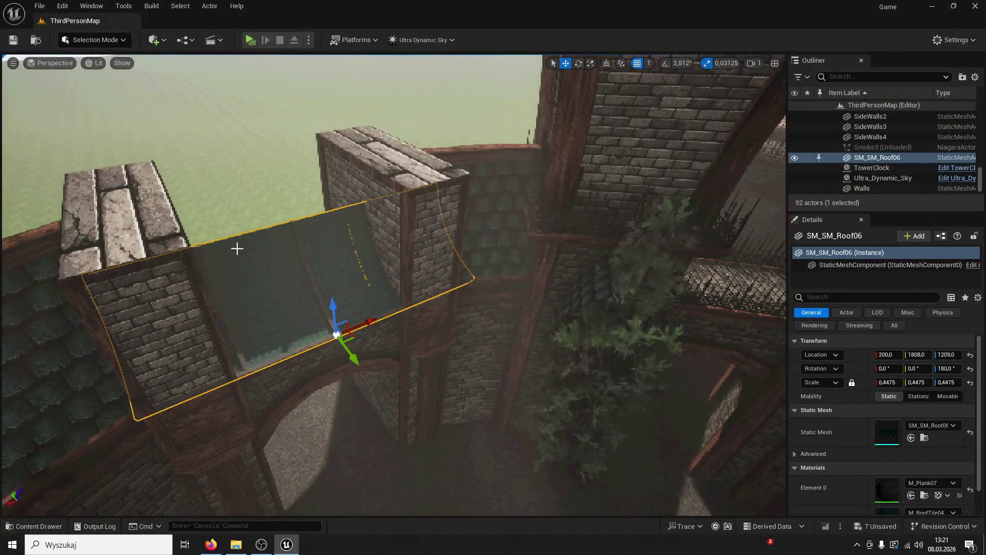
pyautogui.moveTo(346, 343)
pyautogui.mouseDown()
pyautogui.moveTo(287, 288)
pyautogui.moveTo(1, 133)
pyautogui.mouseUp()
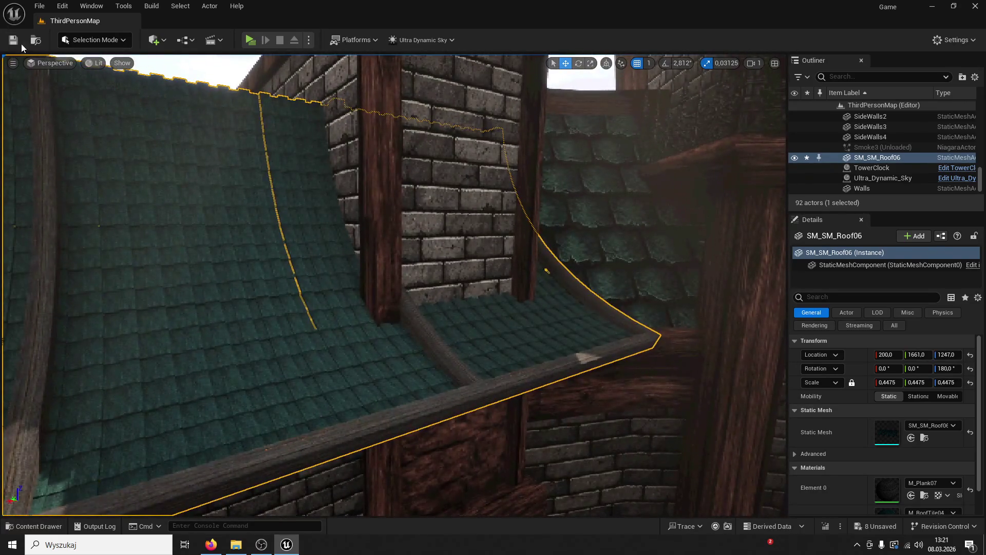
pyautogui.click(248, 42)
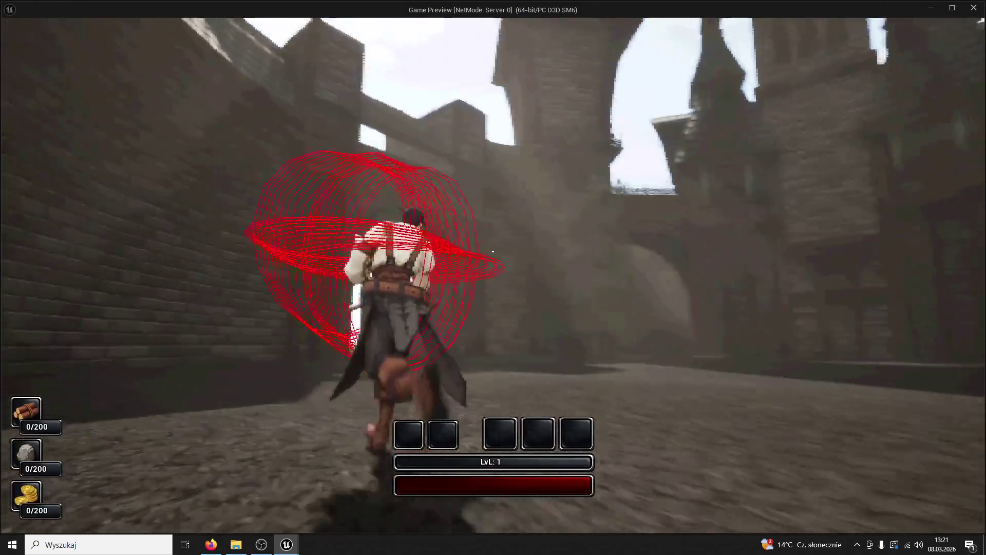
pyautogui.press('w')
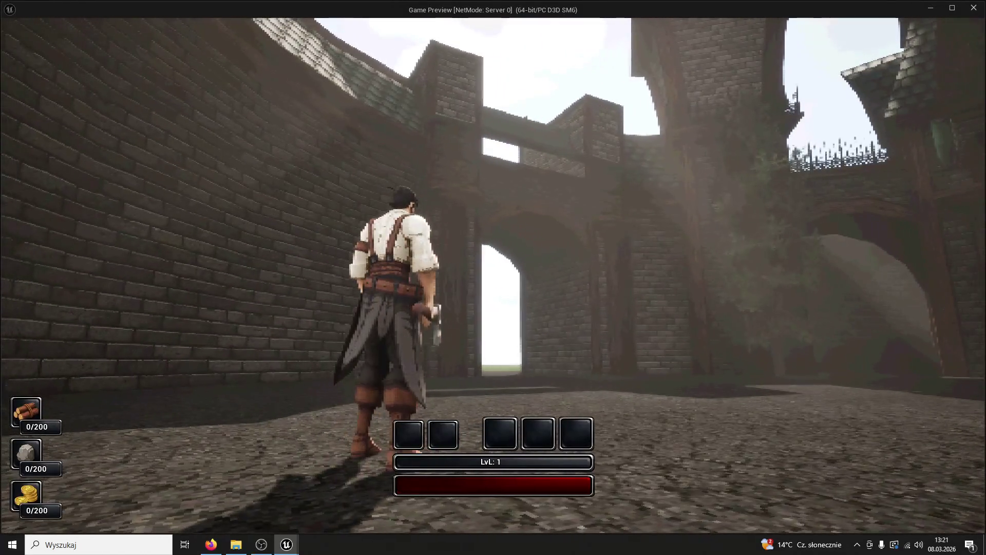
pyautogui.press('Escape')
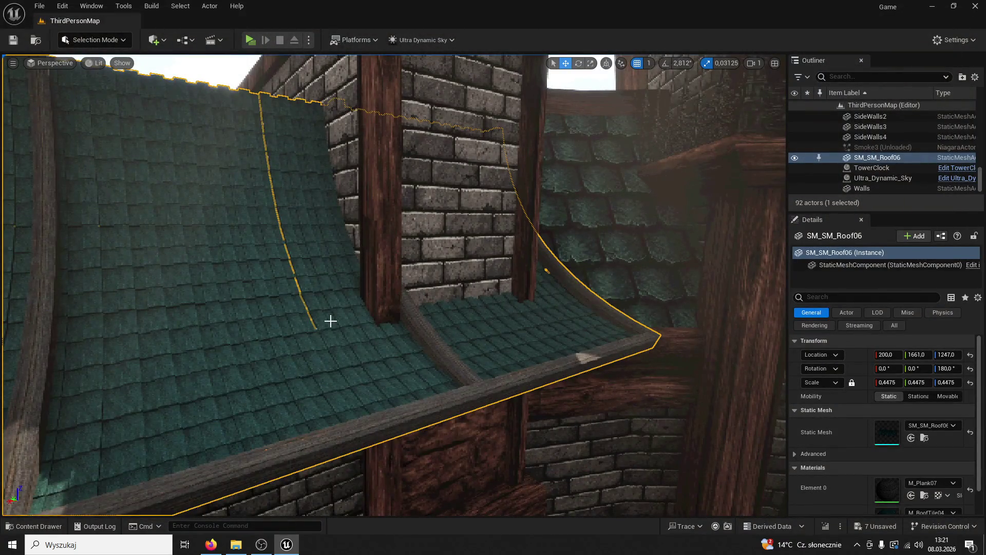
pyautogui.hotkey('ctrl', 'z')
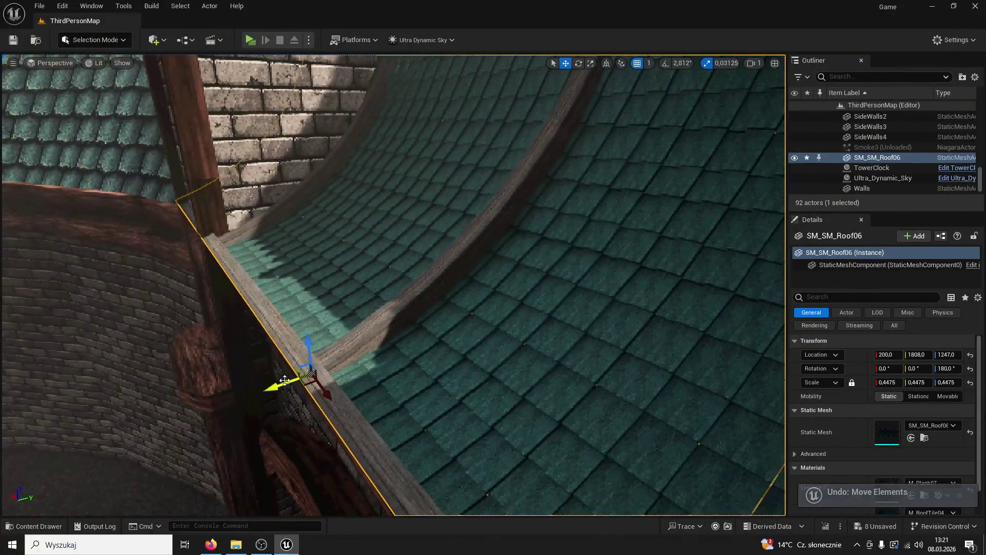
# Nudge the roof slightly along Y and play-test again.
pyautogui.moveTo(316, 351)
pyautogui.mouseDown()
pyautogui.moveTo(298, 323)
pyautogui.moveTo(236, 345)
pyautogui.mouseUp()
pyautogui.moveTo(329, 214); pyautogui.dragTo(314, 215)
pyautogui.moveTo(462, 246)
pyautogui.mouseDown()
pyautogui.moveTo(473, 165)
pyautogui.moveTo(447, 172)
pyautogui.mouseUp()
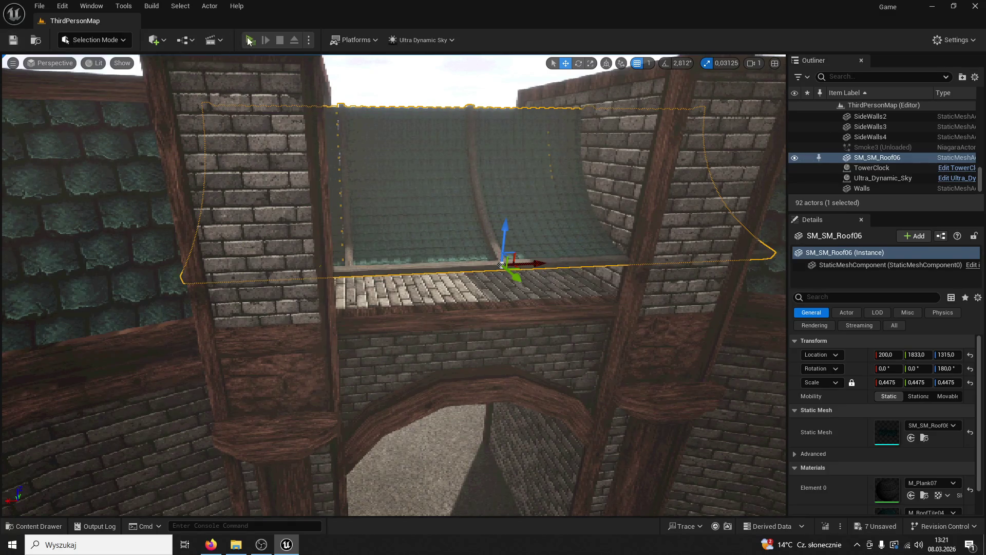
pyautogui.click(249, 39)
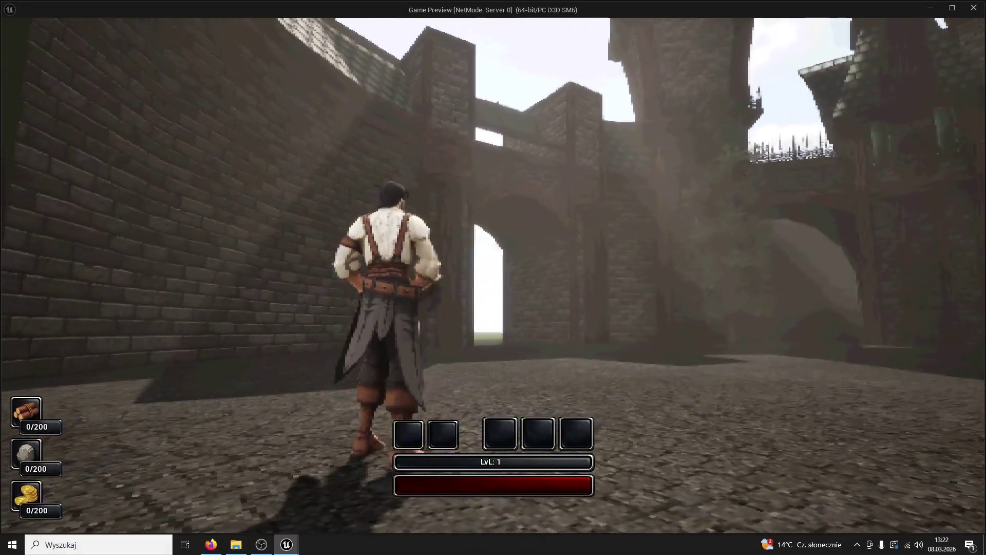
pyautogui.press('Escape')
# Lower the roof onto the wall walk and stretch its Z scale to 0.65625, play-testing each change.
pyautogui.moveTo(505, 226); pyautogui.dragTo(491, 272)
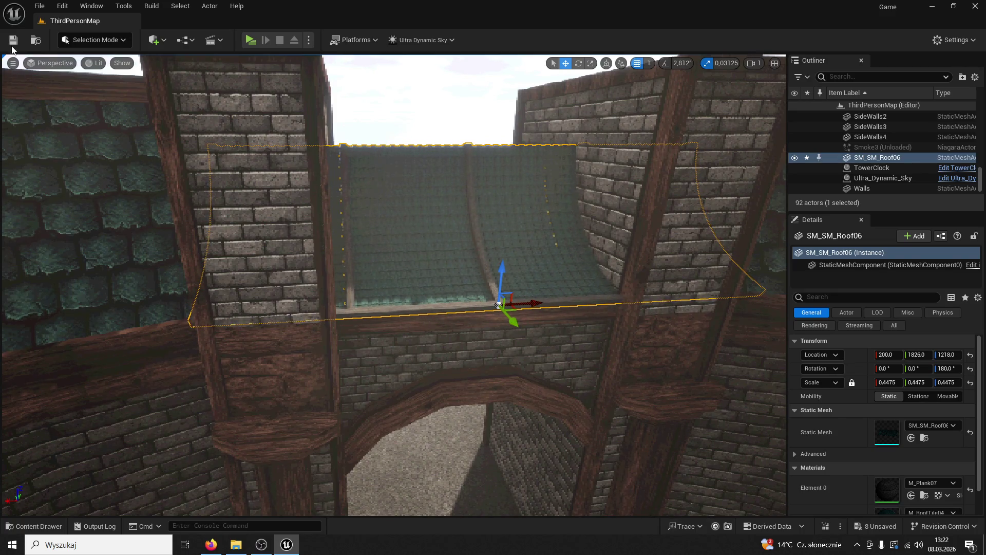
pyautogui.click(245, 36)
pyautogui.press('Escape')
pyautogui.moveTo(497, 274); pyautogui.dragTo(497, 231)
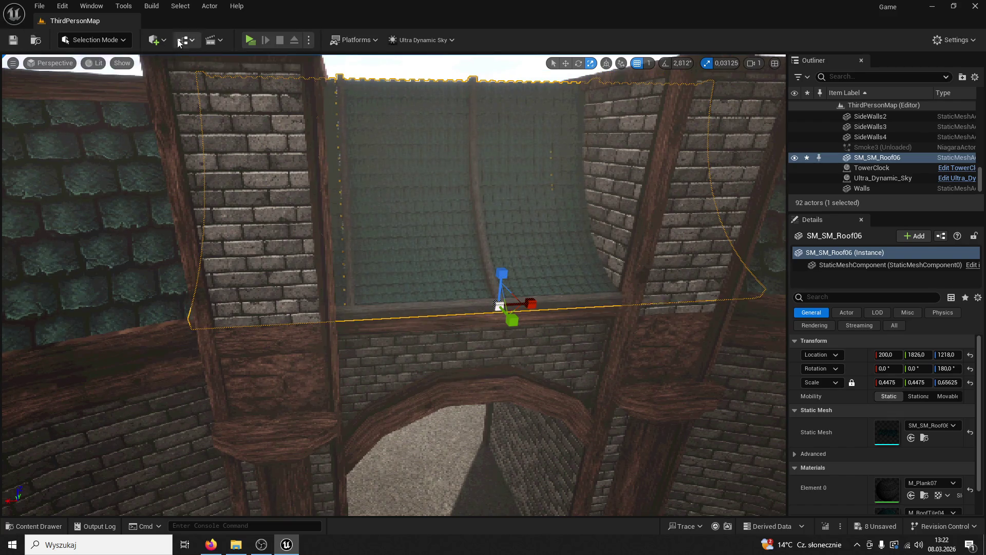
pyautogui.click(250, 40)
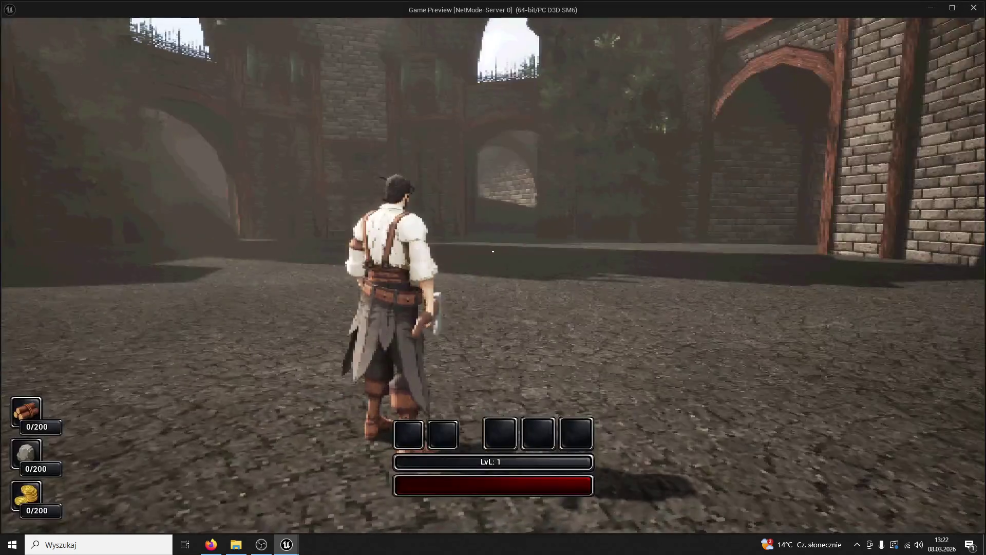
pyautogui.press('w')
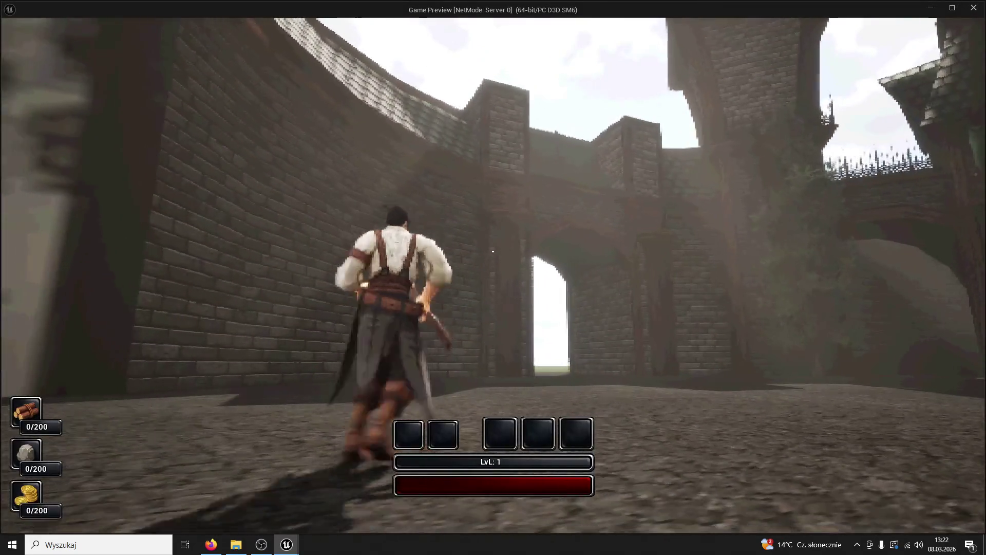
pyautogui.press('Escape')
# Place the SM_Roof05 spire piece and try Z rotations of 90° and -90°.
pyautogui.click(48, 526)
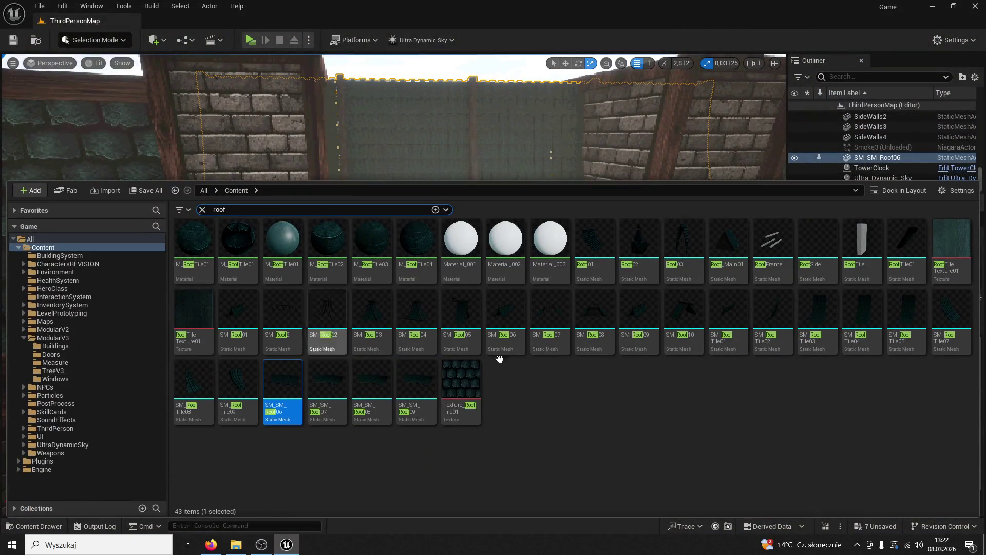
pyautogui.moveTo(468, 313)
pyautogui.mouseDown()
pyautogui.moveTo(460, 125)
pyautogui.moveTo(435, 114)
pyautogui.moveTo(540, 266)
pyautogui.mouseUp()
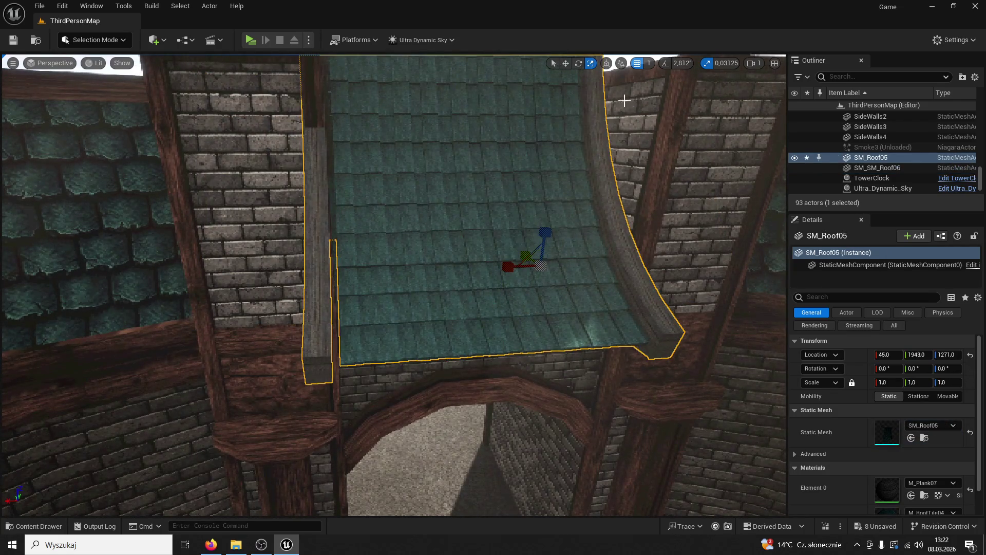
pyautogui.click(578, 62)
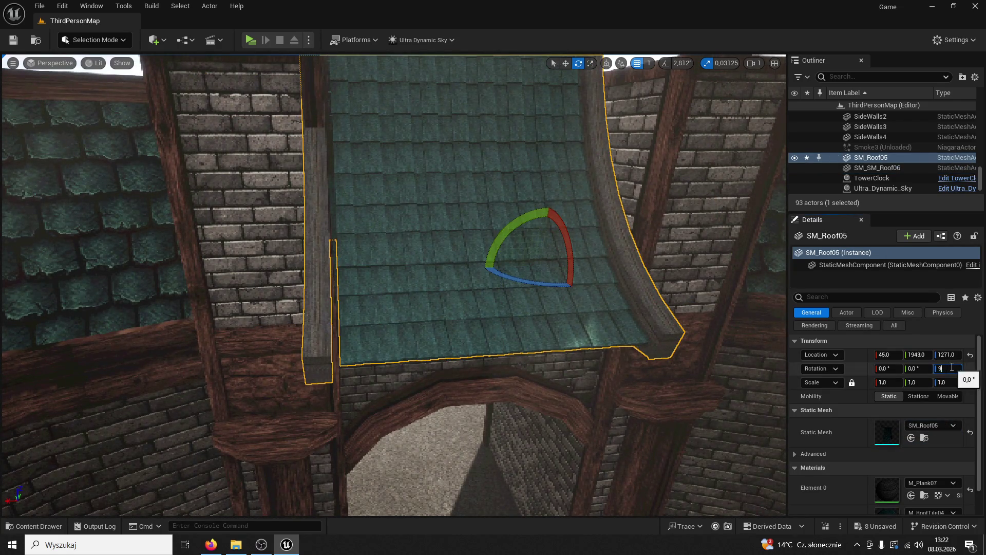
pyautogui.write('0')
pyautogui.press('Return')
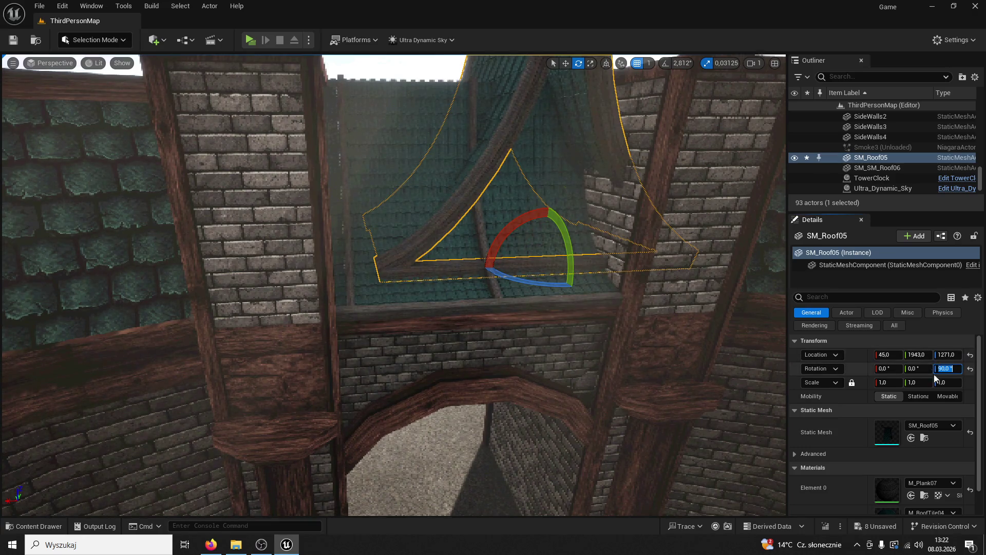
pyautogui.write('-')
pyautogui.press('Return')
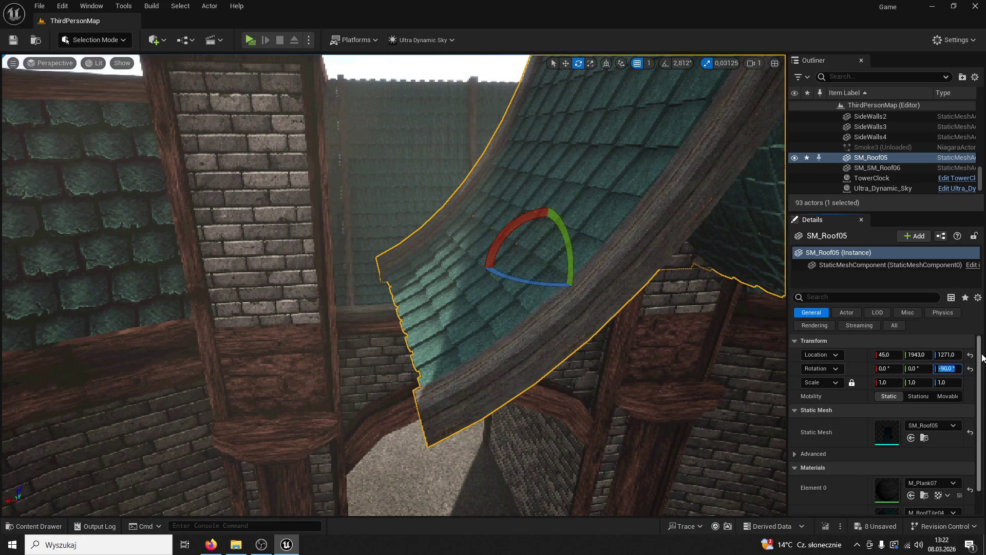
pyautogui.click(569, 63)
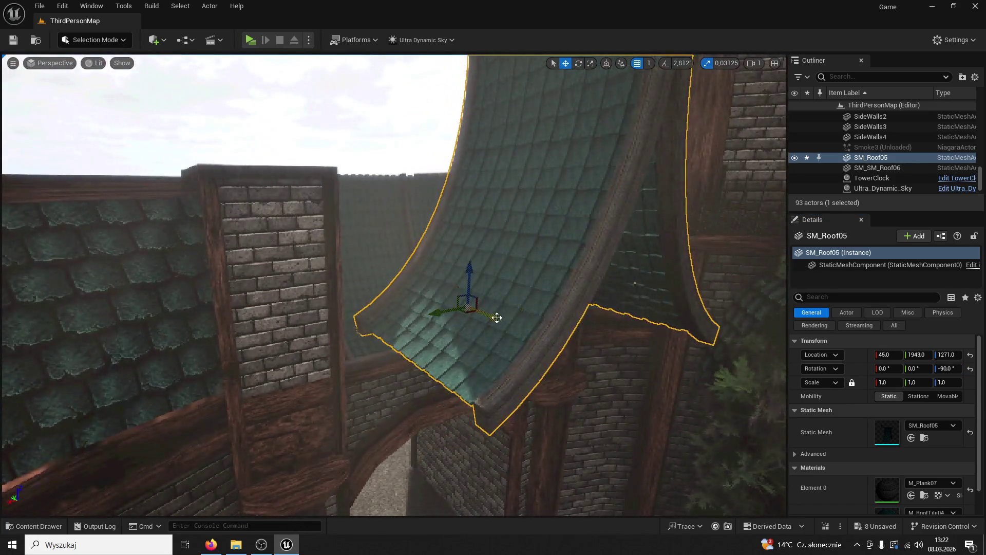
# Turn the spire to 90° and position it beside the gatehouse.
pyautogui.moveTo(497, 318); pyautogui.dragTo(395, 280)
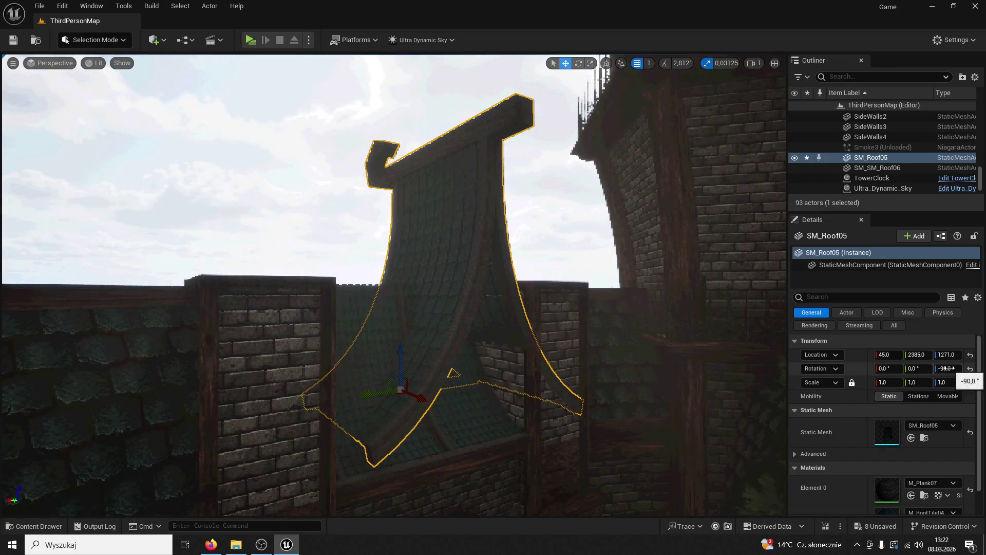
pyautogui.write('90')
pyautogui.press('Return')
pyautogui.moveTo(383, 380); pyautogui.dragTo(451, 452)
pyautogui.moveTo(499, 423); pyautogui.dragTo(477, 431)
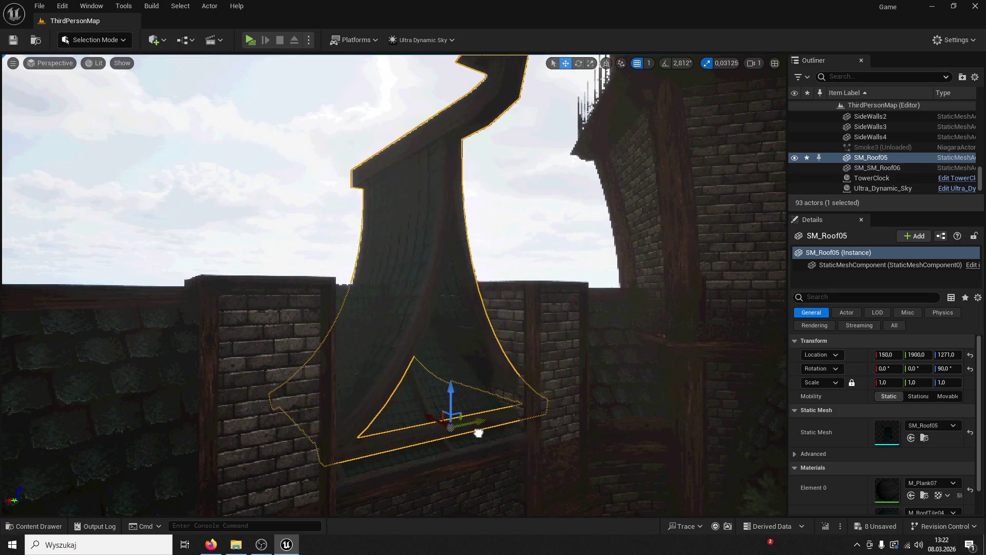
pyautogui.click(491, 424)
pyautogui.hotkey('ctrl', 'z')
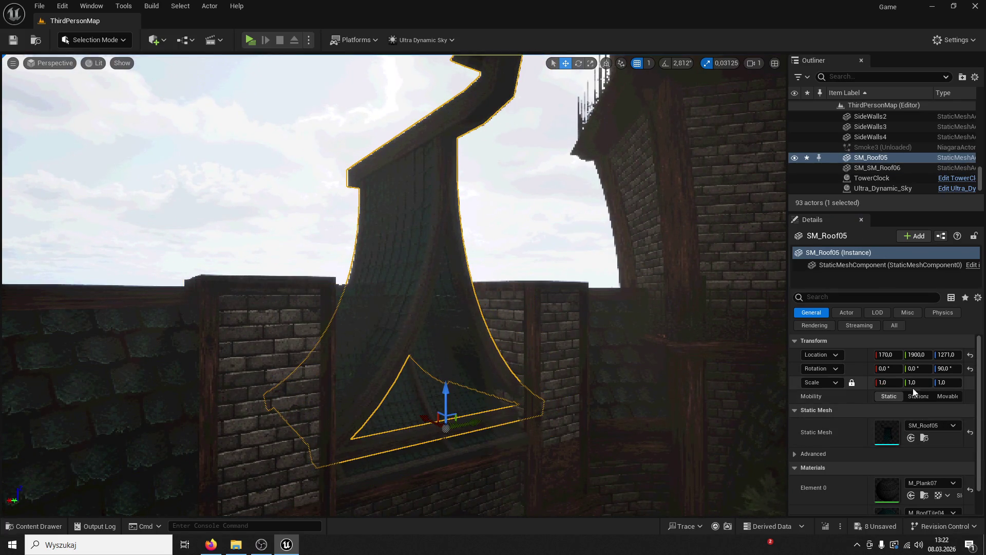
# Add smaller spire copies at Z 1703 and X 712 flanking it, then play-test.
pyautogui.hotkey('ctrl', 'z')
pyautogui.press('f')
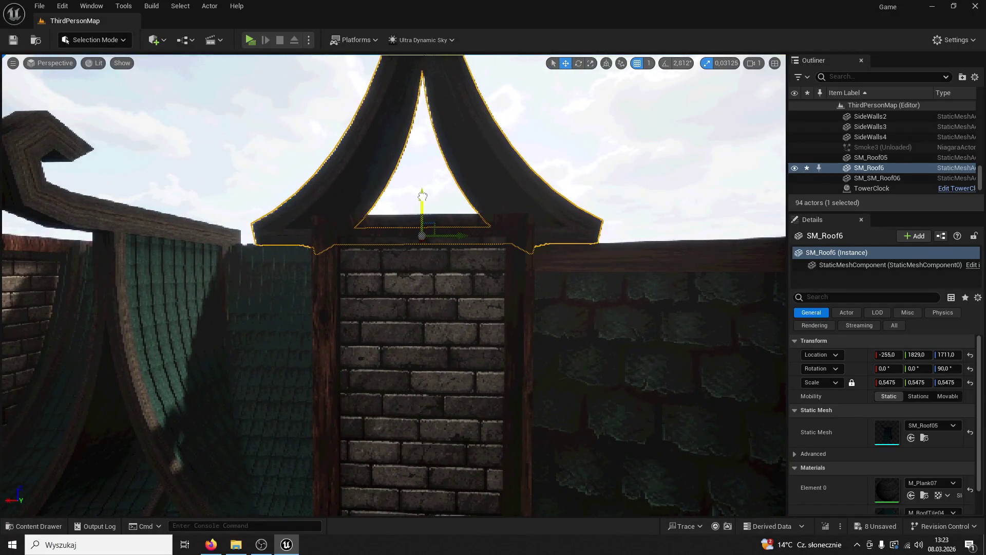
pyautogui.hotkey('ctrl', 'z')
pyautogui.press('f')
pyautogui.moveTo(515, 260); pyautogui.dragTo(176, 256)
pyautogui.press('f')
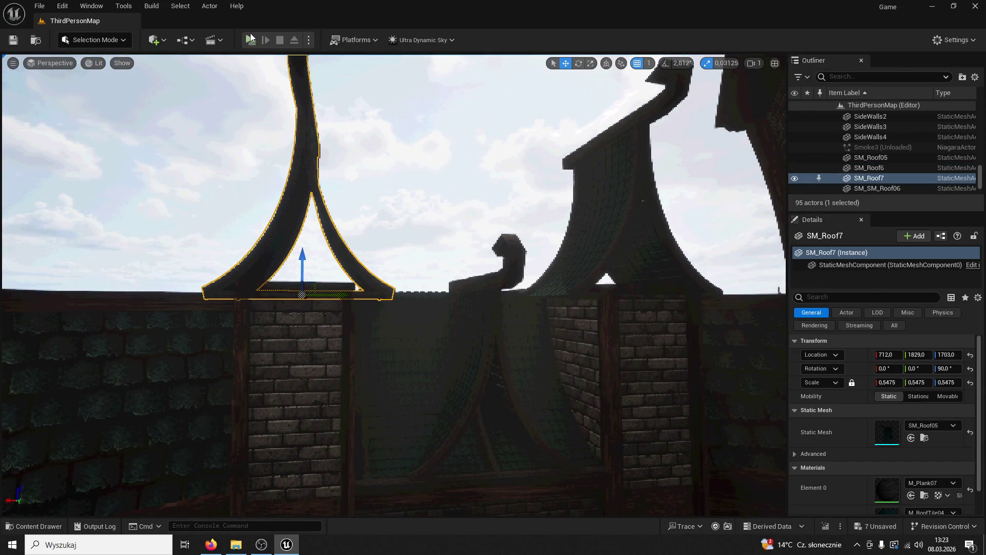
pyautogui.click(251, 38)
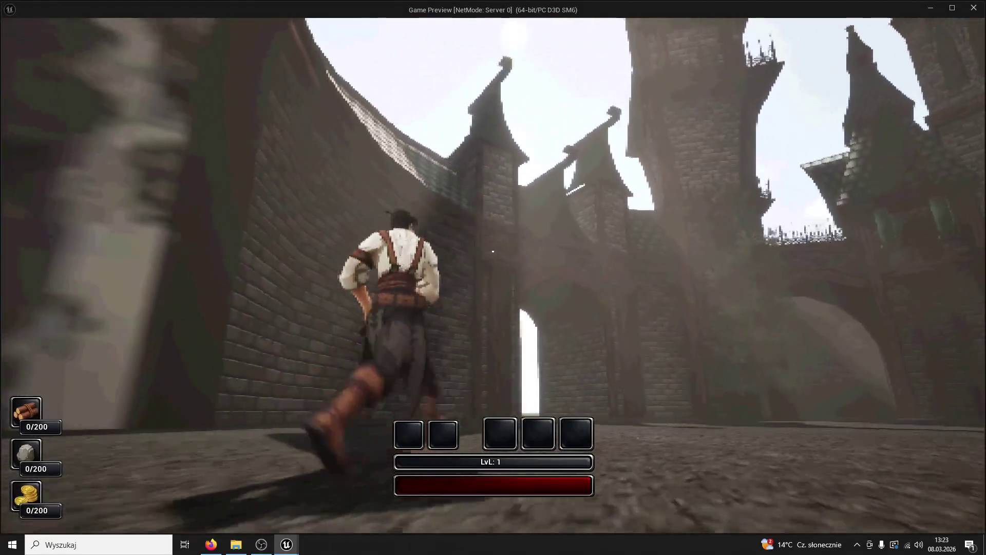
# End the play-test, remove the SM_Roof7 spire copy, and reopen the 'roof' search results.
pyautogui.press('w')
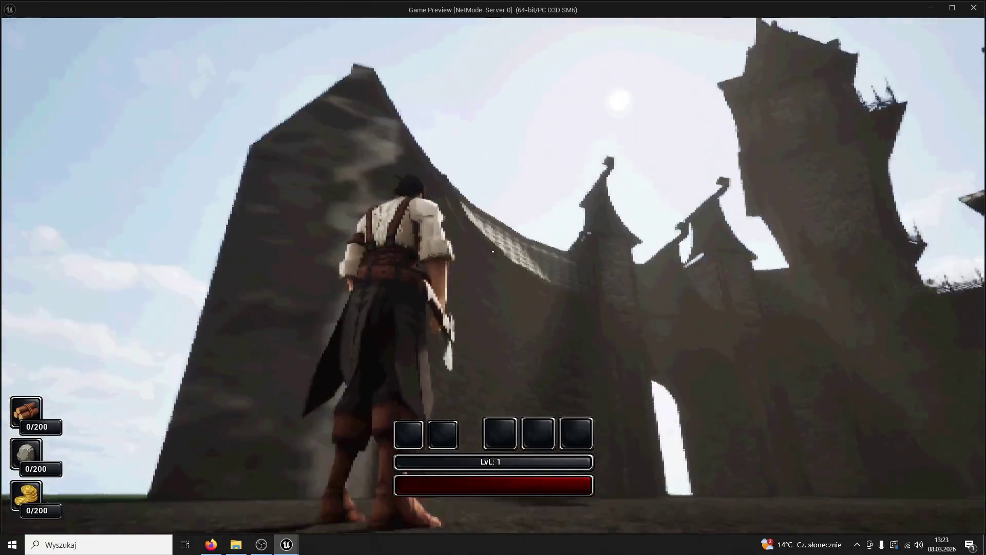
pyautogui.press('Escape')
pyautogui.click(667, 185)
pyautogui.press('Escape')
pyautogui.click(334, 221)
pyautogui.press('Delete')
pyautogui.click(39, 527)
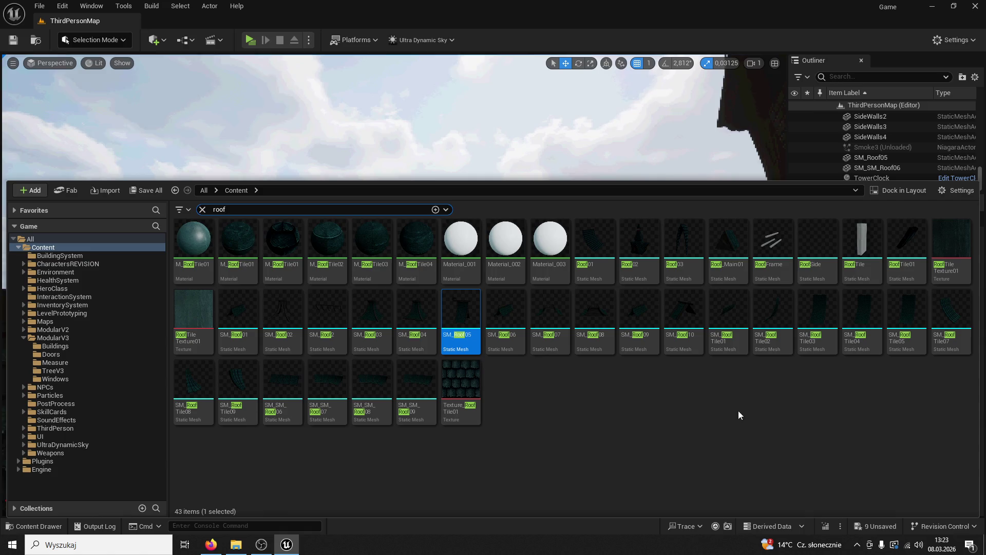
# Place SM_Roof03 at 0.365 scale on top of the left gate tower.
pyautogui.moveTo(365, 330)
pyautogui.mouseDown()
pyautogui.moveTo(361, 125)
pyautogui.moveTo(418, 151)
pyautogui.moveTo(467, 288)
pyautogui.moveTo(390, 429)
pyautogui.moveTo(437, 292)
pyautogui.mouseUp()
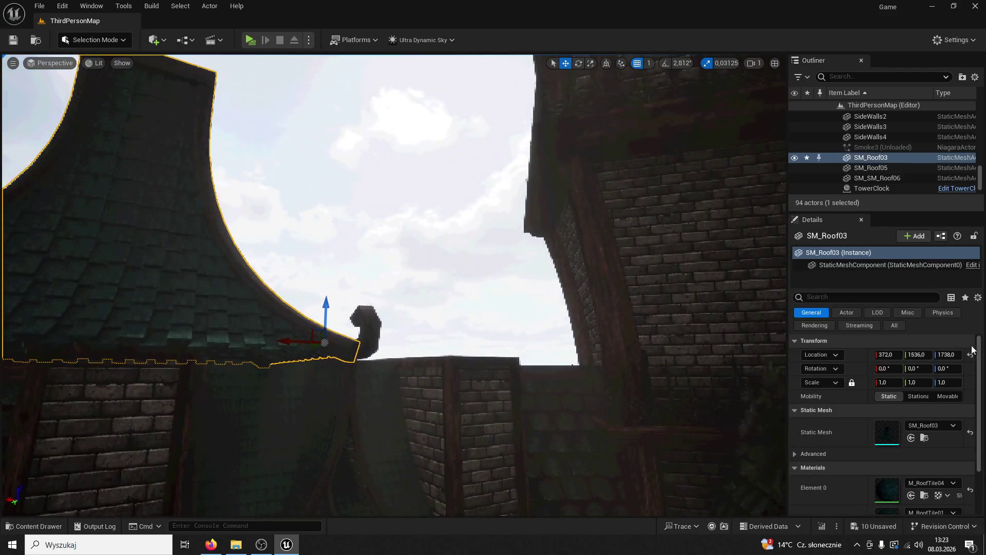
pyautogui.moveTo(895, 385); pyautogui.dragTo(450, 341)
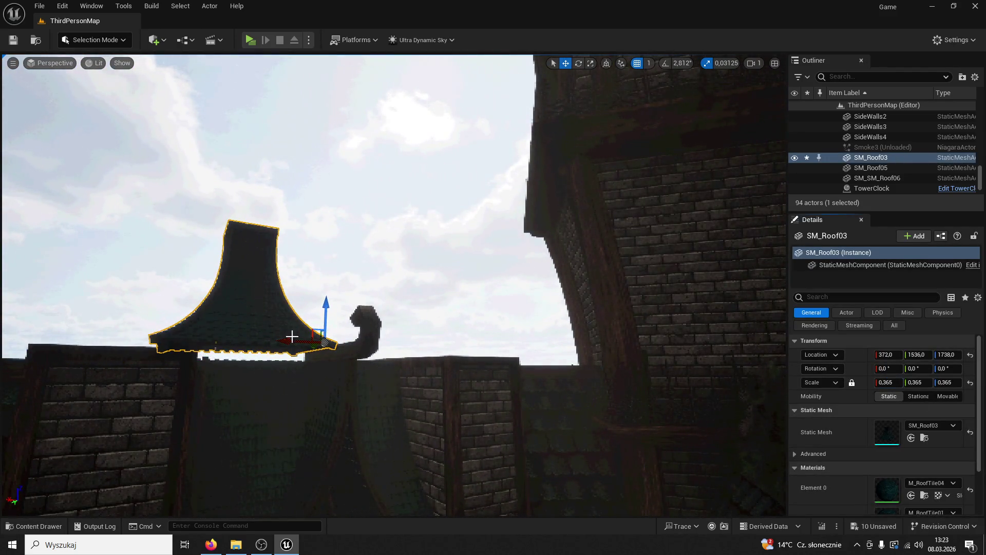
pyautogui.moveTo(292, 338); pyautogui.dragTo(195, 356)
pyautogui.press('f')
pyautogui.moveTo(480, 238)
pyautogui.mouseDown()
pyautogui.moveTo(429, 222)
pyautogui.moveTo(412, 246)
pyautogui.moveTo(409, 235)
pyautogui.moveTo(290, 251)
pyautogui.mouseUp()
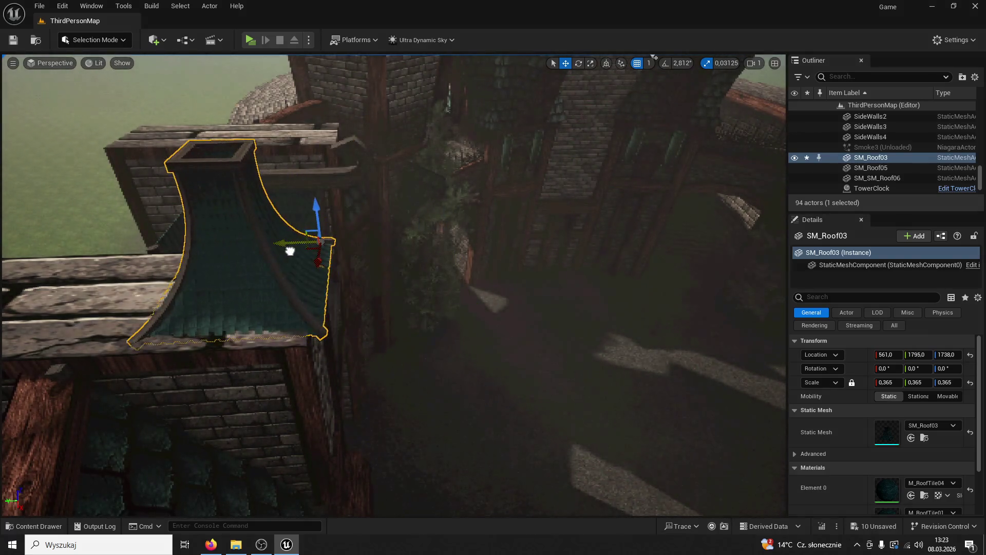
pyautogui.scroll(-5, 324, 248)
# Copy the spire onto the right tower, align both, save the level, and play-test.
pyautogui.moveTo(370, 264)
pyautogui.mouseDown()
pyautogui.moveTo(633, 186)
pyautogui.moveTo(723, 172)
pyautogui.mouseUp()
pyautogui.click(326, 269)
pyautogui.moveTo(325, 268); pyautogui.dragTo(355, 272)
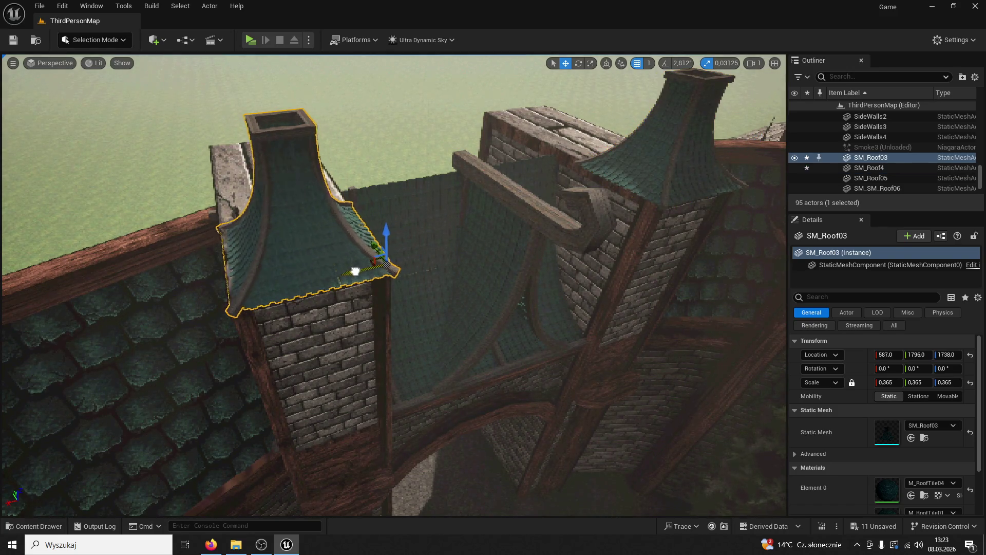
pyautogui.click(13, 40)
pyautogui.click(251, 40)
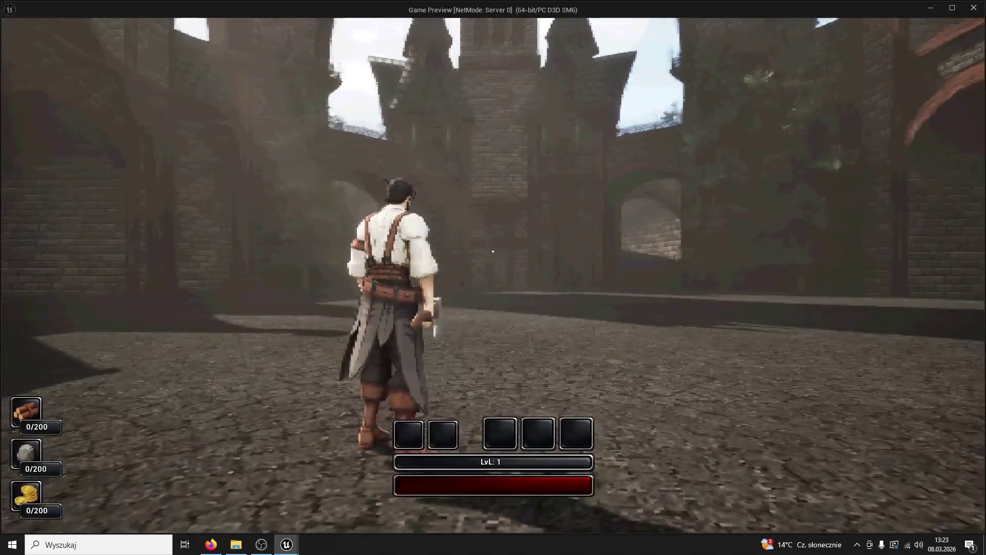
# End the current play-test and delete both tower spire roofs, SM_Roof03 and SM_Roof4.
pyautogui.press('w')
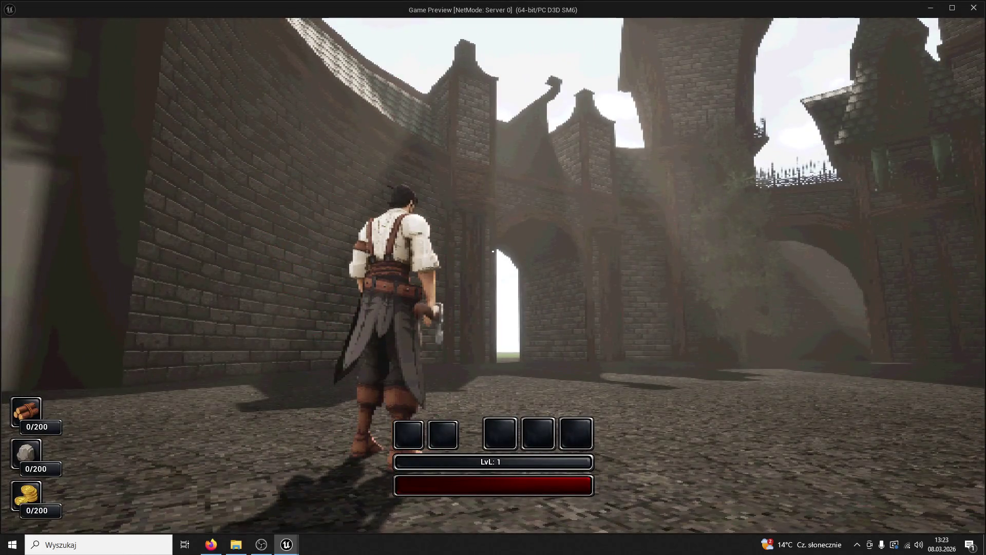
pyautogui.press('w')
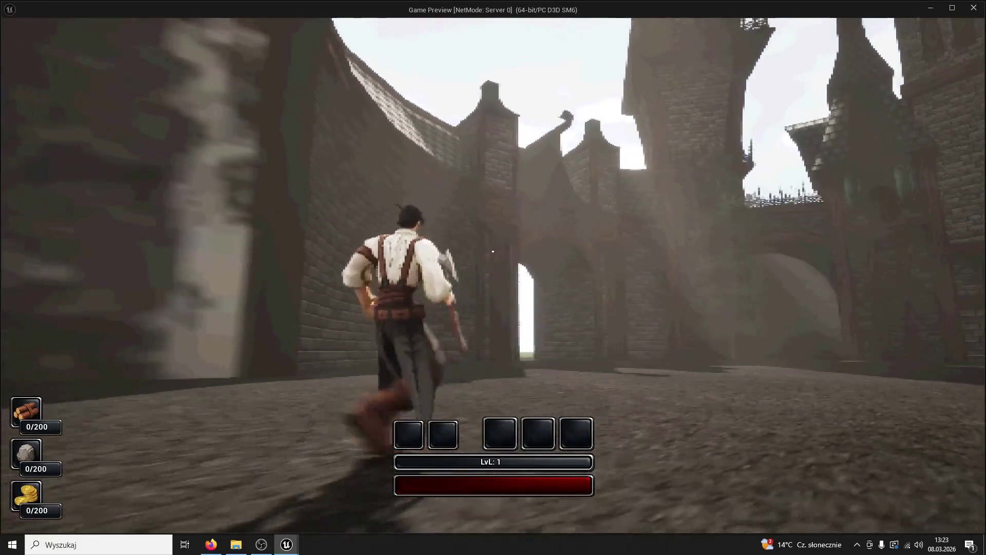
pyautogui.press('Escape')
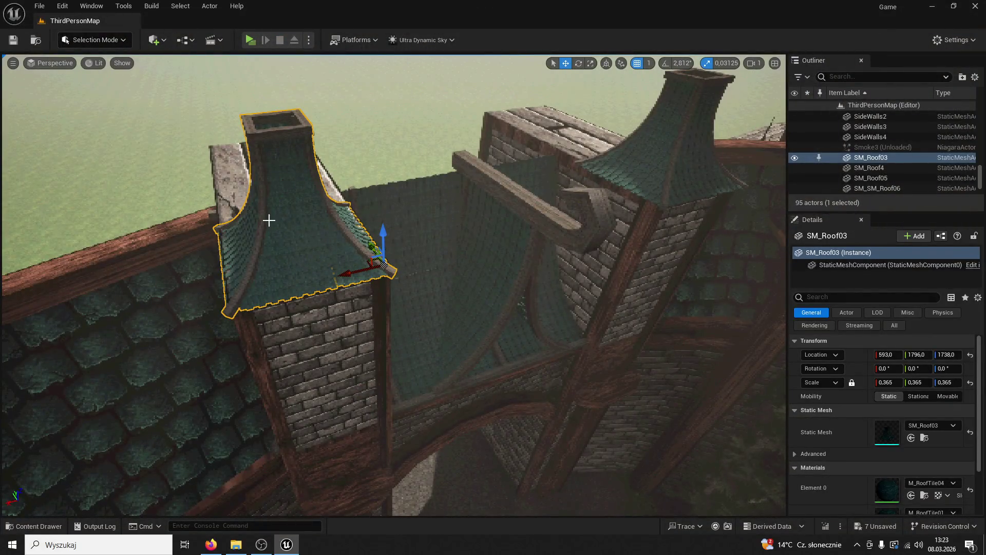
pyautogui.press('Delete')
pyautogui.click(621, 161)
pyautogui.press('Delete')
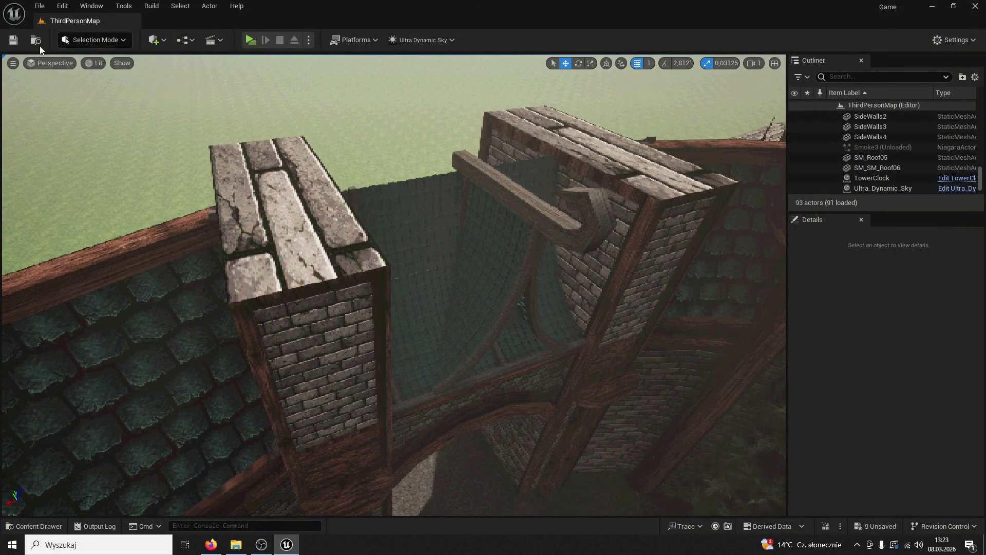
# Play-test the courtyard, running the character toward the gate archway and looking up at the walls.
pyautogui.click(250, 40)
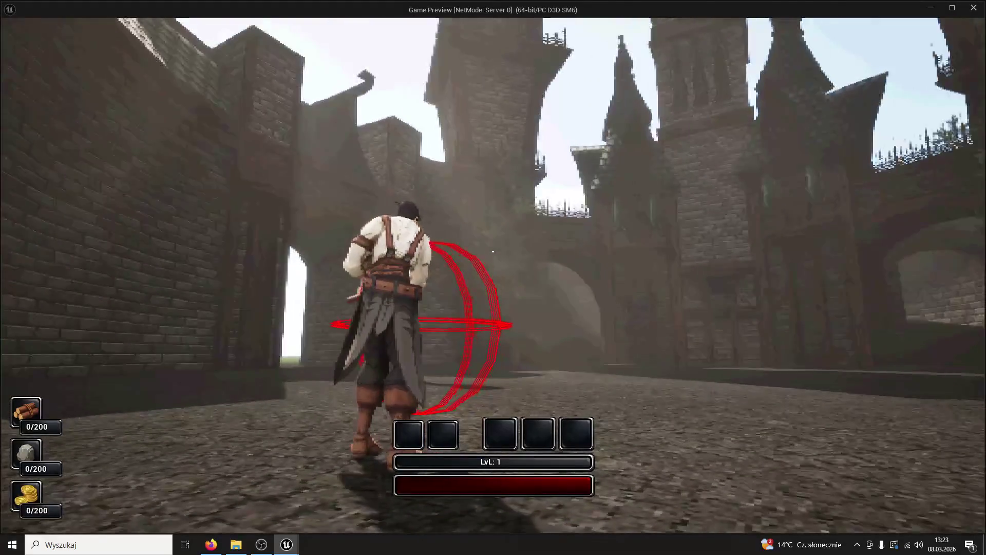
pyautogui.press('w')
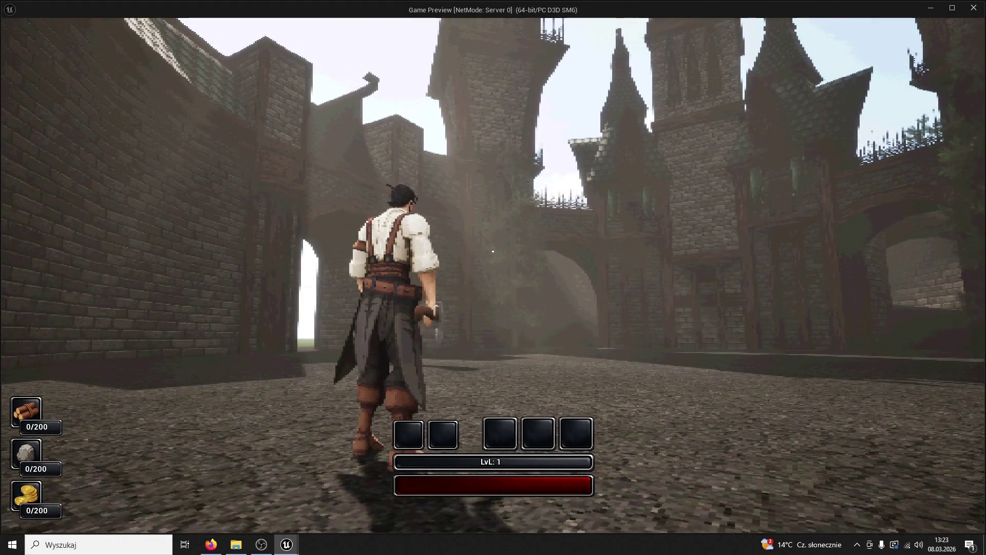
pyautogui.press('w')
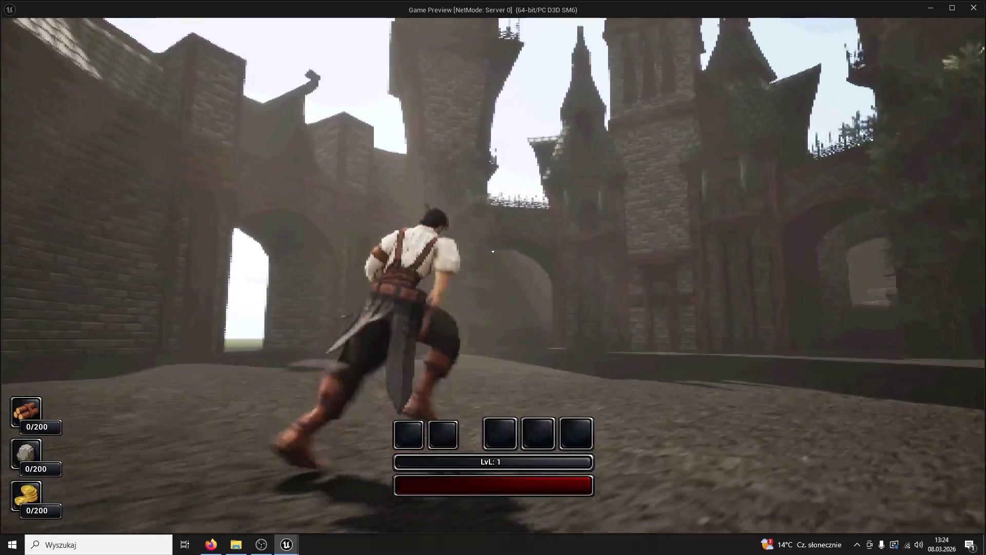
pyautogui.press('w')
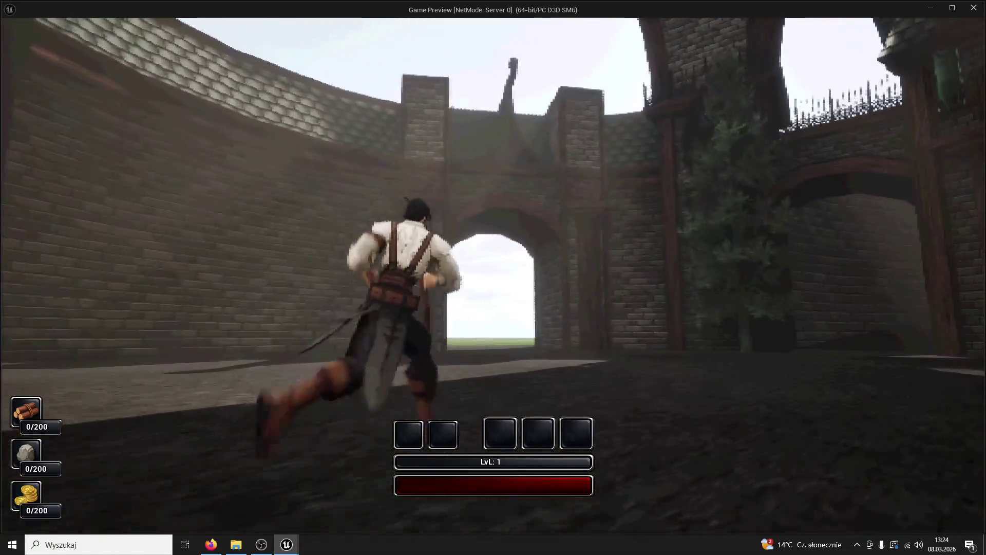
pyautogui.press('w')
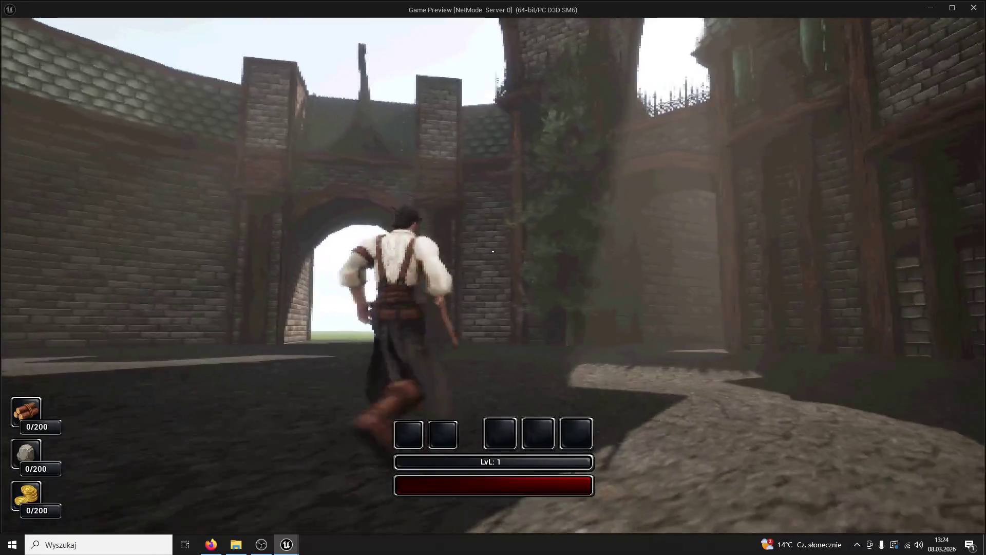
pyautogui.press('w')
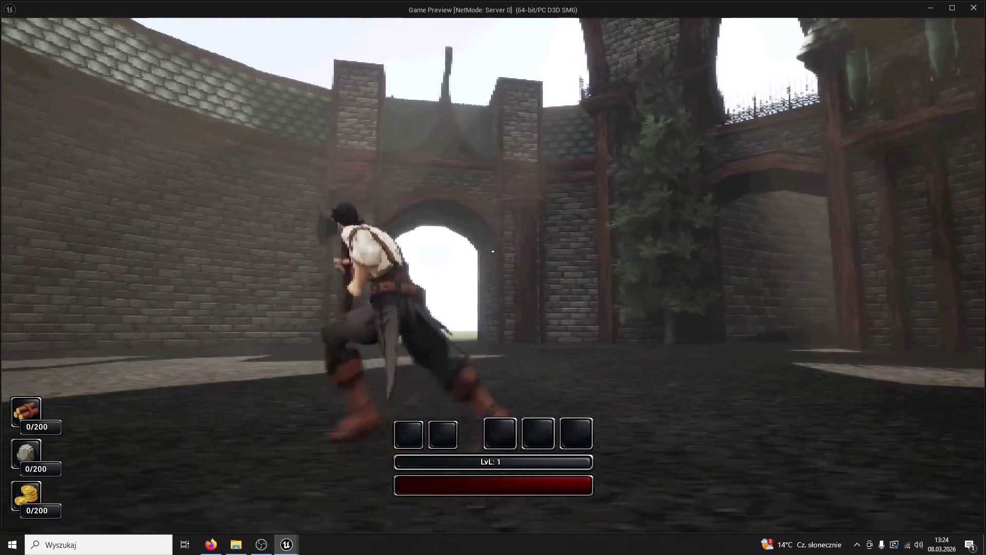
pyautogui.press('w')
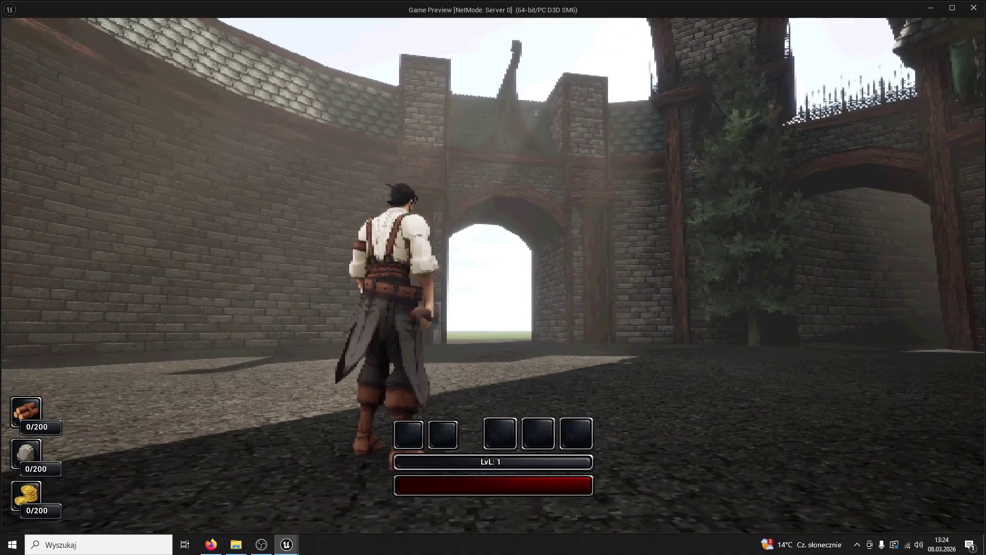
pyautogui.press('w')
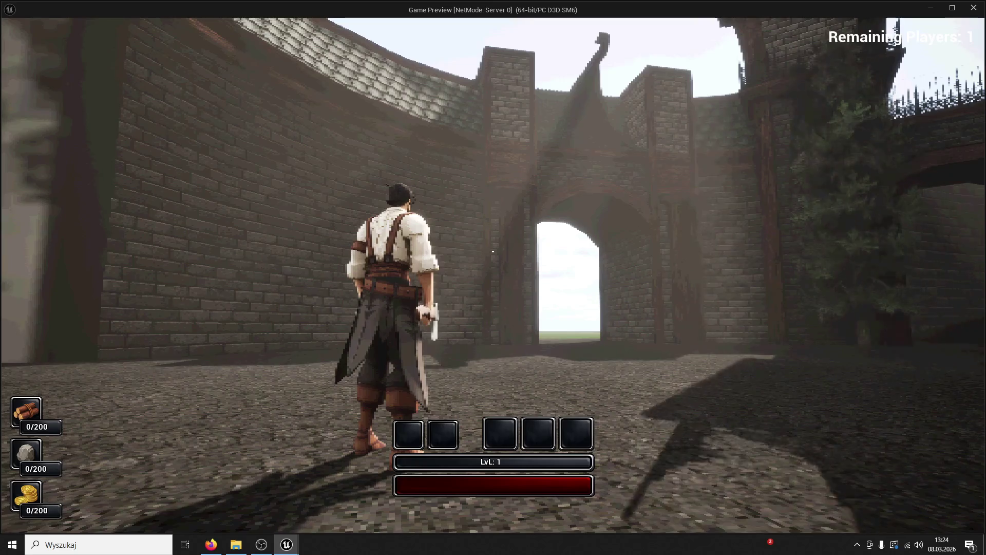
pyautogui.press('w')
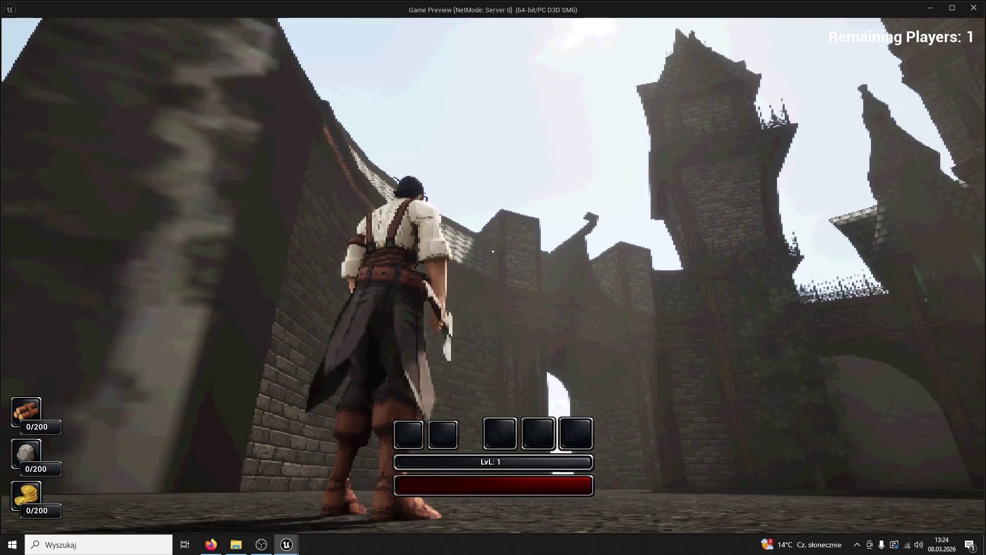
pyautogui.press('Escape')
# Select and delete the SM_SM_Roof06 roof piece.
pyautogui.click(513, 255)
pyautogui.hotkey('ctrl', 'z')
pyautogui.click(509, 184)
pyautogui.press('Delete')
# Fly the viewport through the castle to frame the towers and left tower.
pyautogui.moveTo(508, 184)
pyautogui.mouseDown()
pyautogui.moveTo(220, 446)
pyautogui.moveTo(292, 451)
pyautogui.moveTo(288, 421)
pyautogui.moveTo(277, 442)
pyautogui.moveTo(308, 437)
pyautogui.moveTo(318, 411)
pyautogui.mouseUp()
pyautogui.moveTo(689, 173)
pyautogui.mouseDown()
pyautogui.moveTo(667, 185)
pyautogui.moveTo(657, 174)
pyautogui.moveTo(689, 172)
pyautogui.mouseUp()
pyautogui.moveTo(487, 217); pyautogui.dragTo(514, 211)
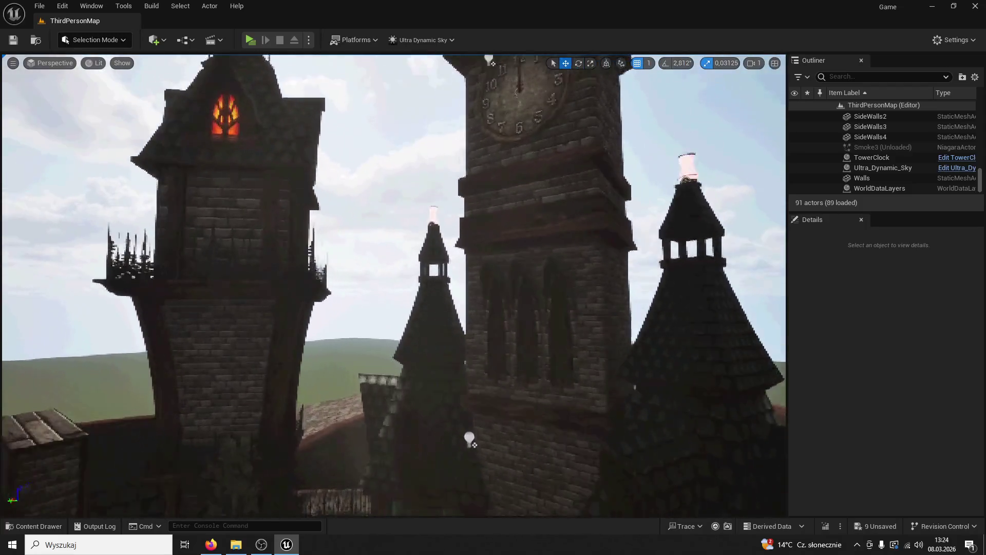
pyautogui.moveTo(514, 211); pyautogui.dragTo(483, 220)
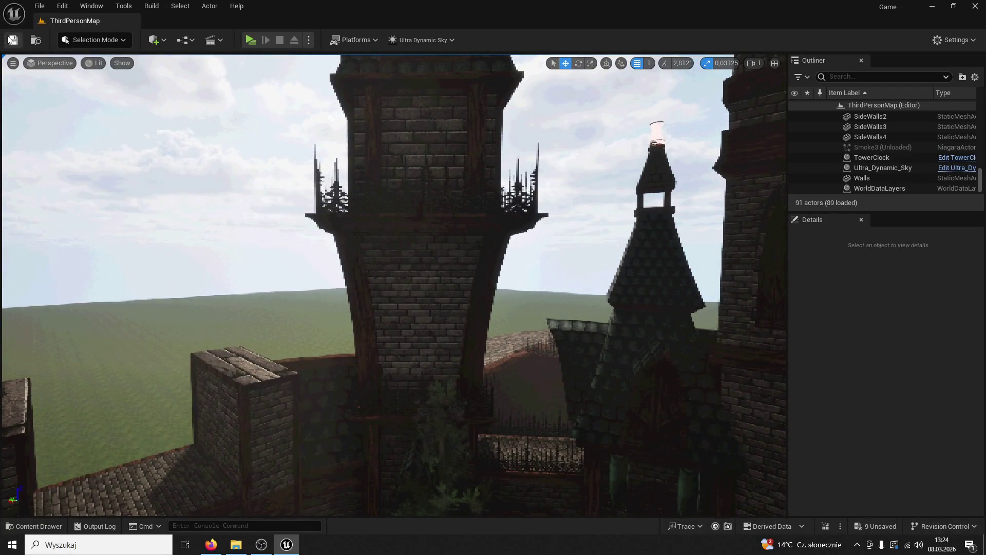
# Start a play-test with Alt+P and run the character through the courtyard.
pyautogui.hotkey('alt', 'p')
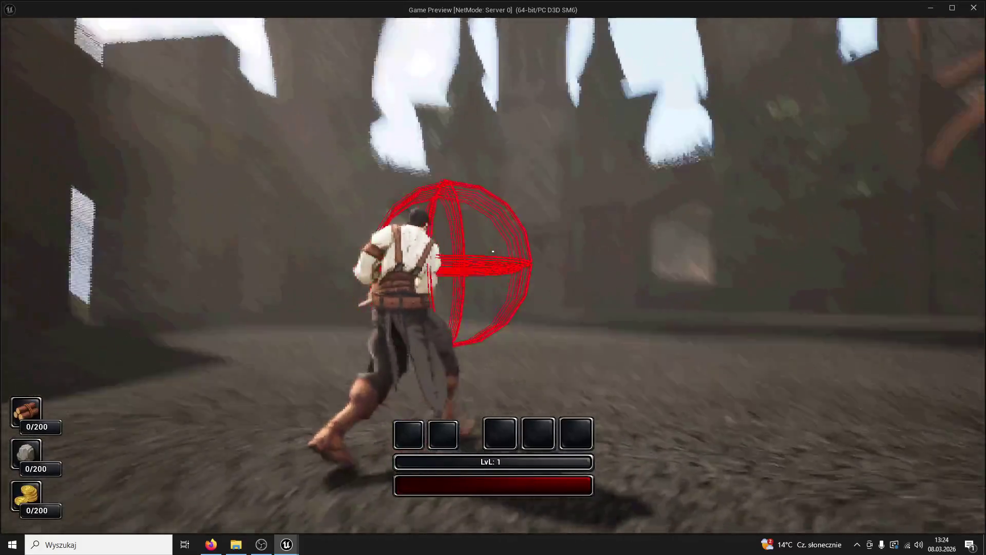
pyautogui.press('w')
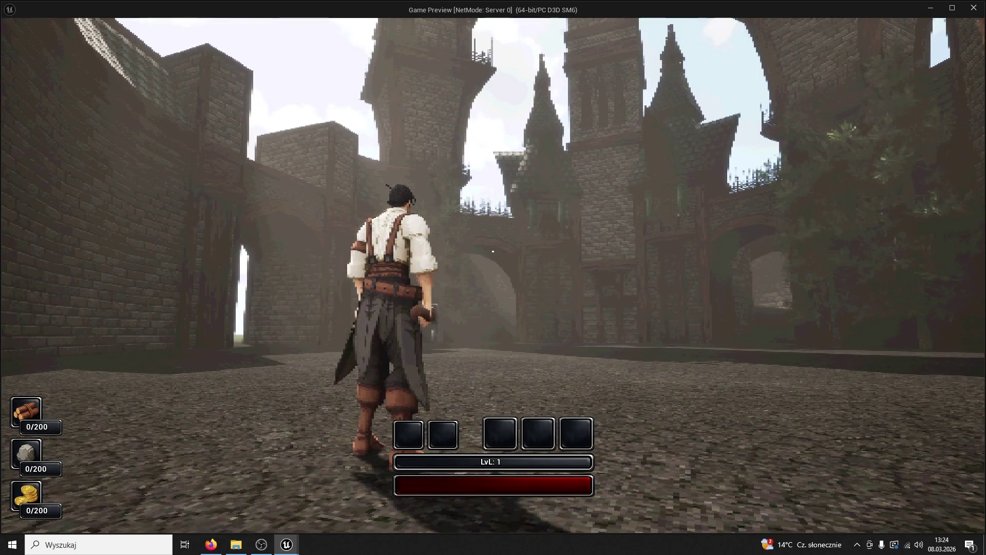
pyautogui.press('w')
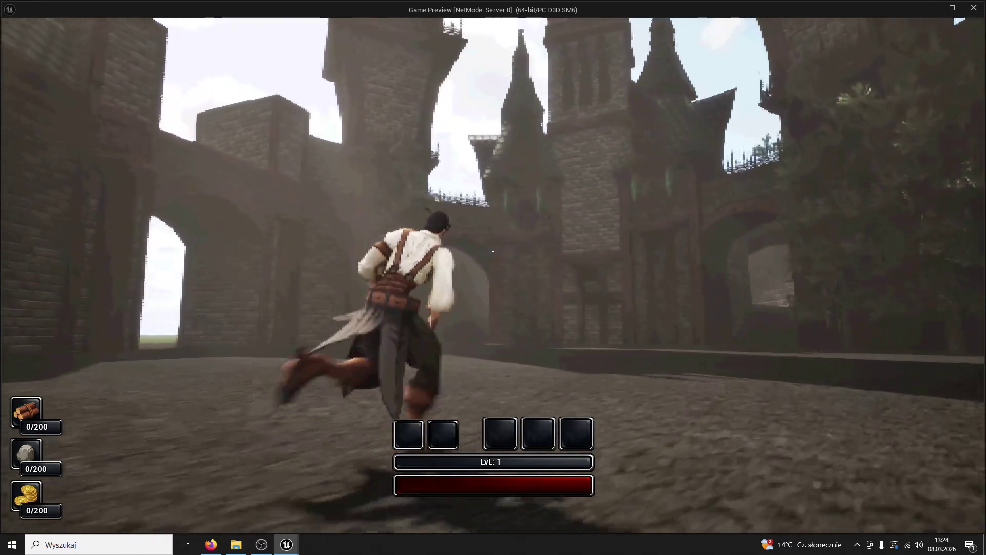
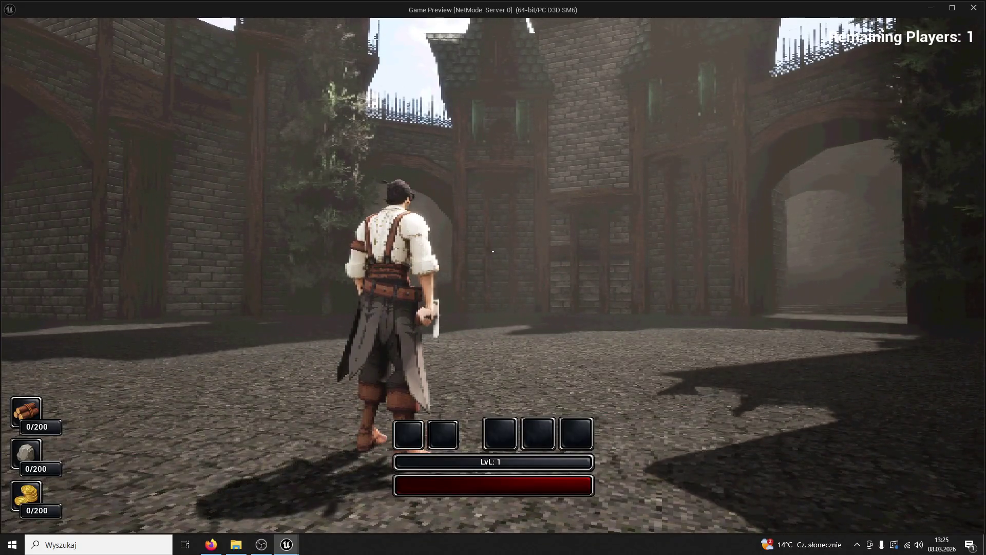
# Run across the night courtyard, past the curved brick wall and down the street, to the lit clock tower, then stop the preview.
pyautogui.press('w')
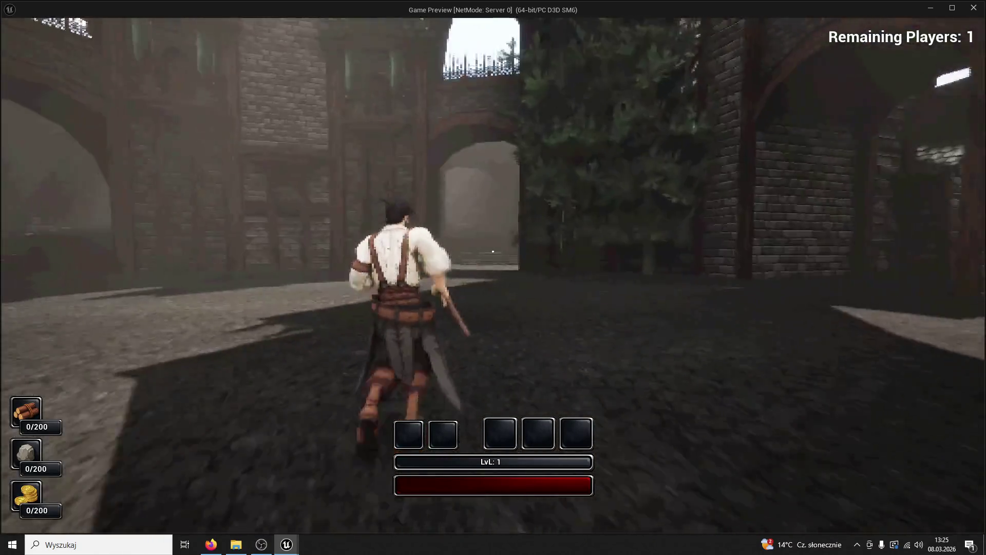
pyautogui.press('w')
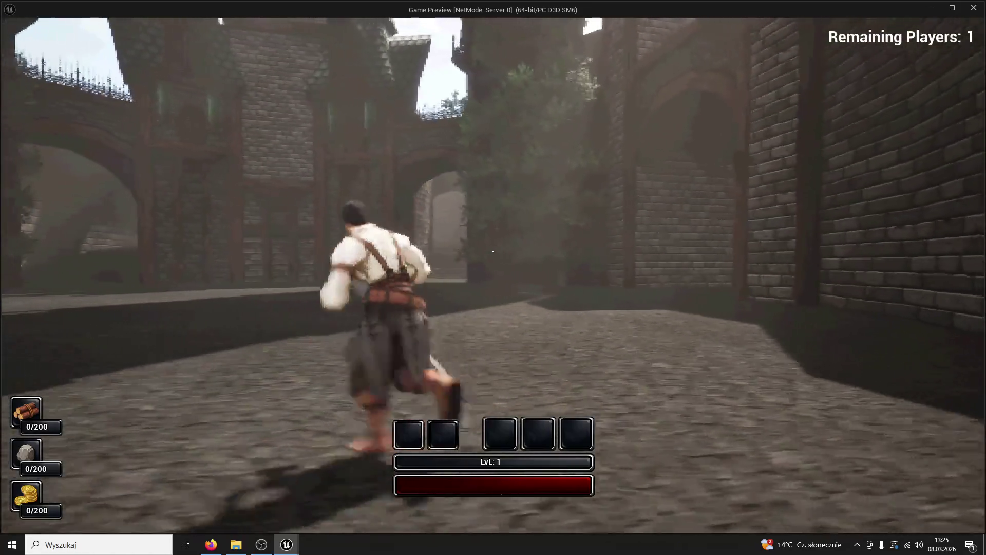
pyautogui.press('w')
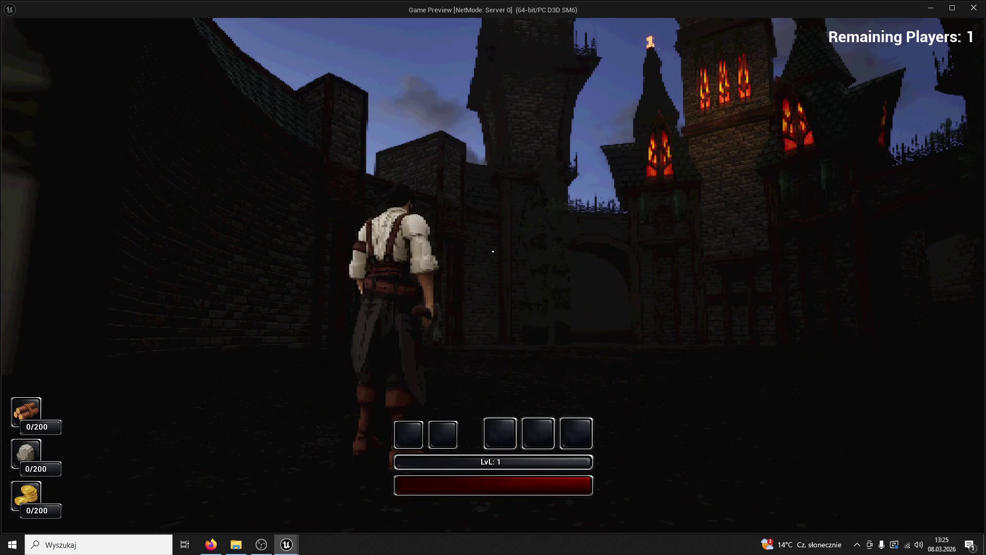
pyautogui.press('w')
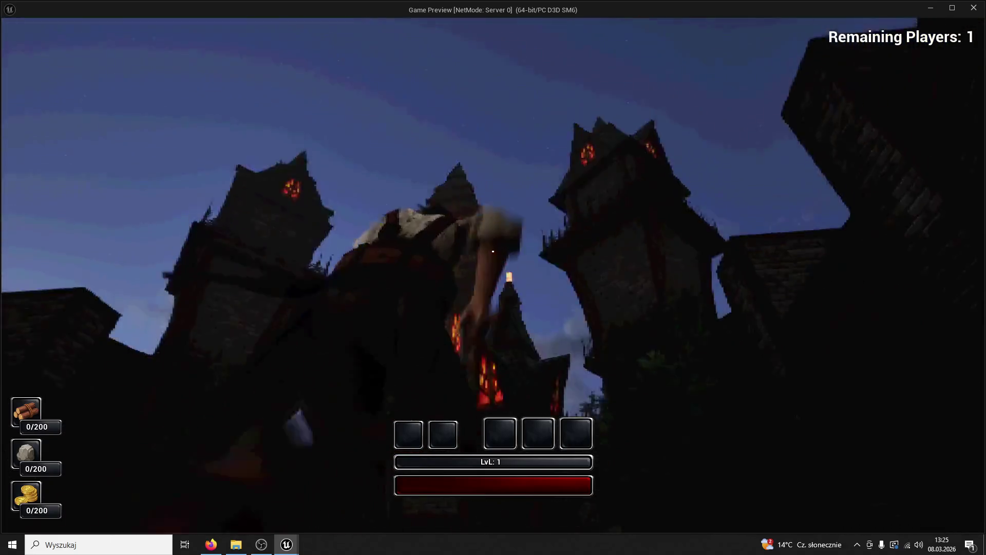
pyautogui.press('w')
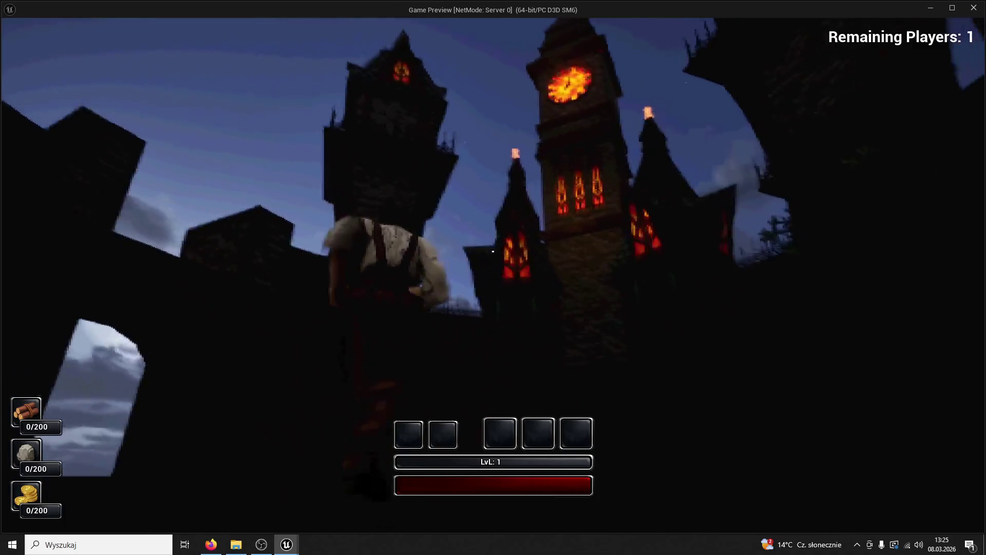
pyautogui.press('w')
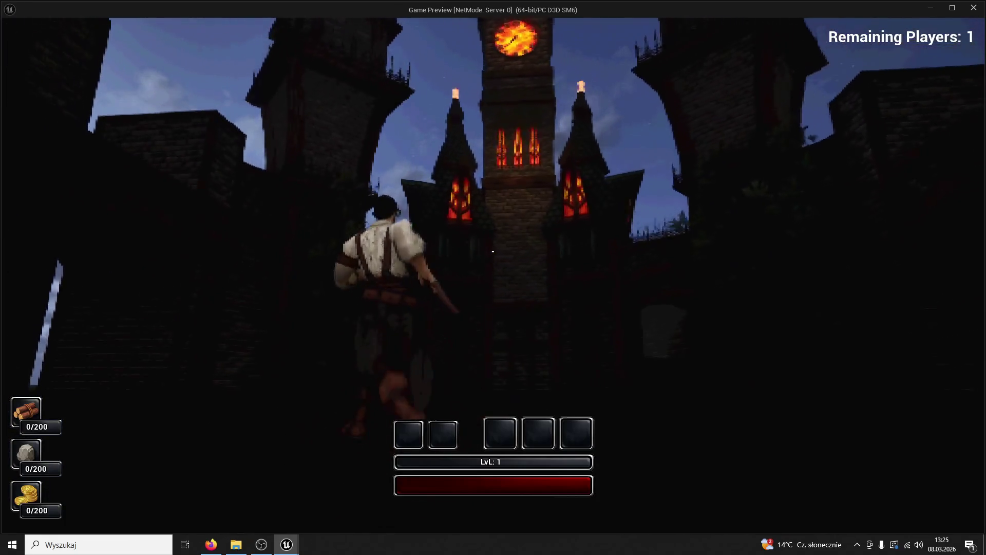
pyautogui.press('w')
pyautogui.press('w')
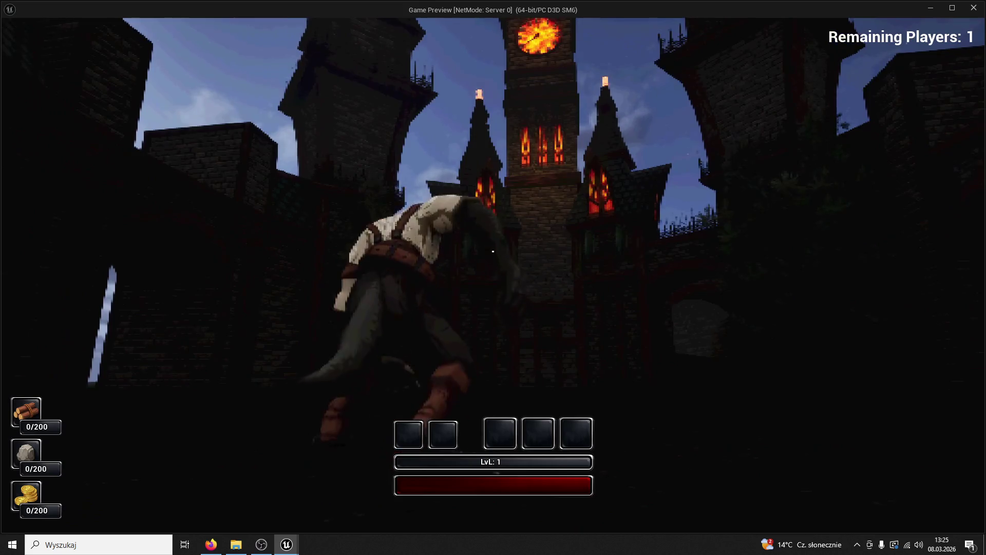
pyautogui.press('w')
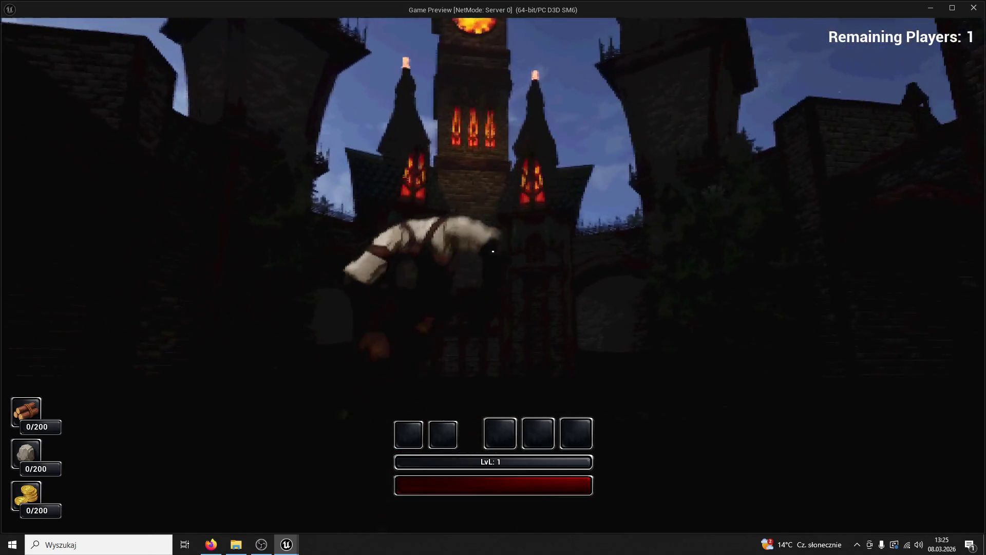
pyautogui.press('w')
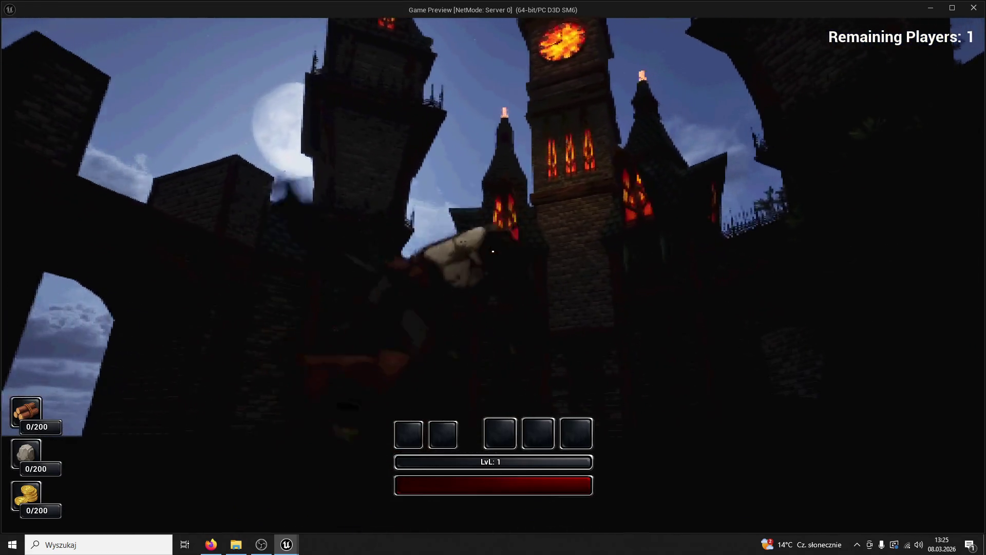
pyautogui.press('Escape')
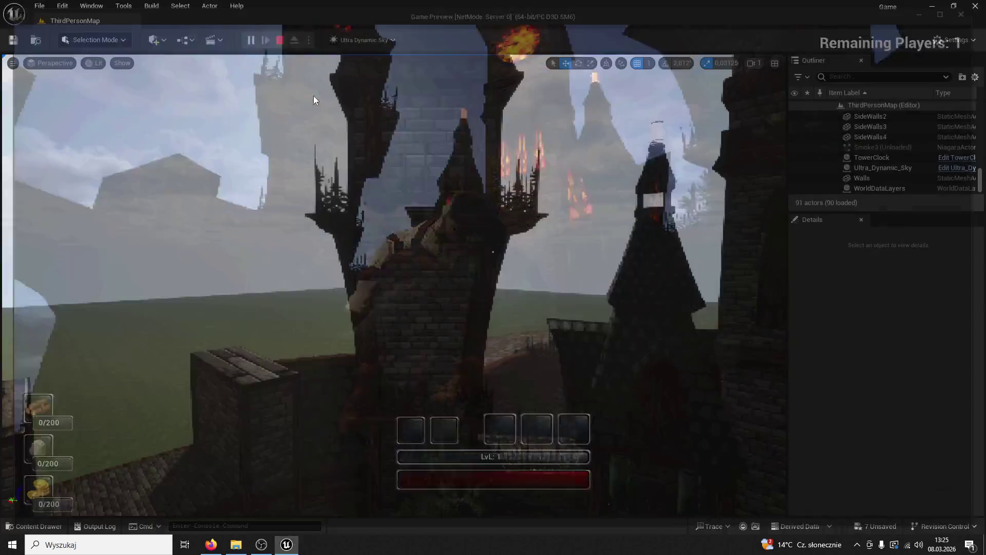
# Clear the roof search and open the Lamp01 mesh from ModularV3, then close its editor.
pyautogui.click(33, 526)
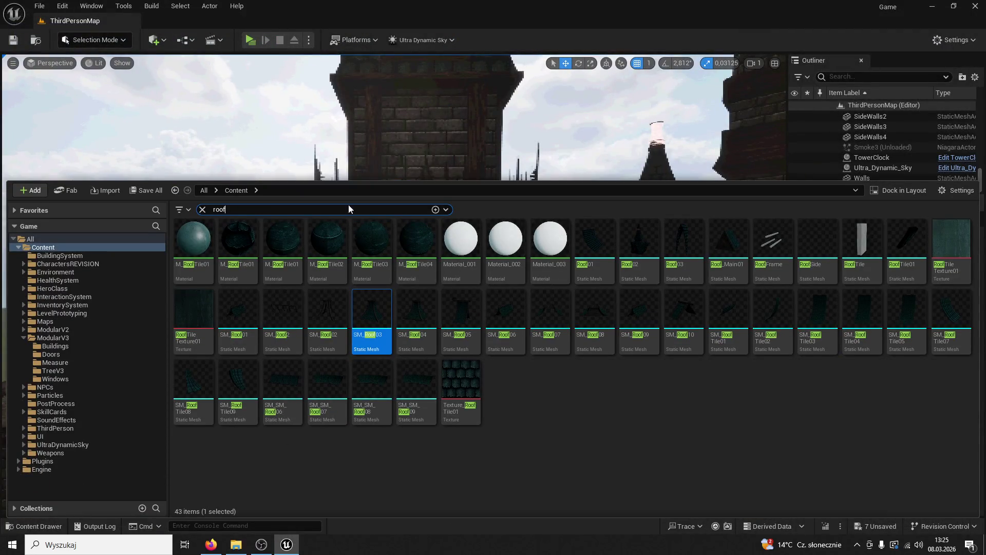
pyautogui.click(203, 209)
pyautogui.click(53, 337)
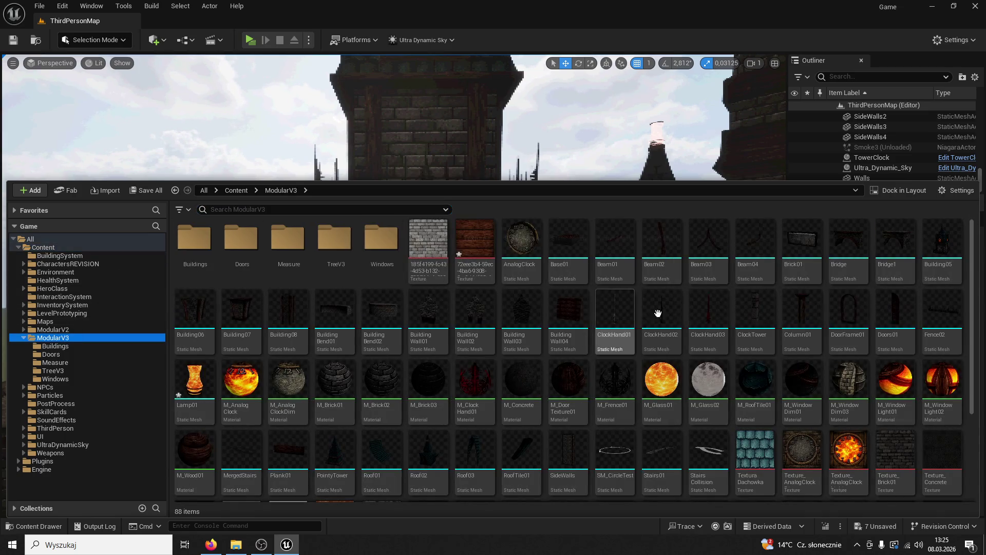
pyautogui.scroll(-3, 750, 313)
pyautogui.doubleClick(191, 237)
pyautogui.moveTo(401, 153); pyautogui.dragTo(212, 28)
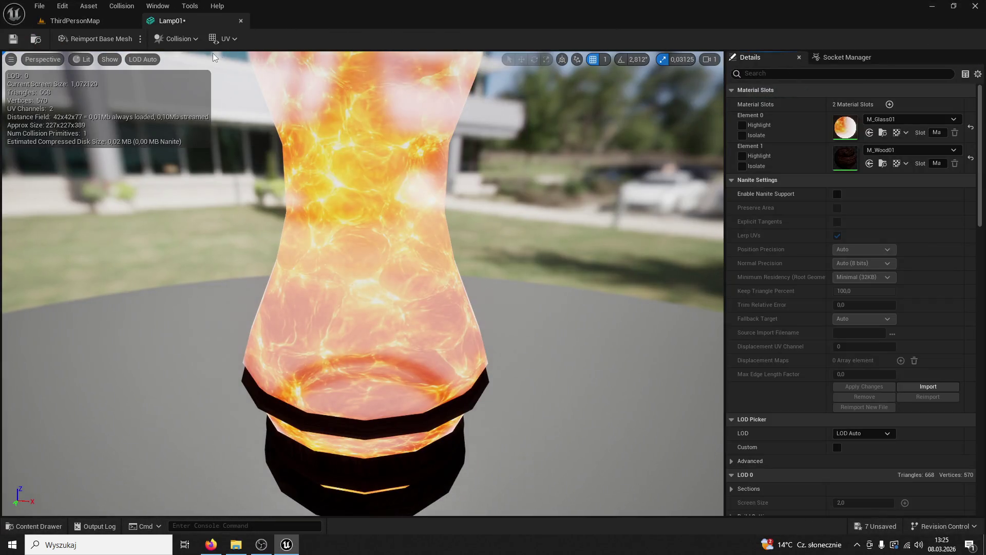
pyautogui.click(241, 22)
# Open the Lamp01 blueprint from the ModularV3/Buildings folder.
pyautogui.click(36, 526)
pyautogui.scroll(2, 308, 334)
pyautogui.doubleClick(200, 253)
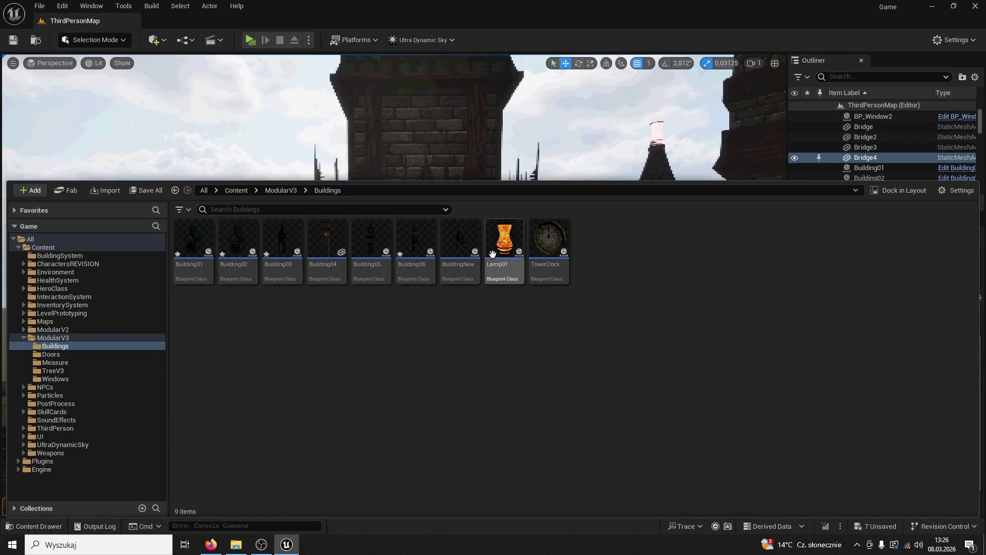
pyautogui.doubleClick(505, 240)
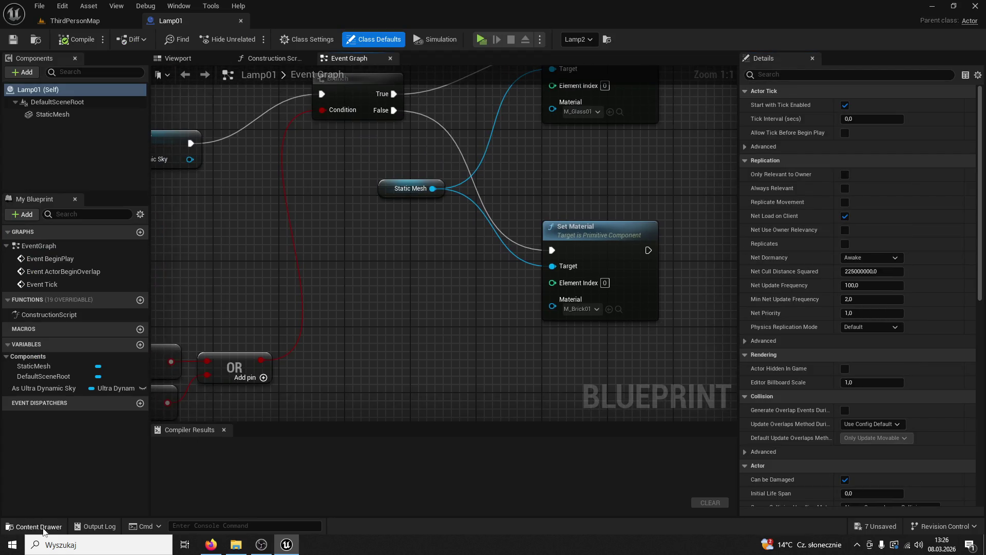
# Set the M_Glass01 material's Blend Mode to Opaque and save it.
pyautogui.click(44, 528)
pyautogui.click(288, 315)
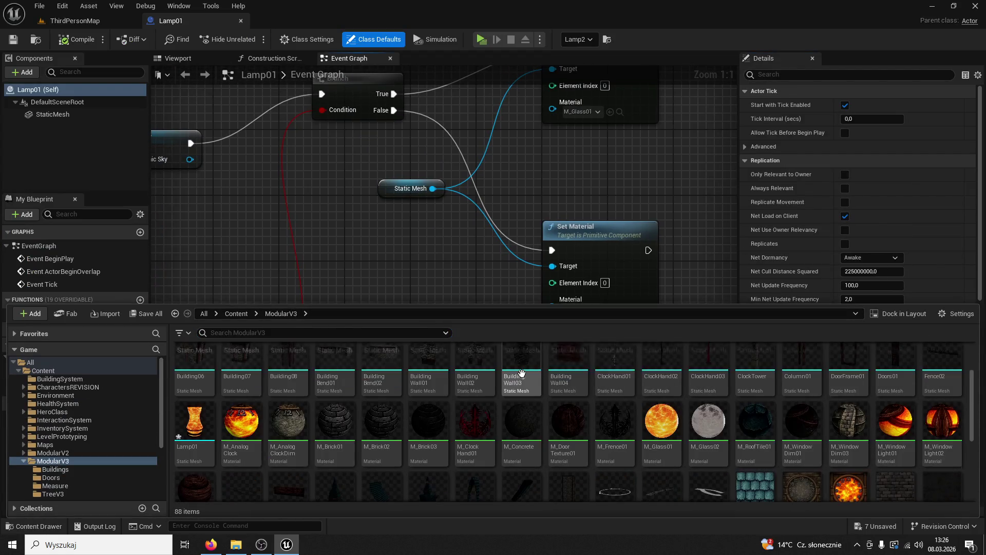
pyautogui.doubleClick(657, 417)
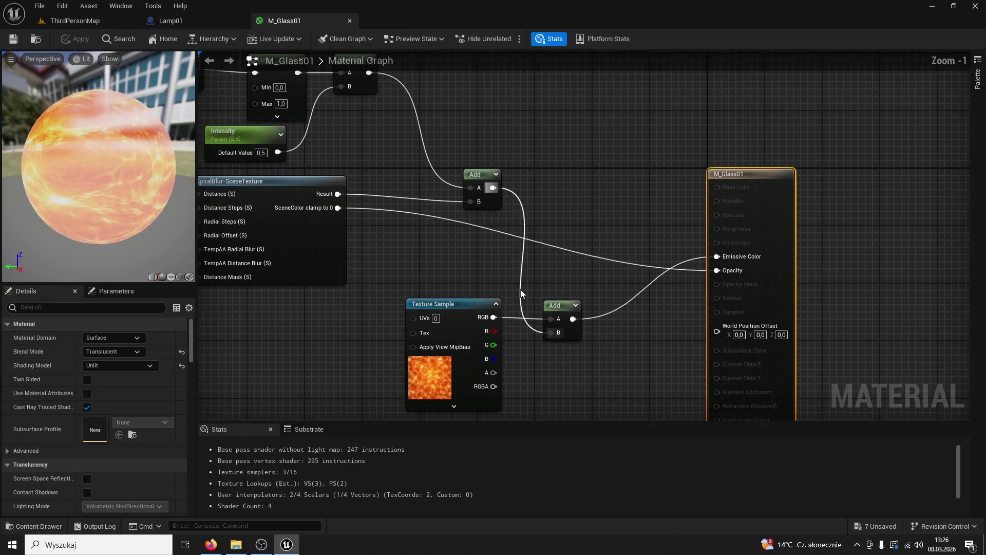
pyautogui.click(140, 352)
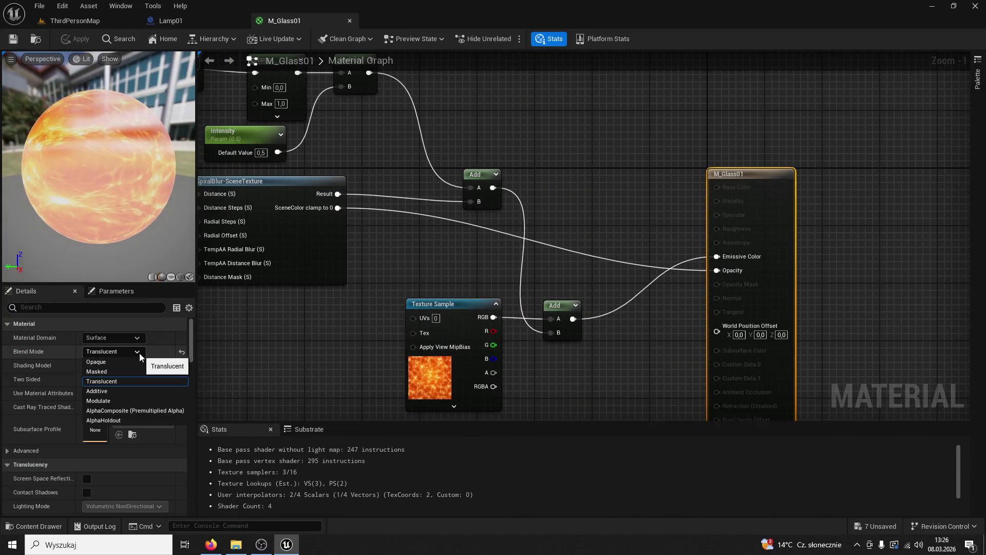
pyautogui.click(96, 362)
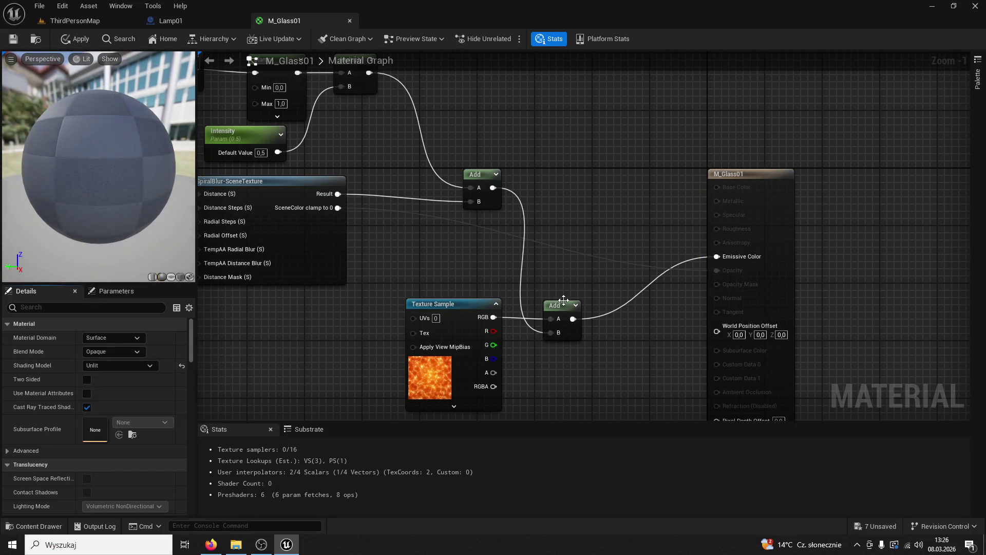
pyautogui.click(18, 39)
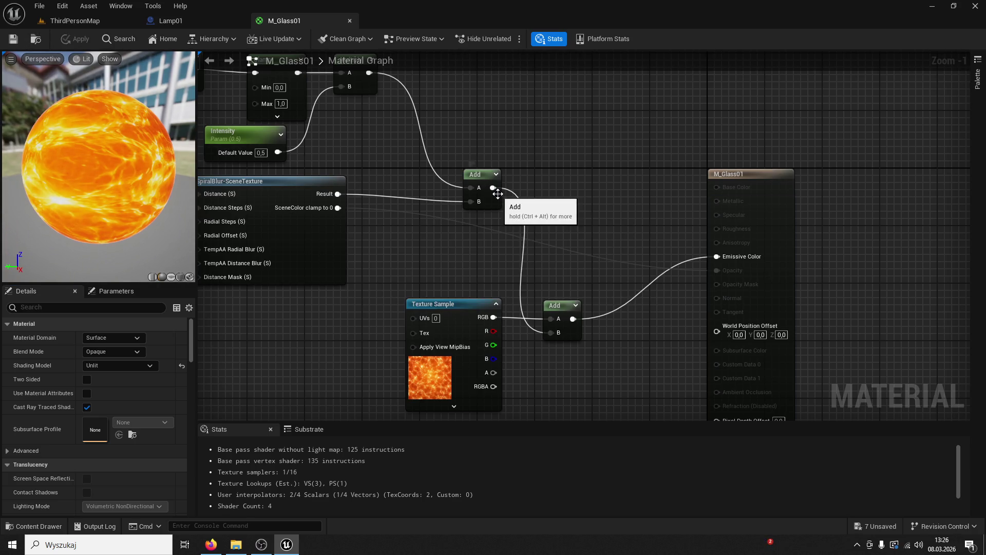
# Check the Lamp01 viewport with the opaque glass, then return to ThirdPersonMap and start a playtest.
pyautogui.scroll(-4, 492, 194)
pyautogui.scroll(2, 492, 194)
pyautogui.click(179, 24)
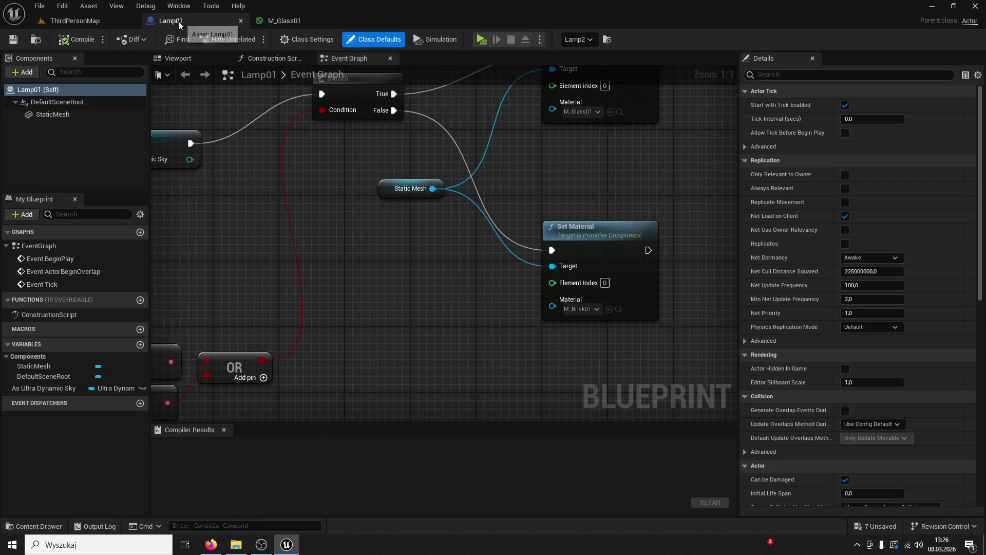
pyautogui.click(192, 59)
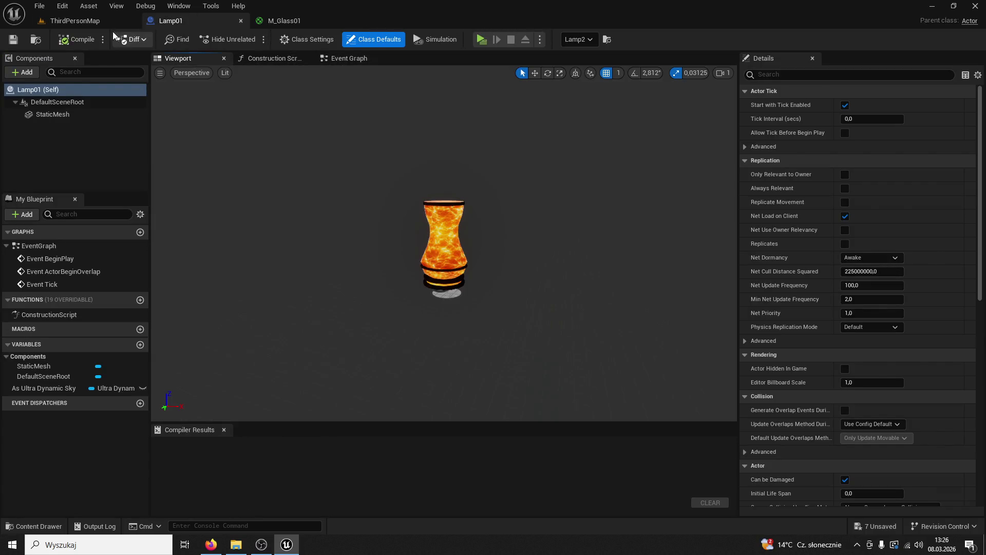
pyautogui.click(110, 22)
pyautogui.click(244, 39)
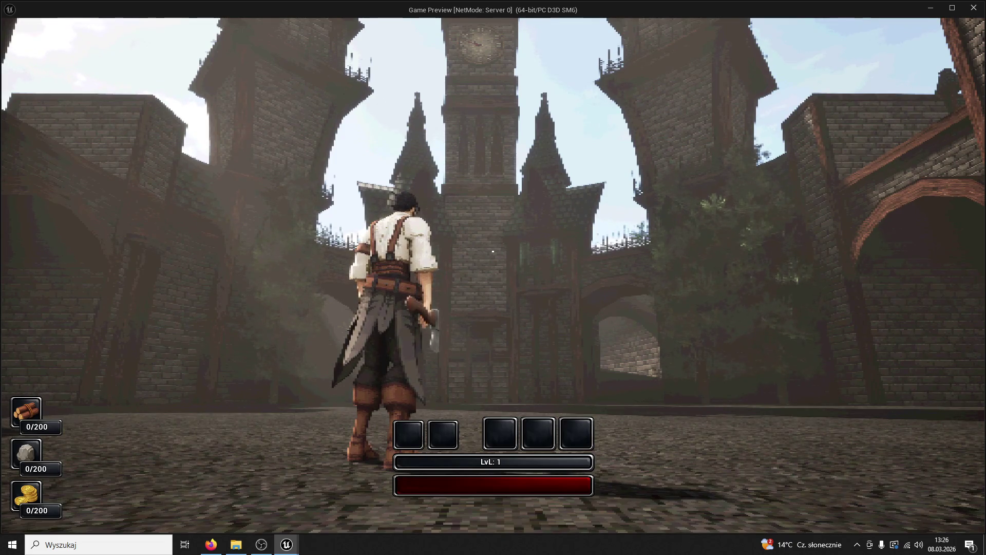
# Run through the daylit courtyard toward the clock tower, end the session, and fly toward the Bridge4 arch.
pyautogui.press('w')
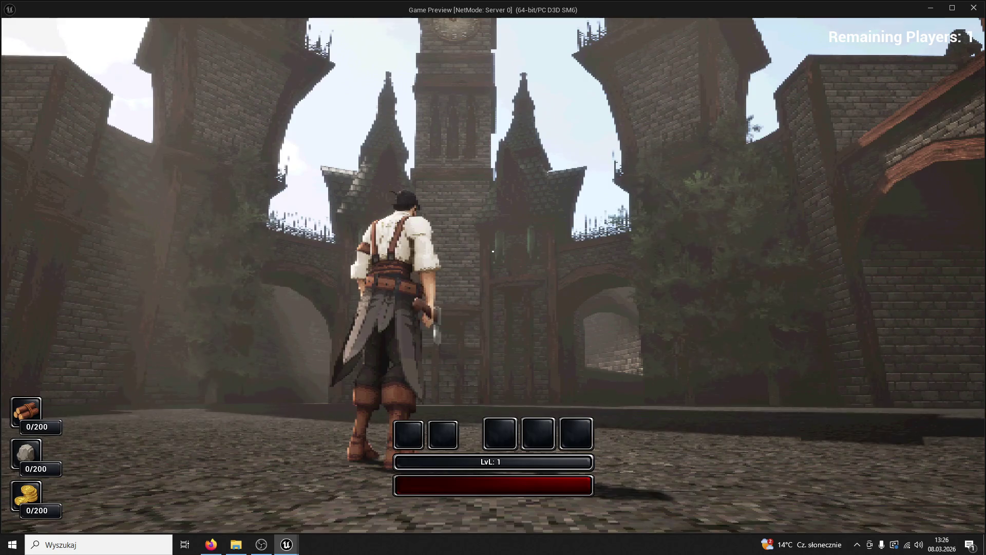
pyautogui.press('w')
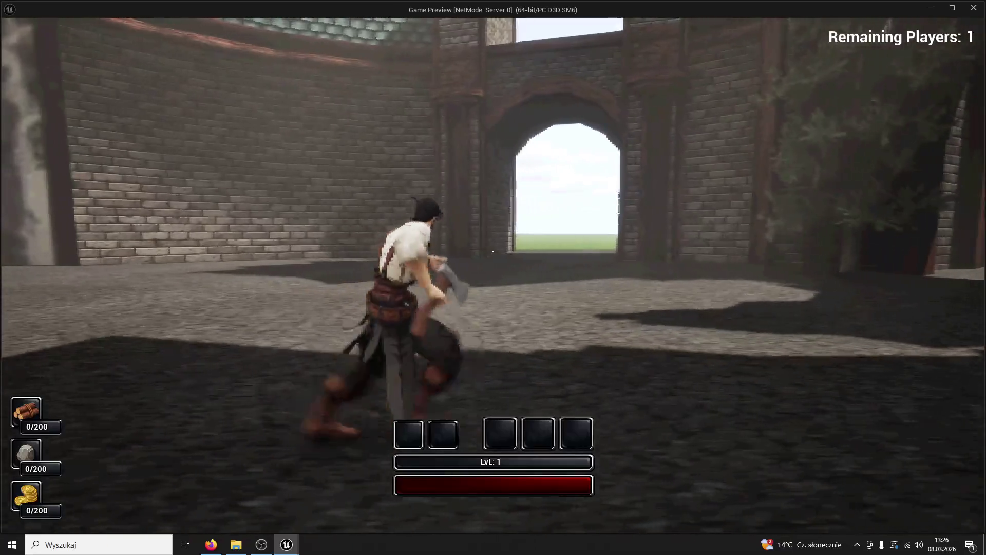
pyautogui.press('Escape')
pyautogui.press('w')
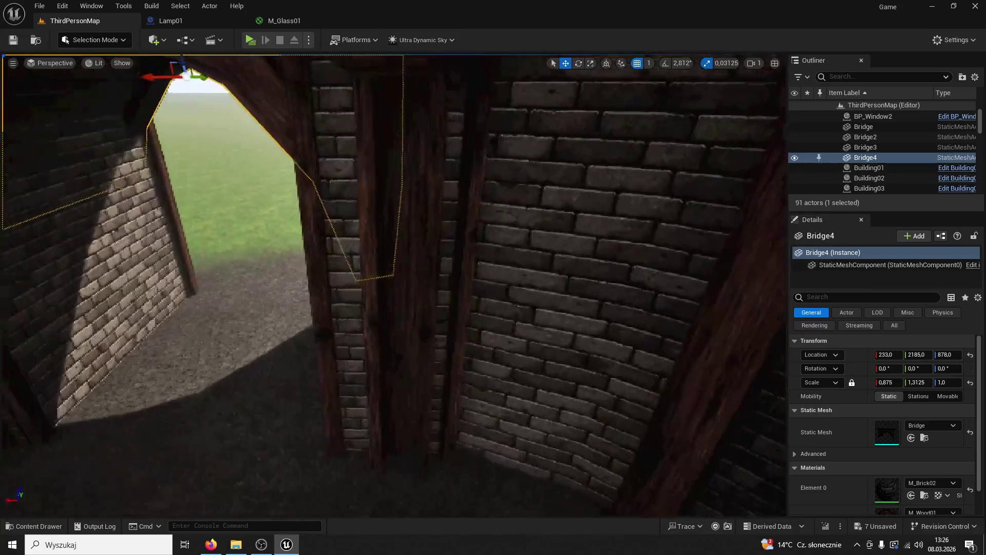
# Select the Column5 wooden column and frame the view on it near the arch.
pyautogui.click(405, 190)
pyautogui.keyDown('ctrl'); pyautogui.click(388, 191); pyautogui.keyUp('ctrl')
pyautogui.scroll(-5, 388, 191)
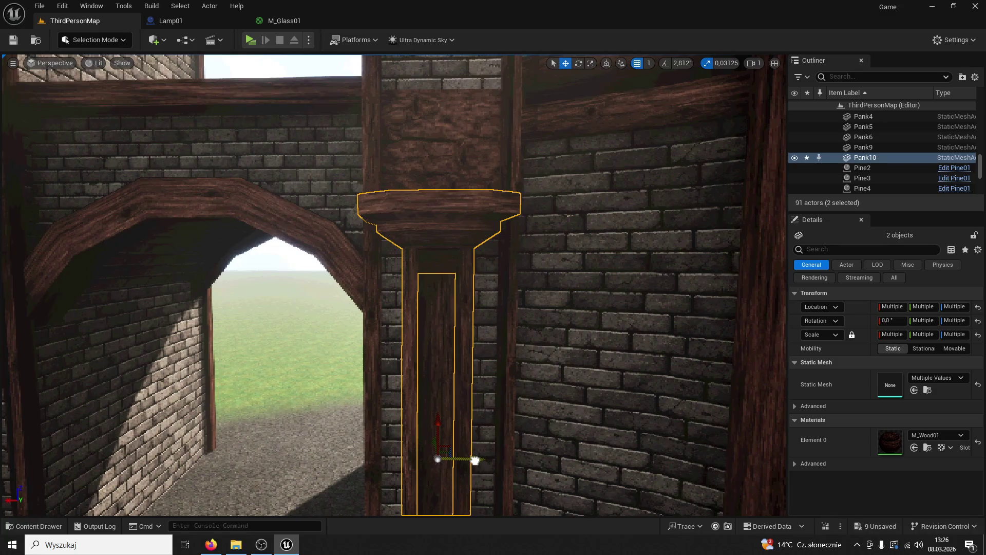
pyautogui.moveTo(457, 404); pyautogui.dragTo(525, 433)
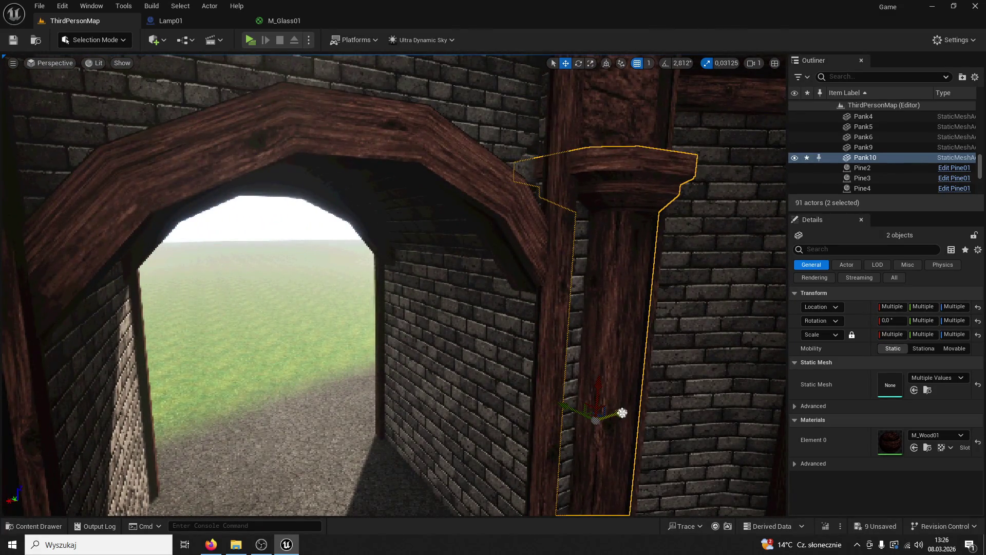
pyautogui.click(622, 413)
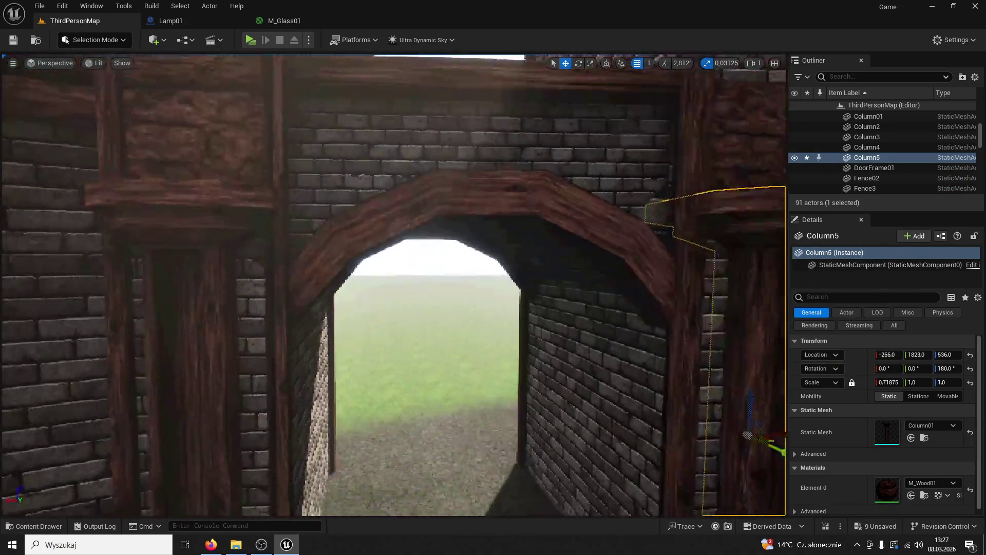
pyautogui.moveTo(551, 57); pyautogui.dragTo(551, 58)
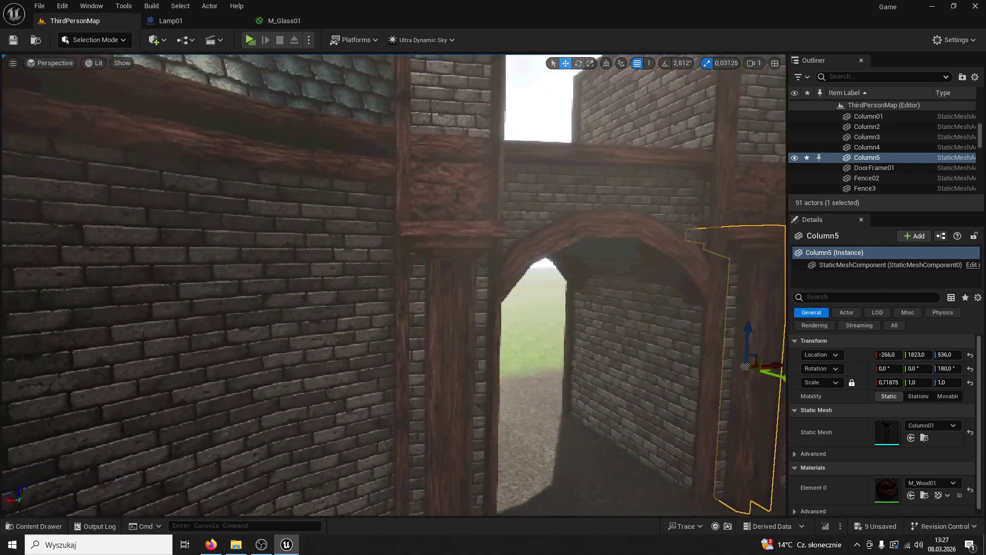
pyautogui.press('f')
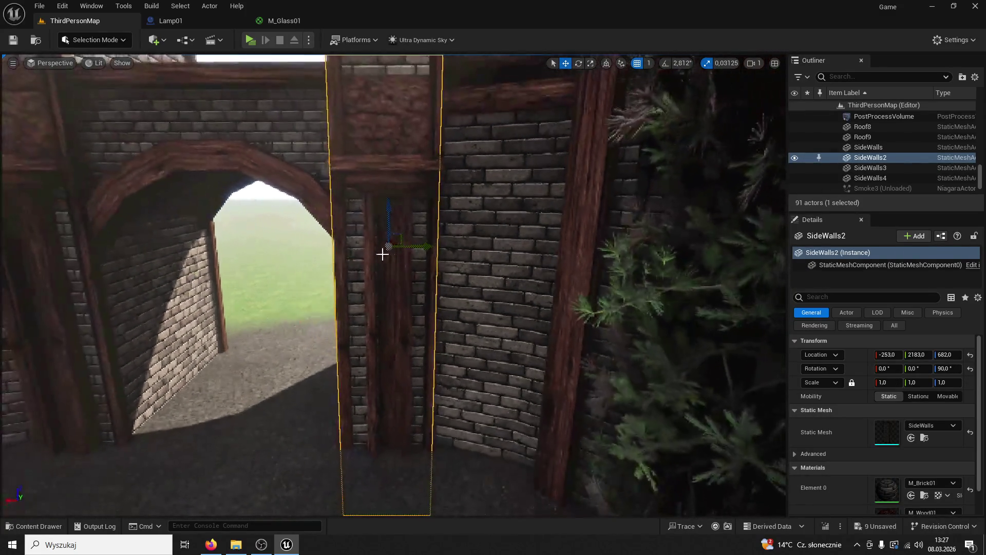
# Move the Pank10 plank along X to -258 and start a playtest.
pyautogui.click(386, 270)
pyautogui.moveTo(425, 340); pyautogui.dragTo(431, 340)
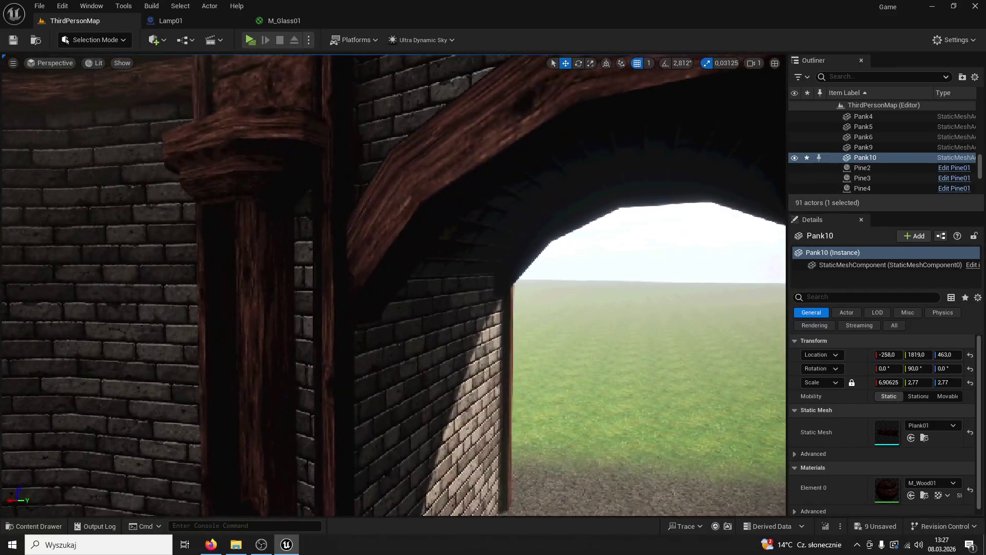
pyautogui.press('s')
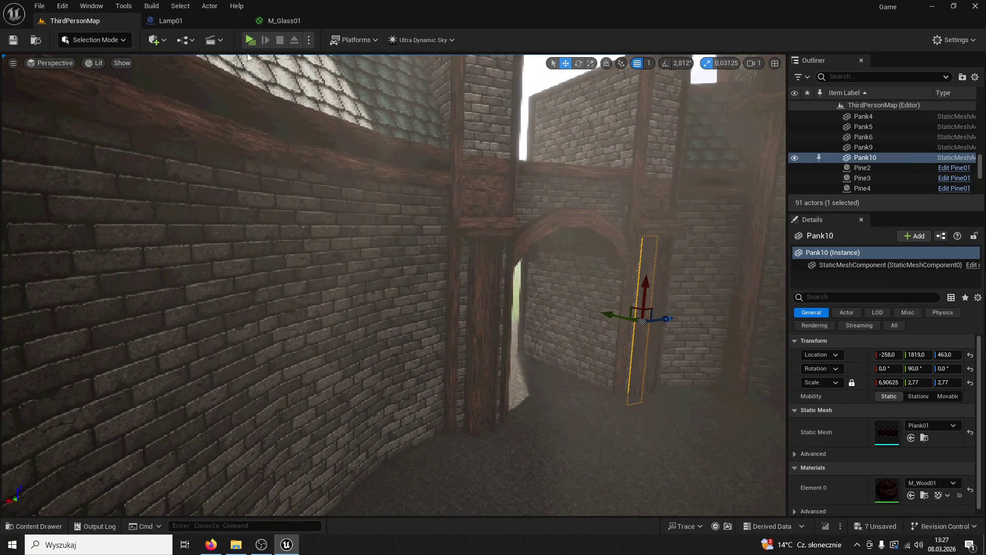
pyautogui.click(250, 40)
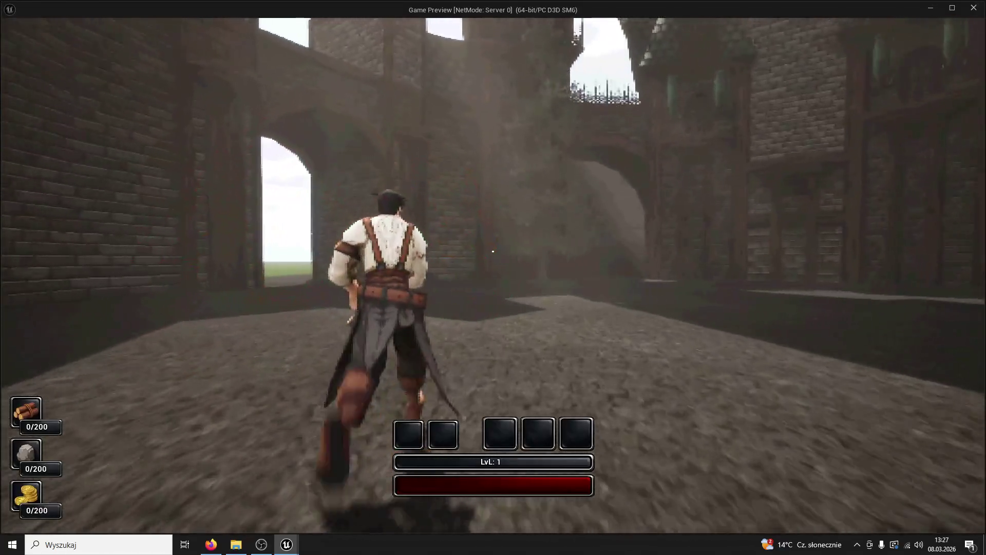
# Run through the alley and into the arched brick tower, then switch to the gargoyle image search in Firefox.
pyautogui.press('w')
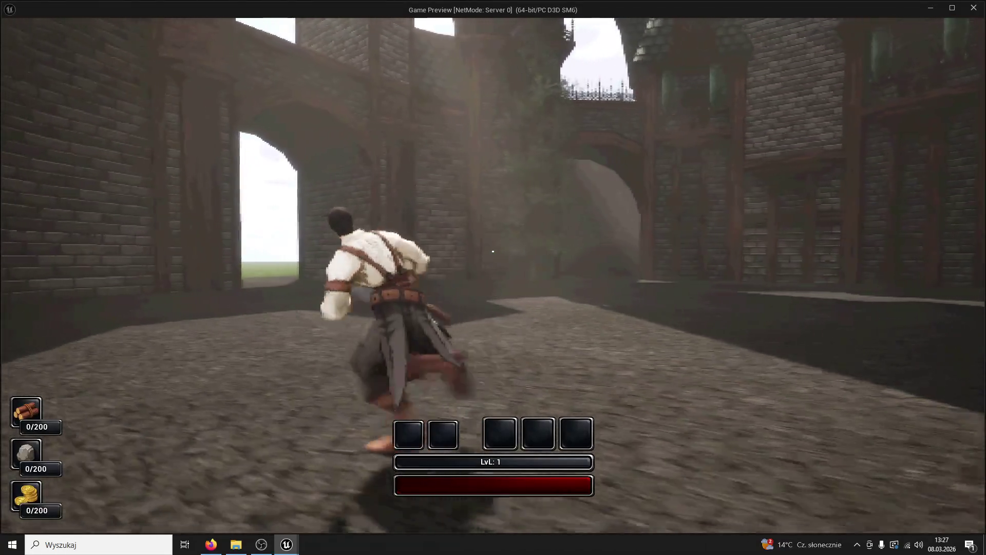
pyautogui.press('w')
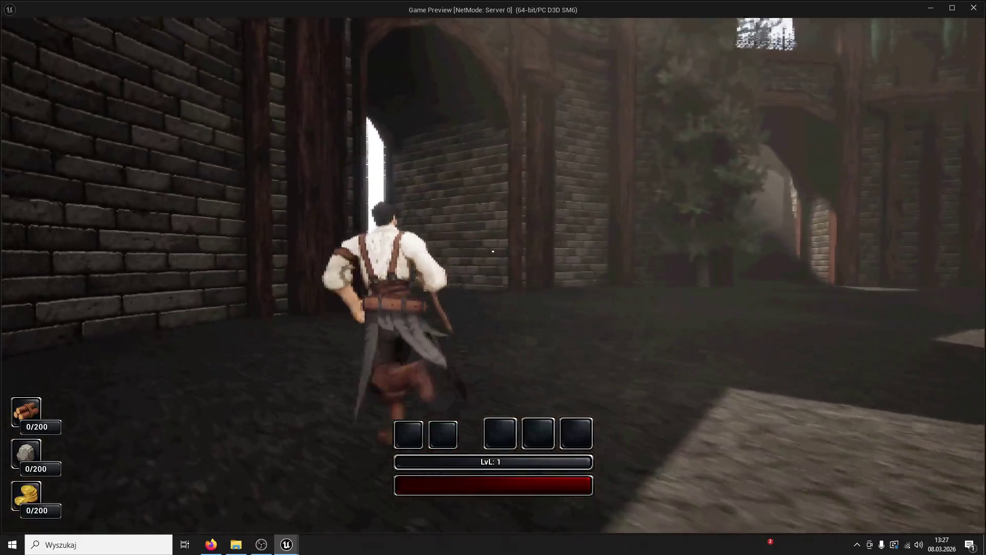
pyautogui.press('w')
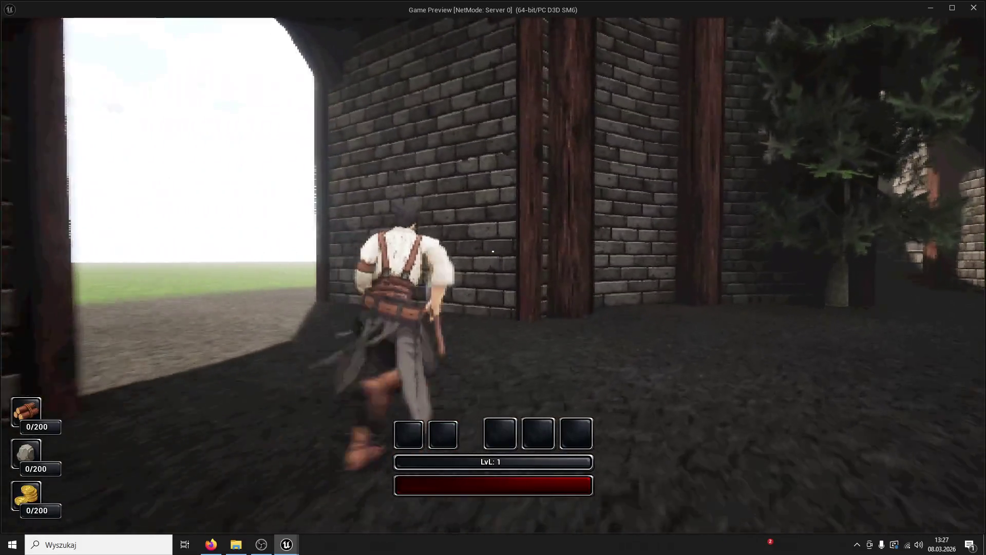
pyautogui.press('w')
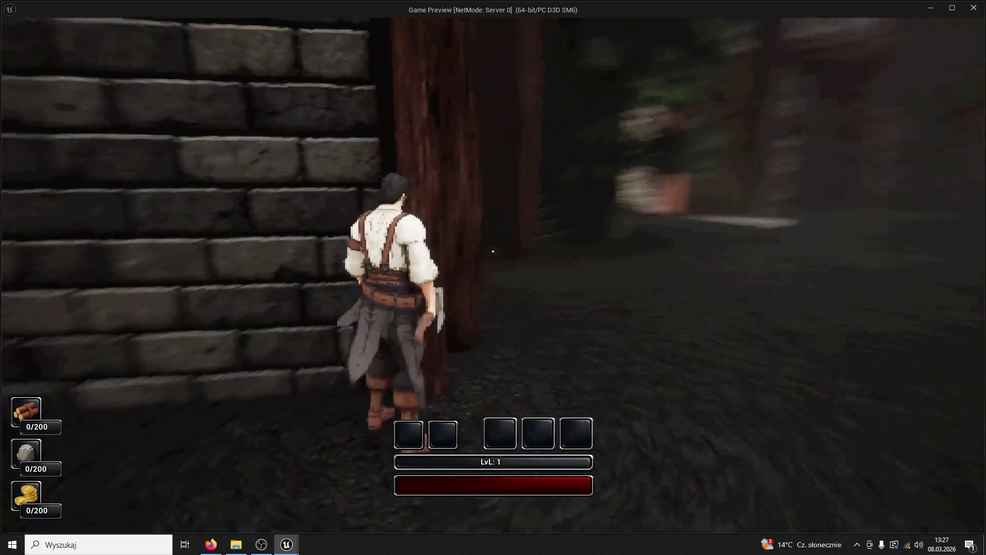
pyautogui.press('w')
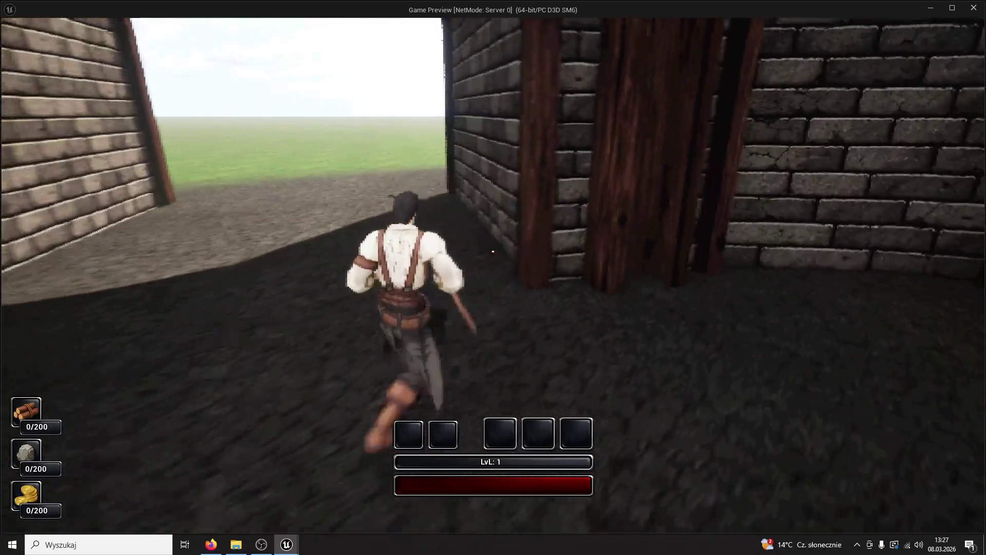
pyautogui.press('w')
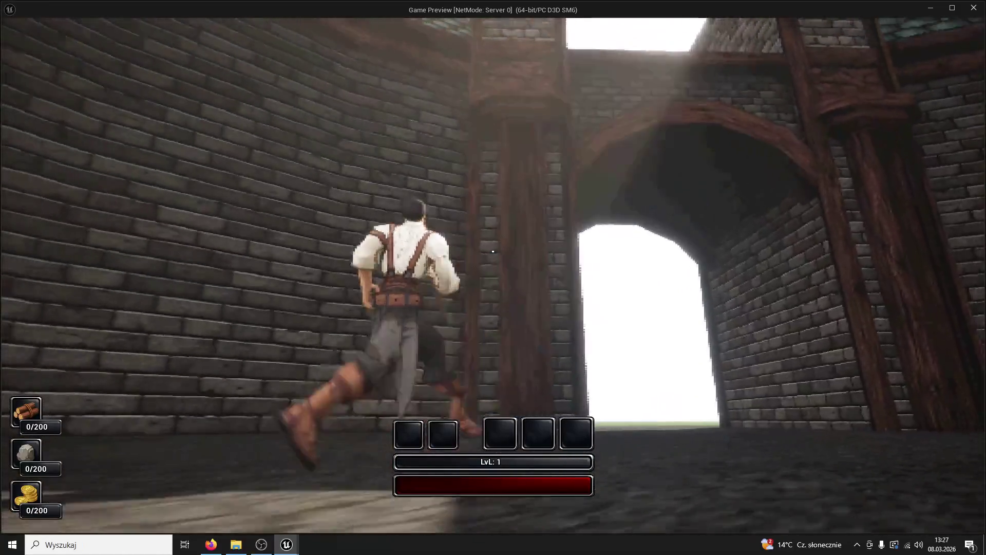
pyautogui.press('w')
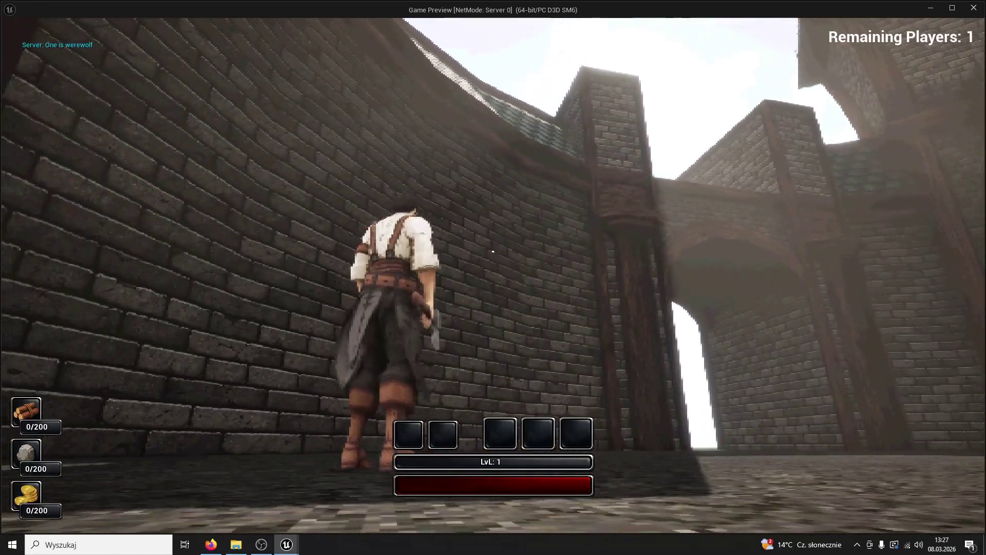
pyautogui.press('super')
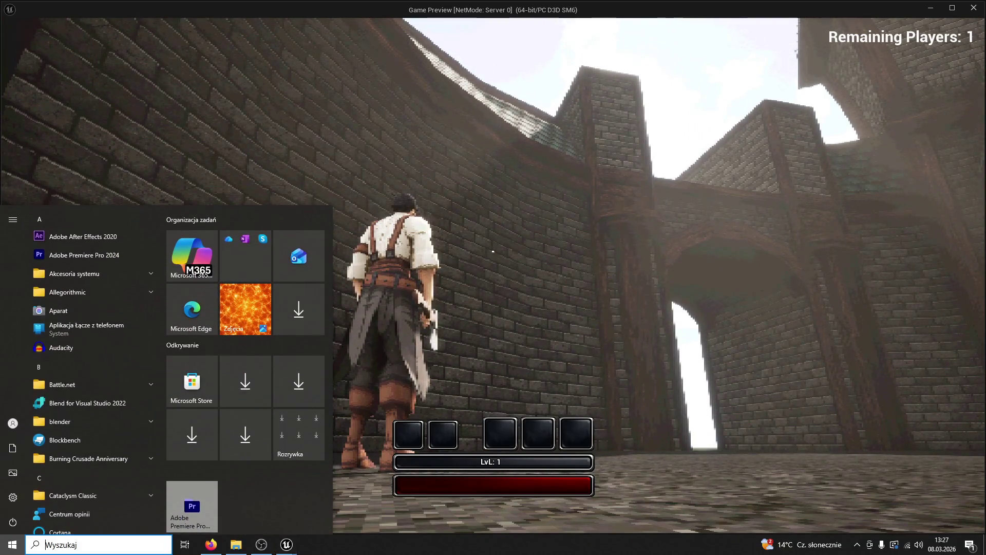
pyautogui.press('Escape')
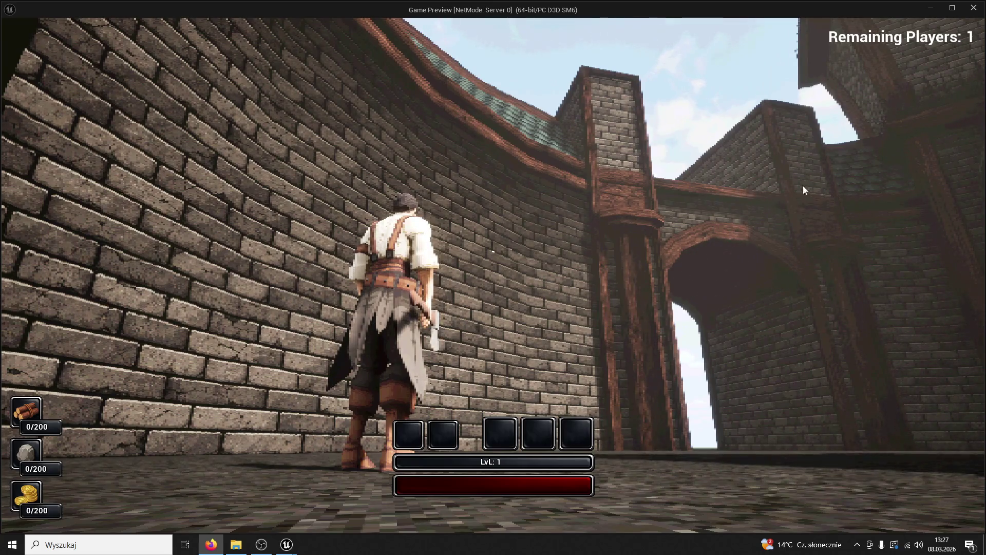
pyautogui.hotkey('alt', 'Tab')
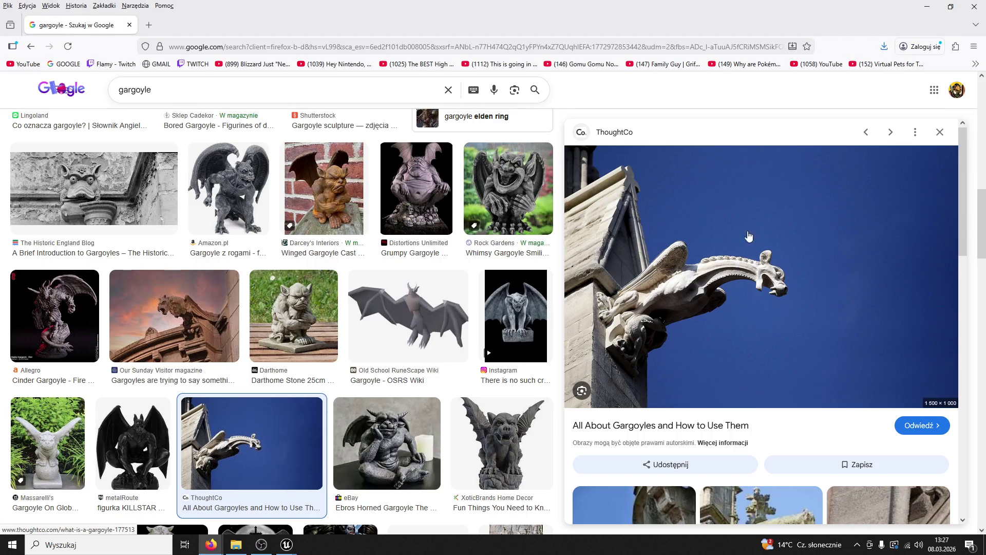
# Scroll through the gargoyle reference images, then return to the game preview.
pyautogui.scroll(-3, 738, 239)
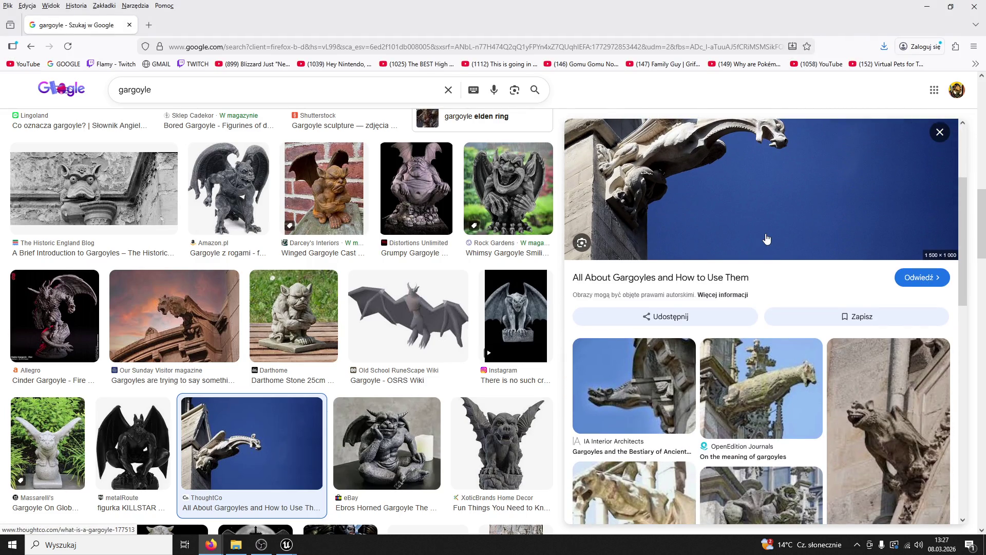
pyautogui.scroll(-3, 766, 239)
pyautogui.scroll(-4, 477, 275)
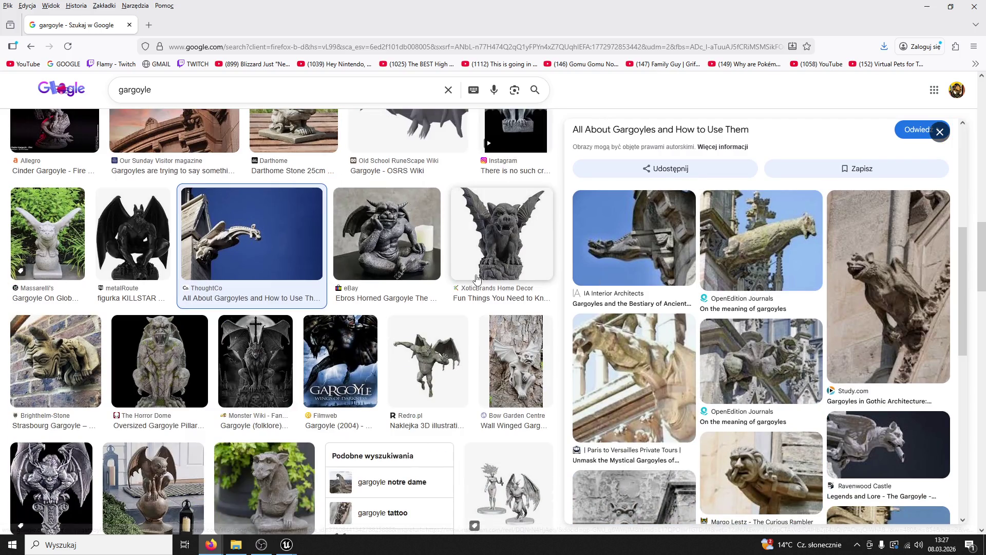
pyautogui.scroll(-4, 476, 275)
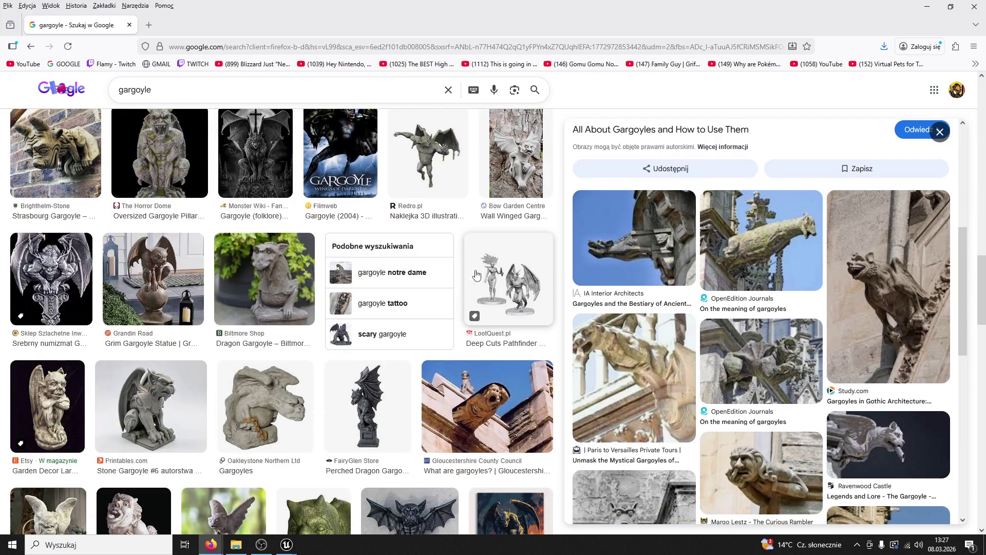
pyautogui.scroll(-4, 477, 275)
pyautogui.scroll(-11, 476, 274)
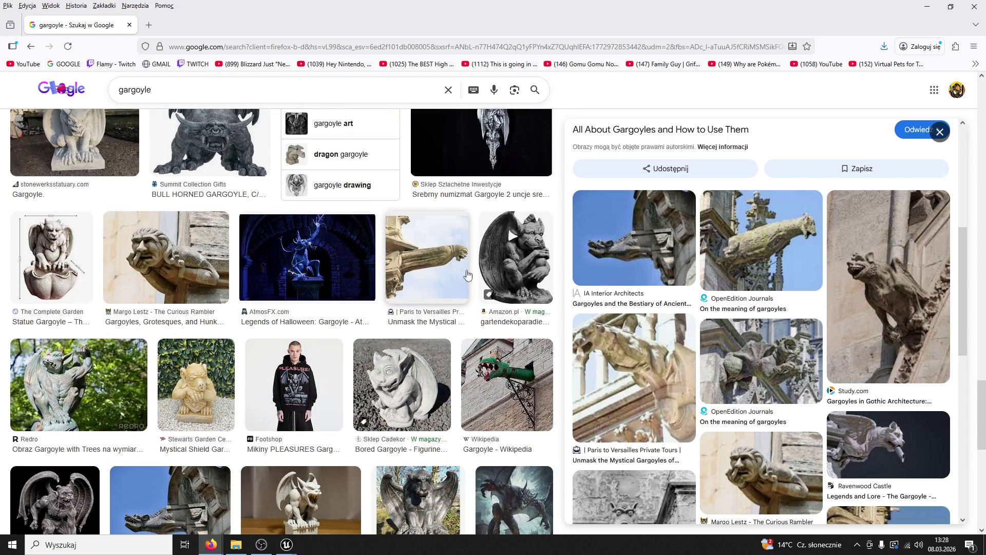
pyautogui.scroll(-6, 467, 275)
pyautogui.scroll(-5, 718, 361)
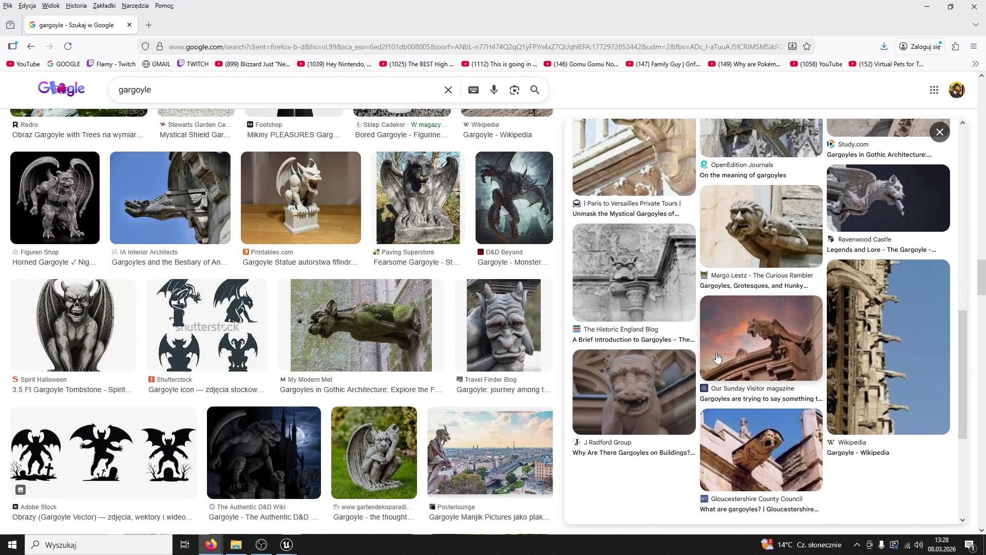
pyautogui.scroll(-4, 718, 357)
pyautogui.scroll(-4, 419, 320)
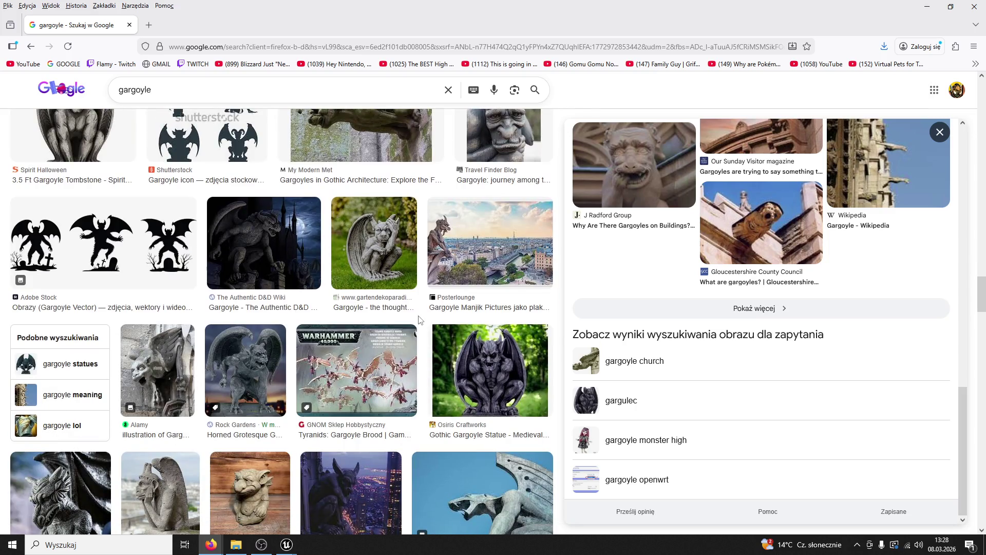
pyautogui.scroll(-10, 418, 319)
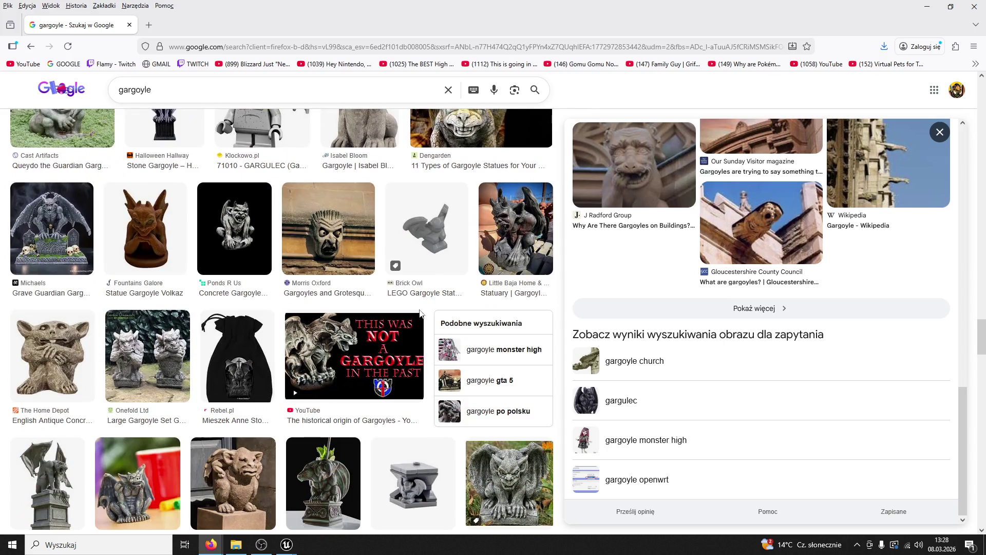
pyautogui.hotkey('alt', 'Tab')
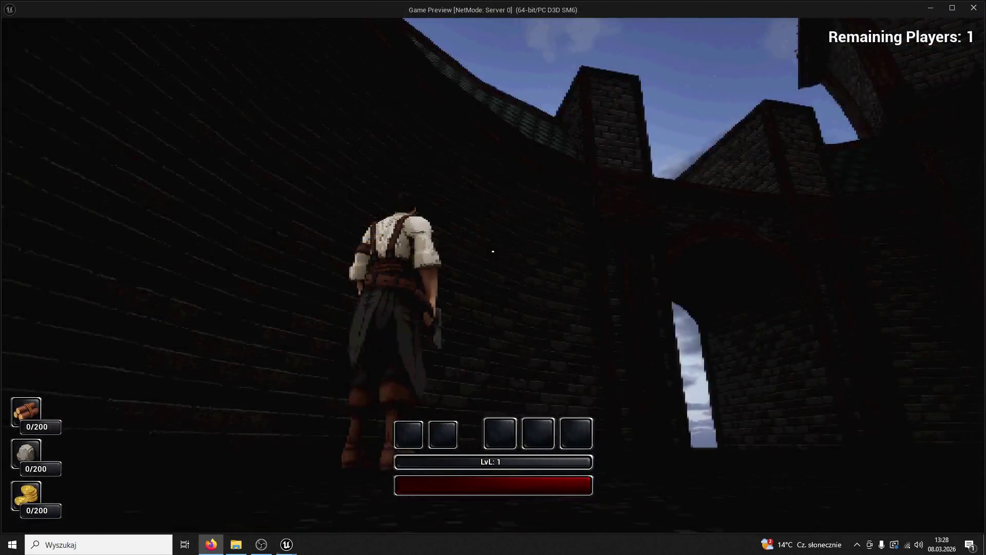
# Swing the sword several times and run toward the lit clock towers, then bring the editor forward.
pyautogui.click(346, 247)
pyautogui.click(493, 251)
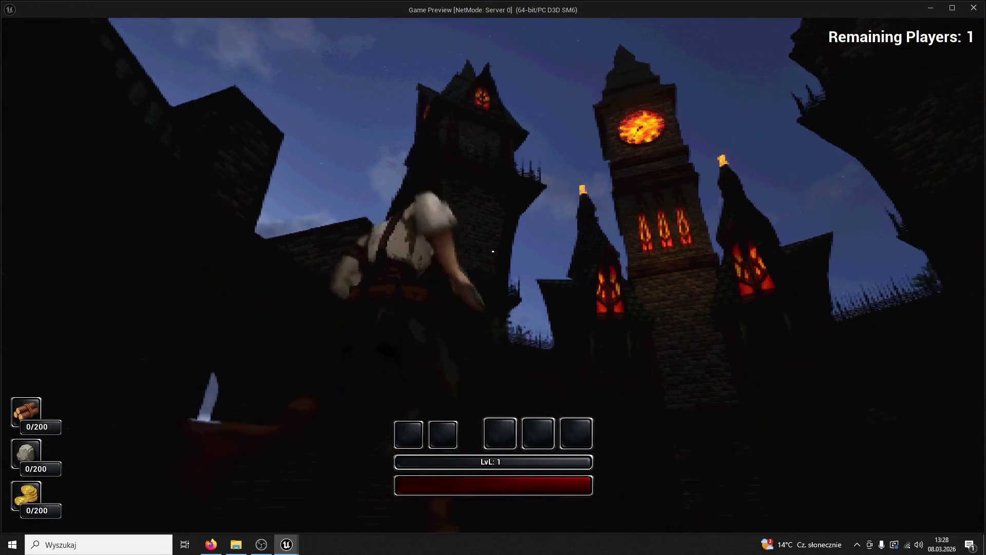
pyautogui.press('w')
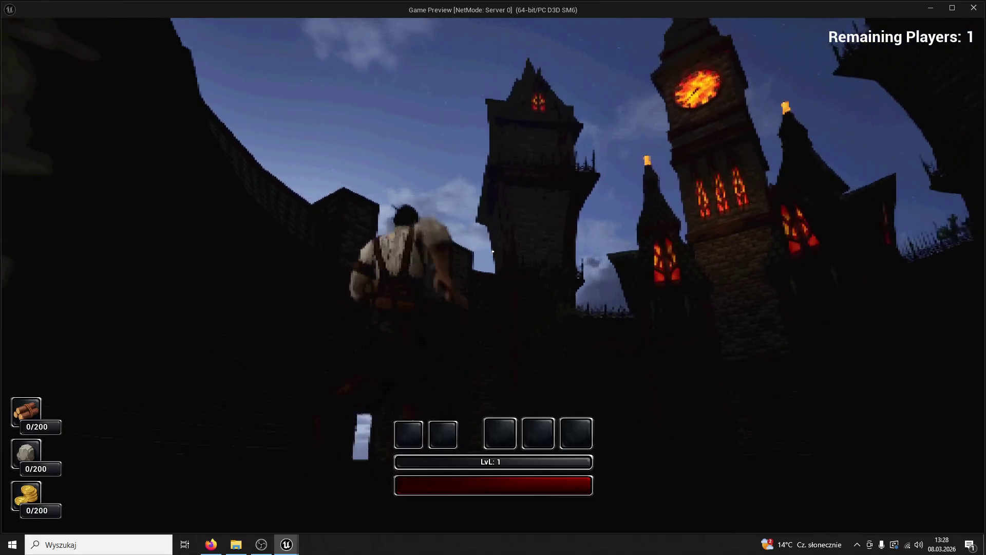
pyautogui.click(492, 252)
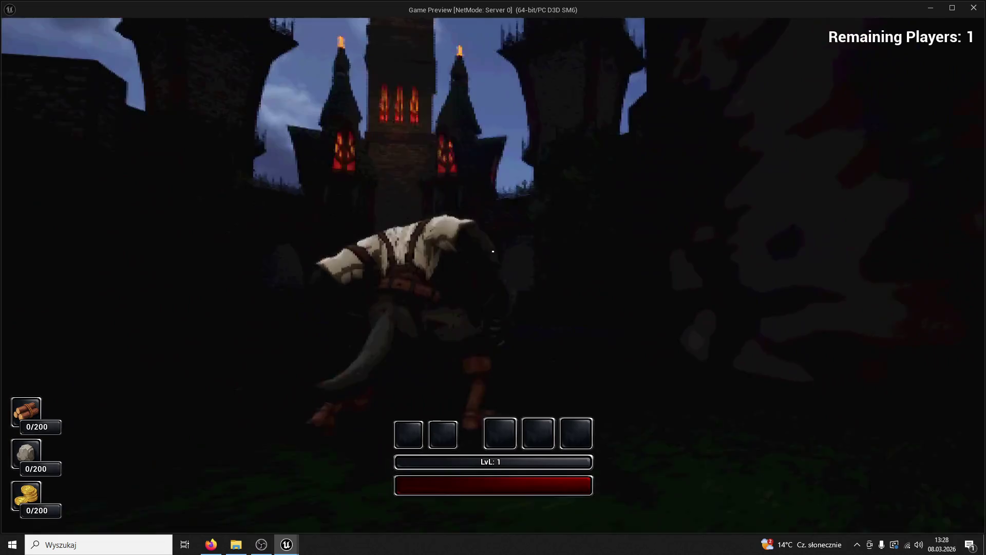
pyautogui.press('w')
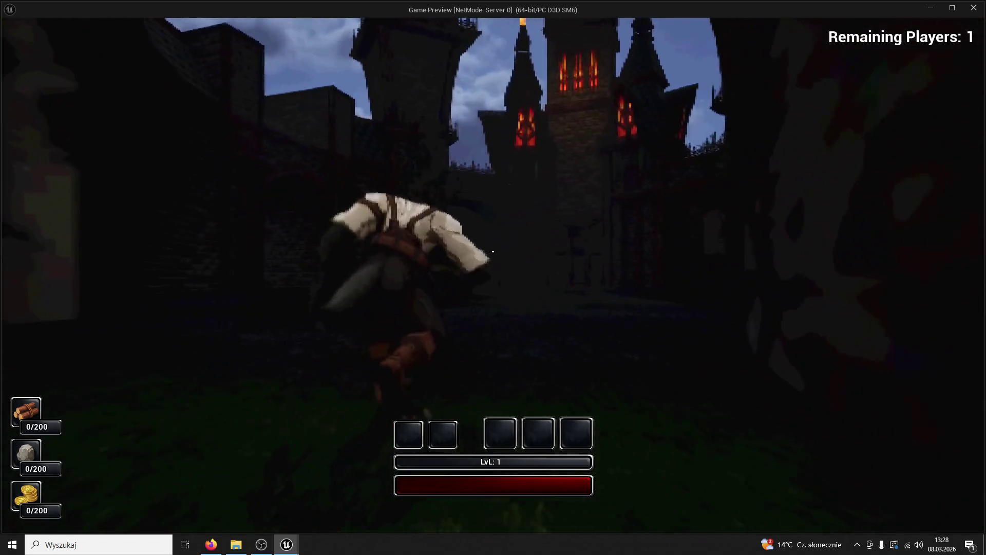
pyautogui.press('super')
pyautogui.hotkey('alt', 'Tab')
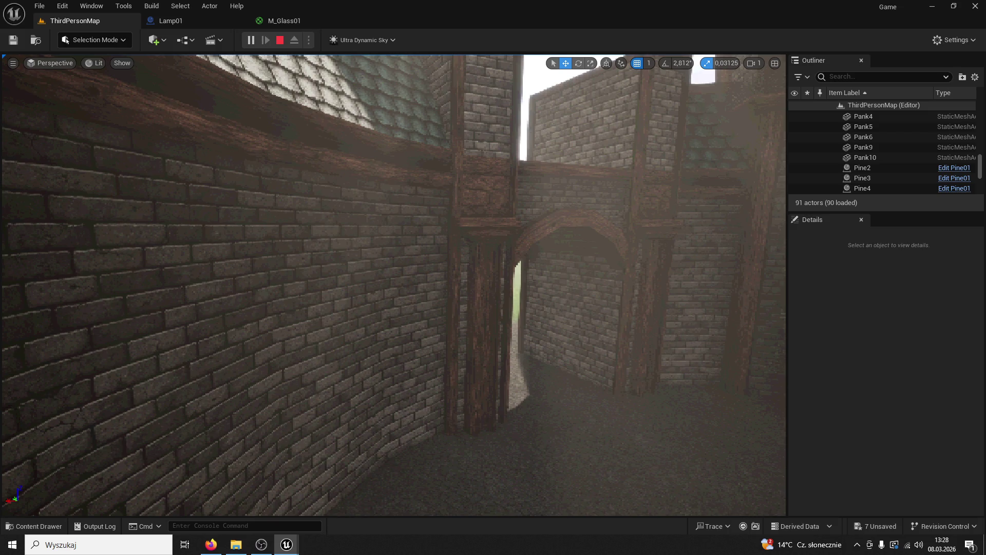
pyautogui.press('super')
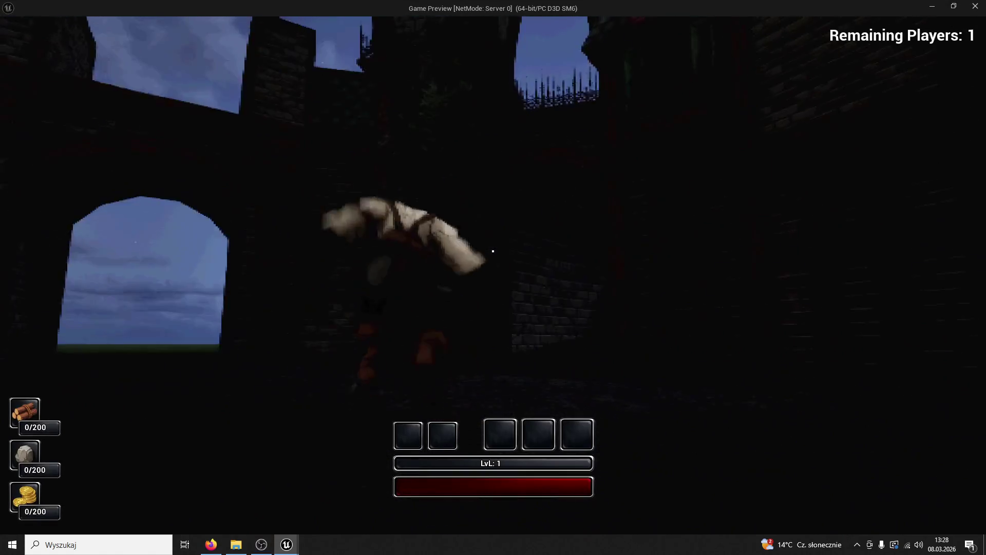
# Find Measure_Circle, scale it to 0.39, lower it to the floor at Z 97, and preview.
pyautogui.press('Escape')
pyautogui.moveTo(393, 285); pyautogui.dragTo(393, 388)
pyautogui.write('cir')
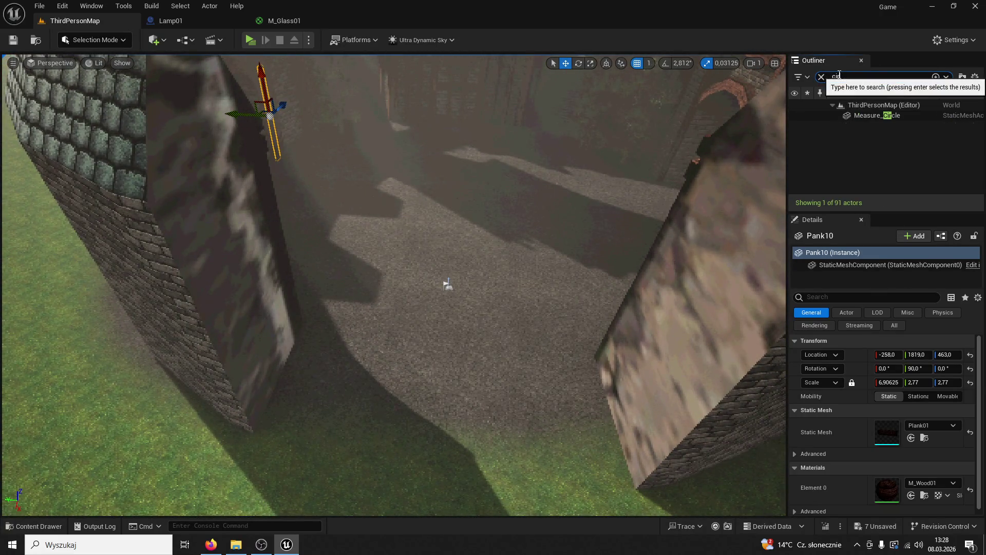
pyautogui.doubleClick(872, 114)
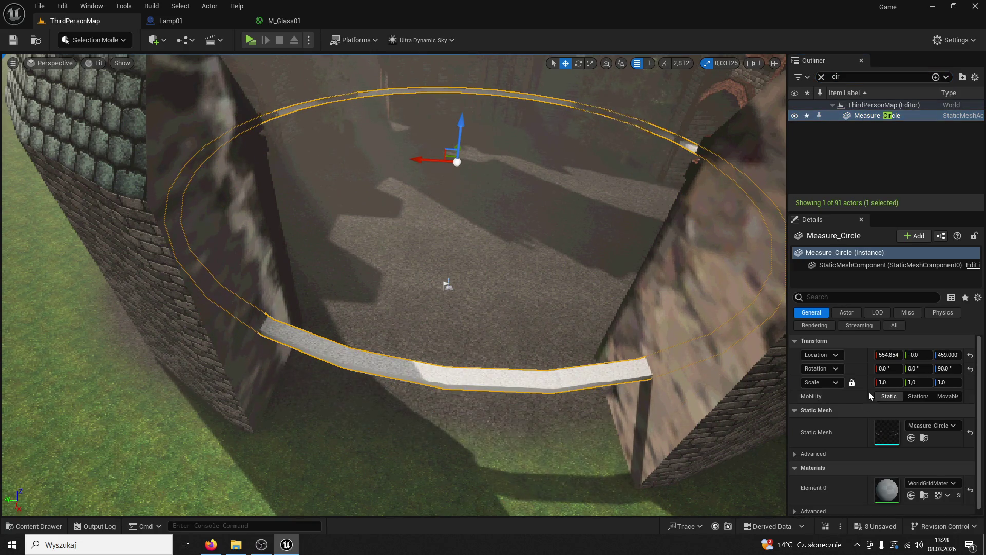
pyautogui.moveTo(887, 383); pyautogui.dragTo(595, 231)
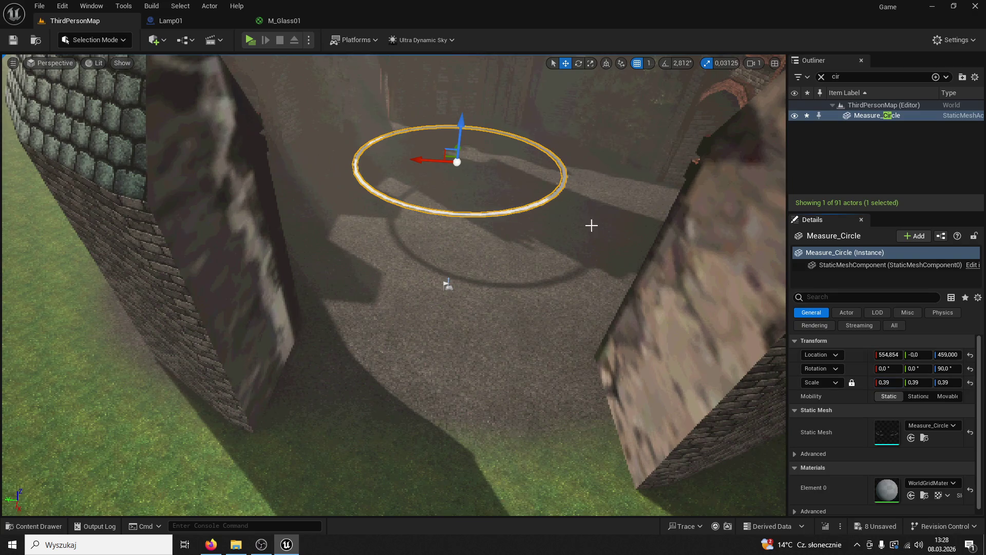
pyautogui.moveTo(466, 120); pyautogui.dragTo(457, 170)
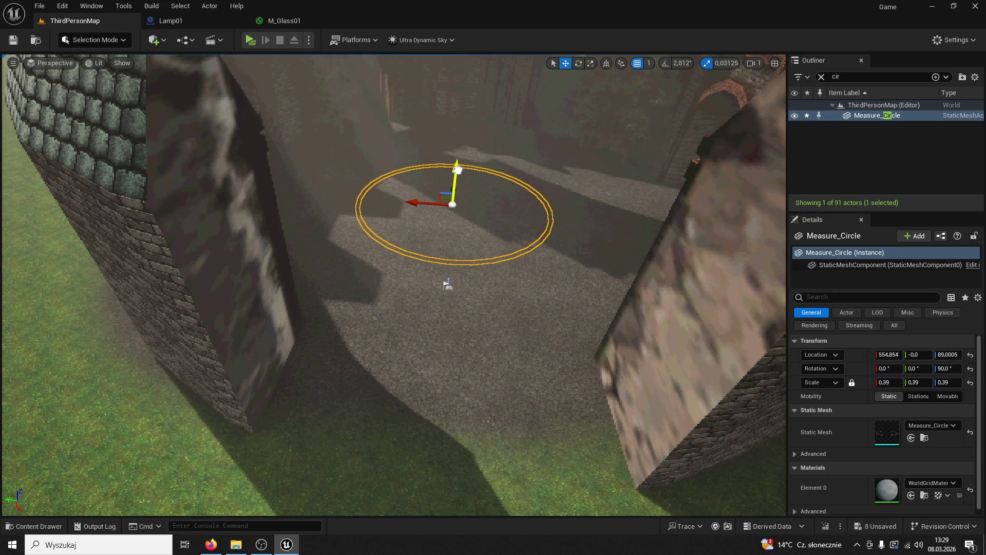
pyautogui.click(246, 39)
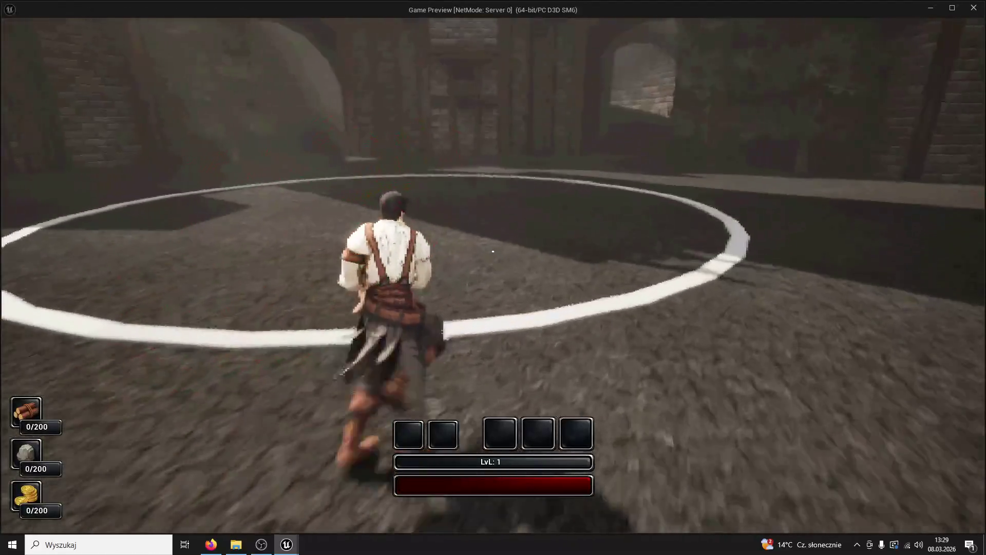
# Shrink Measure_Circle further and check the smaller ring in a quick preview.
pyautogui.press('w')
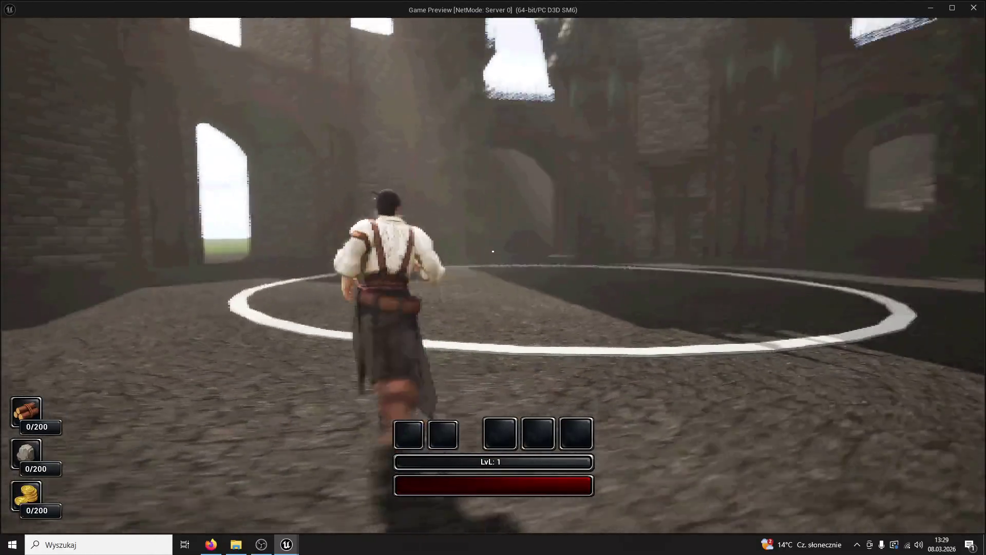
pyautogui.press('Escape')
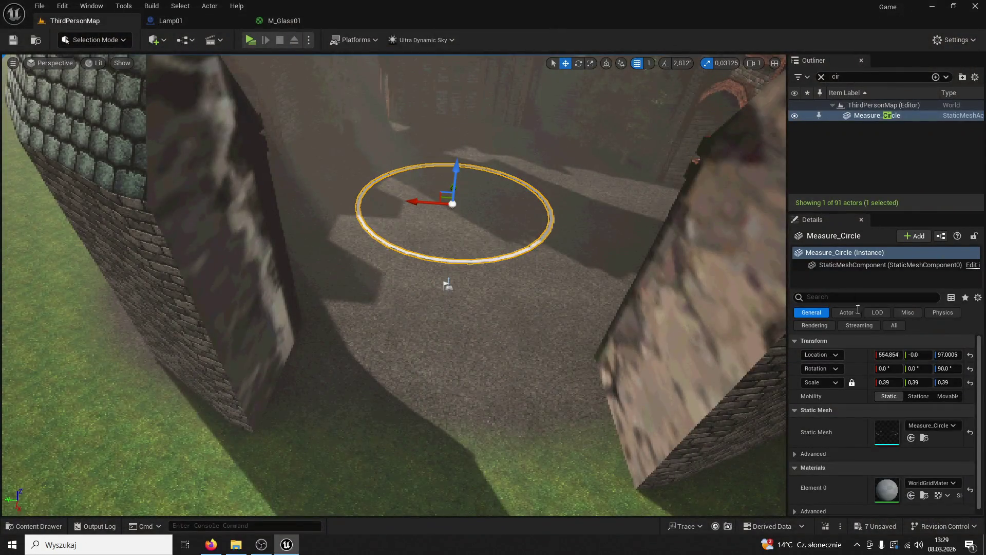
pyautogui.moveTo(894, 386); pyautogui.dragTo(886, 380)
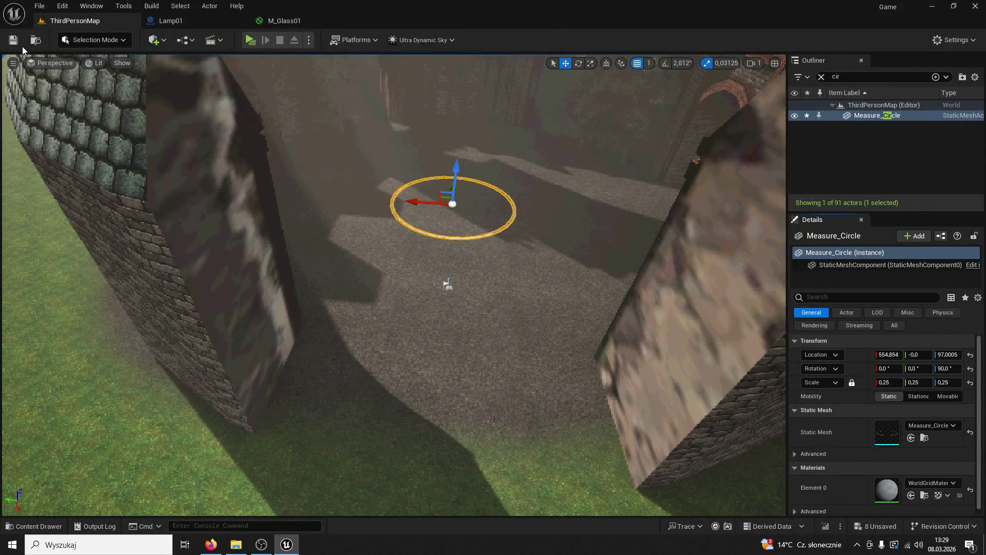
pyautogui.click(250, 40)
pyautogui.press('w')
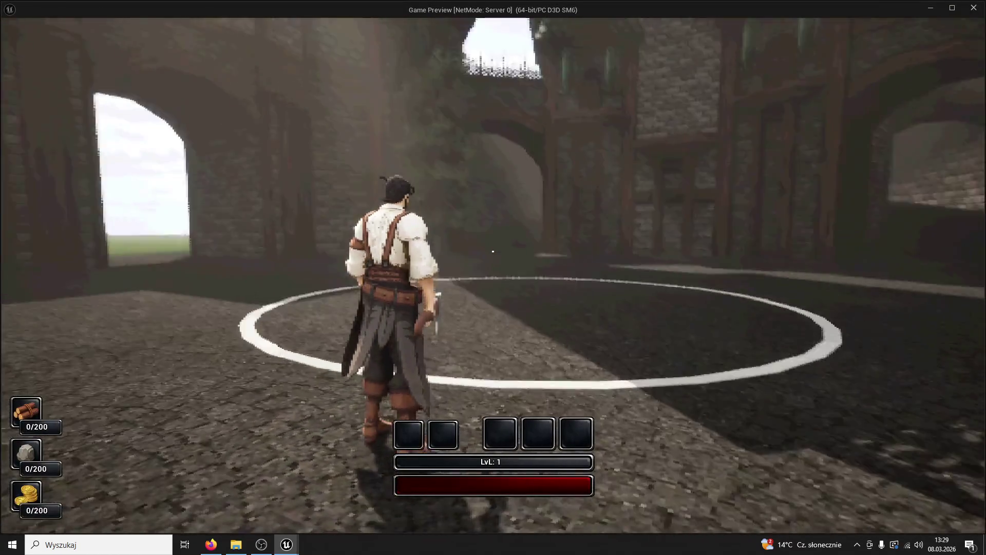
pyautogui.press('Escape')
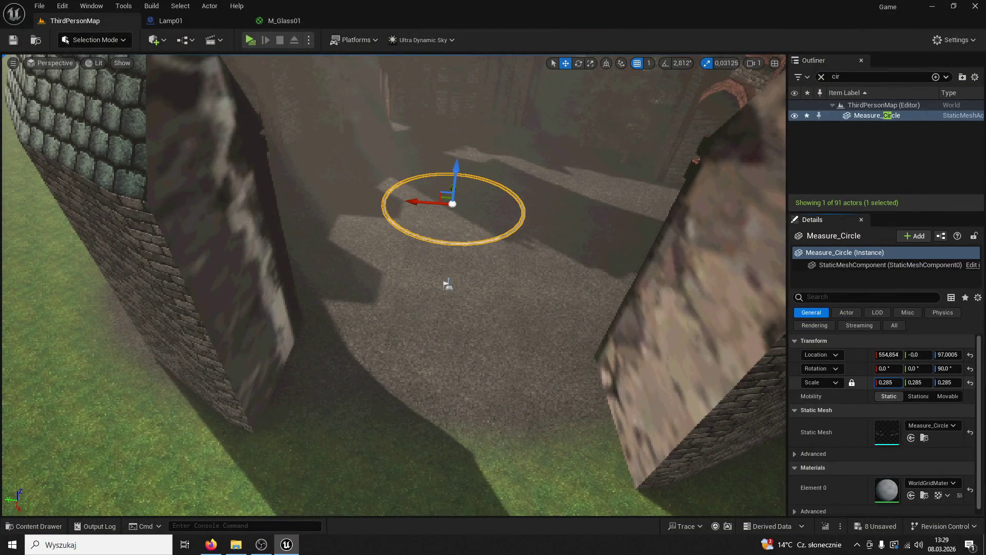
# Save the level and playtest the 0.285 ring, running toward the castle archways and towers.
pyautogui.click(12, 41)
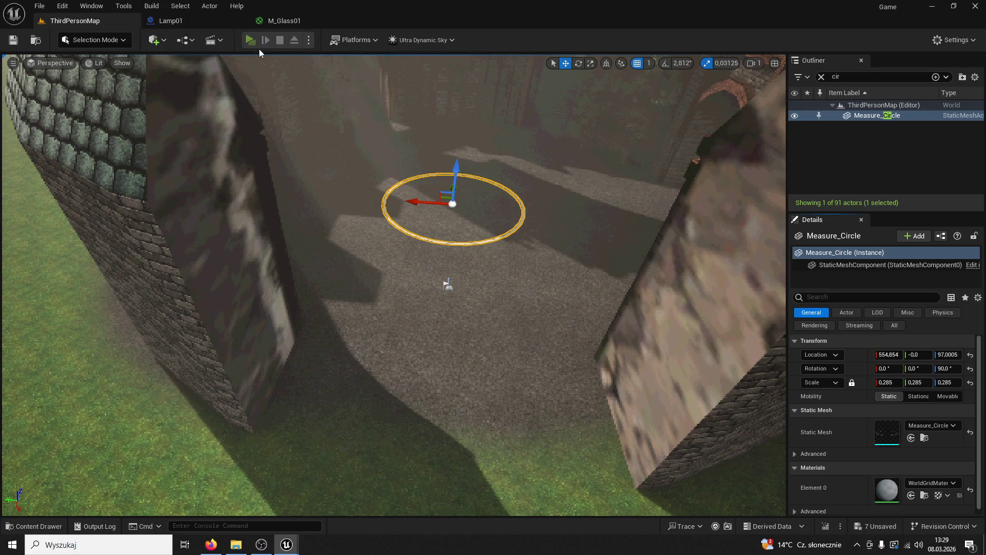
pyautogui.click(254, 41)
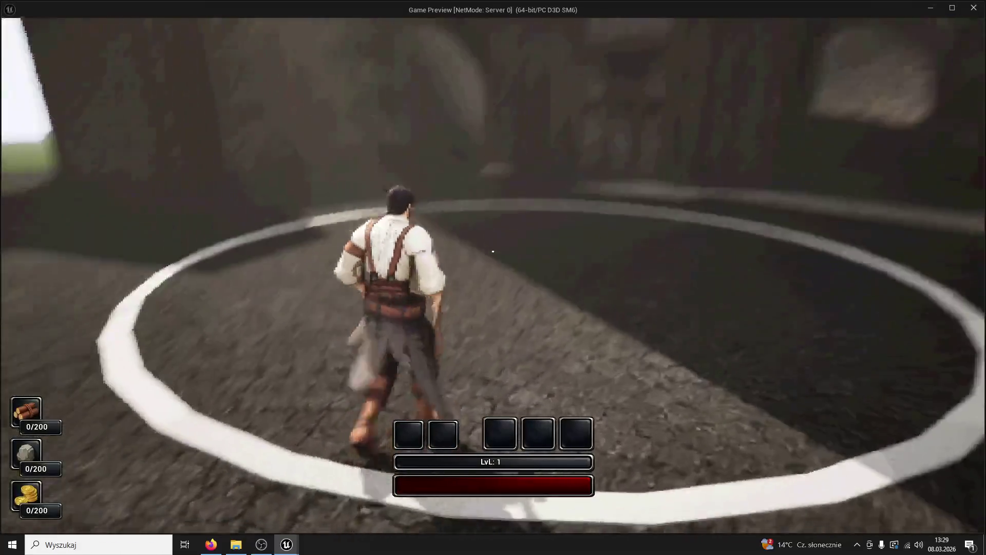
pyautogui.press('w')
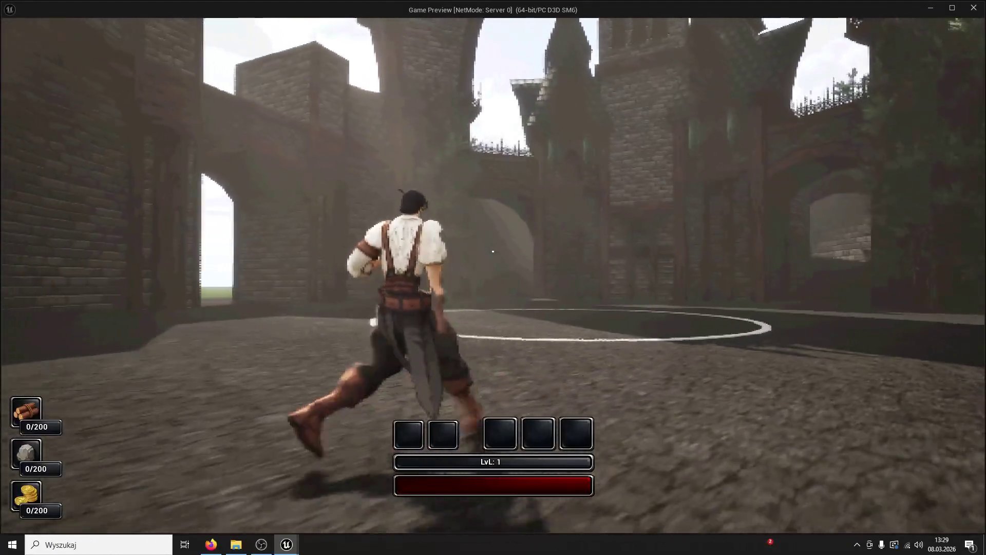
pyautogui.press('w')
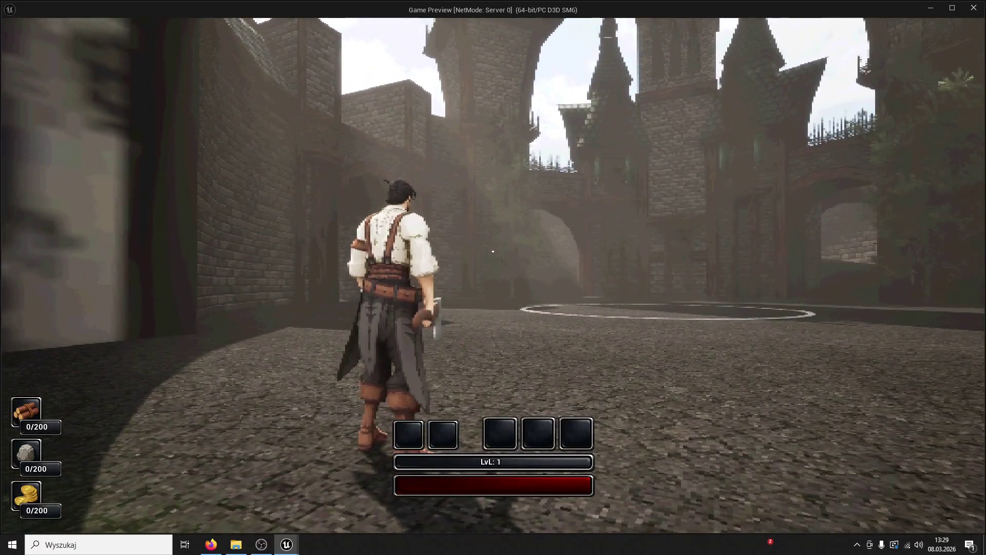
pyautogui.press('w')
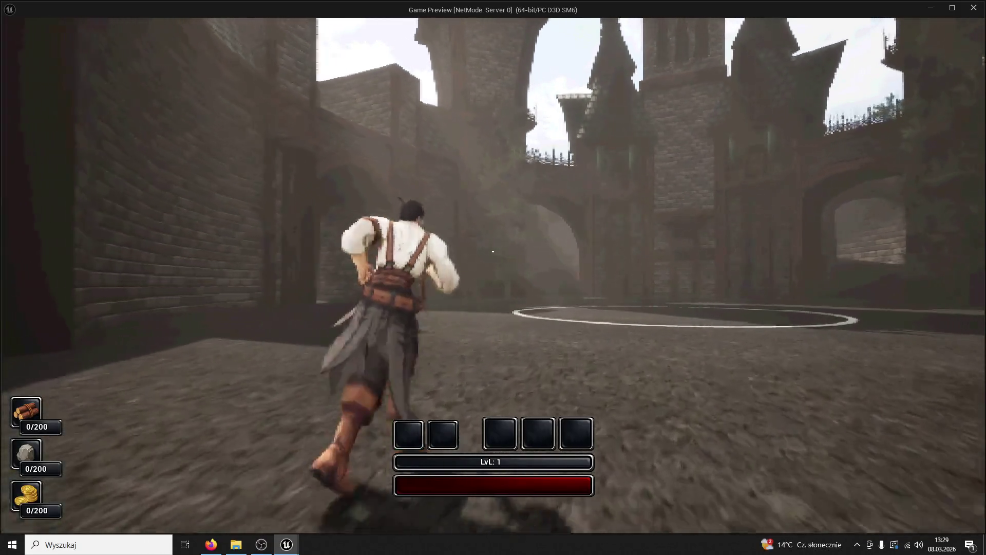
pyautogui.press('w')
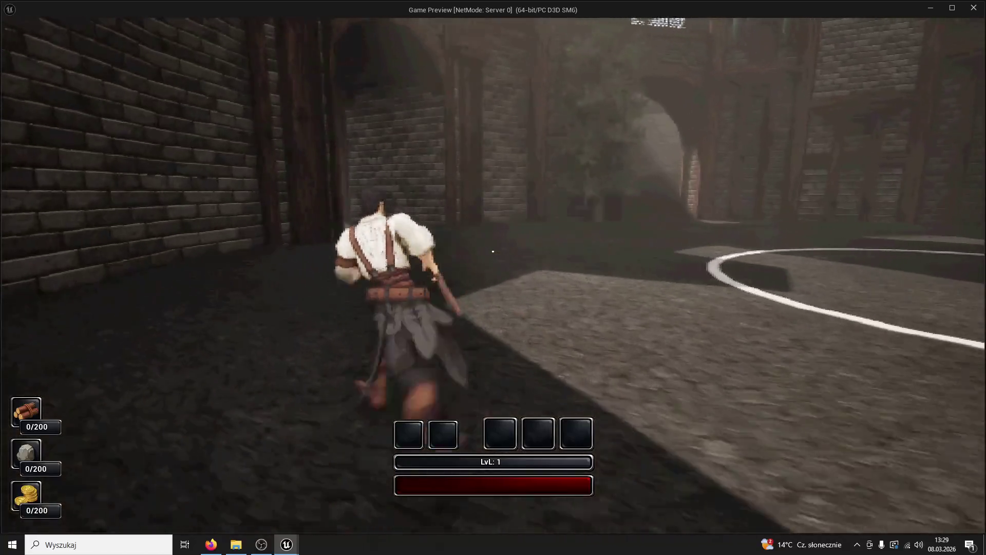
pyautogui.press('w')
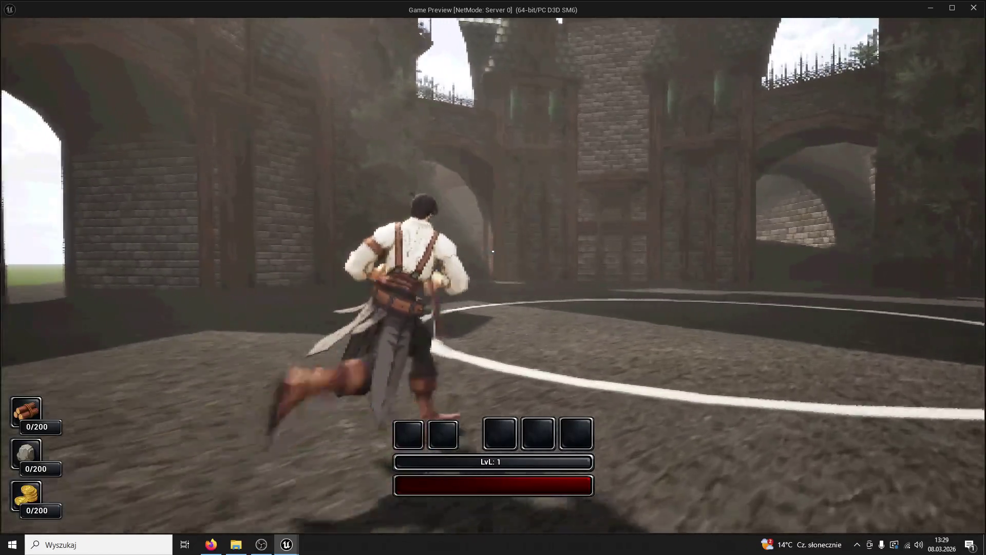
pyautogui.press('w')
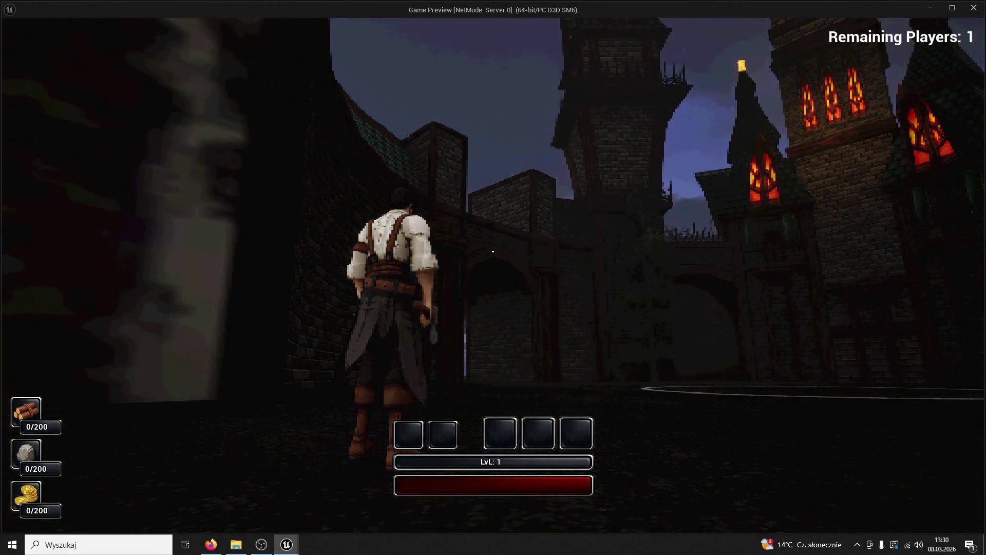
# Run back to the courtyard, stop the preview and frame the view on Measure_Circle.
pyautogui.press('w')
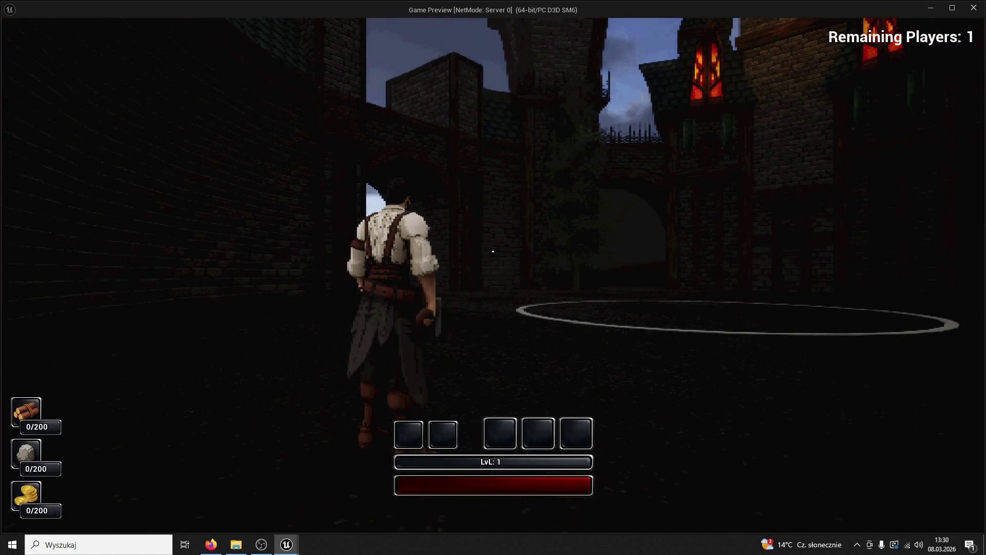
pyautogui.press('Escape')
pyautogui.moveTo(277, 270)
pyautogui.mouseDown()
pyautogui.moveTo(303, 216)
pyautogui.moveTo(99, 149)
pyautogui.mouseUp()
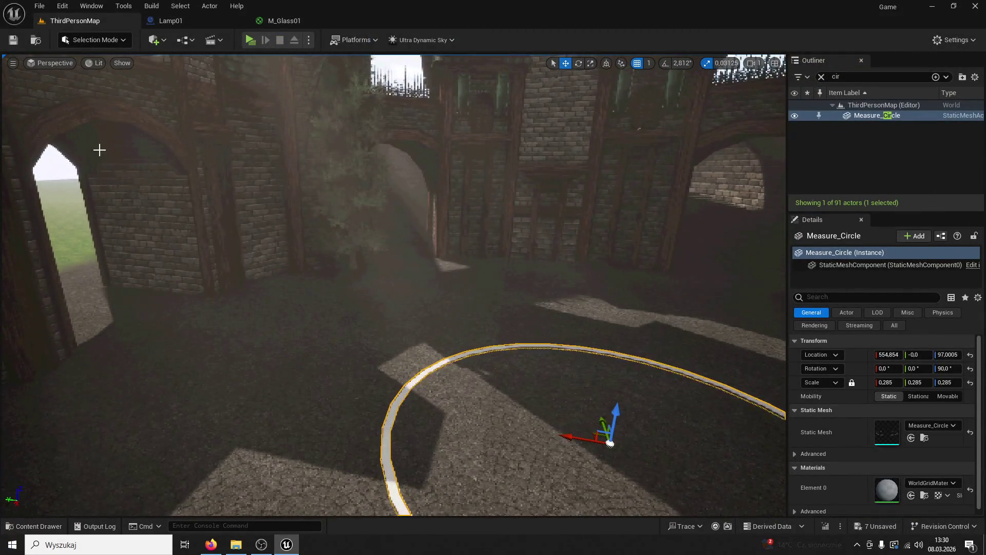
# Enter Foliage Mode, add Grass01_FoliageType to the palette and select it for painting.
pyautogui.click(102, 44)
pyautogui.click(99, 74)
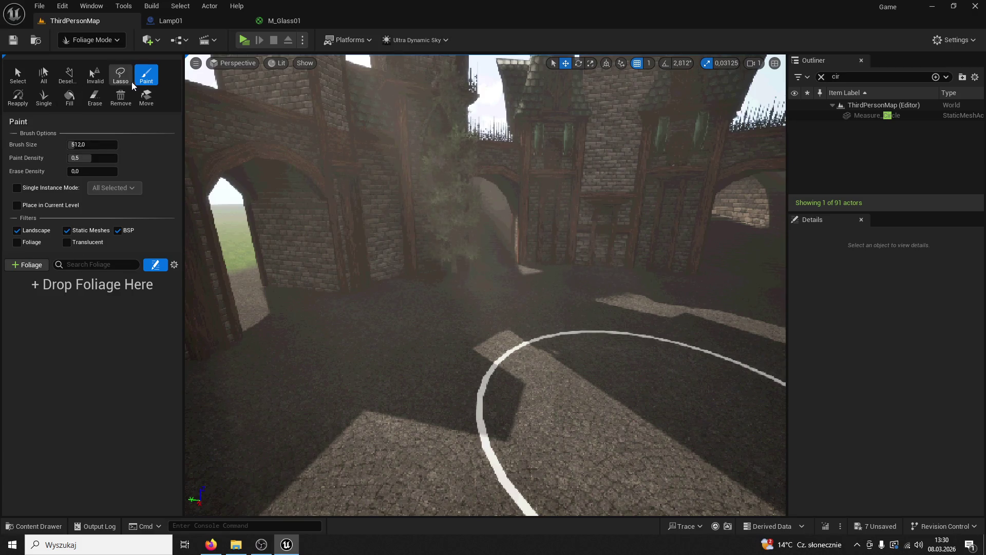
pyautogui.click(118, 77)
pyautogui.click(147, 74)
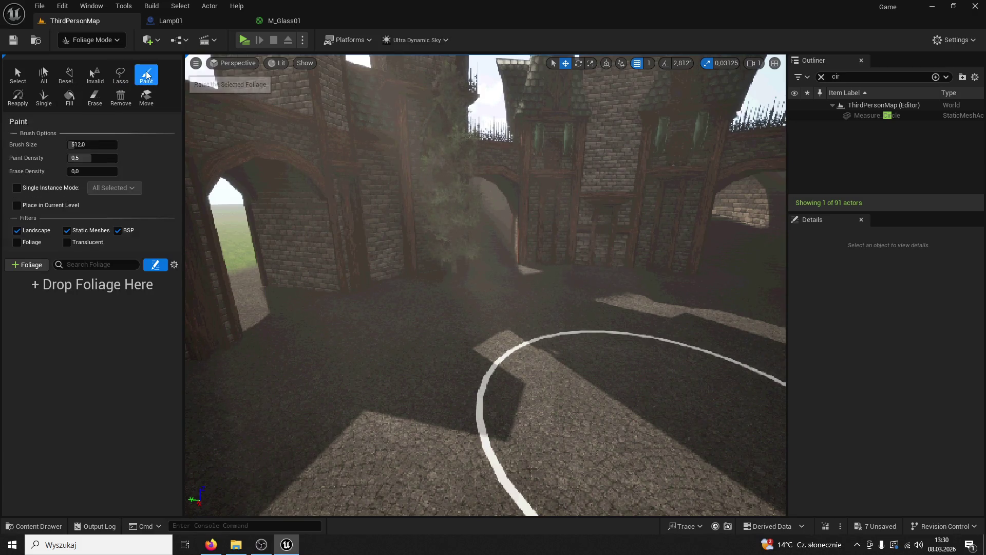
pyautogui.click(29, 265)
pyautogui.click(56, 386)
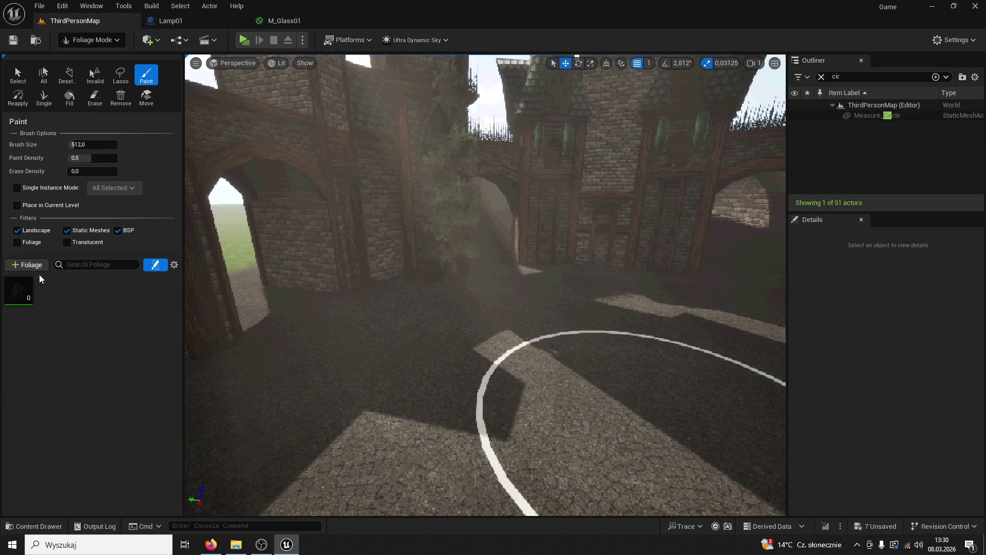
pyautogui.click(22, 290)
# Paint Grass01 along the courtyard wall base, redoing the first stroke, then return to Selection Mode.
pyautogui.moveTo(407, 363)
pyautogui.mouseDown()
pyautogui.moveTo(396, 282)
pyautogui.moveTo(462, 253)
pyautogui.mouseUp()
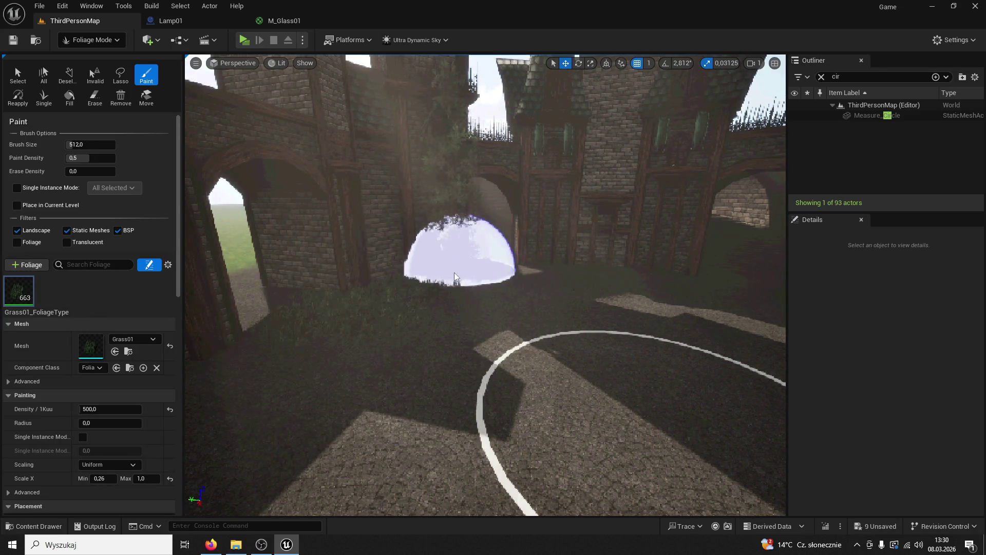
pyautogui.hotkey('ctrl', 'z')
pyautogui.scroll(3, 417, 306)
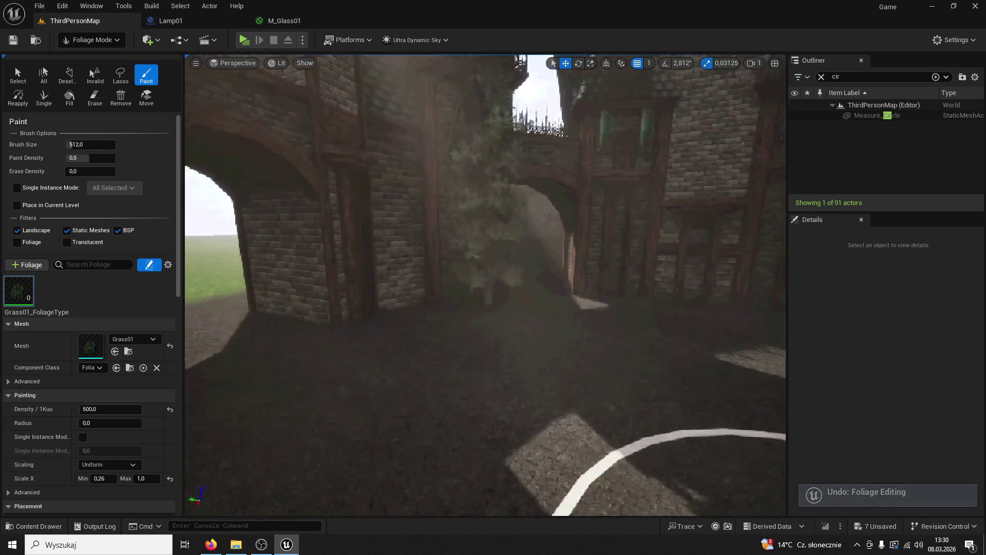
pyautogui.moveTo(417, 307)
pyautogui.mouseDown()
pyautogui.moveTo(478, 303)
pyautogui.moveTo(425, 334)
pyautogui.moveTo(484, 259)
pyautogui.moveTo(485, 280)
pyautogui.moveTo(375, 325)
pyautogui.moveTo(457, 293)
pyautogui.moveTo(573, 307)
pyautogui.moveTo(489, 308)
pyautogui.moveTo(544, 513)
pyautogui.moveTo(668, 349)
pyautogui.moveTo(693, 390)
pyautogui.mouseUp()
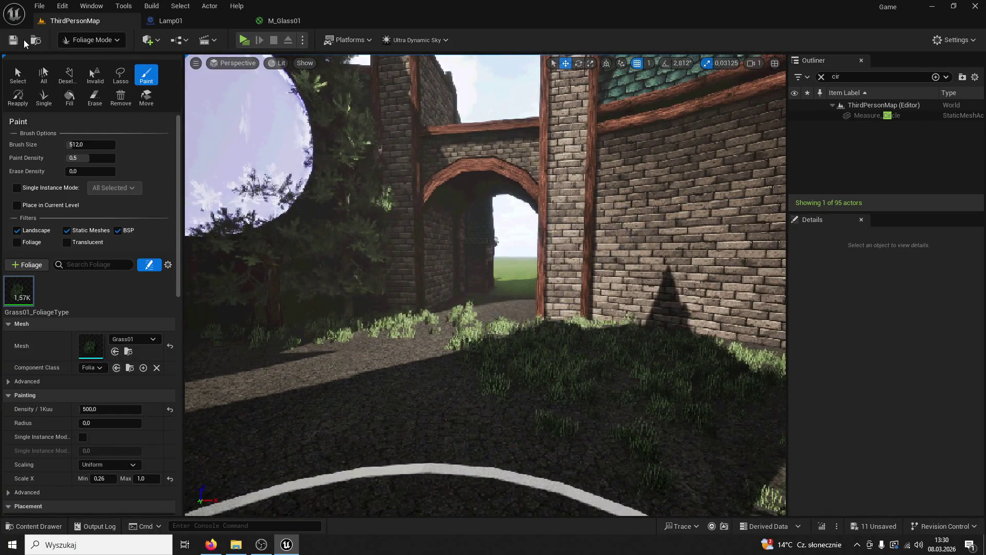
pyautogui.click(89, 41)
pyautogui.click(90, 58)
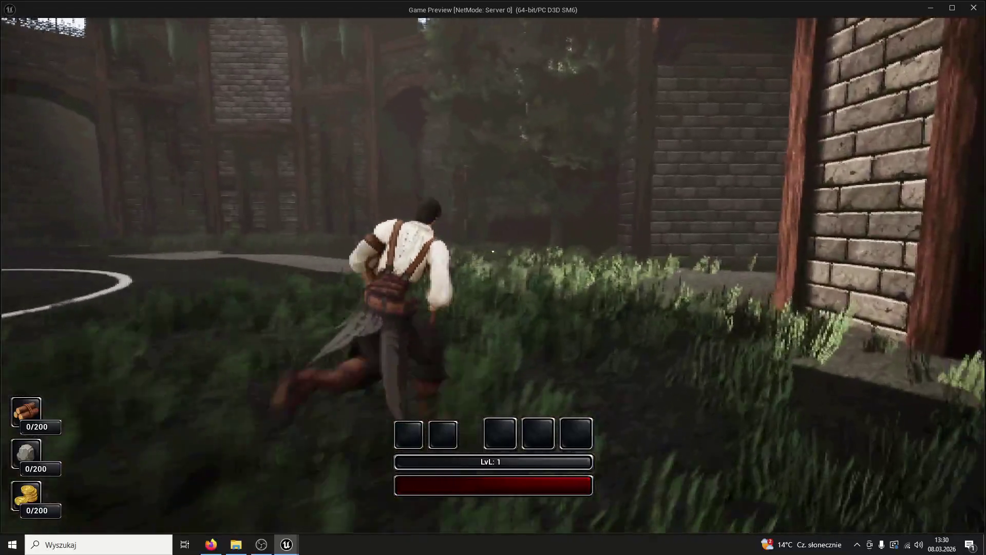
# Exit the preview, undo the painted grass, and clear the Outliner filter to list all actors.
pyautogui.press('Escape')
pyautogui.hotkey('ctrl', 'z')
pyautogui.hotkey('ctrl', 'z')
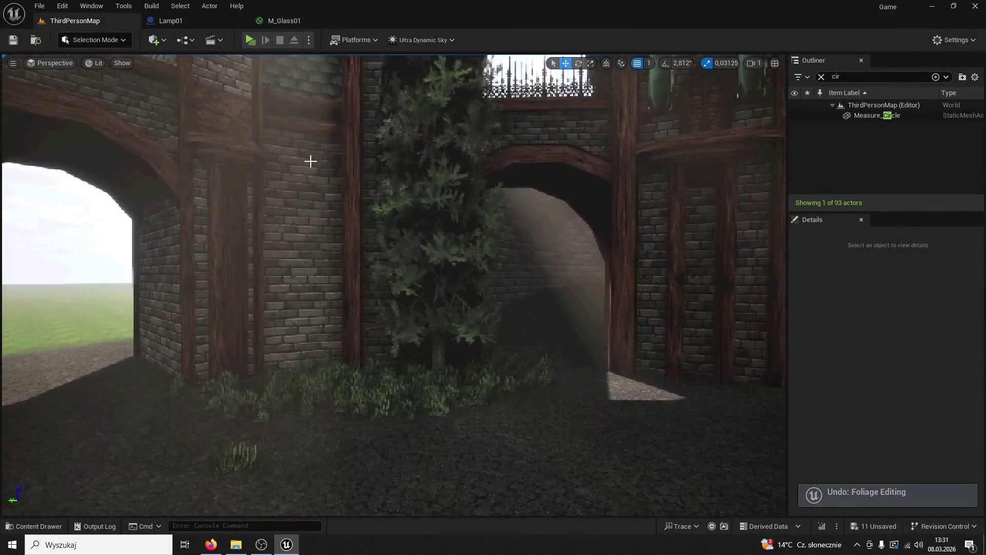
pyautogui.hotkey('ctrl', 'z')
pyautogui.hotkey('ctrl', 'z')
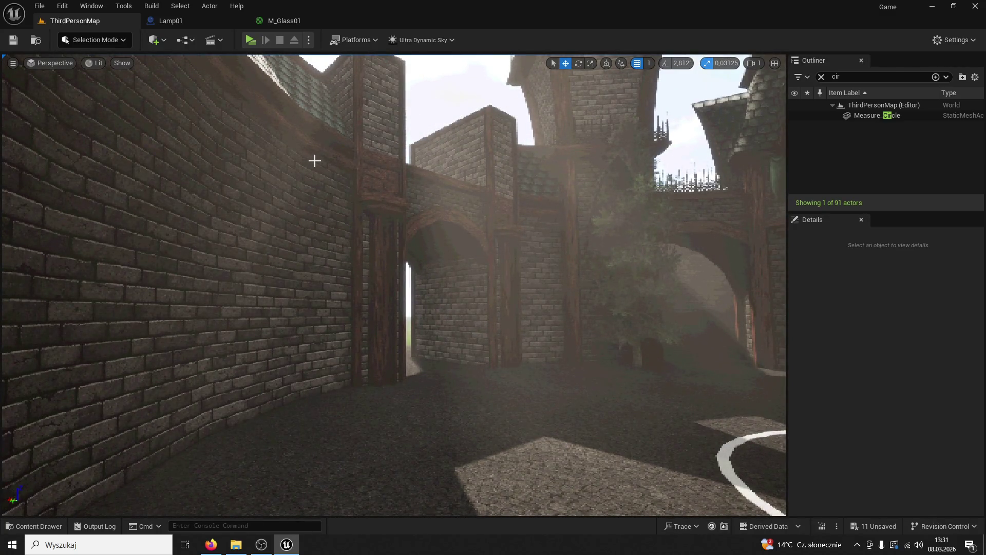
pyautogui.click(822, 77)
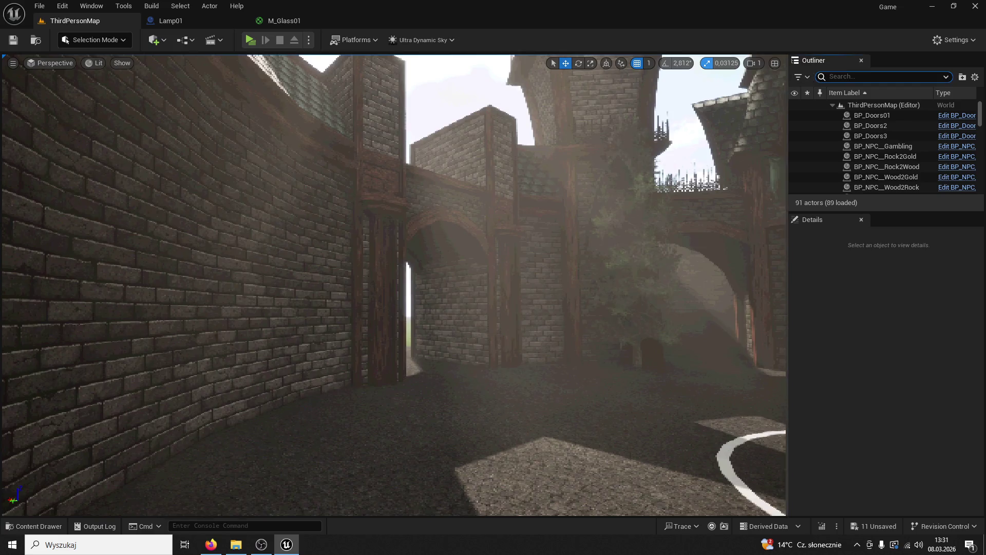
pyautogui.scroll(3, 627, 183)
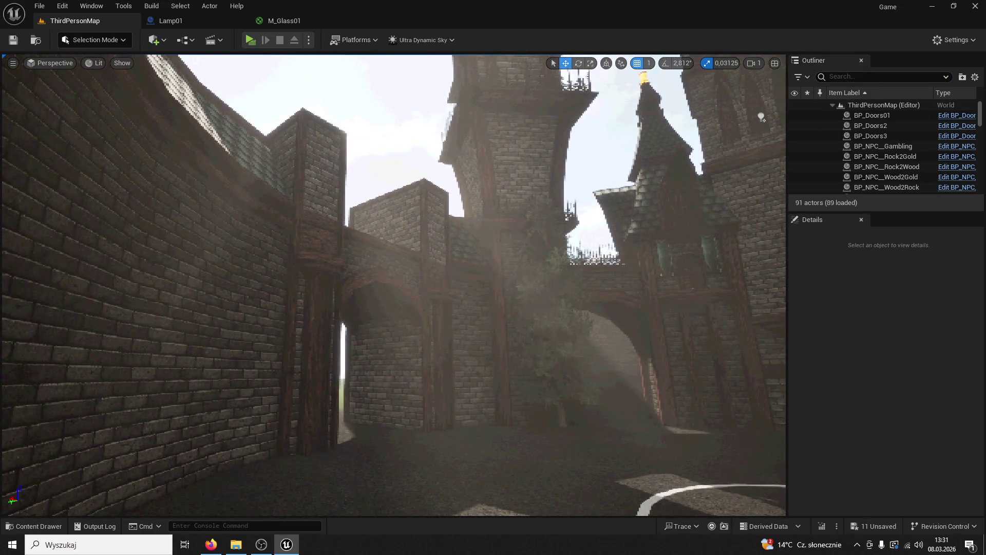
# Fly the view into the courtyard toward the clock tower and start a game preview.
pyautogui.hotkey('alt', 'Tab')
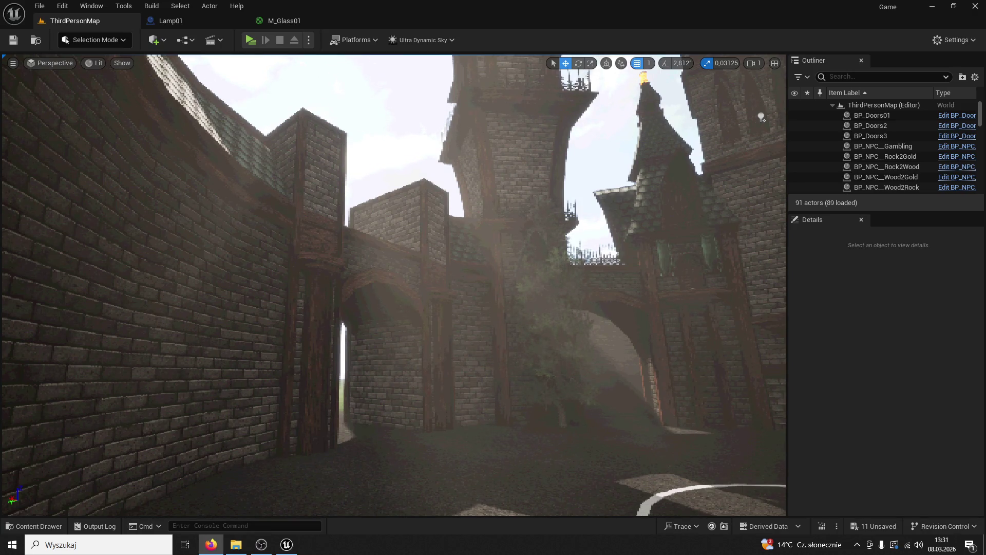
pyautogui.moveTo(487, 315); pyautogui.dragTo(484, 297)
pyautogui.moveTo(481, 245); pyautogui.dragTo(481, 245)
pyautogui.click(250, 39)
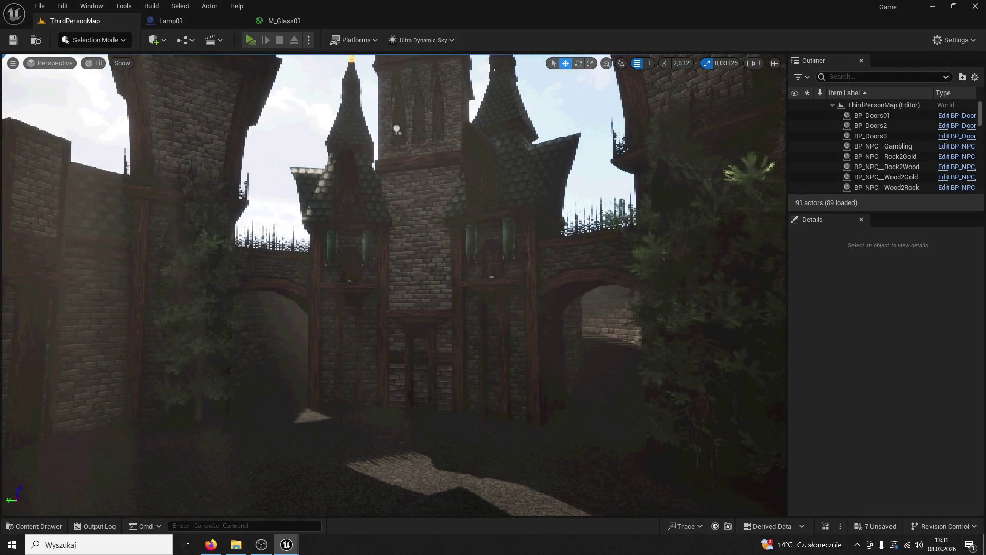
pyautogui.press('w')
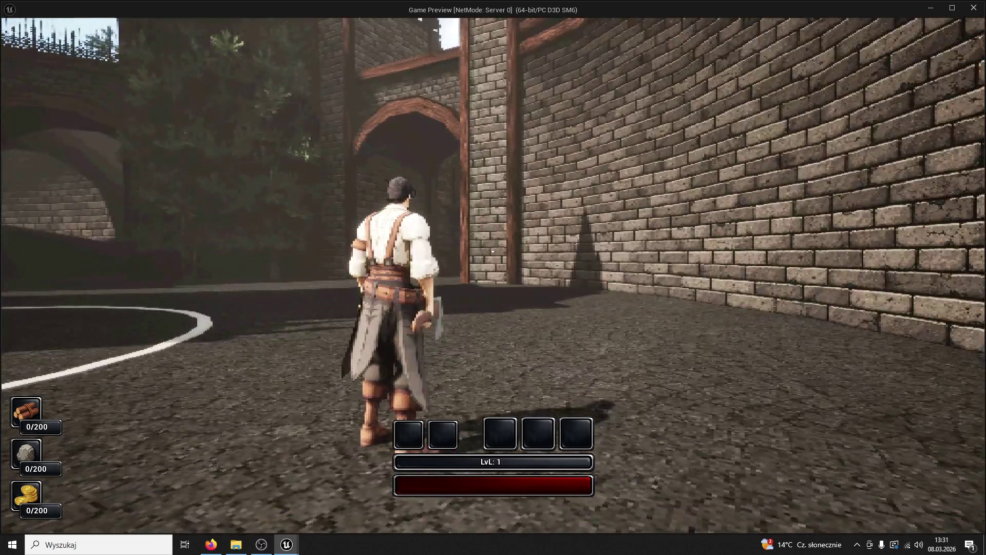
# Run the character toward the curved brick wall and across the courtyard, then end the playtest.
pyautogui.press('w')
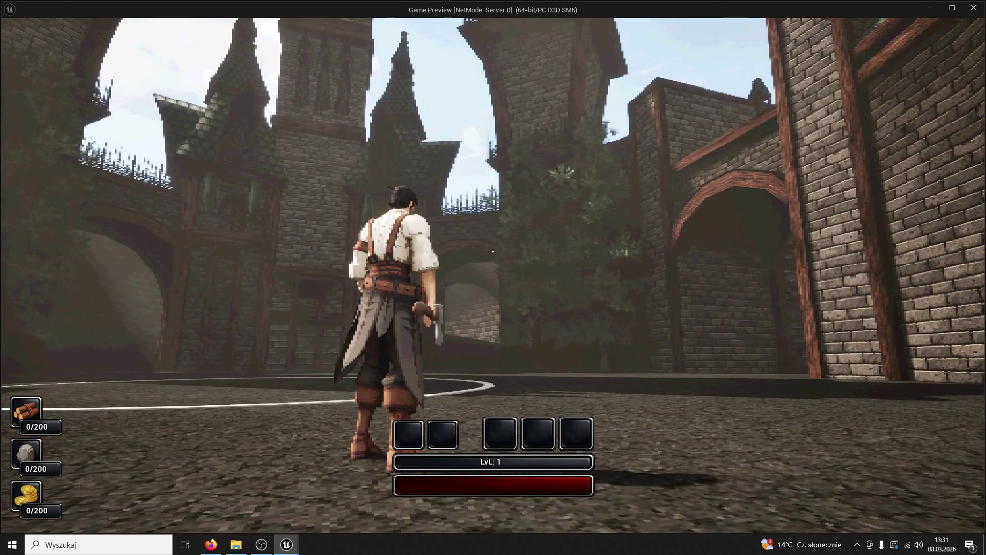
pyautogui.press('super')
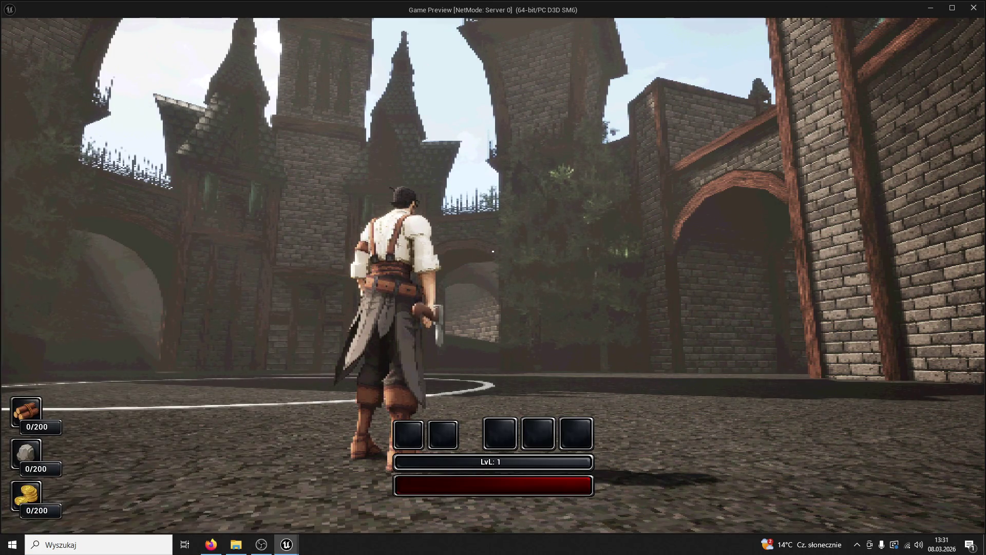
pyautogui.press('w')
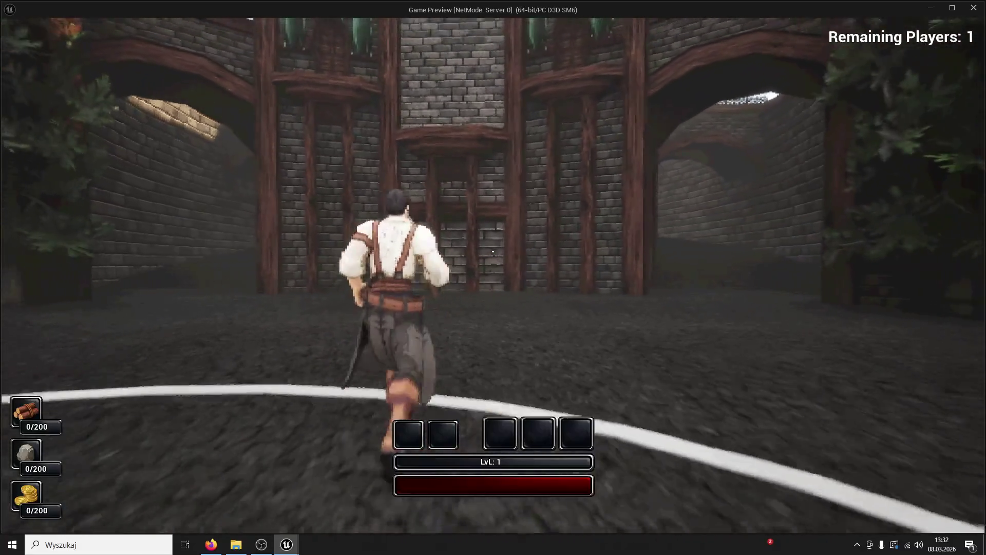
pyautogui.press('Escape')
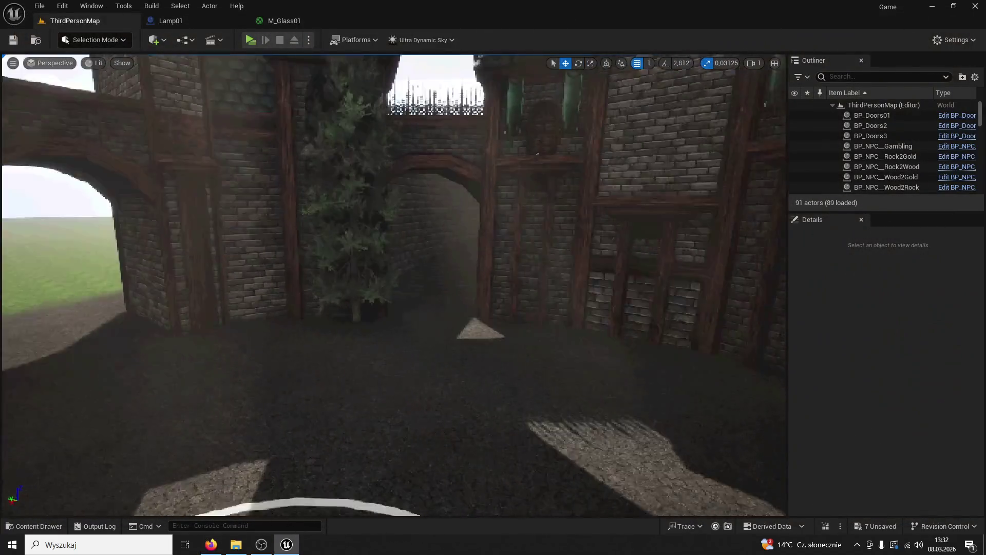
# Place a Plank01 mesh from the Content Drawer into the doorway.
pyautogui.moveTo(530, 306)
pyautogui.mouseDown()
pyautogui.moveTo(530, 328)
pyautogui.moveTo(530, 305)
pyautogui.mouseUp()
pyautogui.click(371, 291)
pyautogui.moveTo(475, 282)
pyautogui.mouseDown()
pyautogui.moveTo(606, 282)
pyautogui.moveTo(215, 485)
pyautogui.mouseUp()
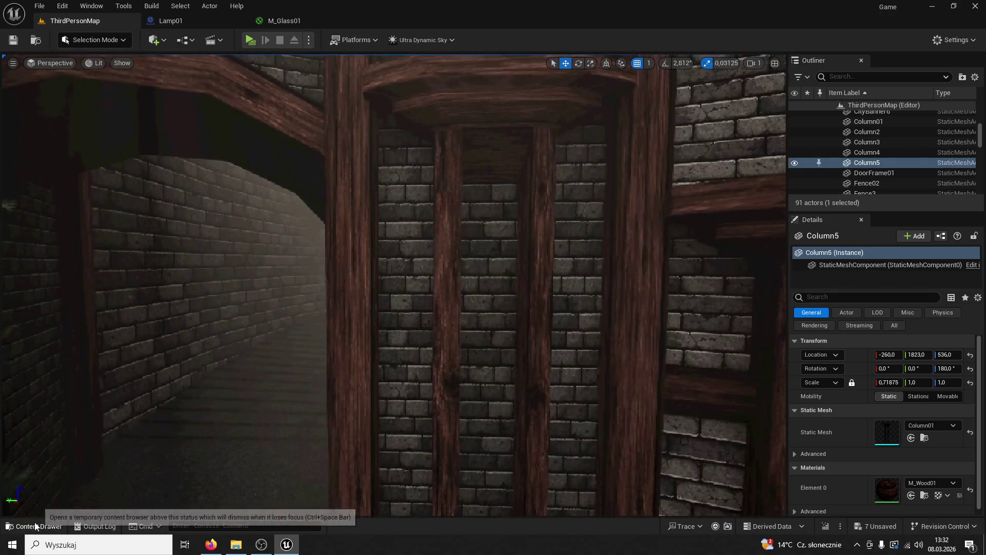
pyautogui.click(33, 525)
pyautogui.click(475, 133)
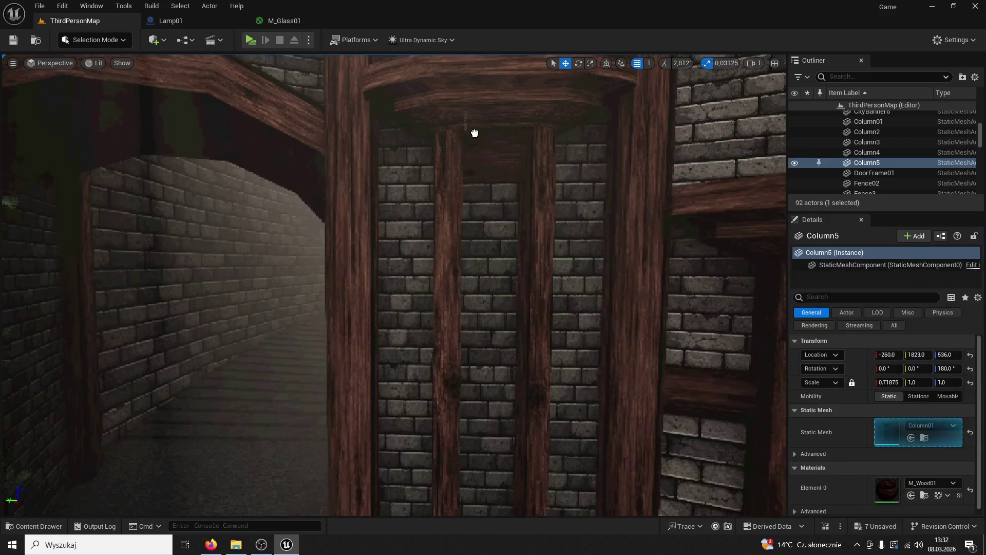
pyautogui.moveTo(495, 305); pyautogui.dragTo(495, 308)
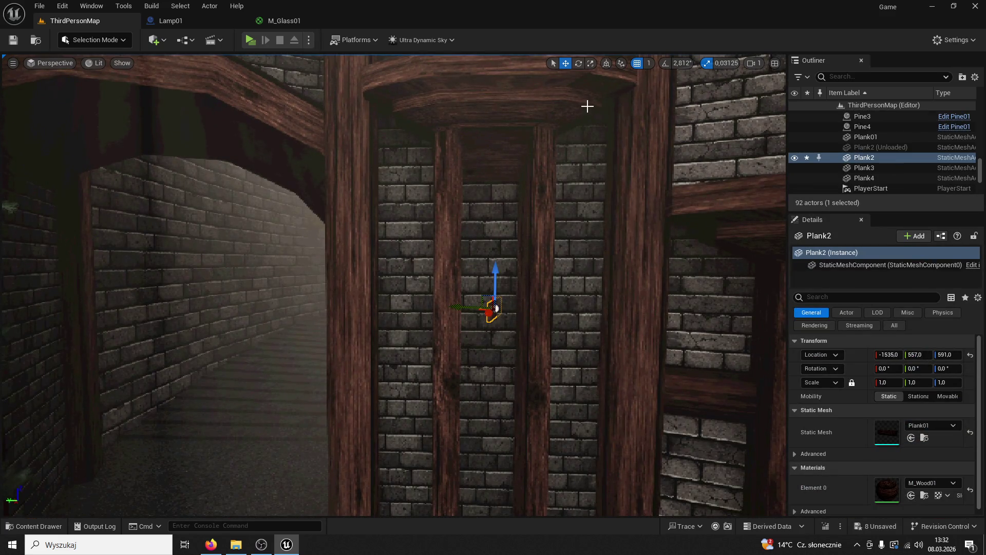
# Rotate the plank 90 degrees about Y and X so it stands upright.
pyautogui.click(577, 64)
pyautogui.moveTo(514, 321); pyautogui.dragTo(506, 322)
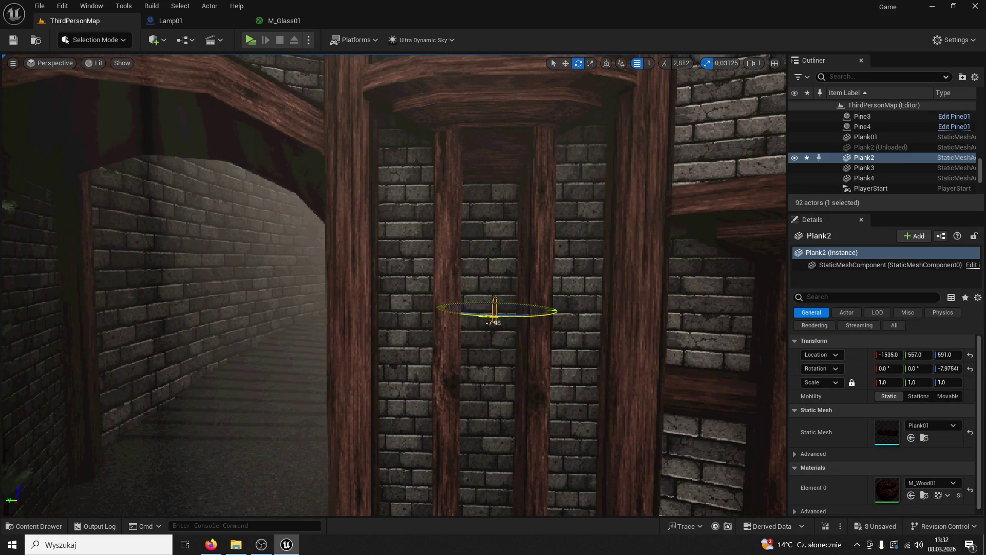
pyautogui.click(515, 314)
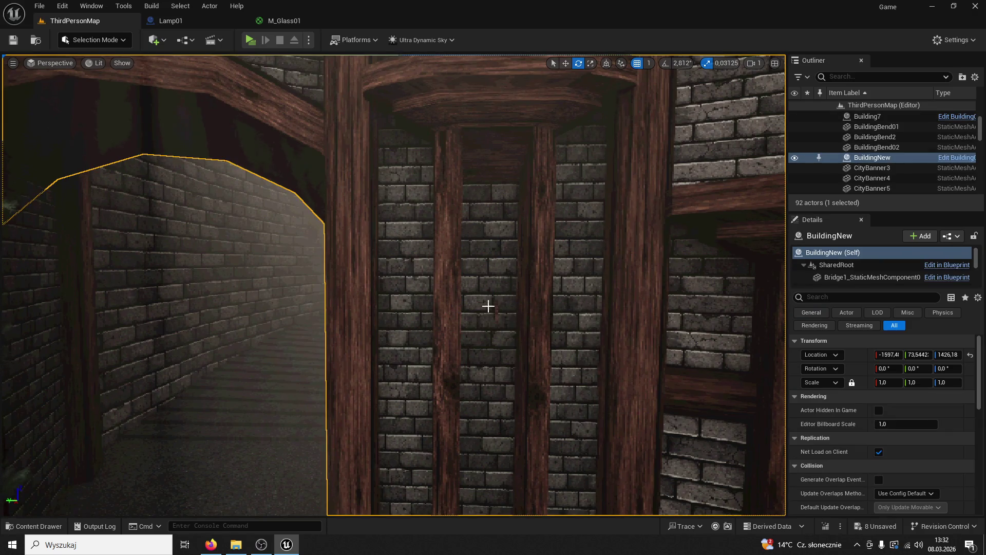
pyautogui.click(496, 311)
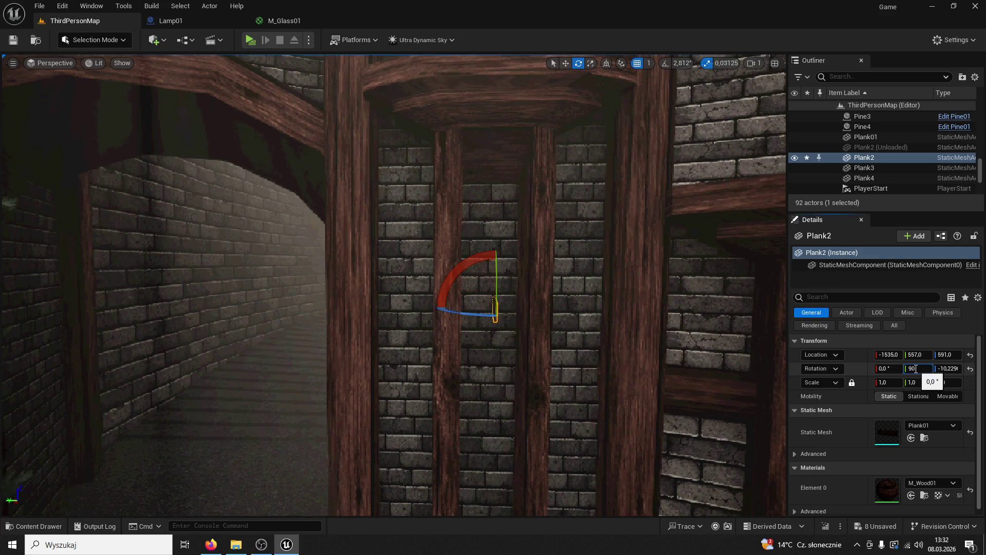
pyautogui.press('Return')
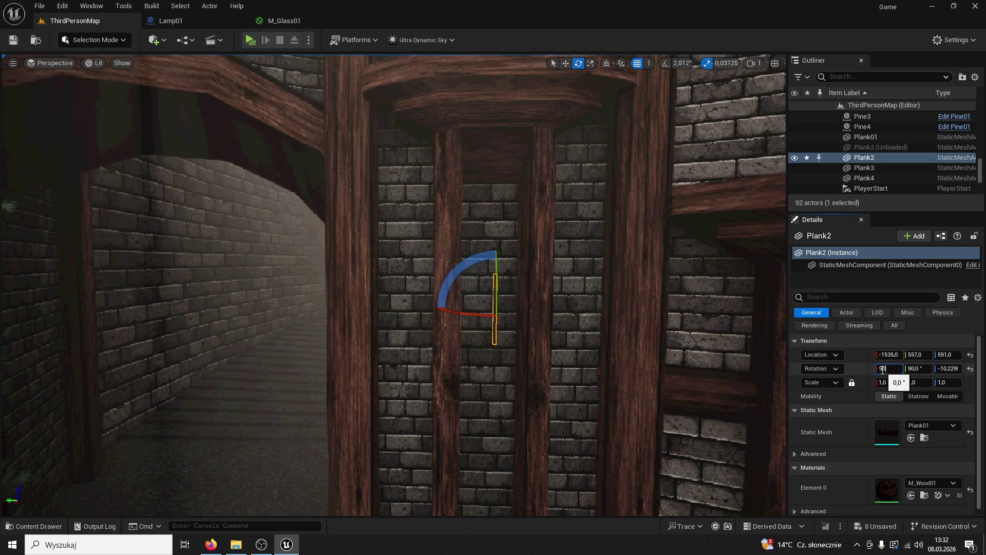
pyautogui.press('Return')
# Scale the plank to roughly four times its length, widening it to fill the doorway height.
pyautogui.click(591, 62)
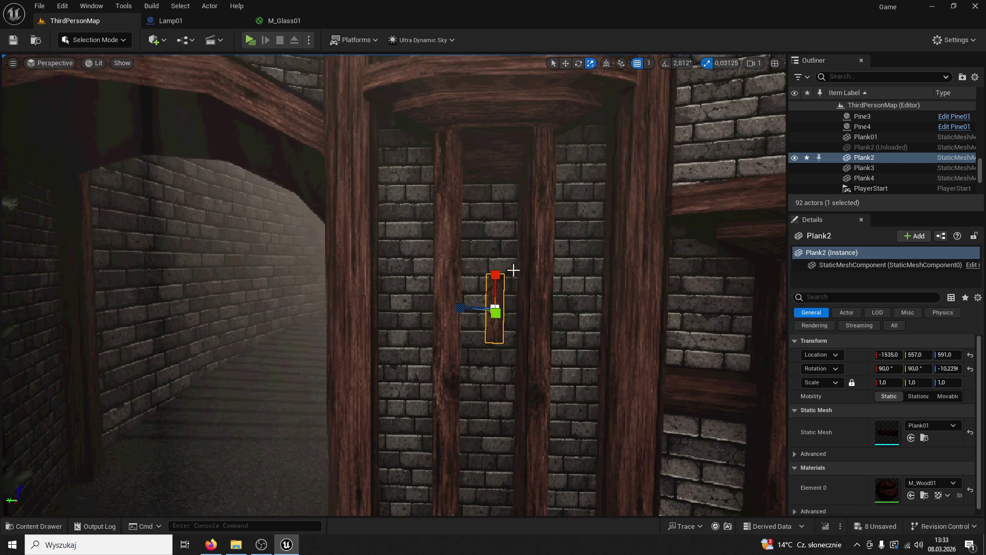
pyautogui.moveTo(495, 275); pyautogui.dragTo(495, 242)
pyautogui.moveTo(461, 308); pyautogui.dragTo(600, 111)
pyautogui.moveTo(477, 308)
pyautogui.mouseDown()
pyautogui.moveTo(493, 310)
pyautogui.moveTo(580, 93)
pyautogui.mouseUp()
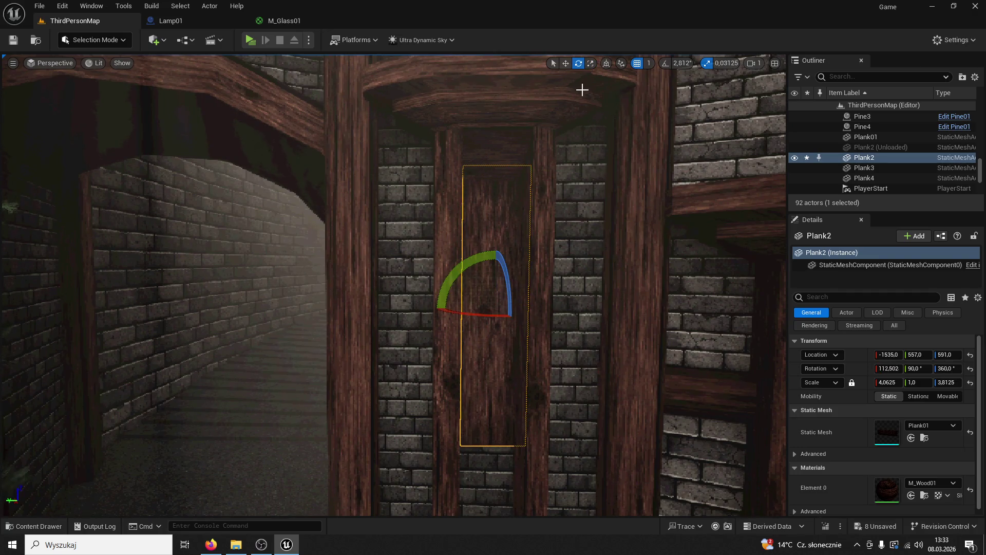
pyautogui.click(590, 62)
pyautogui.moveTo(496, 279); pyautogui.dragTo(496, 231)
pyautogui.moveTo(537, 302); pyautogui.dragTo(537, 106)
# Lower the plank to the floor, stretch it slightly, and slide it into the opening.
pyautogui.click(566, 63)
pyautogui.moveTo(515, 185)
pyautogui.mouseDown()
pyautogui.moveTo(513, 313)
pyautogui.moveTo(488, 314)
pyautogui.moveTo(488, 288)
pyautogui.moveTo(543, 265)
pyautogui.mouseUp()
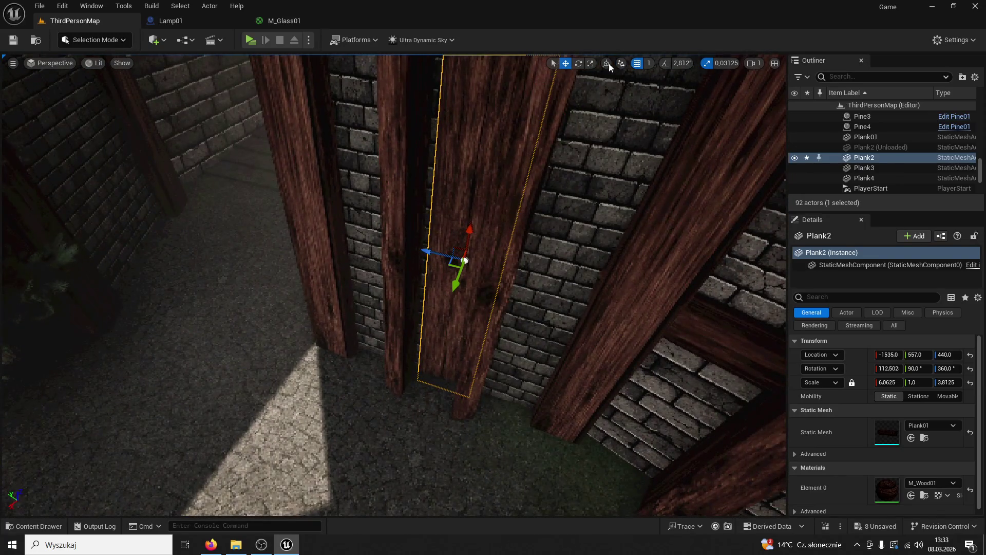
pyautogui.click(592, 63)
pyautogui.moveTo(431, 254); pyautogui.dragTo(485, 167)
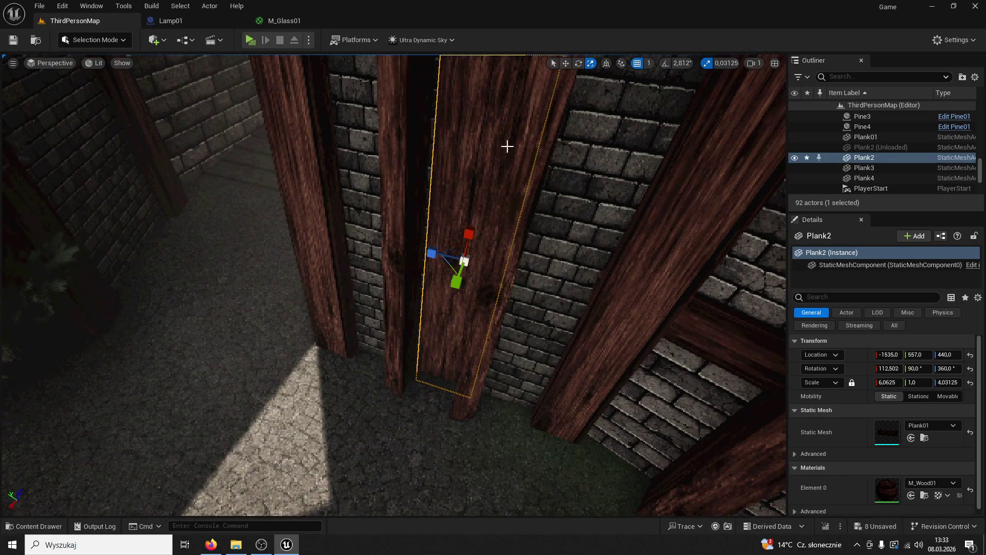
pyautogui.moveTo(431, 252); pyautogui.dragTo(493, 256)
# Alt-drag a copy of the plank away and rotate the copy upright.
pyautogui.click(465, 241)
pyautogui.click(524, 206)
pyautogui.moveTo(367, 235)
pyautogui.mouseDown()
pyautogui.moveTo(461, 330)
pyautogui.moveTo(478, 412)
pyautogui.moveTo(617, 285)
pyautogui.moveTo(568, 255)
pyautogui.moveTo(591, 246)
pyautogui.mouseUp()
pyautogui.press('f')
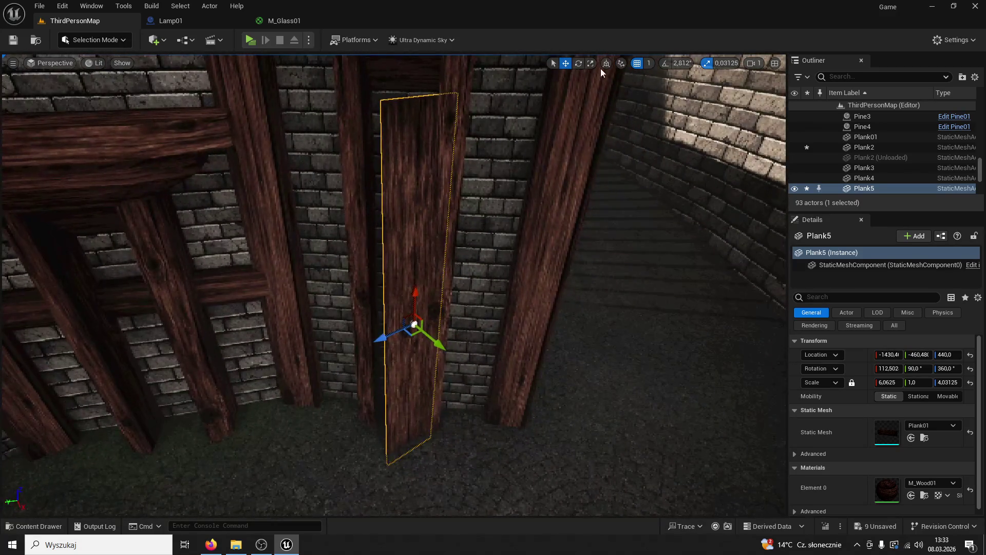
pyautogui.press('e')
pyautogui.moveTo(427, 363)
pyautogui.mouseDown()
pyautogui.moveTo(352, 330)
pyautogui.moveTo(407, 308)
pyautogui.mouseUp()
pyautogui.click(565, 63)
pyautogui.scroll(-2, 407, 371)
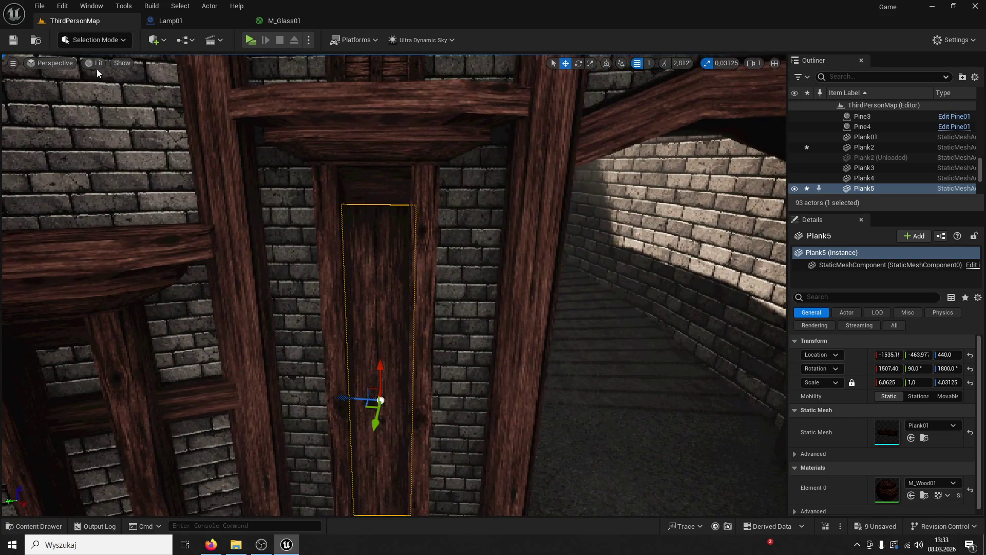
# Save the level, playtest the doors, then drop another Plank01 onto the courtyard floor.
pyautogui.click(16, 39)
pyautogui.click(250, 40)
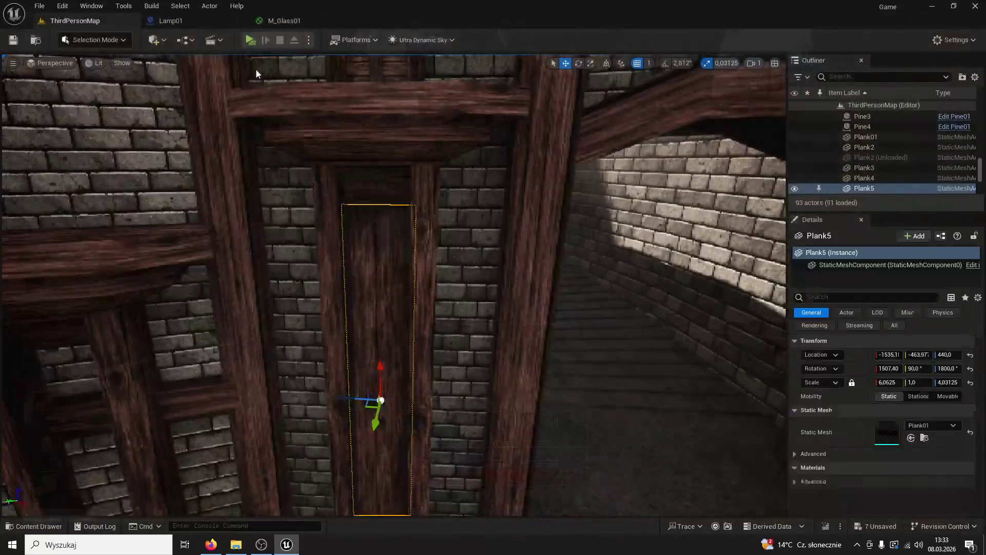
pyautogui.press('Escape')
pyautogui.moveTo(242, 198); pyautogui.dragTo(412, 183)
pyautogui.click(38, 526)
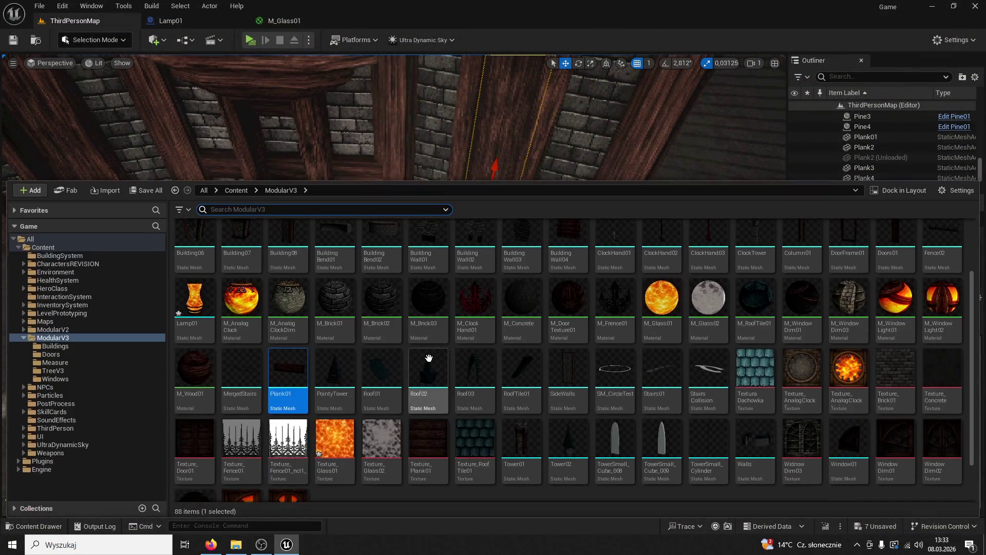
pyautogui.moveTo(286, 402)
pyautogui.mouseDown()
pyautogui.moveTo(315, 193)
pyautogui.moveTo(360, 279)
pyautogui.mouseUp()
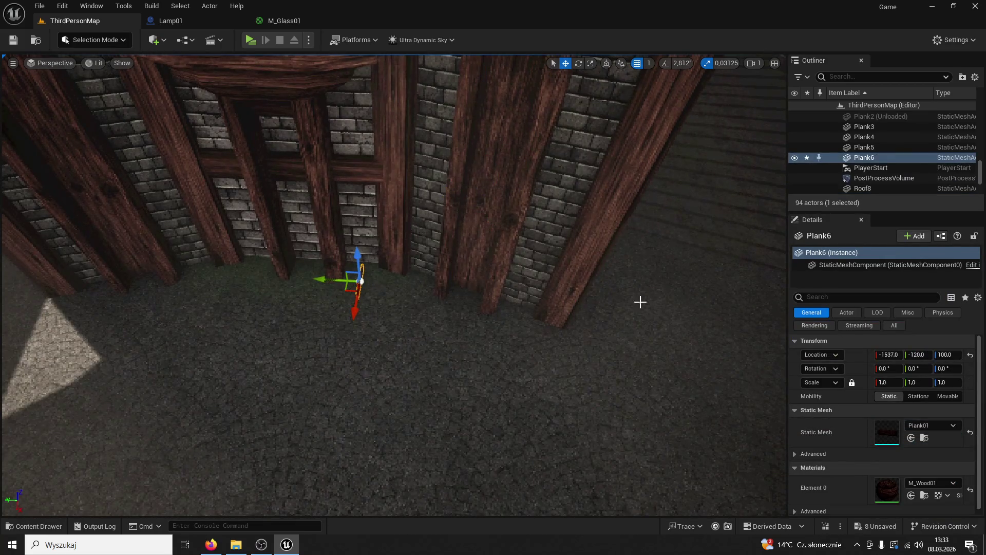
# Rotate the new plank 90 degrees about Z, enlarge it to door size, and raise it into place.
pyautogui.write('90')
pyautogui.press('Return')
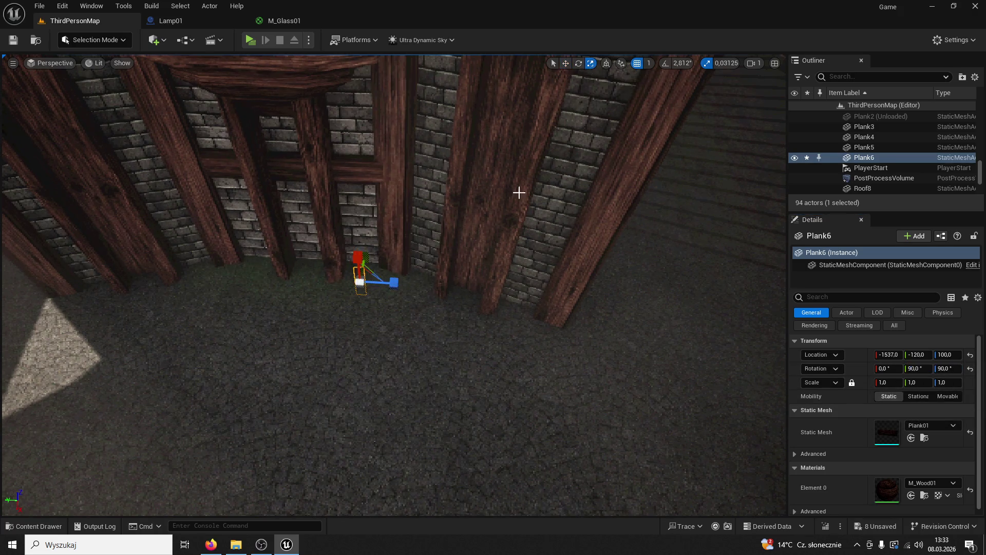
pyautogui.moveTo(359, 280); pyautogui.dragTo(525, 98)
pyautogui.click(565, 64)
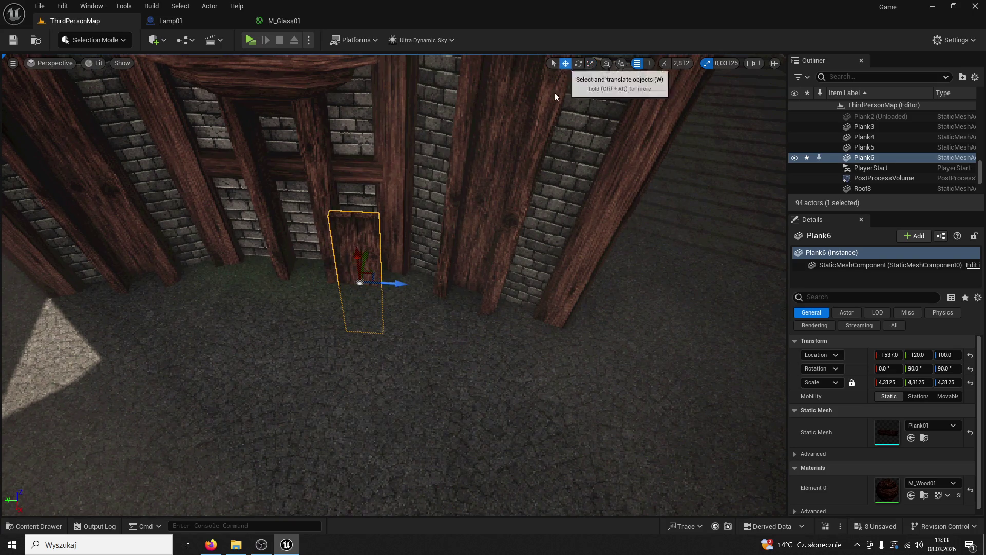
pyautogui.moveTo(357, 254)
pyautogui.mouseDown()
pyautogui.moveTo(378, 221)
pyautogui.moveTo(355, 255)
pyautogui.mouseUp()
pyautogui.scroll(10, 356, 255)
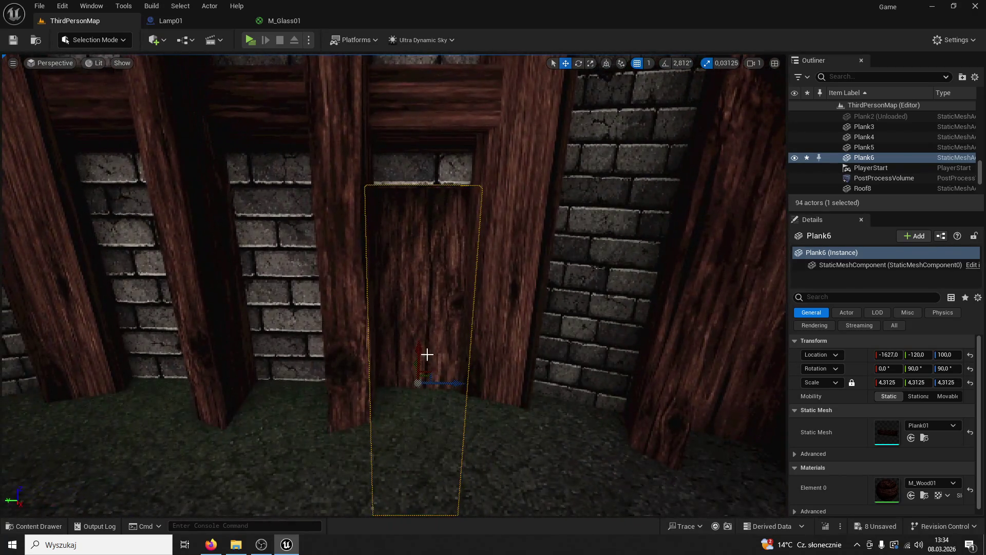
pyautogui.moveTo(427, 354)
pyautogui.mouseDown()
pyautogui.moveTo(408, 288)
pyautogui.moveTo(445, 352)
pyautogui.mouseUp()
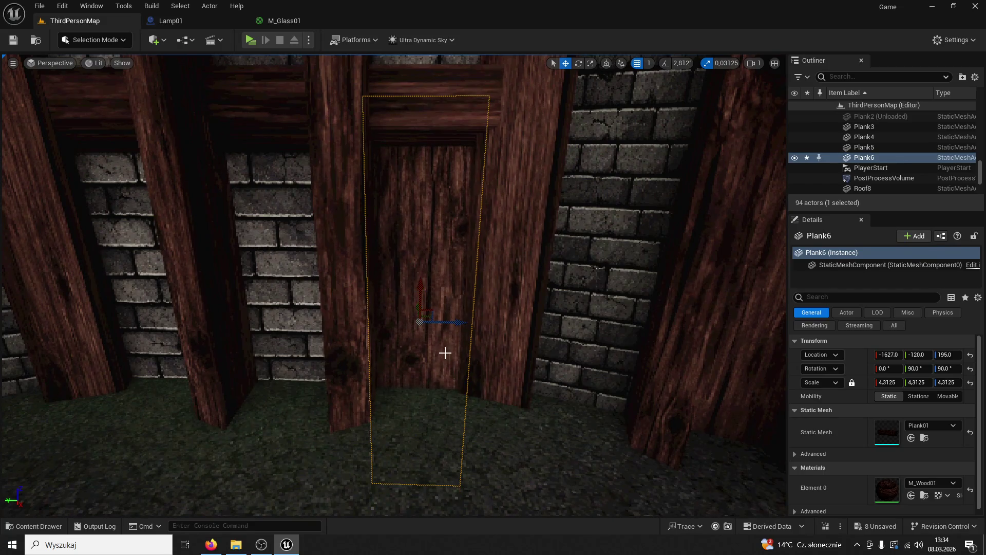
# Duplicate the plank toward the next doorway and raise the copy into position.
pyautogui.moveTo(462, 319); pyautogui.dragTo(165, 319)
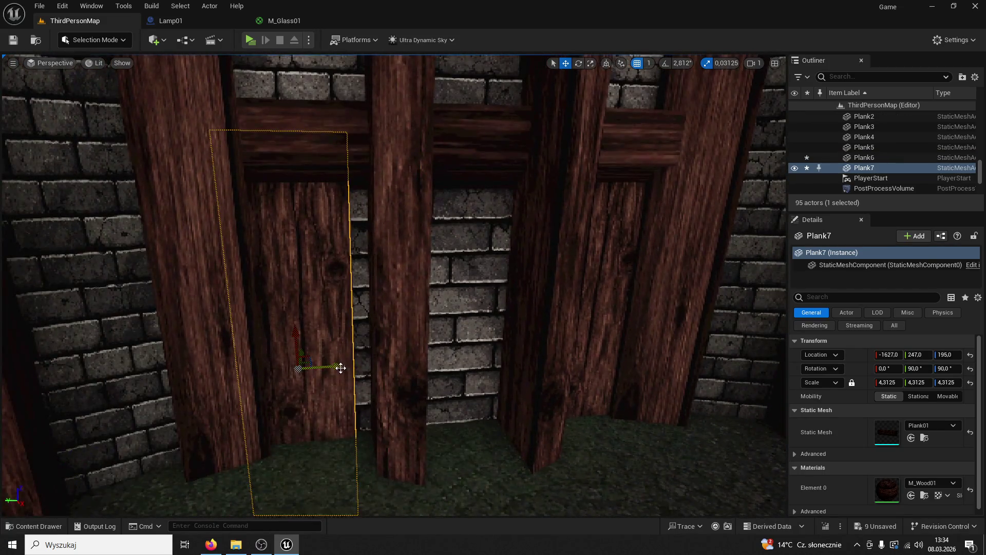
pyautogui.moveTo(330, 365)
pyautogui.mouseDown()
pyautogui.moveTo(363, 366)
pyautogui.moveTo(374, 341)
pyautogui.mouseUp()
pyautogui.scroll(-10, 375, 341)
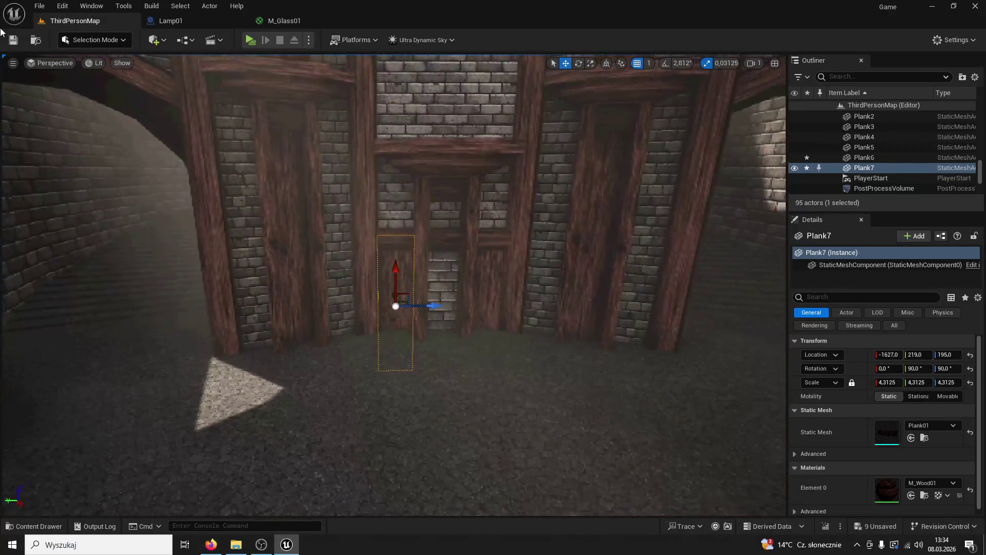
pyautogui.moveTo(393, 268); pyautogui.dragTo(394, 205)
# Delete the first new plank, duplicate the remaining one into another doorway, and save the level.
pyautogui.click(590, 63)
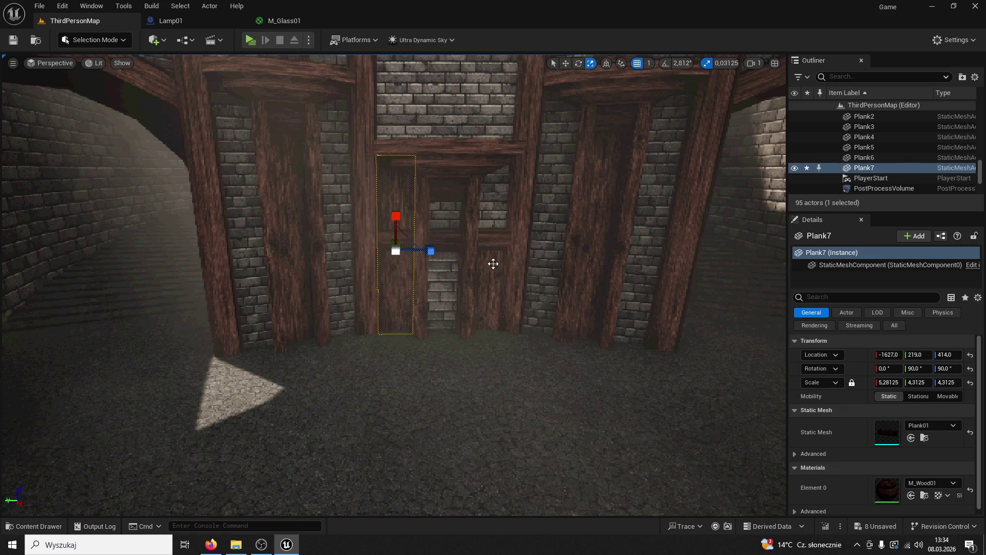
pyautogui.click(485, 270)
pyautogui.press('Delete')
pyautogui.click(399, 214)
pyautogui.hotkey('ctrl', 'd')
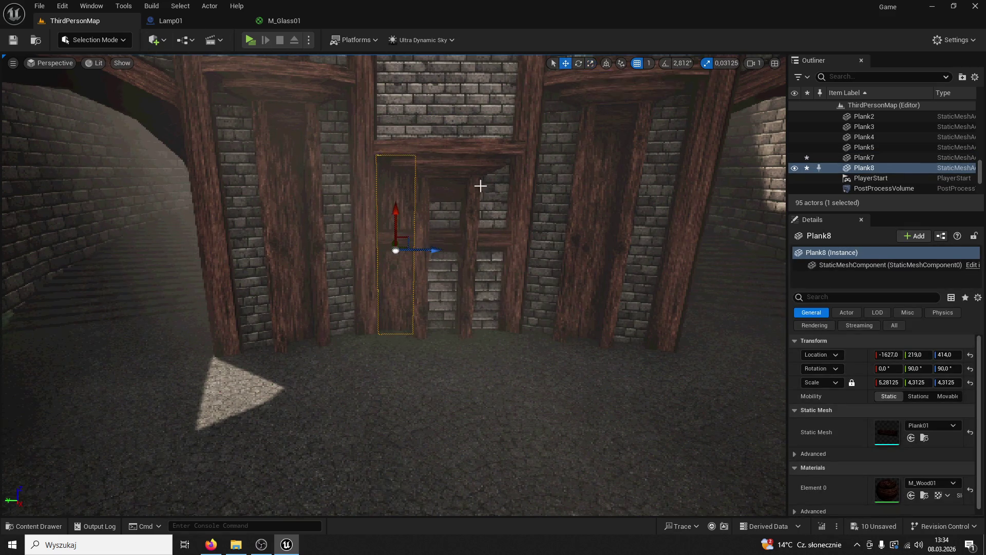
pyautogui.moveTo(434, 248); pyautogui.dragTo(529, 245)
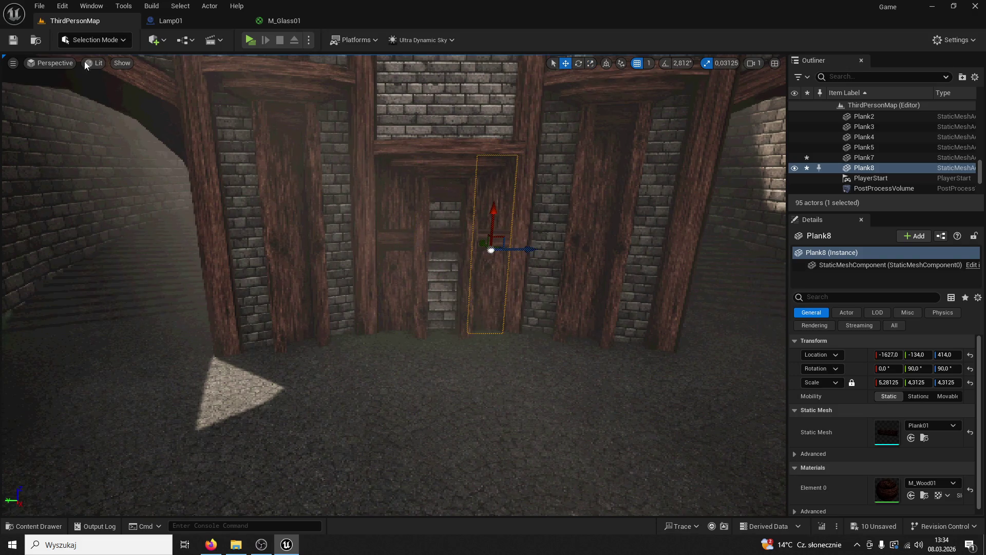
pyautogui.click(19, 40)
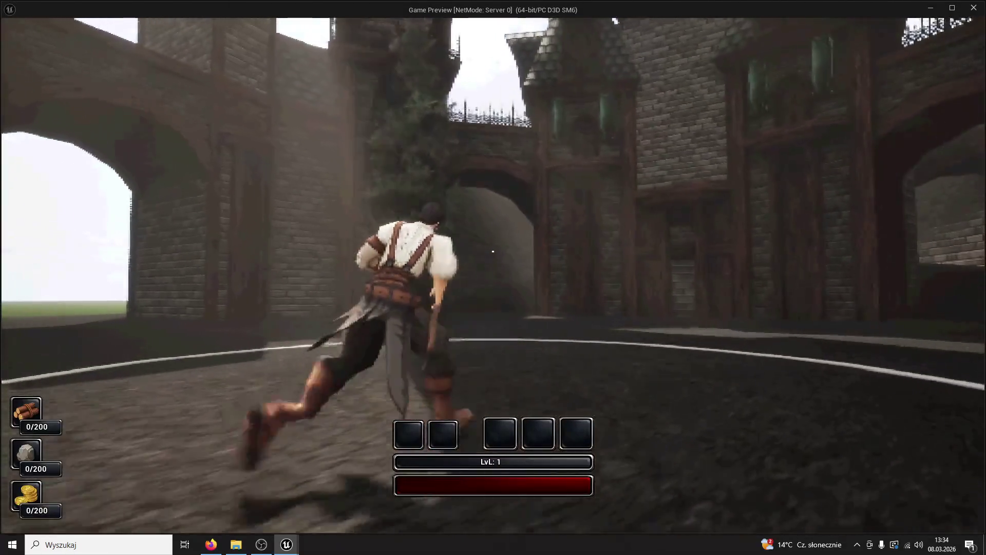
# Select Plank7 and Plank8 in the archway and move them slightly forward.
pyautogui.press('Escape')
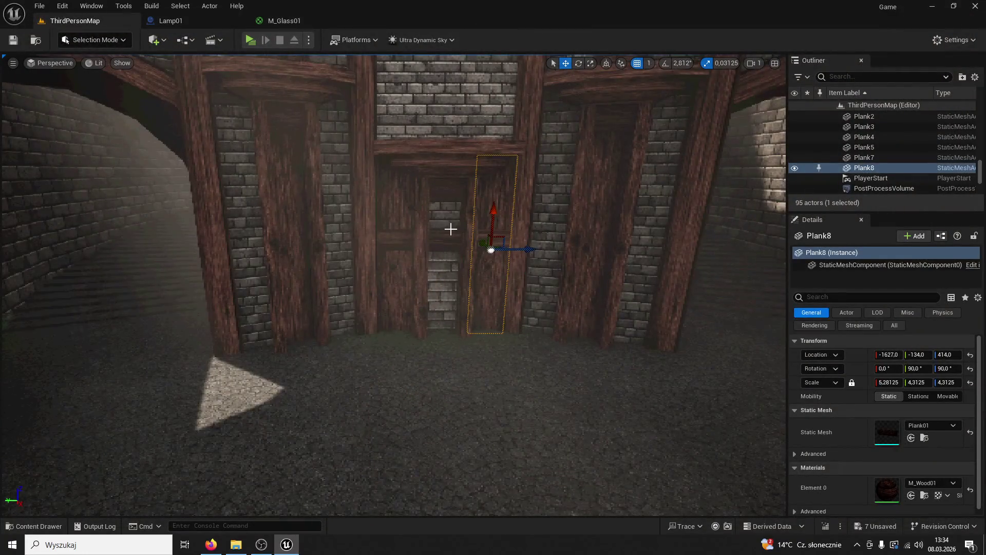
pyautogui.click(450, 230)
pyautogui.click(395, 257)
pyautogui.keyDown('ctrl'); pyautogui.click(480, 282); pyautogui.keyUp('ctrl')
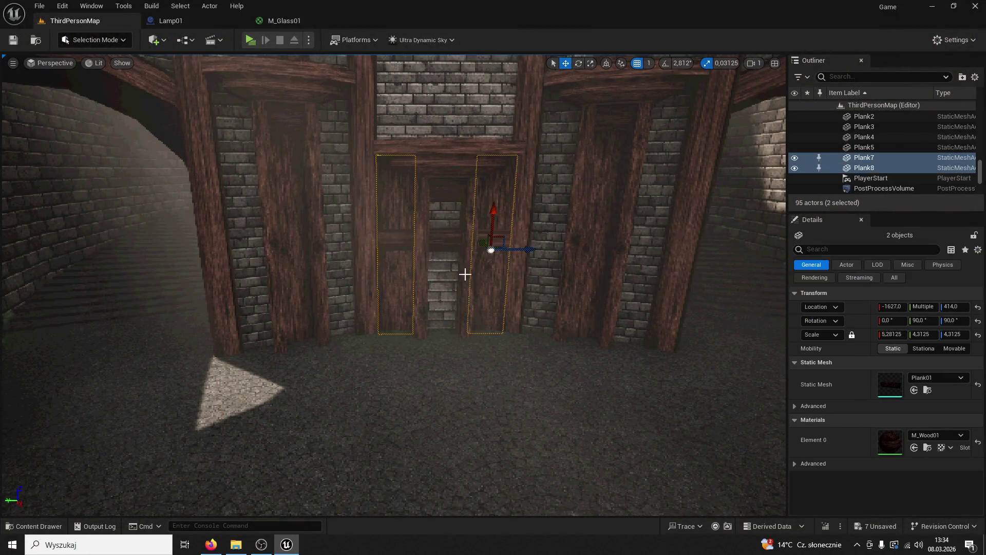
pyautogui.moveTo(482, 243); pyautogui.dragTo(483, 247)
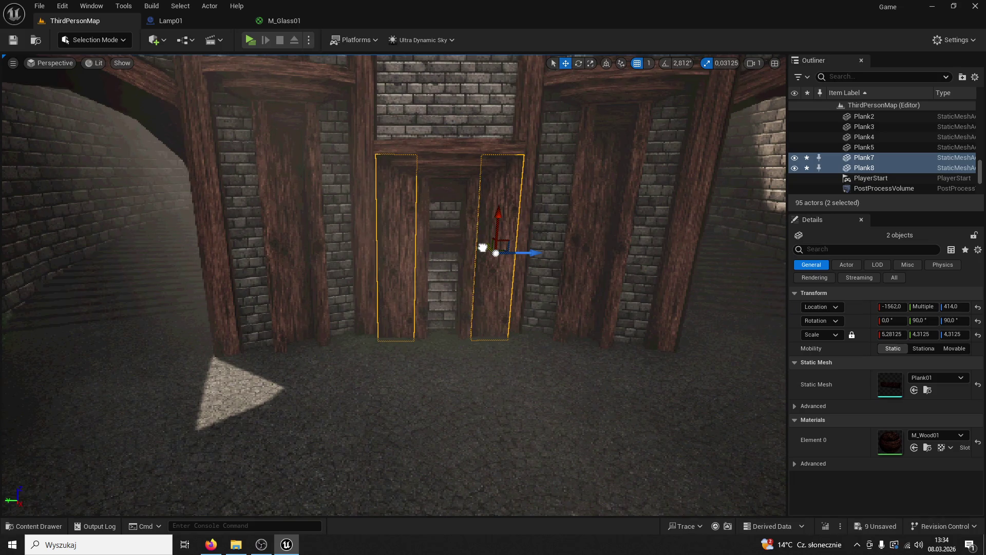
pyautogui.scroll(6, 468, 239)
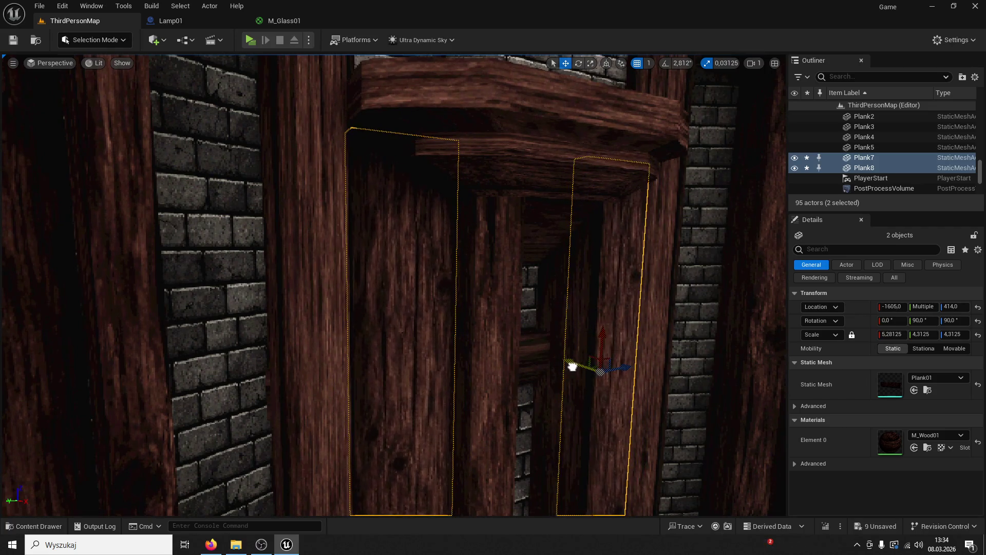
# Inspect the beam column over the doorway and run a quick game preview.
pyautogui.click(513, 180)
pyautogui.moveTo(556, 222); pyautogui.dragTo(499, 363)
pyautogui.moveTo(320, 413)
pyautogui.mouseDown()
pyautogui.moveTo(329, 406)
pyautogui.moveTo(315, 416)
pyautogui.moveTo(93, 101)
pyautogui.mouseUp()
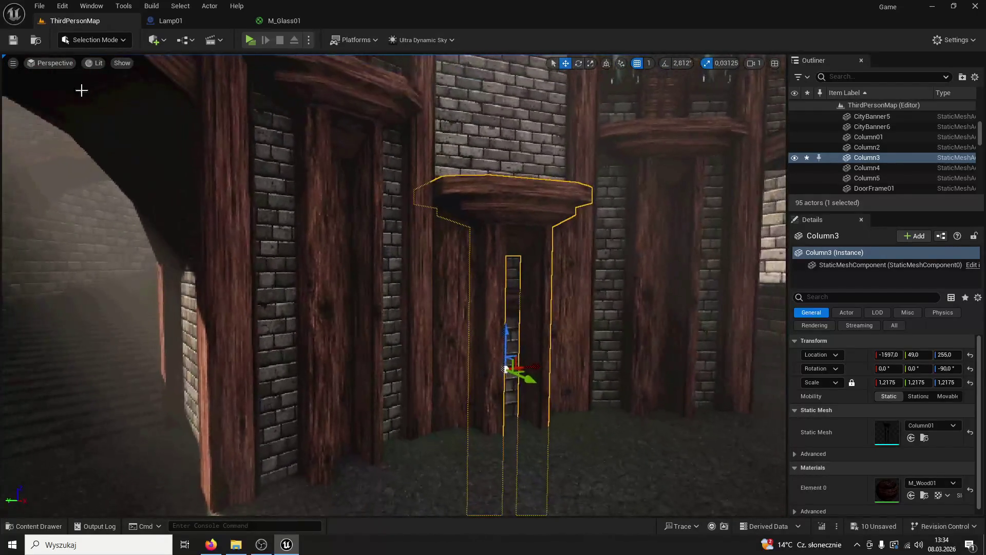
pyautogui.hotkey('alt', 'p')
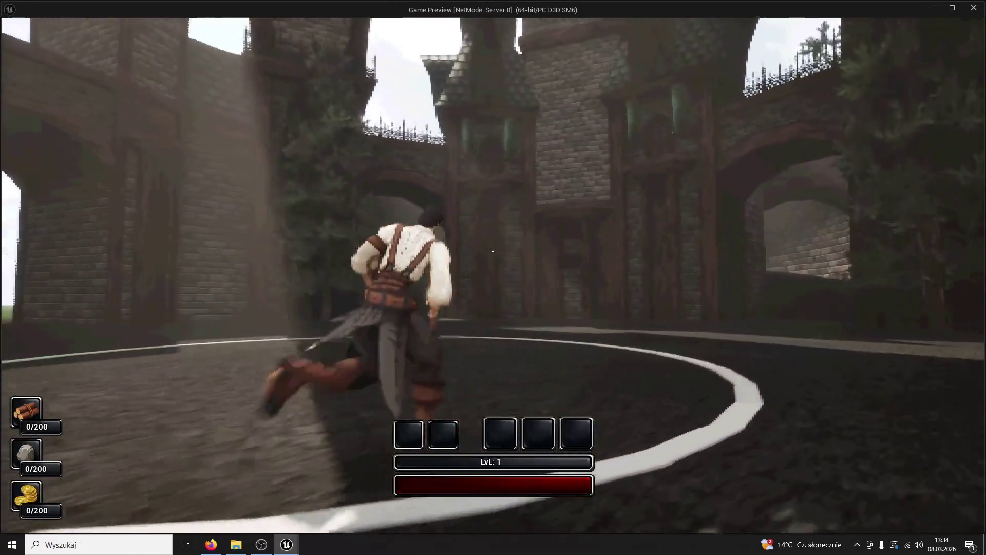
pyautogui.press('Escape')
# Shift Plank9 sideways within its doorway, select Plank7, and playtest the level again.
pyautogui.scroll(-5, 520, 268)
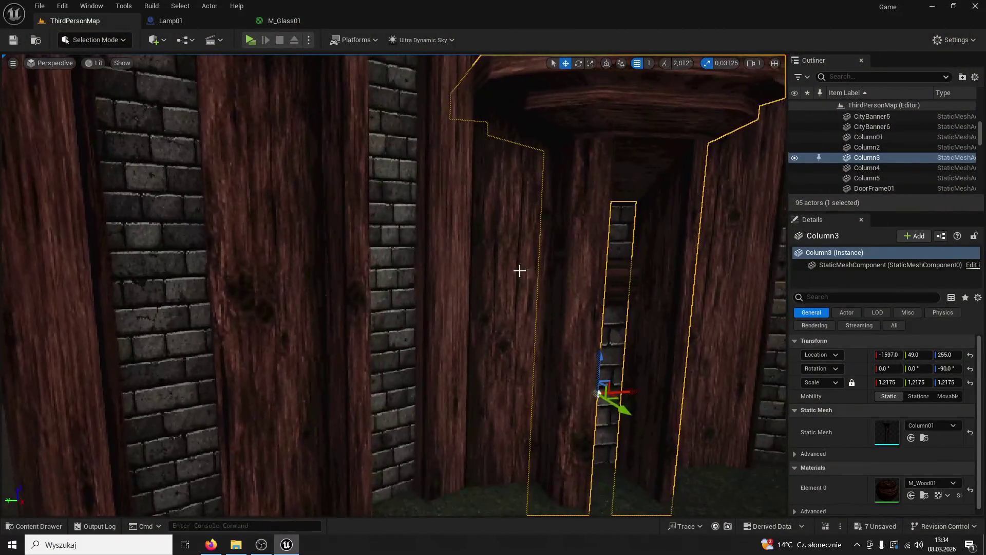
pyautogui.click(537, 292)
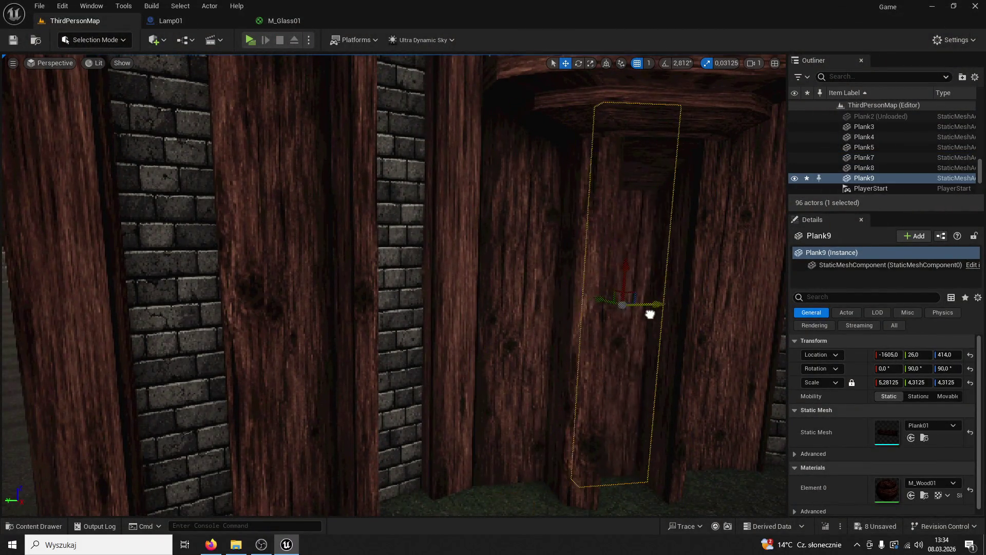
pyautogui.moveTo(656, 313); pyautogui.dragTo(664, 310)
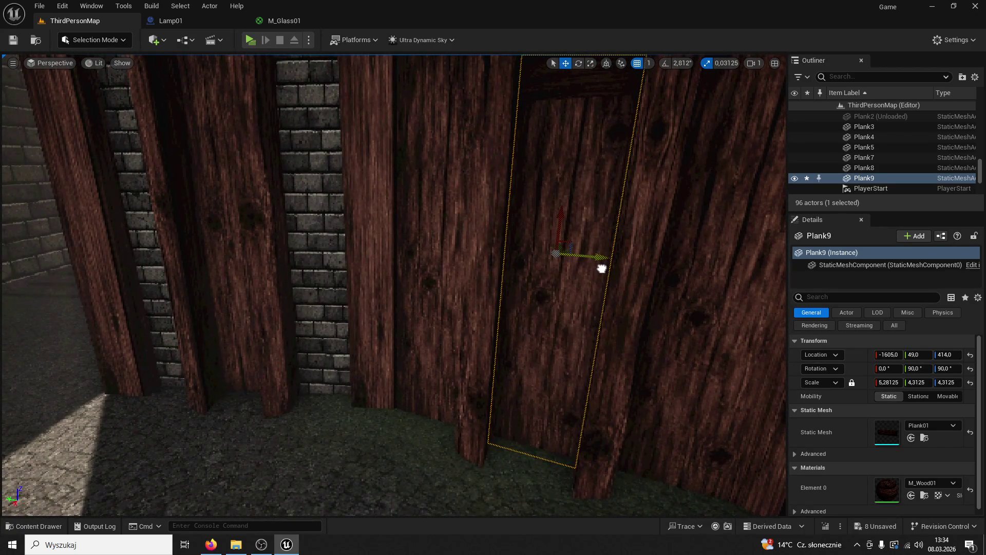
pyautogui.scroll(-5, 602, 269)
pyautogui.click(423, 354)
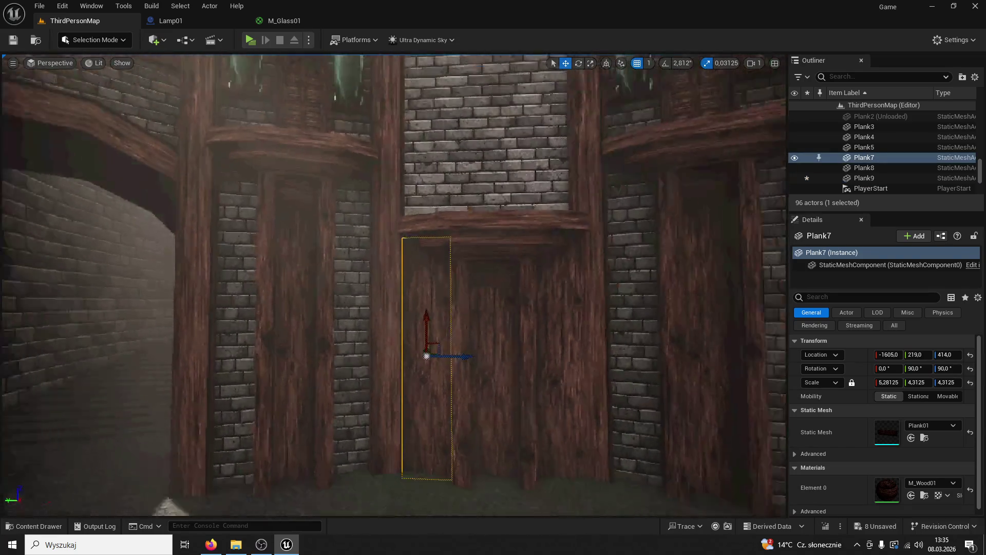
pyautogui.scroll(-3, 494, 254)
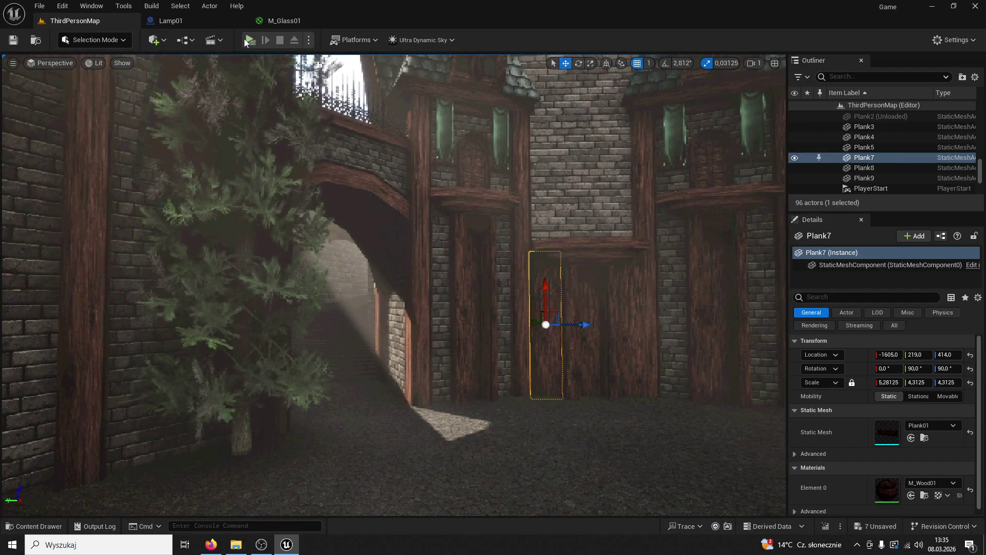
pyautogui.click(250, 40)
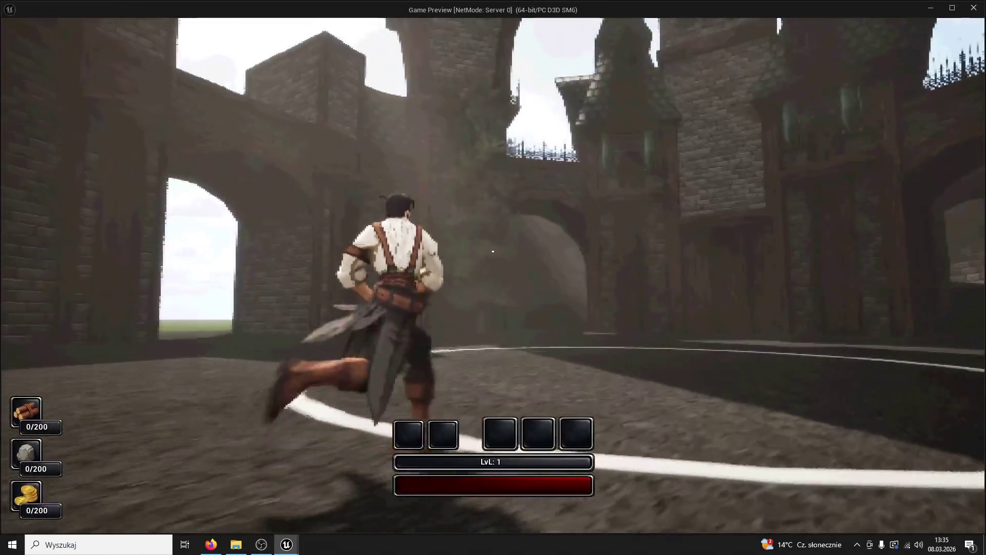
# Delete Plank7 and another archway door plank, then test the result in a game preview.
pyautogui.press('Escape')
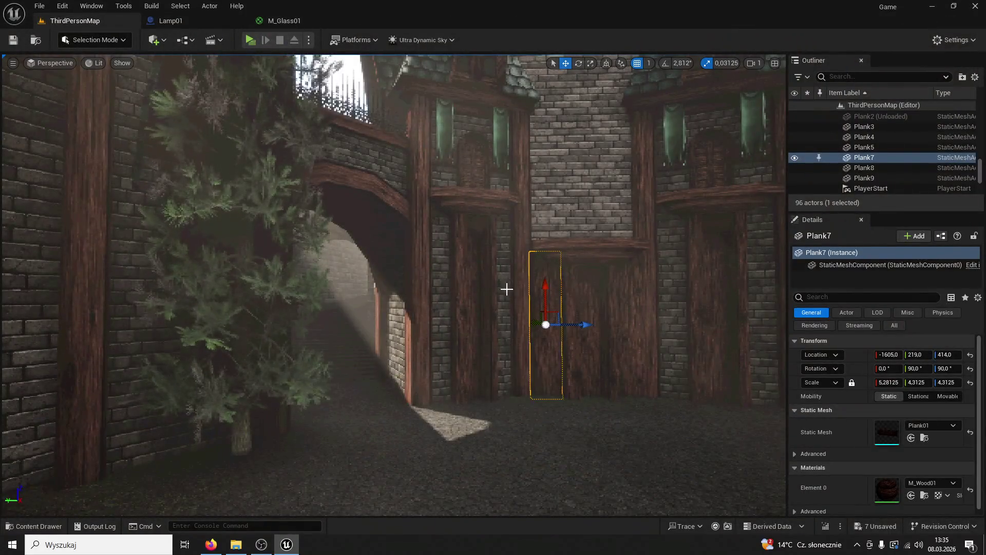
pyautogui.press('Delete')
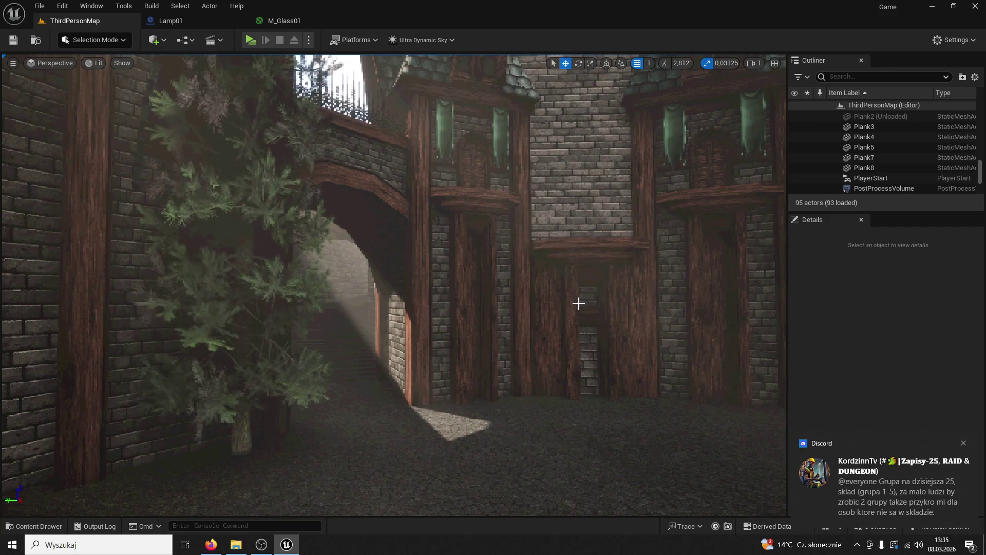
pyautogui.scroll(-5, 573, 316)
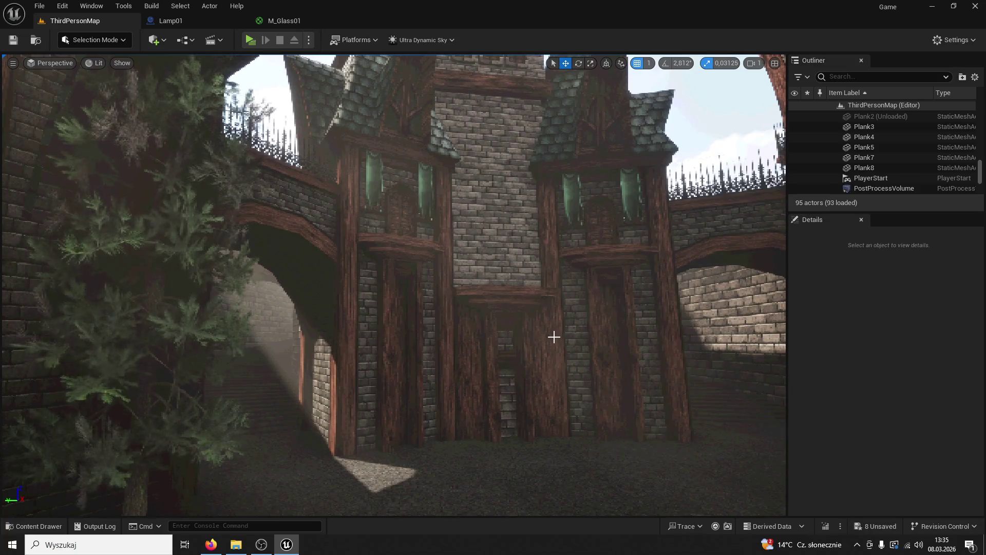
pyautogui.click(508, 352)
pyautogui.press('Delete')
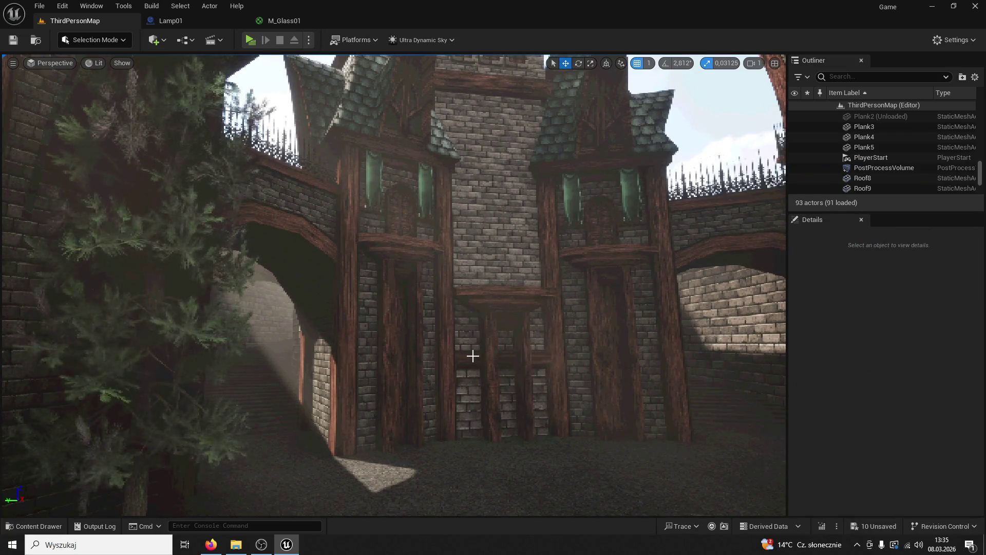
pyautogui.click(250, 40)
pyautogui.press('w')
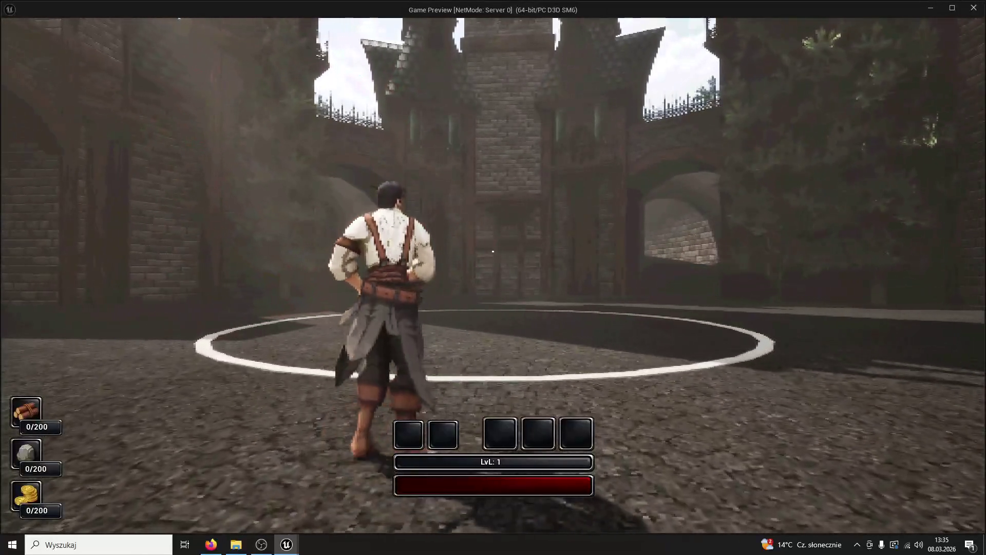
# Leave the preview and undo to restore the deleted Plank8.
pyautogui.press('Escape')
pyautogui.hotkey('ctrl', 'z')
pyautogui.hotkey('ctrl', 'z')
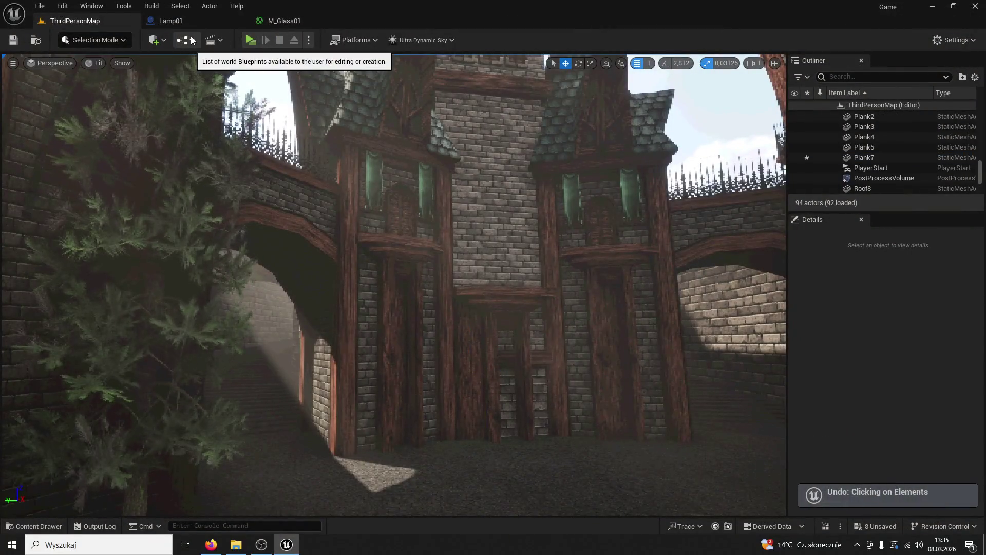
pyautogui.hotkey('ctrl', 'z')
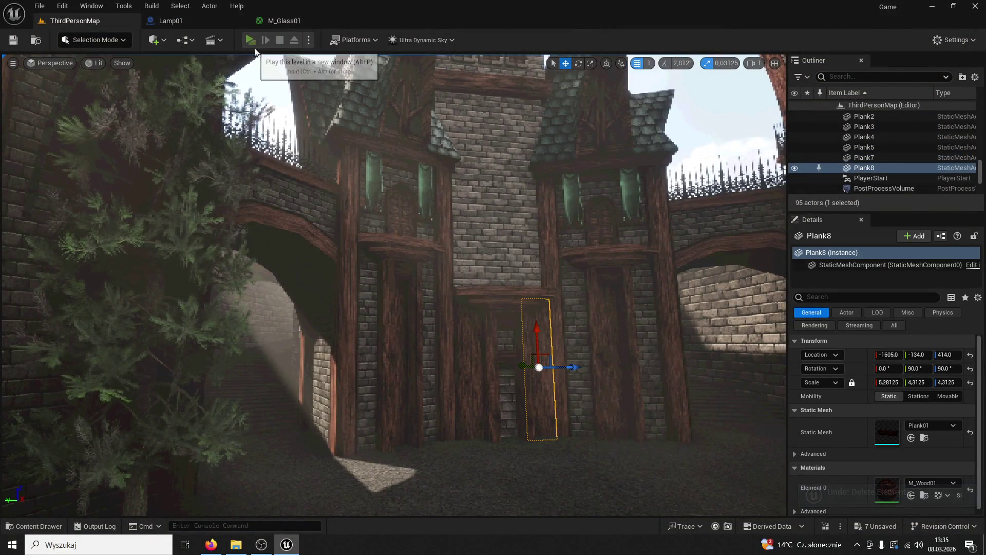
# Playtest again, running the character across the courtyard onto the white ring and toward the towers.
pyautogui.click(250, 40)
pyautogui.press('w')
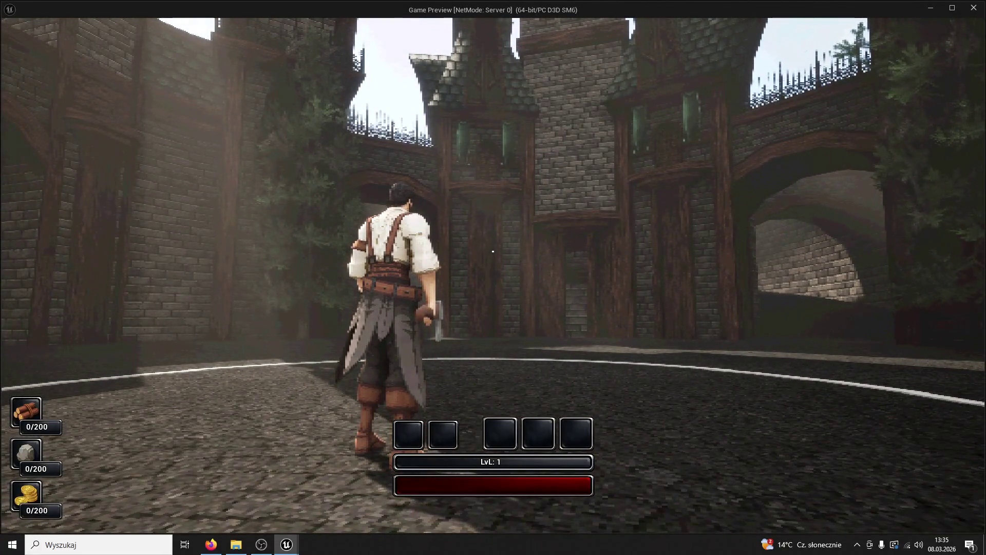
pyautogui.press('w')
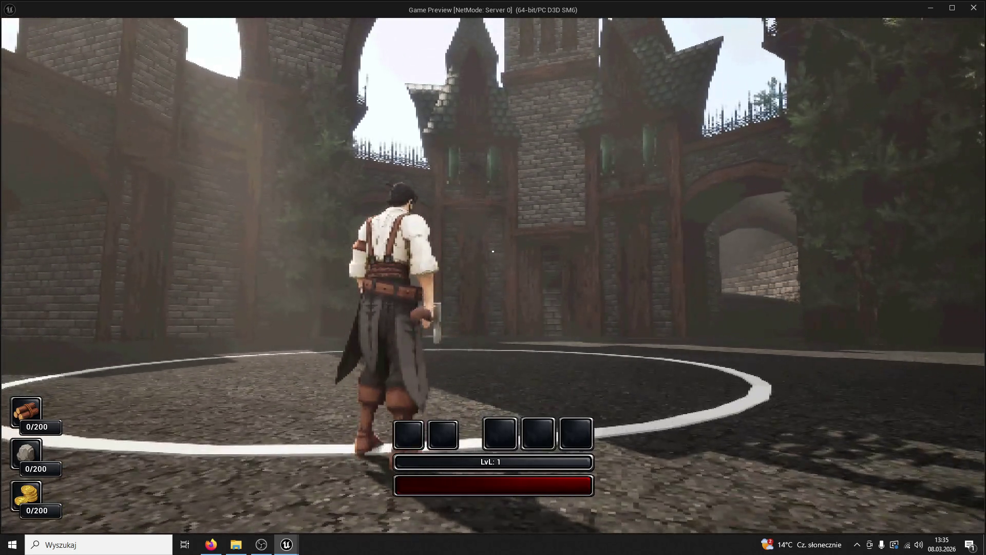
pyautogui.press('super')
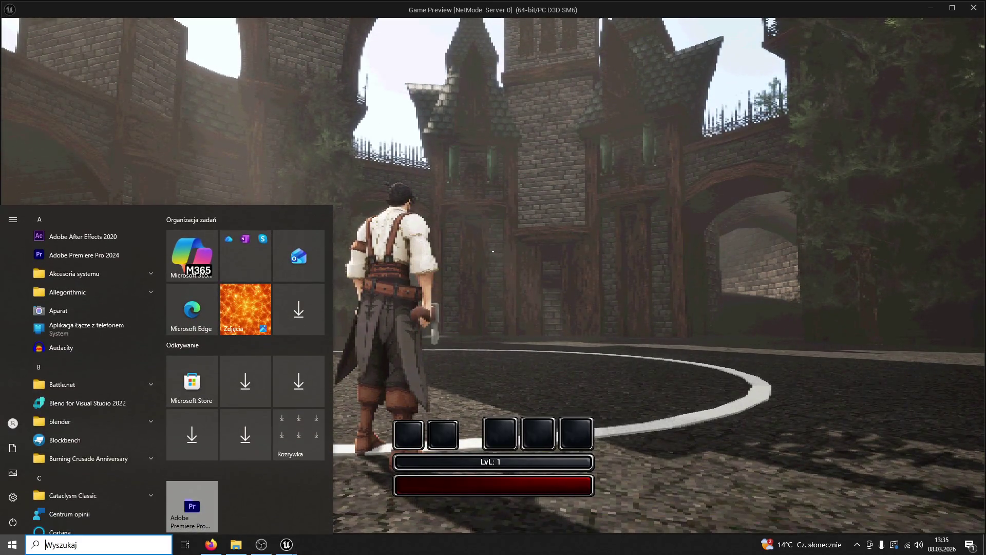
pyautogui.press('super')
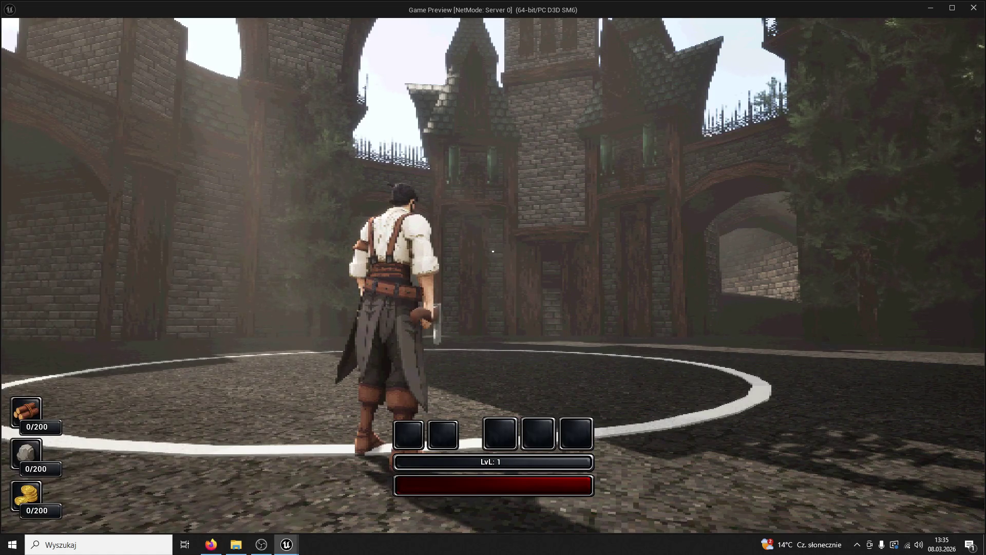
pyautogui.press('w')
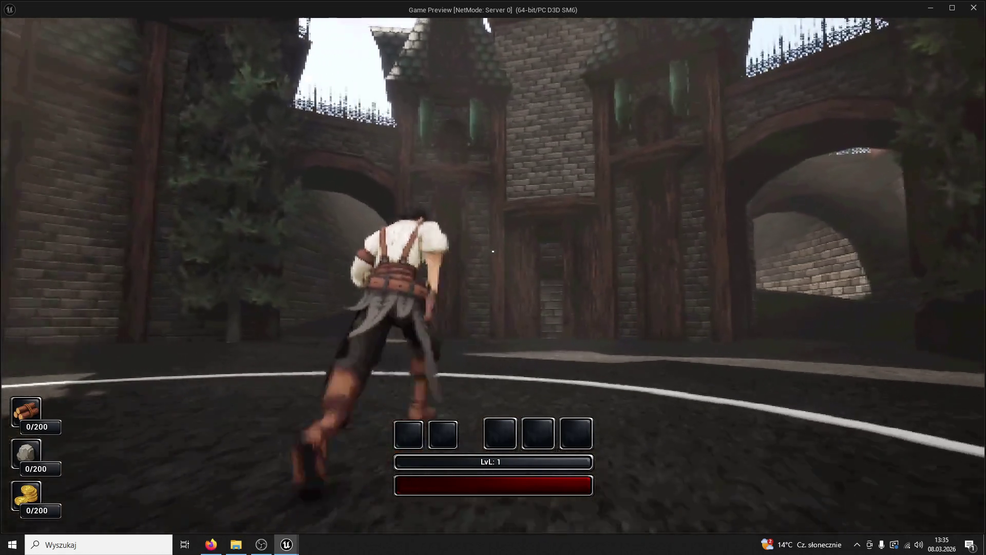
pyautogui.press('w')
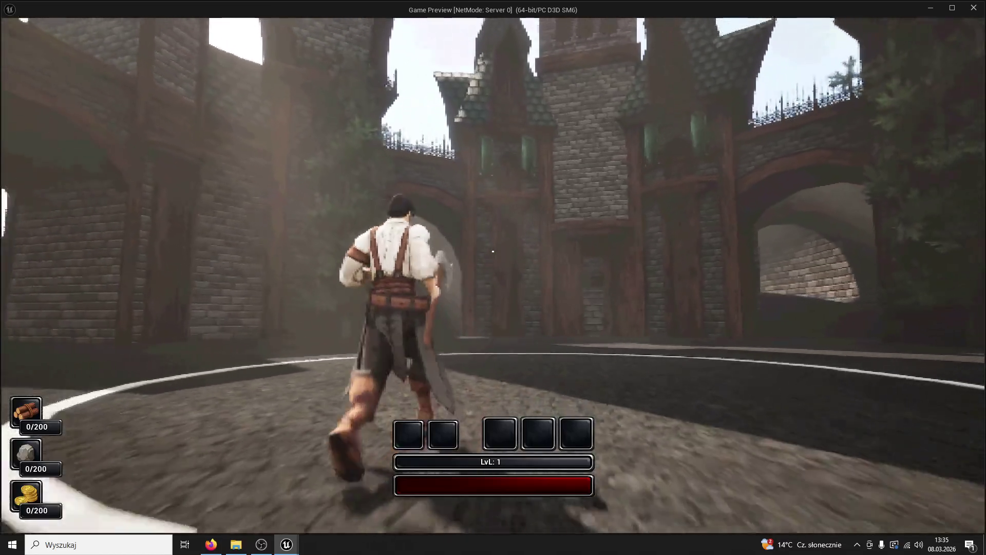